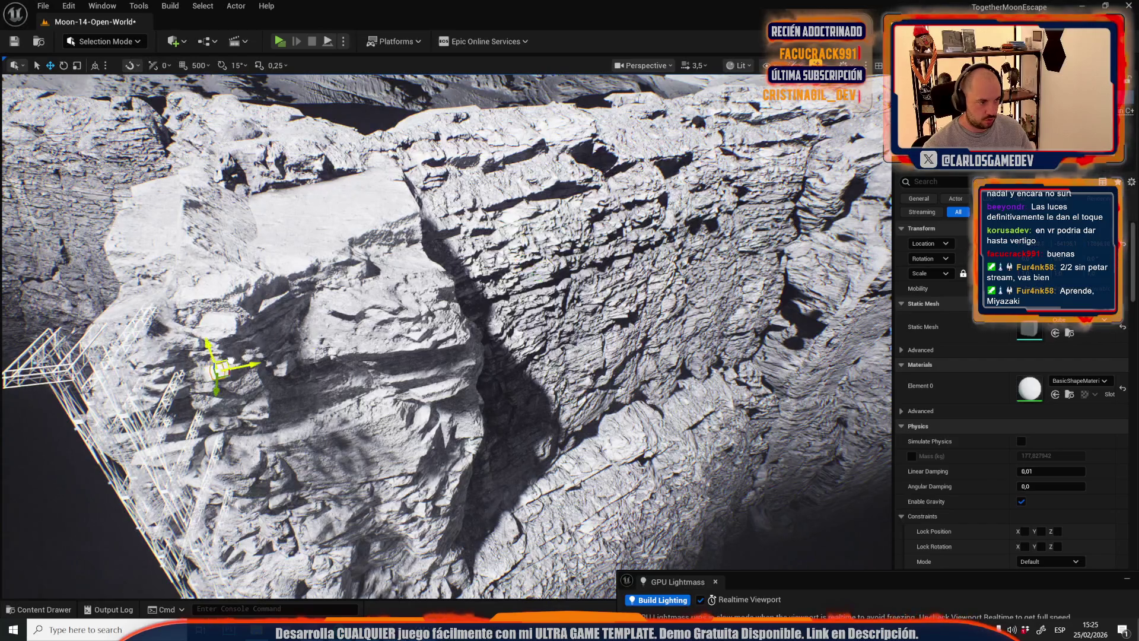
# - Frame the cube, move it up beside the scaffold, and stretch it vertically along Z
pyautogui.press('f')
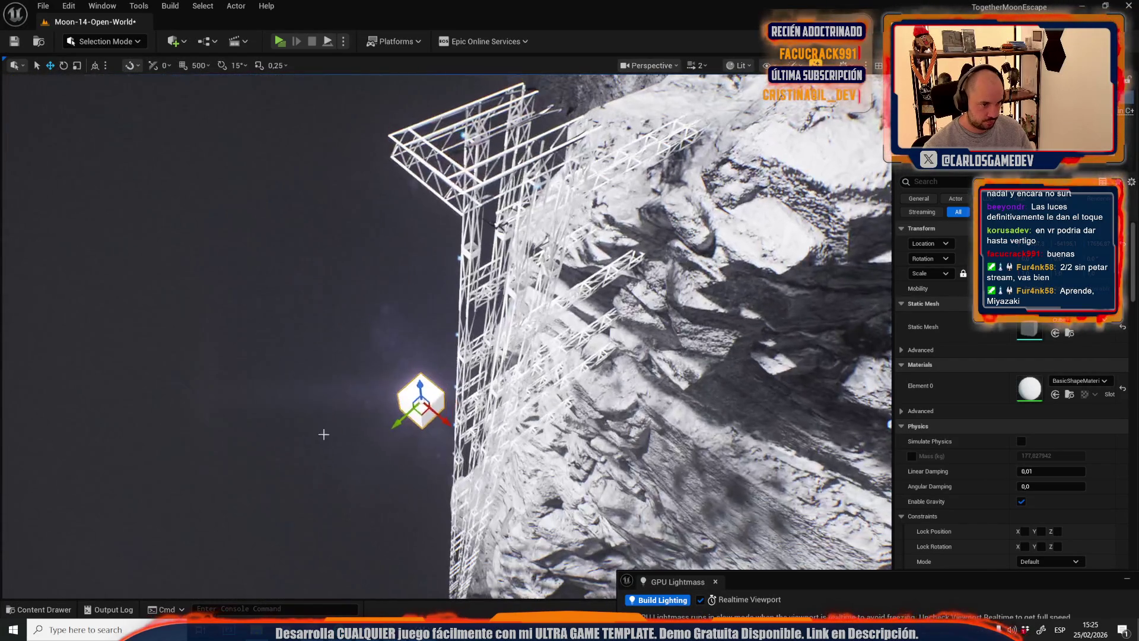
pyautogui.moveTo(420, 404); pyautogui.dragTo(453, 328)
pyautogui.moveTo(526, 123); pyautogui.dragTo(412, 141)
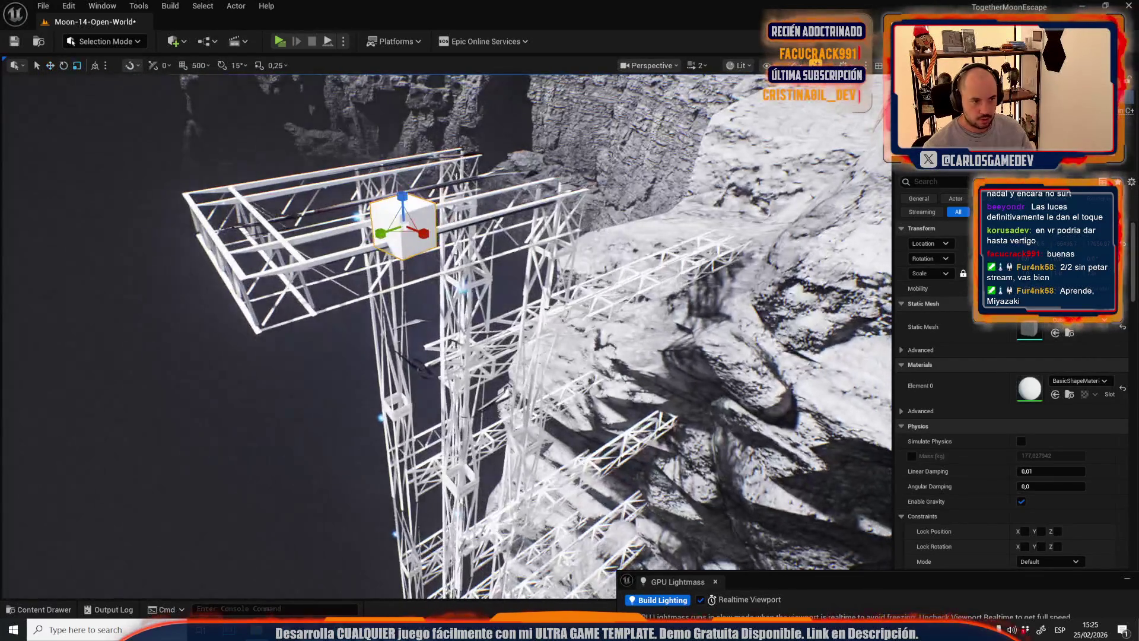
pyautogui.moveTo(402, 196); pyautogui.dragTo(404, 137)
# - Fly around the new column, the cliff, the lunar base and the surrounding terrain
pyautogui.moveTo(405, 263); pyautogui.dragTo(458, 81)
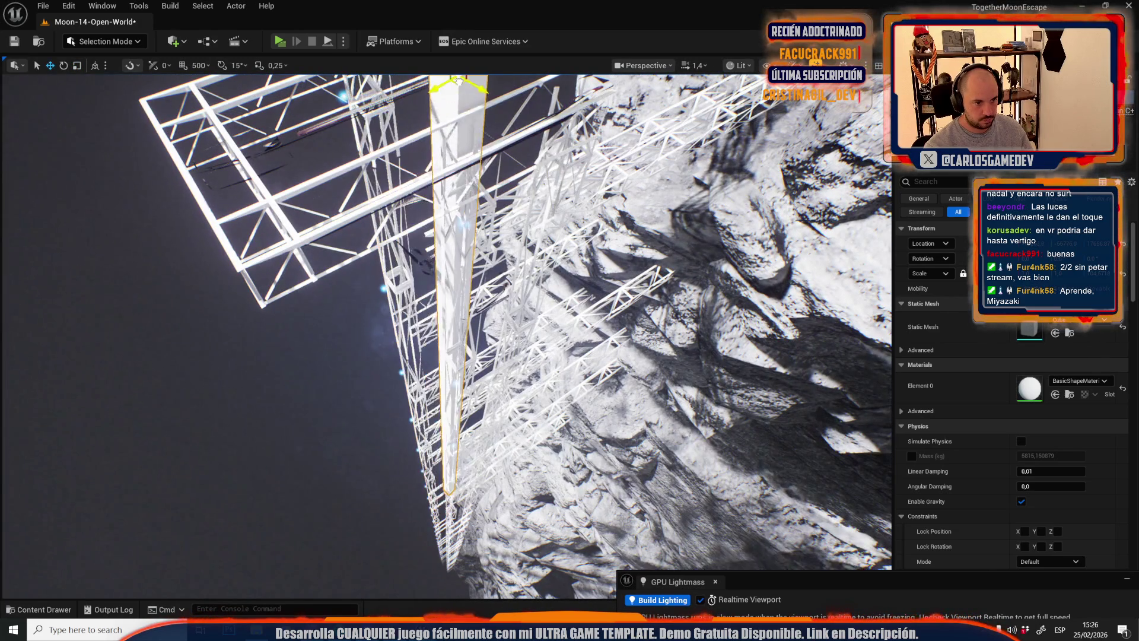
pyautogui.moveTo(462, 121); pyautogui.dragTo(449, 269)
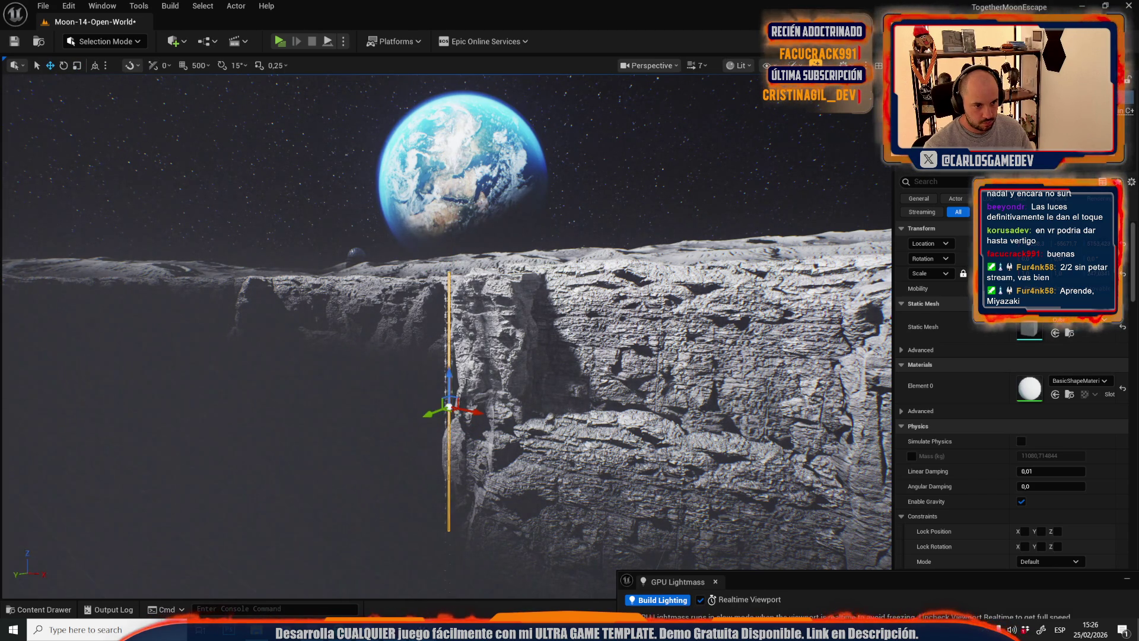
pyautogui.moveTo(423, 433)
pyautogui.mouseDown()
pyautogui.moveTo(423, 362)
pyautogui.moveTo(423, 433)
pyautogui.moveTo(493, 398)
pyautogui.moveTo(493, 492)
pyautogui.mouseUp()
pyautogui.scroll(2, 423, 433)
pyautogui.scroll(-1, 492, 422)
pyautogui.scroll(-3, 492, 451)
pyautogui.scroll(-1, 492, 474)
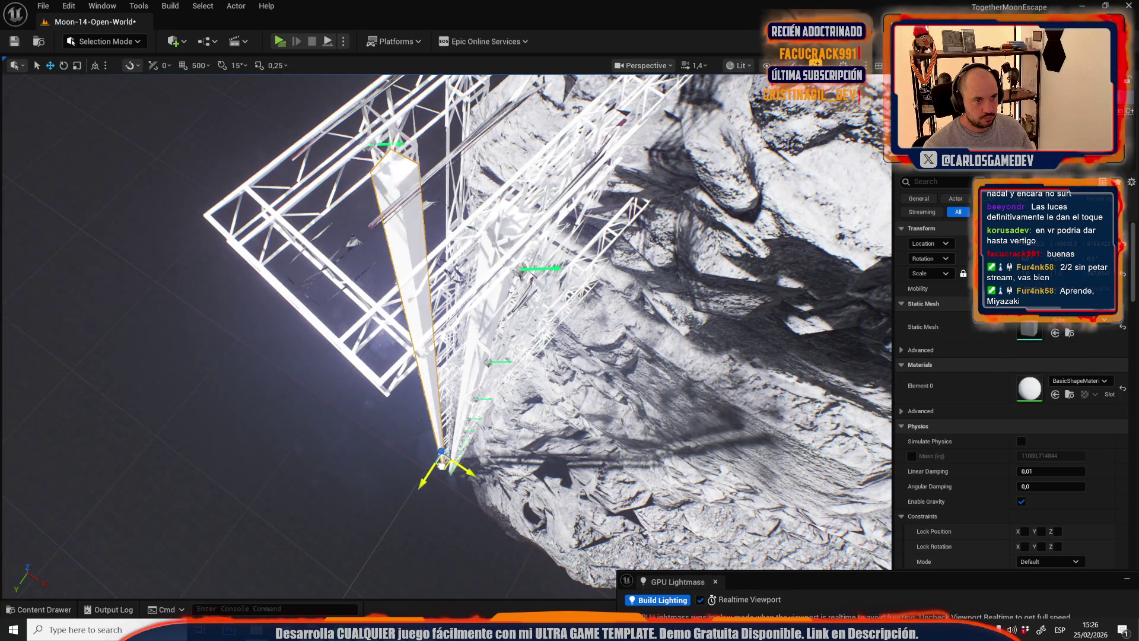
pyautogui.moveTo(361, 388); pyautogui.dragTo(361, 388)
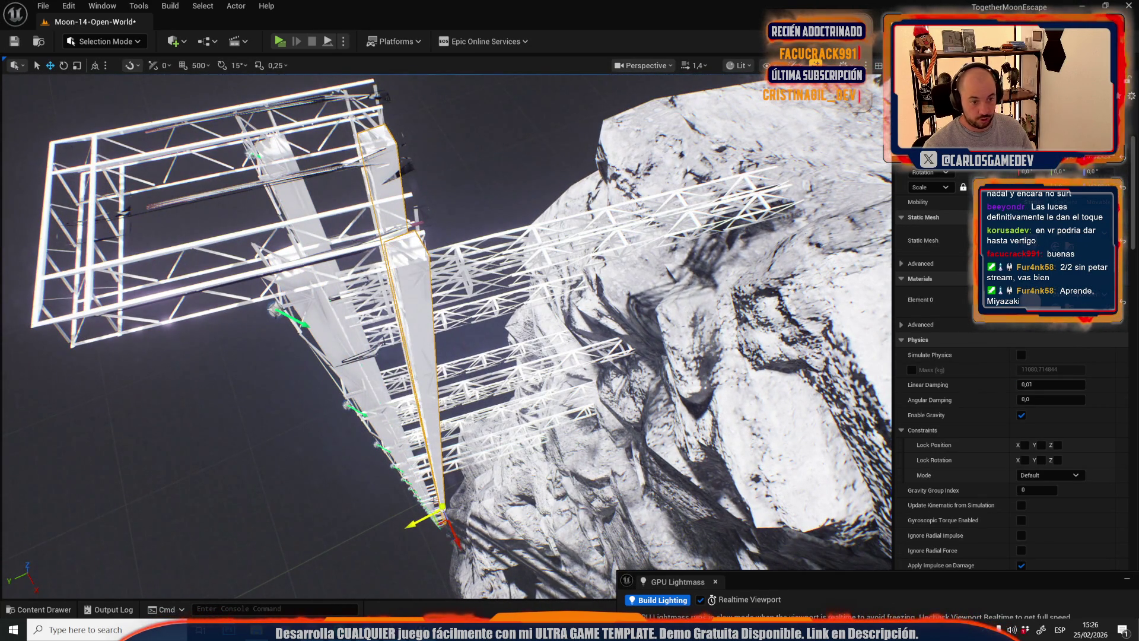
pyautogui.scroll(4, 527, 459)
pyautogui.moveTo(527, 460)
pyautogui.mouseDown()
pyautogui.moveTo(547, 469)
pyautogui.moveTo(534, 480)
pyautogui.mouseUp()
pyautogui.scroll(-1, 527, 460)
# - Zoom in on the cliff and select the scaffold structure
pyautogui.scroll(-3, 527, 459)
pyautogui.scroll(2, 527, 460)
pyautogui.scroll(2, 546, 470)
pyautogui.scroll(2, 546, 469)
pyautogui.scroll(-4, 546, 469)
pyautogui.scroll(5, 533, 480)
pyautogui.scroll(-1, 533, 480)
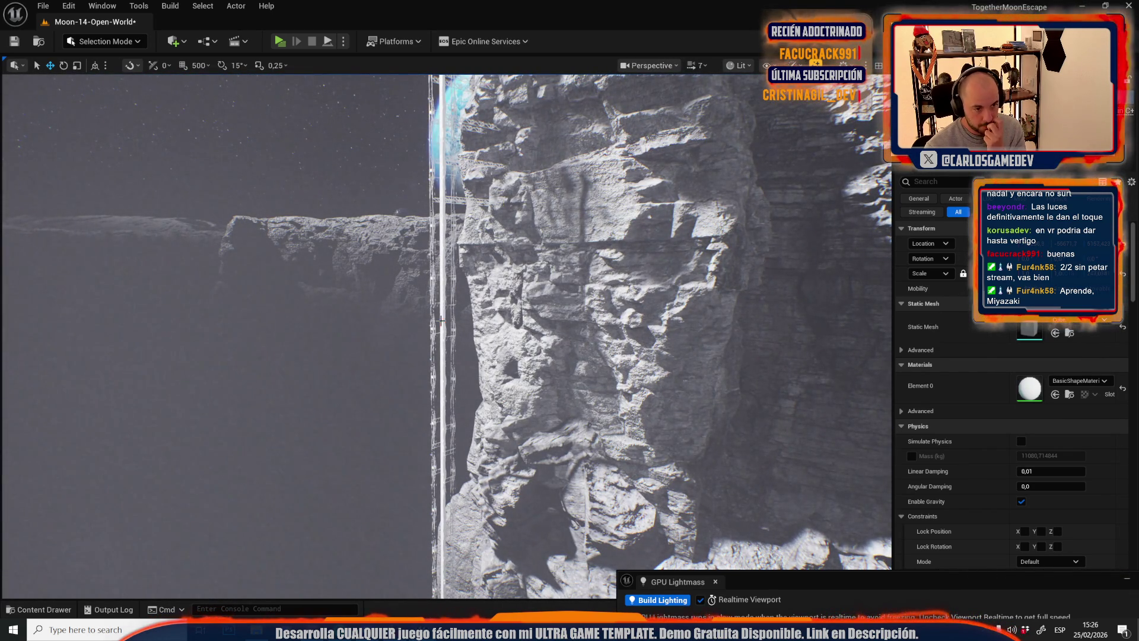
pyautogui.click(546, 291)
pyautogui.scroll(-2, 460, 273)
pyautogui.moveTo(459, 272); pyautogui.dragTo(460, 272)
# - Select the white tower and filter its Details panel for 'sh' shadow settings
pyautogui.click(483, 296)
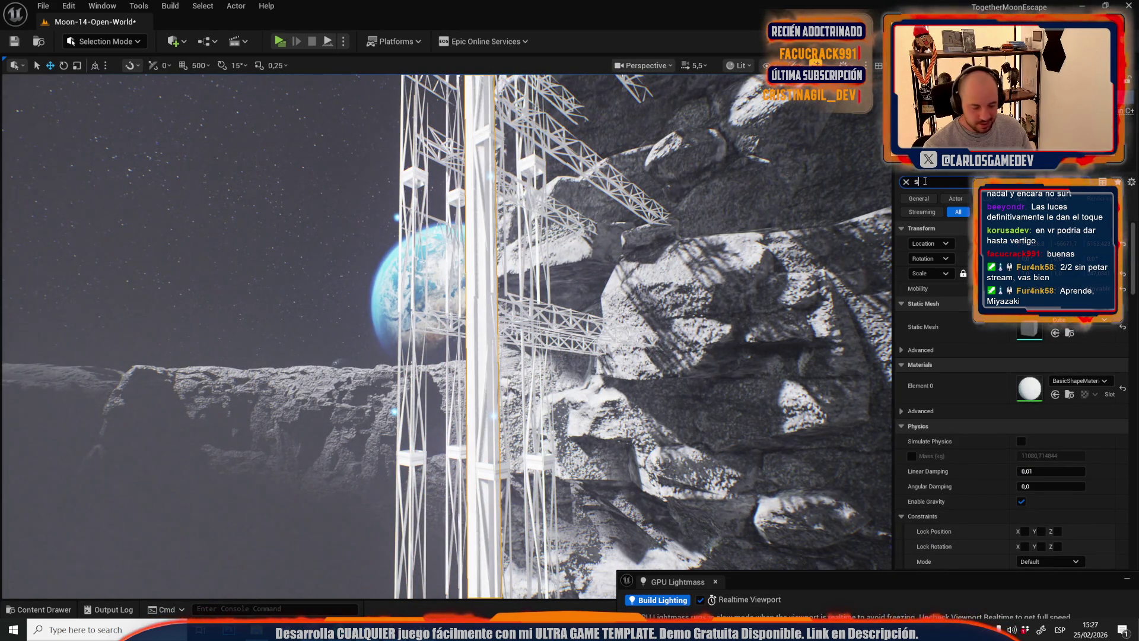
pyautogui.write('had')
pyautogui.moveTo(680, 375); pyautogui.dragTo(680, 375)
pyautogui.scroll(1, 681, 375)
pyautogui.moveTo(471, 340); pyautogui.dragTo(470, 327)
pyautogui.scroll(-3, 471, 340)
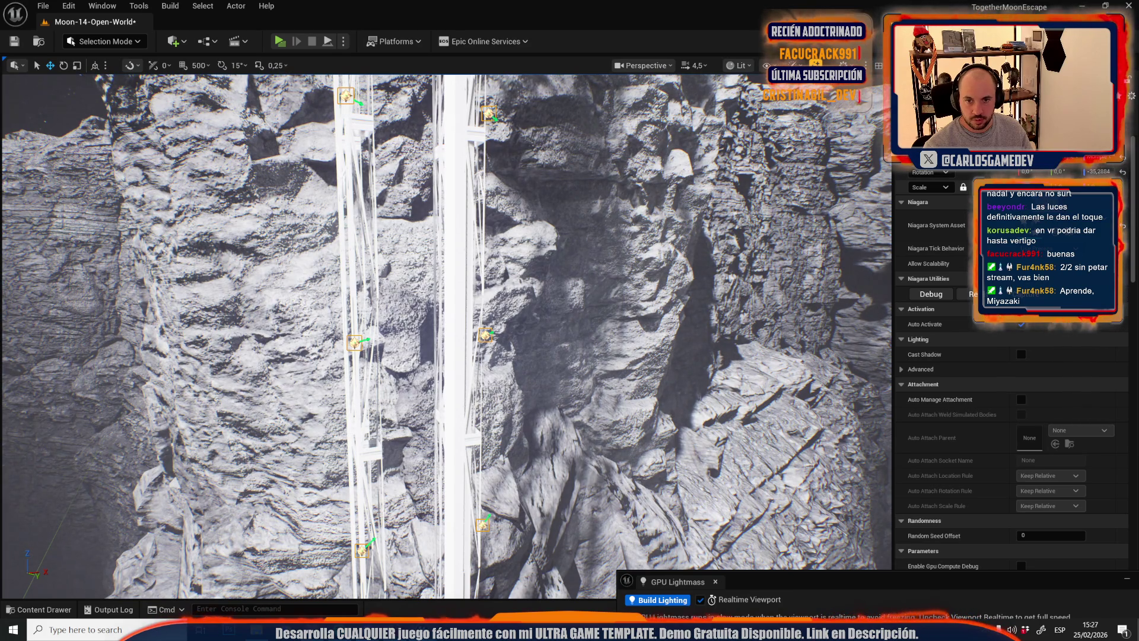
# - Look down on the tower and select one of its Niagara light effects
pyautogui.moveTo(587, 230); pyautogui.dragTo(615, 261)
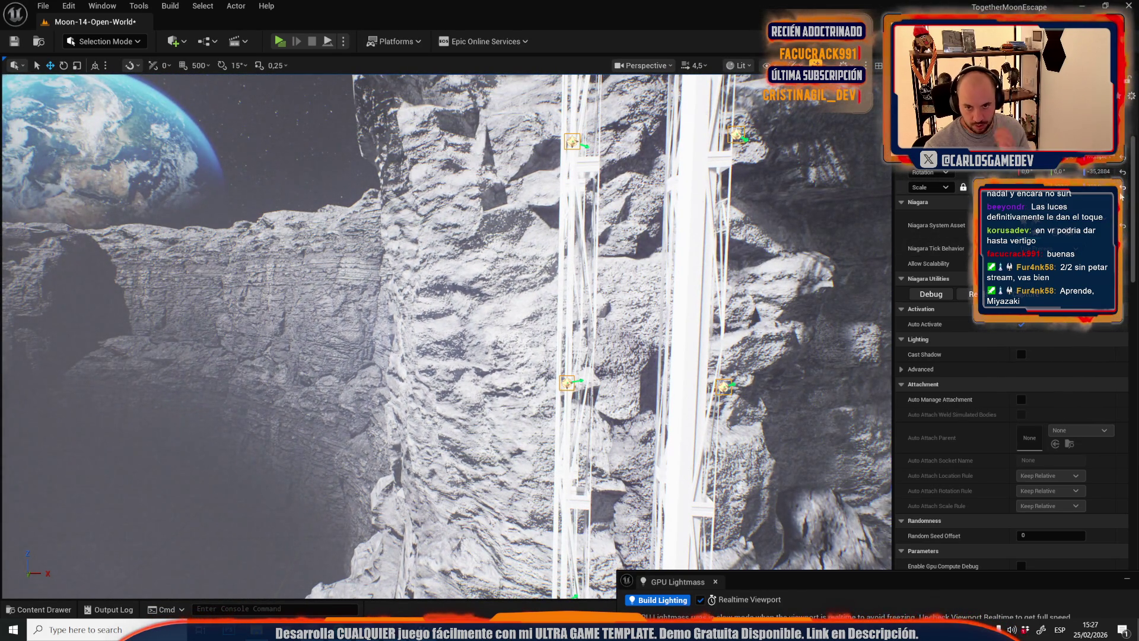
pyautogui.moveTo(657, 330); pyautogui.dragTo(623, 356)
pyautogui.scroll(2, 624, 356)
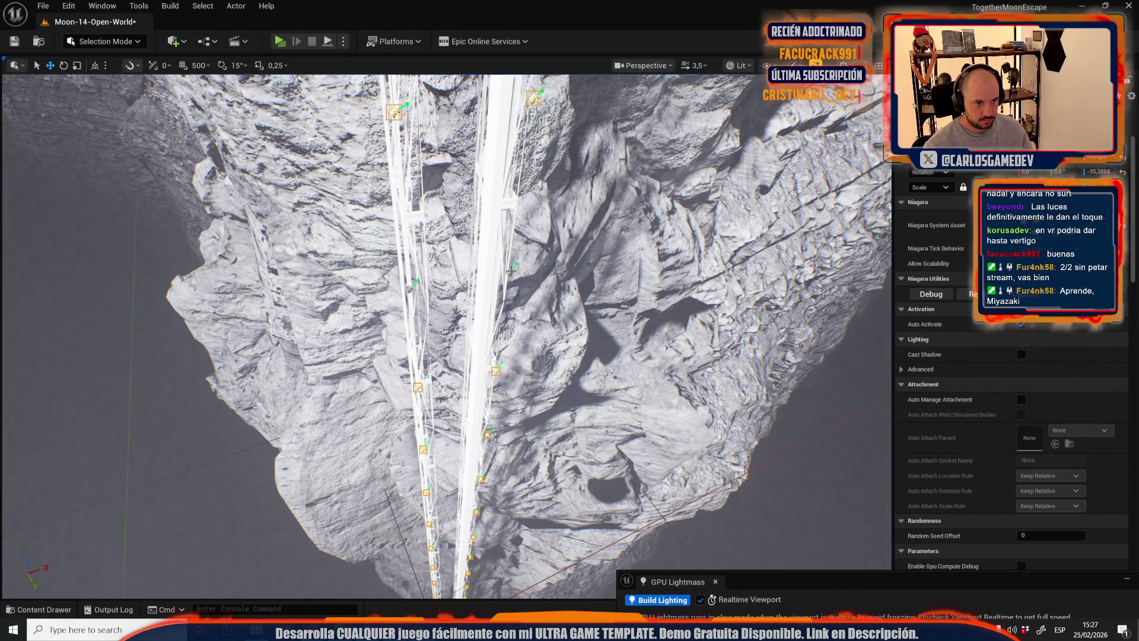
pyautogui.click(511, 270)
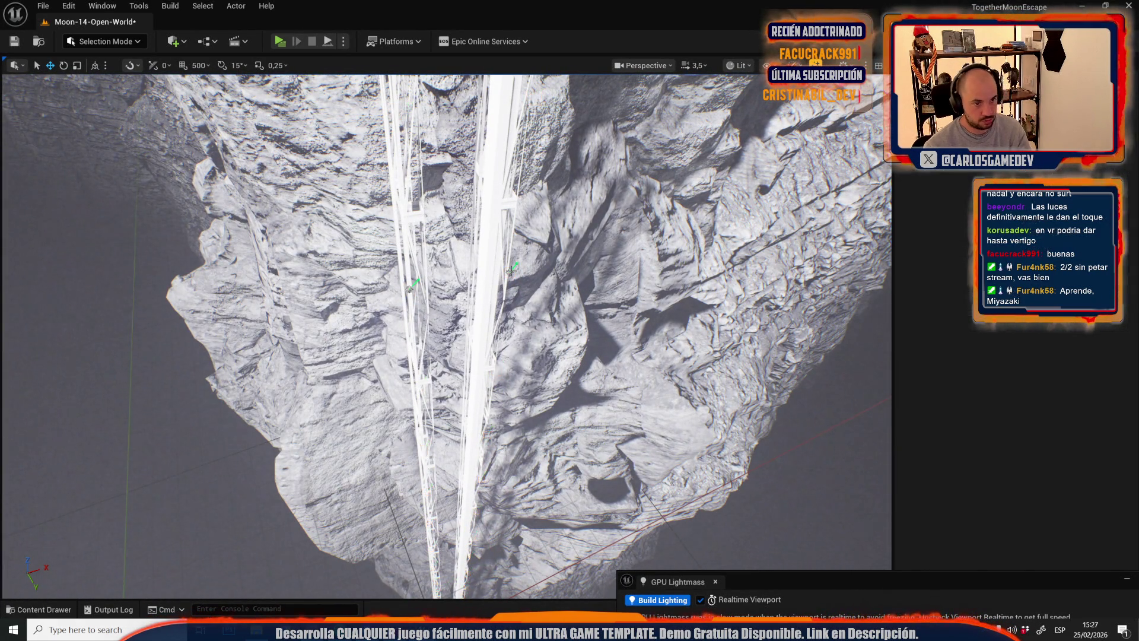
pyautogui.click(408, 290)
pyautogui.moveTo(730, 223); pyautogui.dragTo(566, 287)
pyautogui.scroll(-1, 653, 255)
pyautogui.scroll(-2, 566, 287)
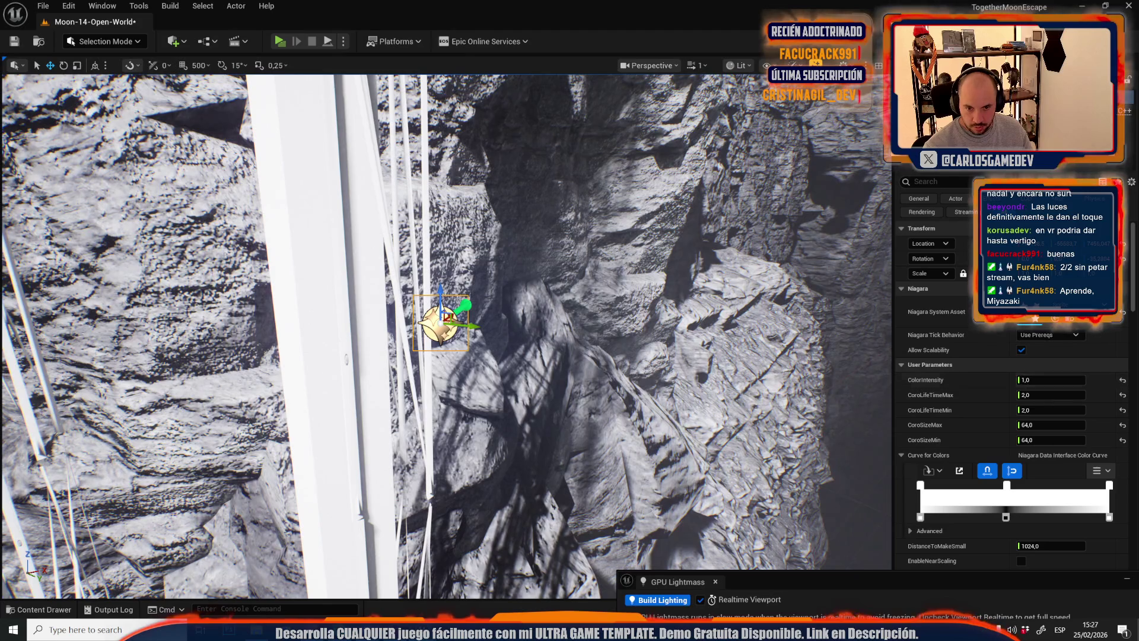
# - Set CoroSizeMax and CoroSizeMin to 512, then raise both to 1024
pyautogui.write('512')
pyautogui.press('Return')
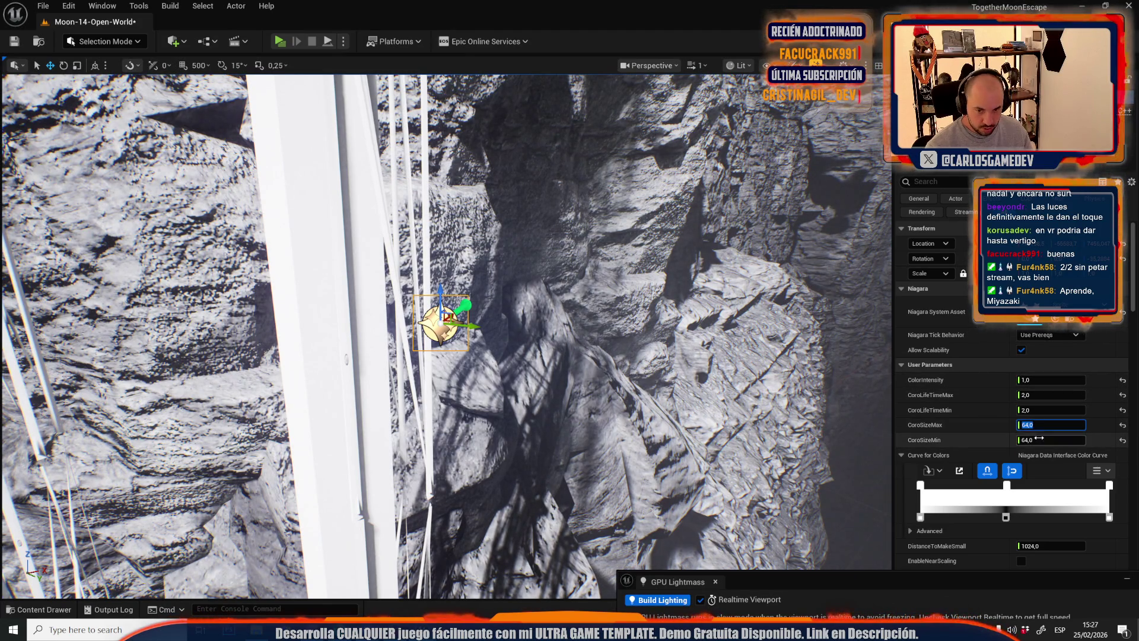
pyautogui.write('512')
pyautogui.press('Return')
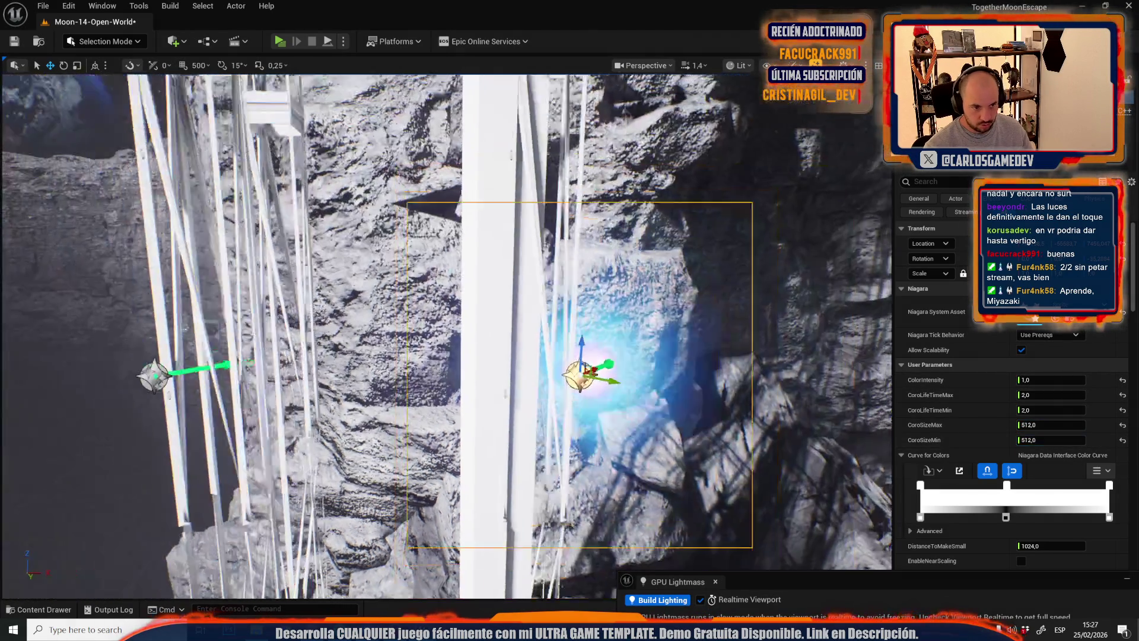
pyautogui.click(1042, 425)
pyautogui.write('1024')
pyautogui.press('Return')
pyautogui.click(1039, 440)
pyautogui.write('1024')
pyautogui.press('Return')
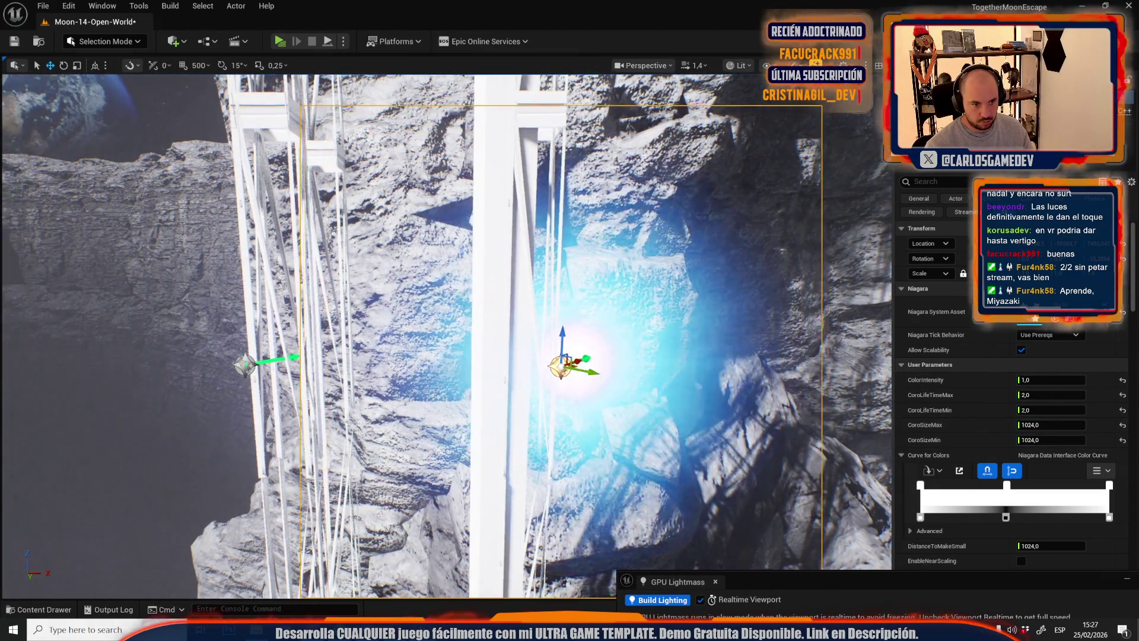
pyautogui.scroll(2, 553, 329)
pyautogui.scroll(1, 553, 330)
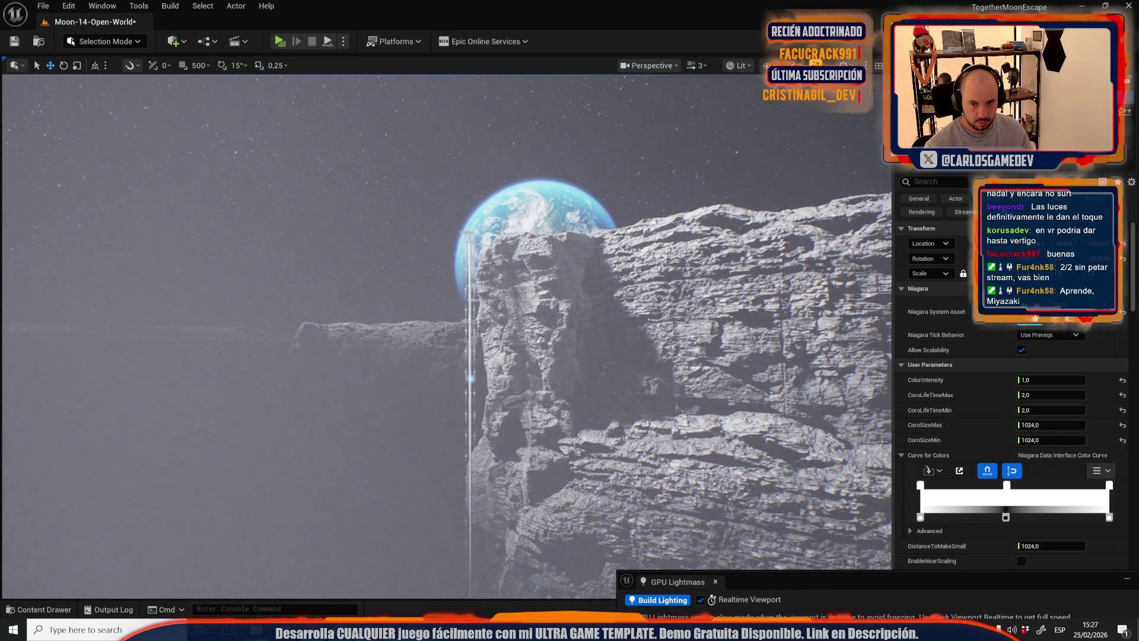
# - Delete the black middle colour stop, enter a glow size of 512, and set ColorIntensity to 8
pyautogui.press('Delete')
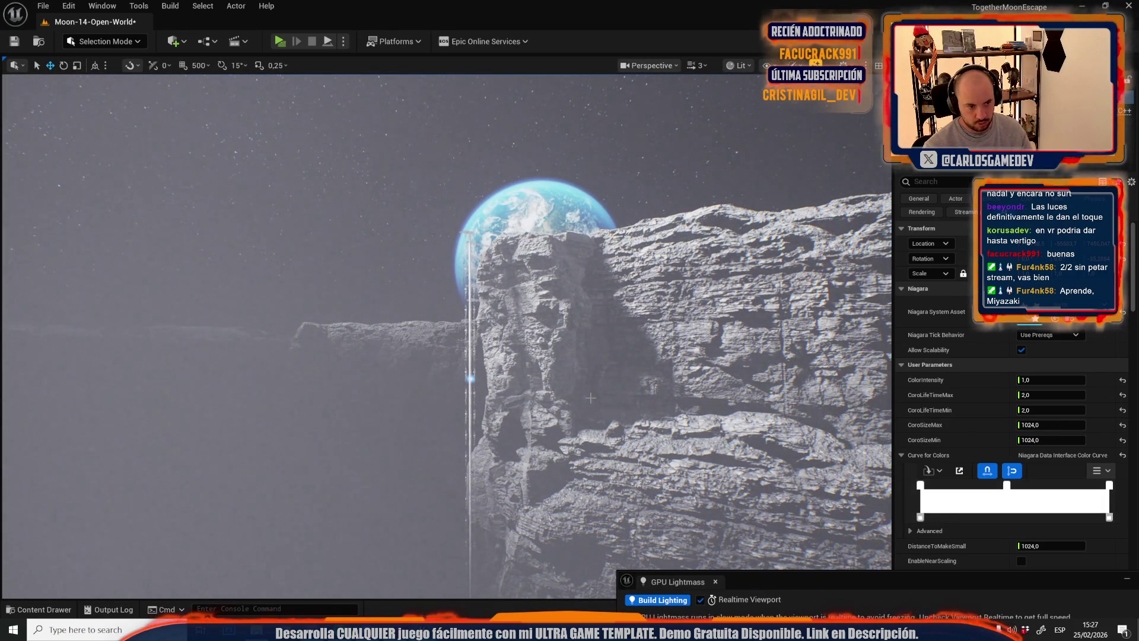
pyautogui.write('512')
pyautogui.press('Return')
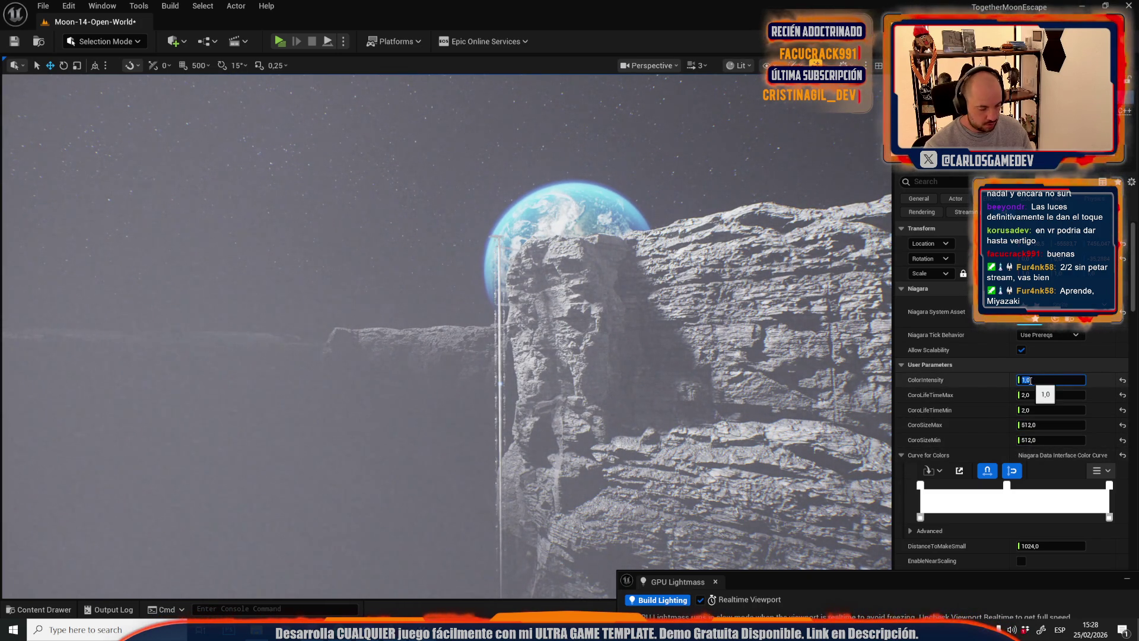
pyautogui.write('6')
pyautogui.moveTo(633, 376); pyautogui.dragTo(611, 373)
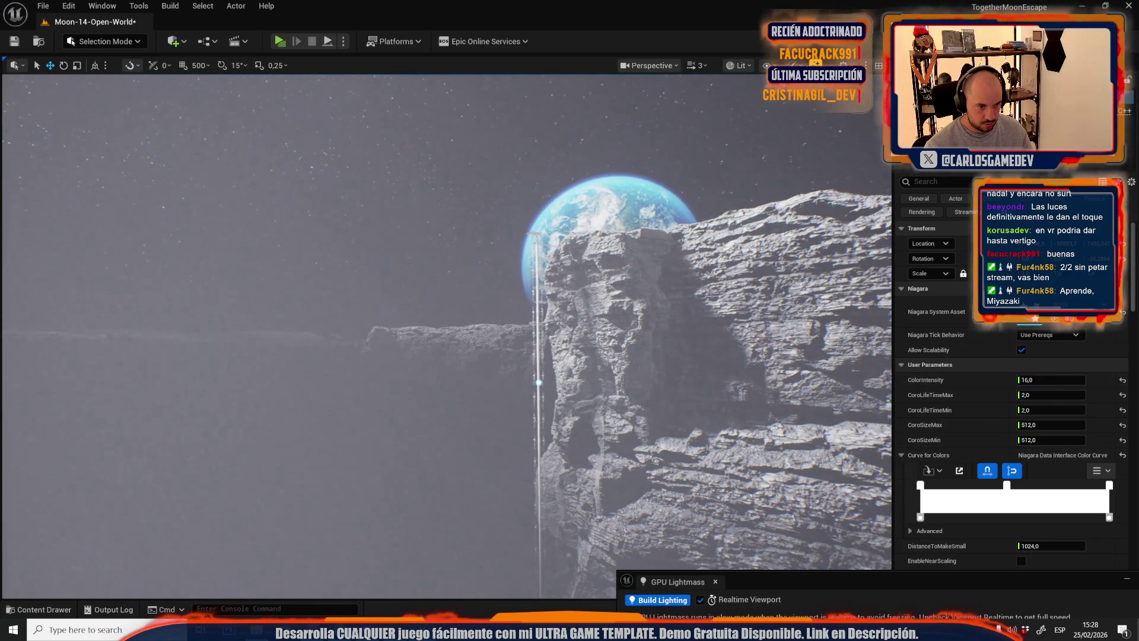
pyautogui.write('8')
pyautogui.moveTo(851, 389); pyautogui.dragTo(824, 383)
# - Set CoroSizeMax to 256 and select the white beam on the tower
pyautogui.click(1042, 425)
pyautogui.write('256')
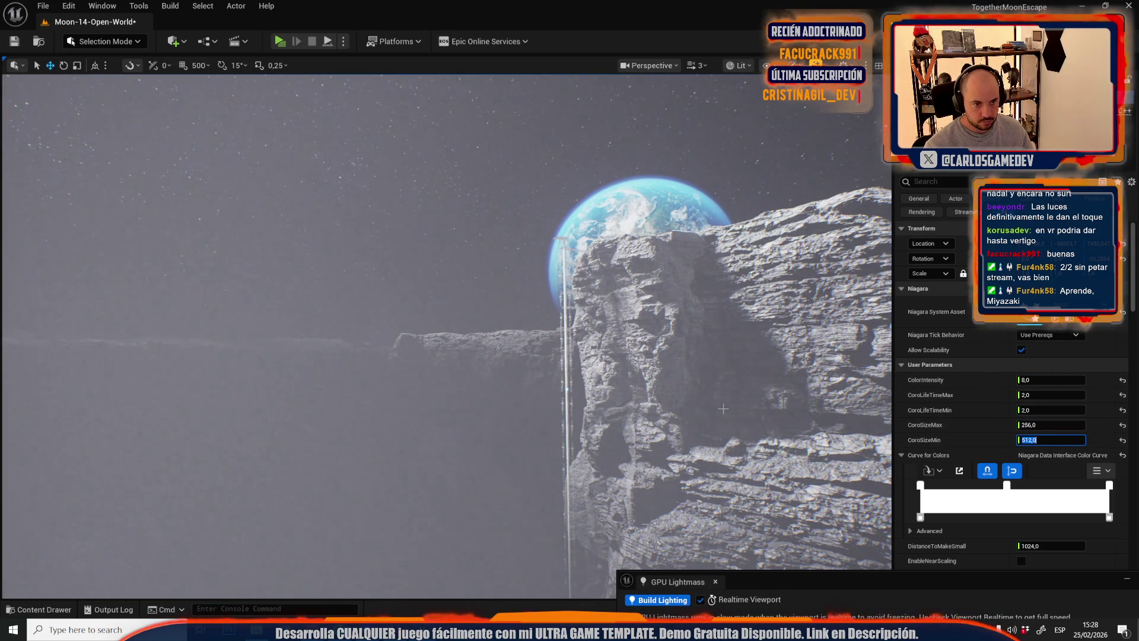
pyautogui.moveTo(628, 418)
pyautogui.mouseDown()
pyautogui.moveTo(622, 397)
pyautogui.moveTo(627, 419)
pyautogui.mouseUp()
pyautogui.click(593, 369)
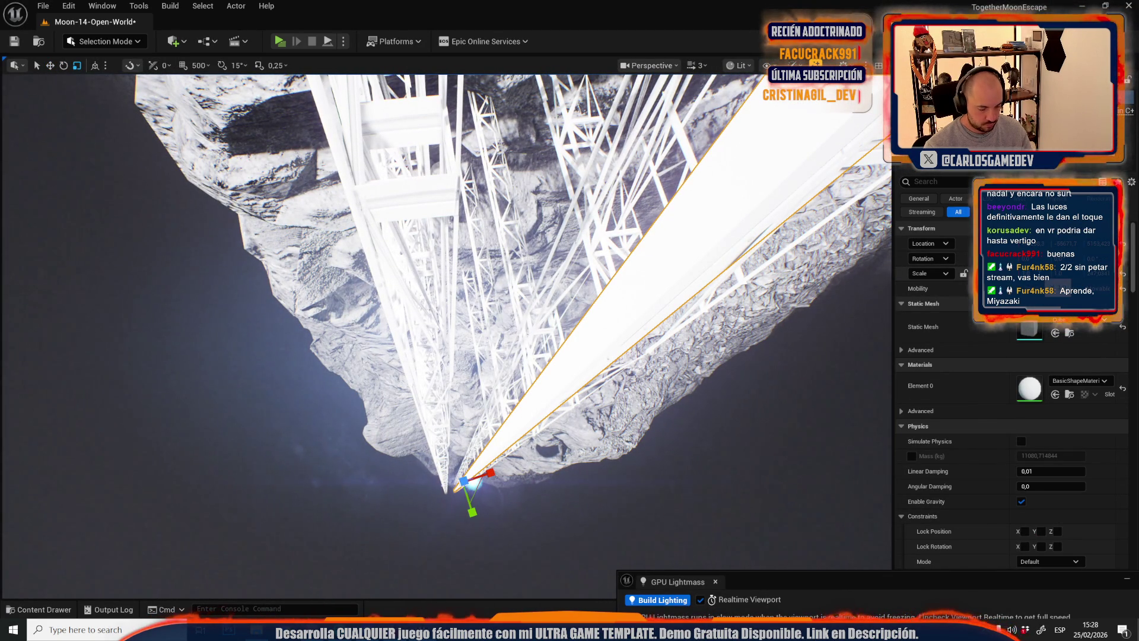
# - Scale the white beam thinner and rotate it to lean the other way
pyautogui.moveTo(445, 296); pyautogui.dragTo(463, 279)
pyautogui.moveTo(555, 417); pyautogui.dragTo(563, 409)
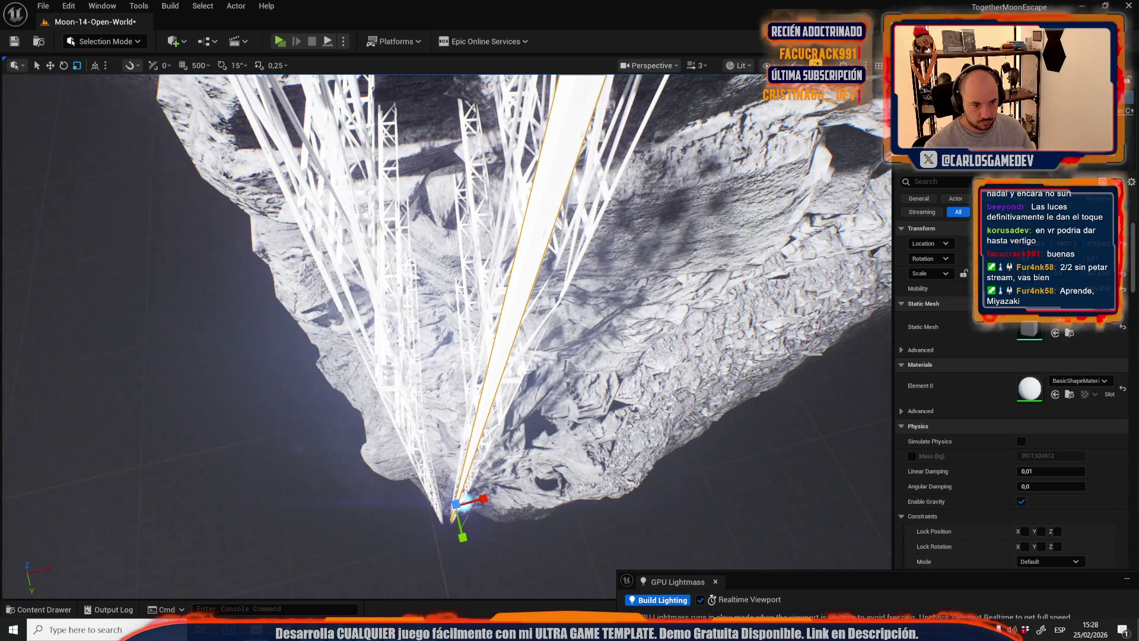
pyautogui.moveTo(468, 516)
pyautogui.mouseDown()
pyautogui.moveTo(450, 517)
pyautogui.moveTo(421, 468)
pyautogui.moveTo(421, 426)
pyautogui.mouseUp()
pyautogui.scroll(2, 415, 439)
pyautogui.scroll(-3, 415, 441)
pyautogui.scroll(1, 420, 430)
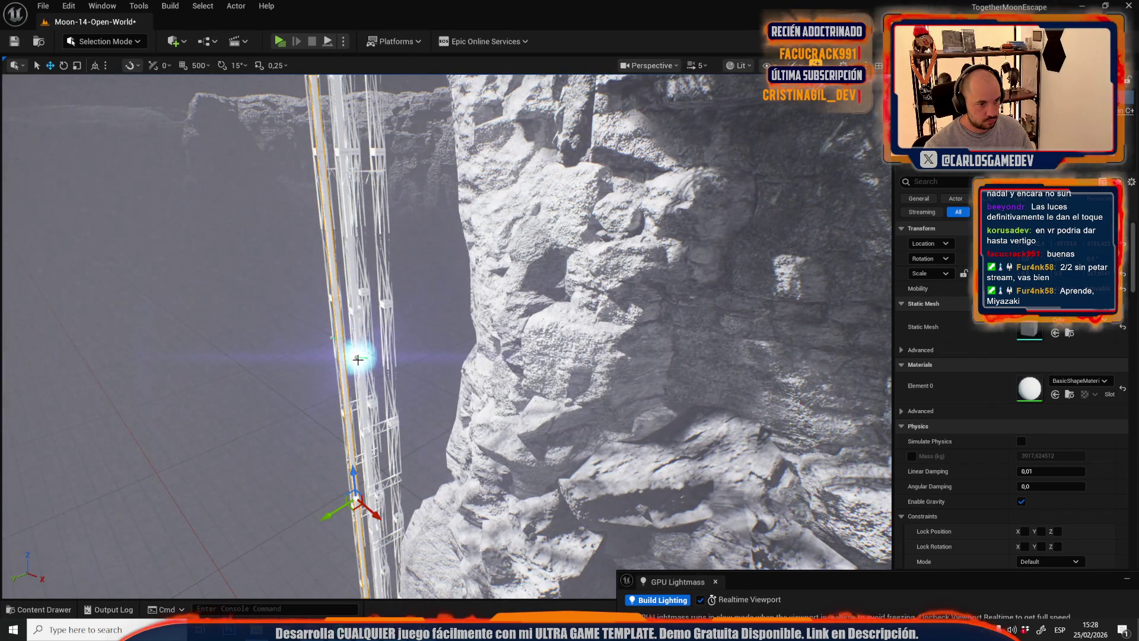
pyautogui.moveTo(421, 426); pyautogui.dragTo(421, 424)
pyautogui.scroll(1, 422, 424)
pyautogui.scroll(-4, 422, 425)
# - Select the light effect by the cliff and set its ColorIntensity to 2
pyautogui.click(422, 424)
pyautogui.scroll(4, 421, 424)
pyautogui.moveTo(427, 314); pyautogui.dragTo(426, 315)
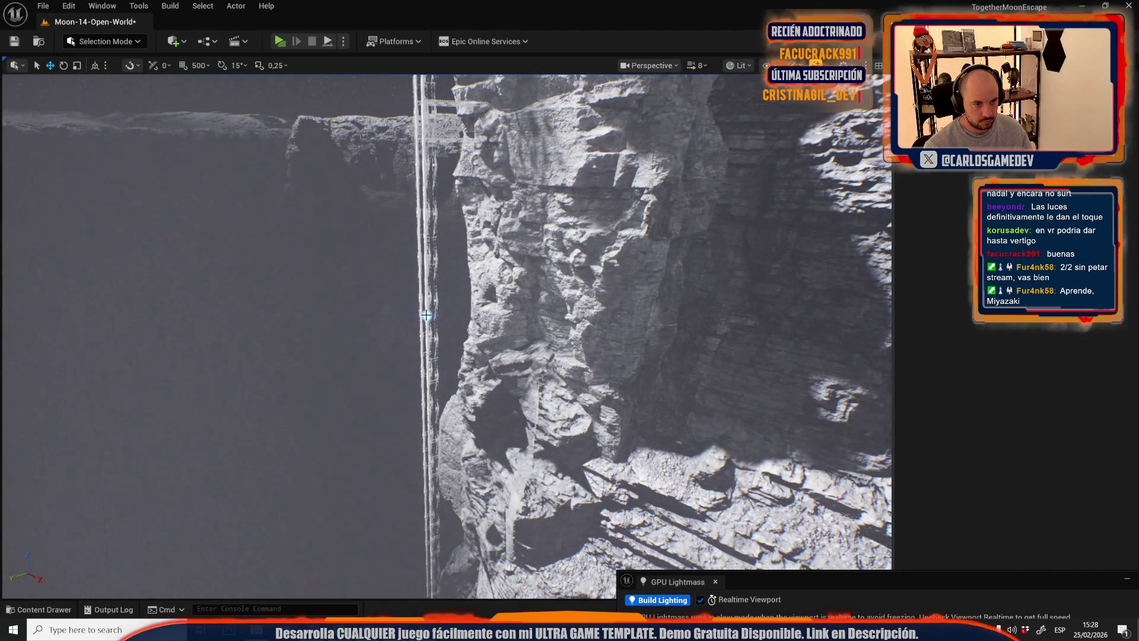
pyautogui.click(426, 315)
pyautogui.click(1053, 379)
pyautogui.write('2')
pyautogui.moveTo(502, 325); pyautogui.dragTo(501, 326)
pyautogui.scroll(-4, 501, 325)
pyautogui.click(1043, 379)
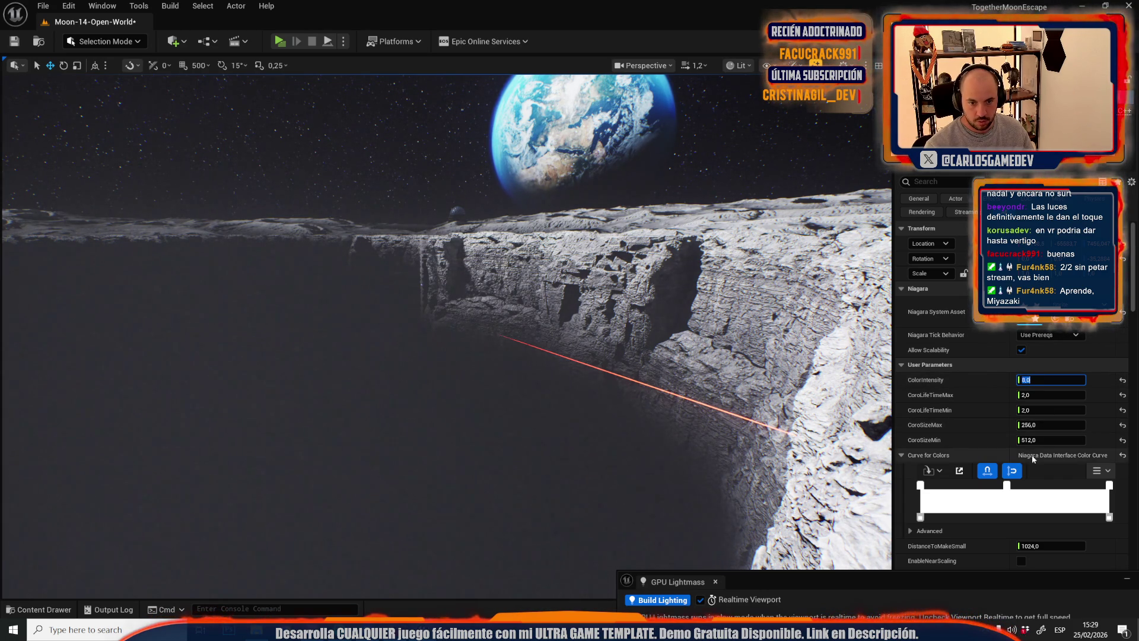
# - Confirm ColorIntensity 8 and enter a glow size of 512,0
pyautogui.press('Return')
pyautogui.click(1038, 424)
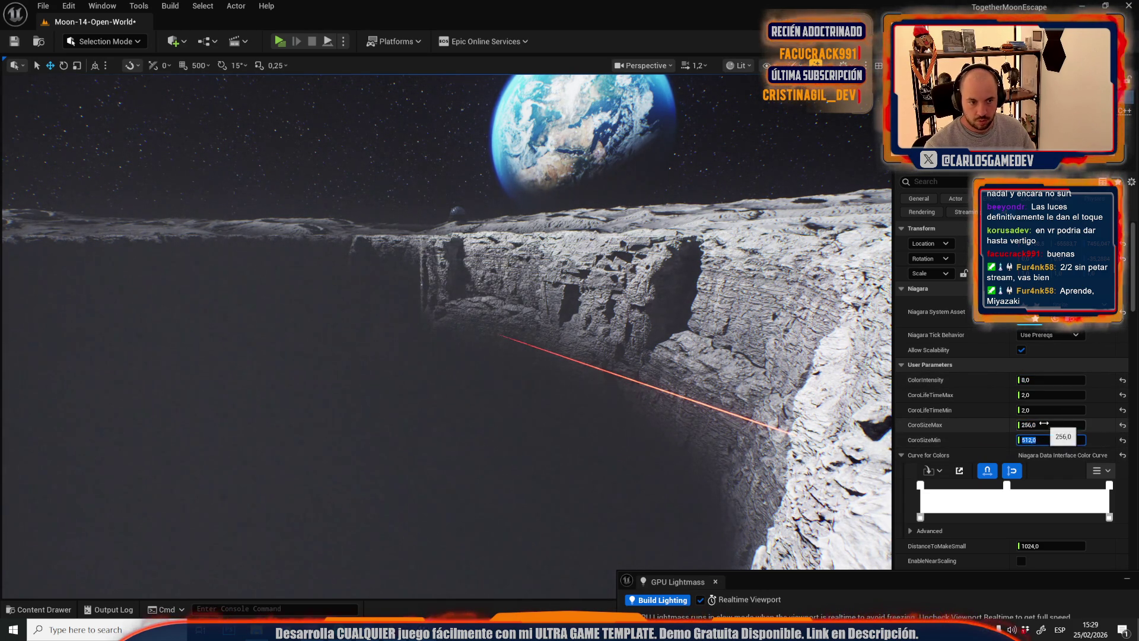
pyautogui.write('512,0')
pyautogui.press('Return')
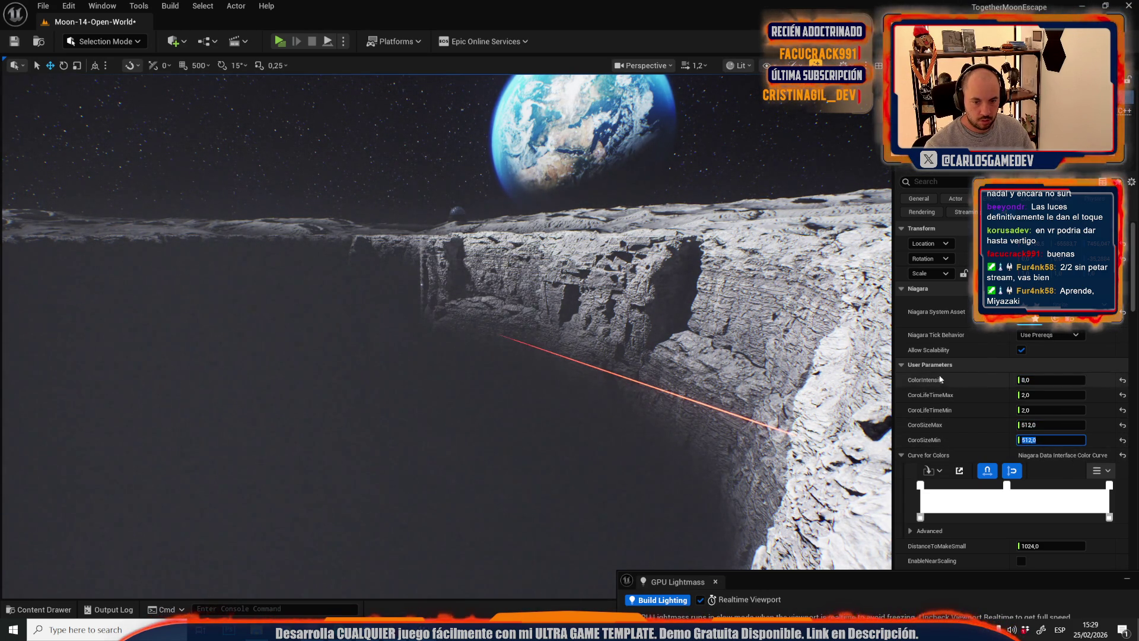
# - Set both CoroSizeMax and CoroSizeMin to 256 and fly toward the light
pyautogui.click(1035, 425)
pyautogui.write('256')
pyautogui.press('Tab')
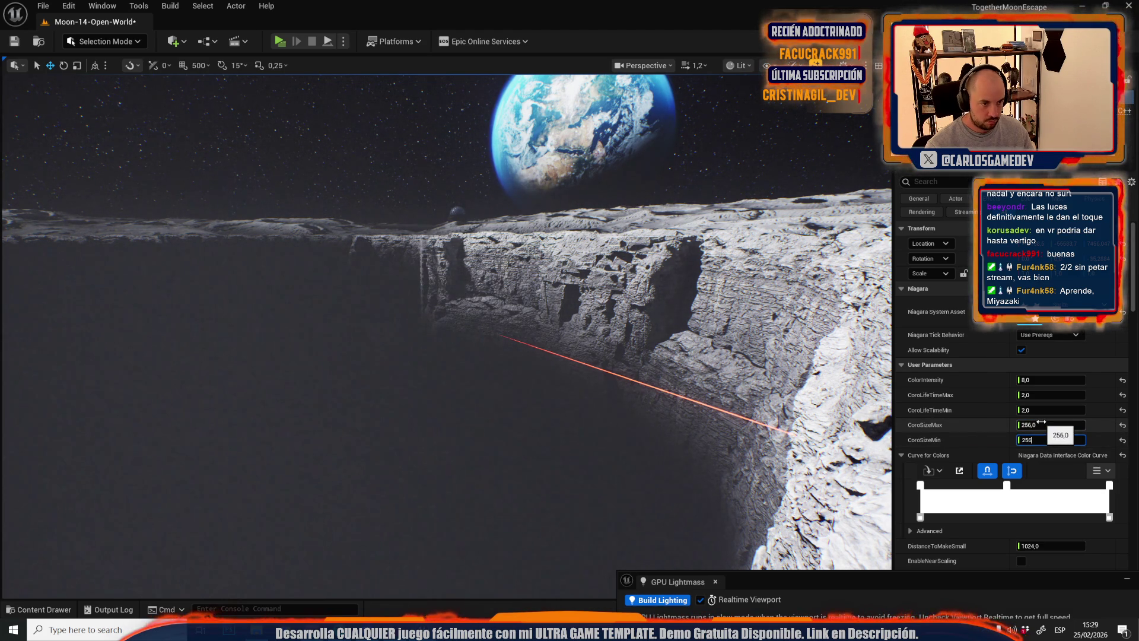
pyautogui.press('Return')
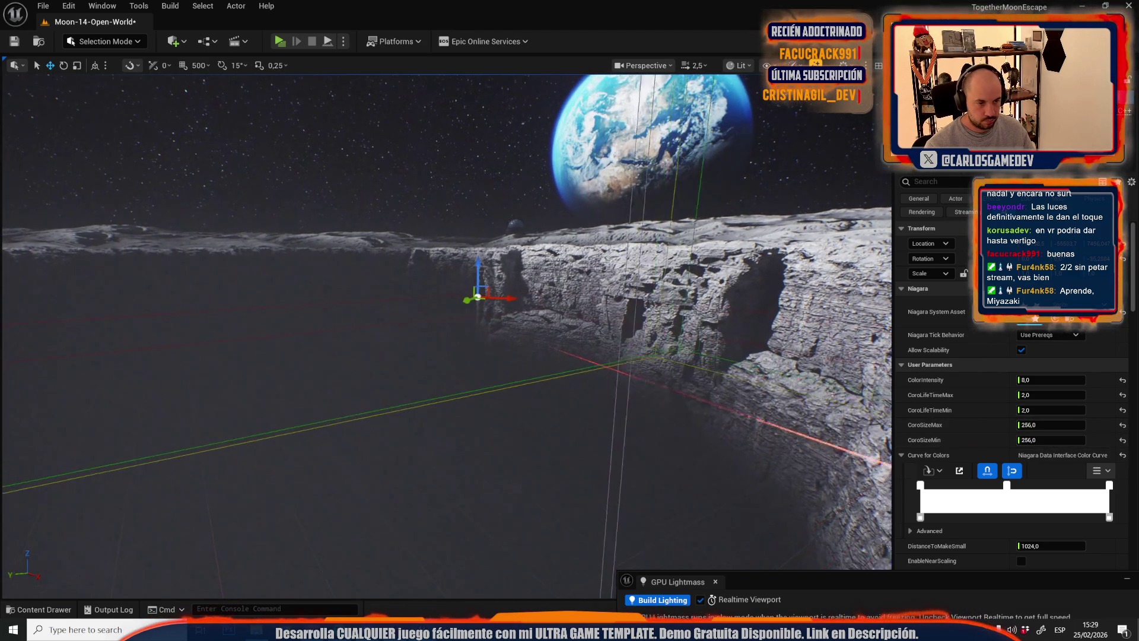
pyautogui.scroll(2, 446, 332)
pyautogui.press('w')
pyautogui.scroll(2, 446, 333)
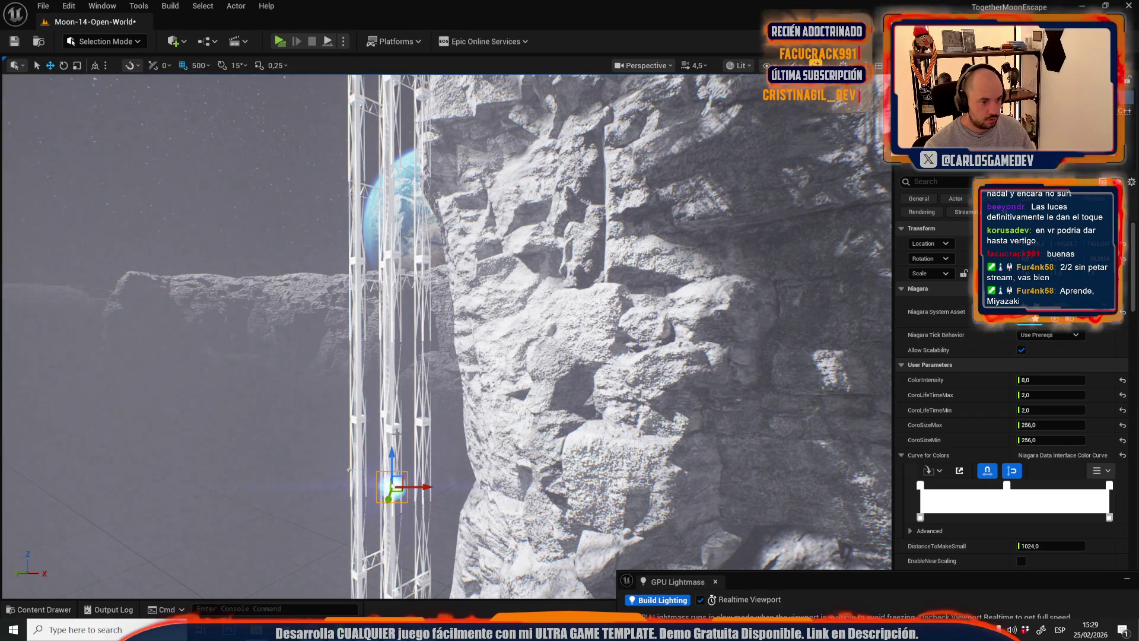
# - Raise one glowing light copy up the elevator tower along Z, then select the lower copy
pyautogui.moveTo(391, 426); pyautogui.dragTo(389, 227)
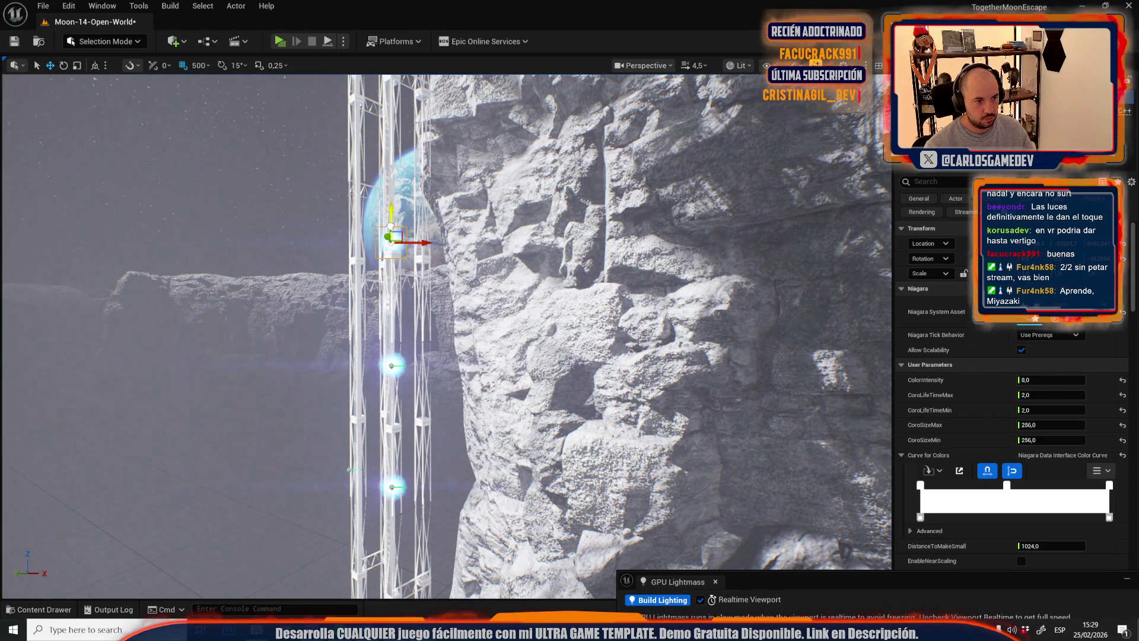
pyautogui.keyDown('ctrl'); pyautogui.click(391, 368); pyautogui.keyUp('ctrl')
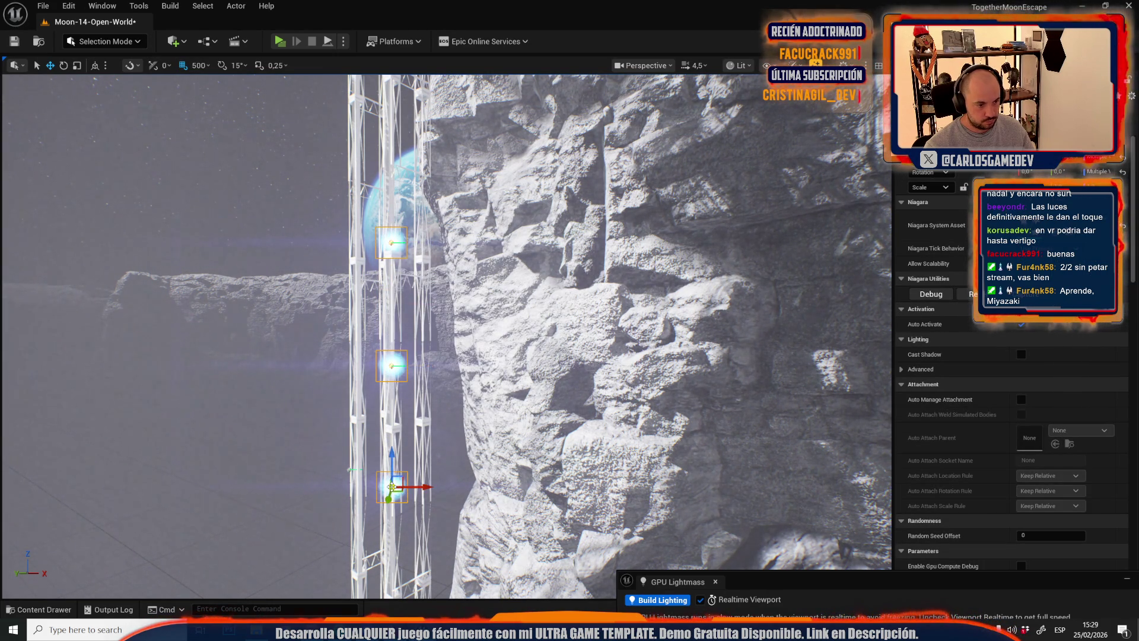
pyautogui.scroll(-10, 396, 481)
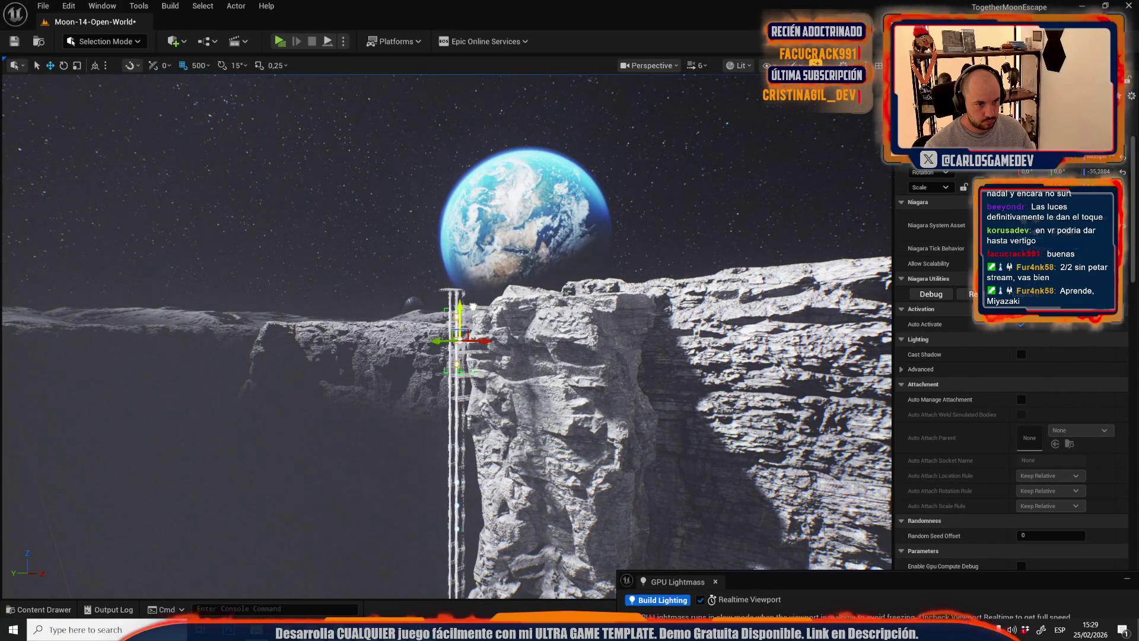
pyautogui.scroll(5, 477, 298)
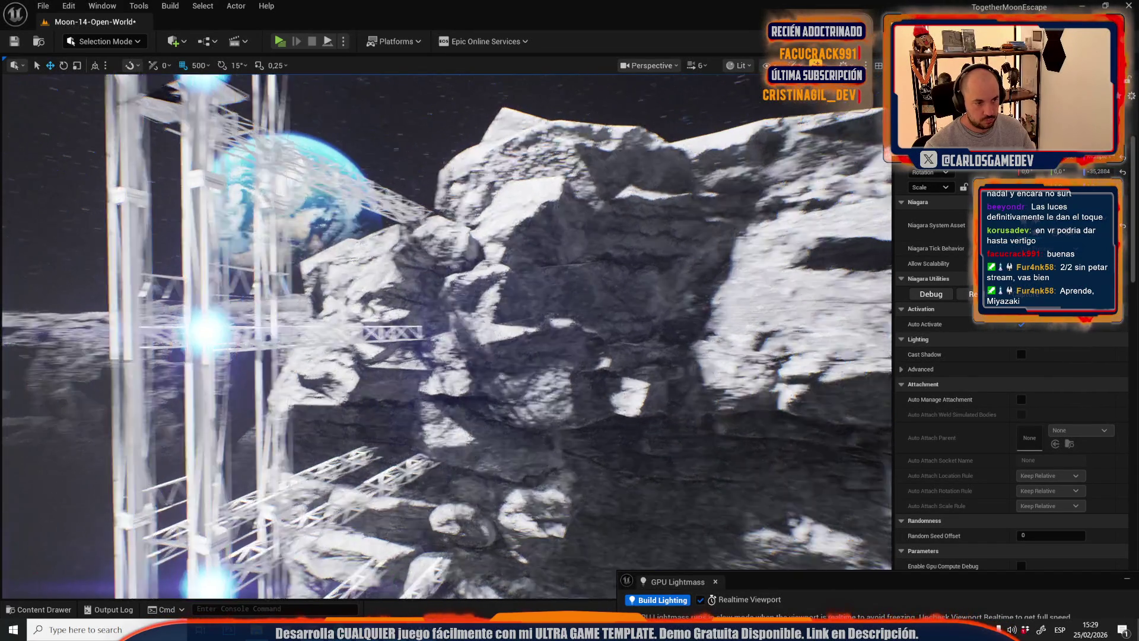
pyautogui.scroll(-3, 447, 337)
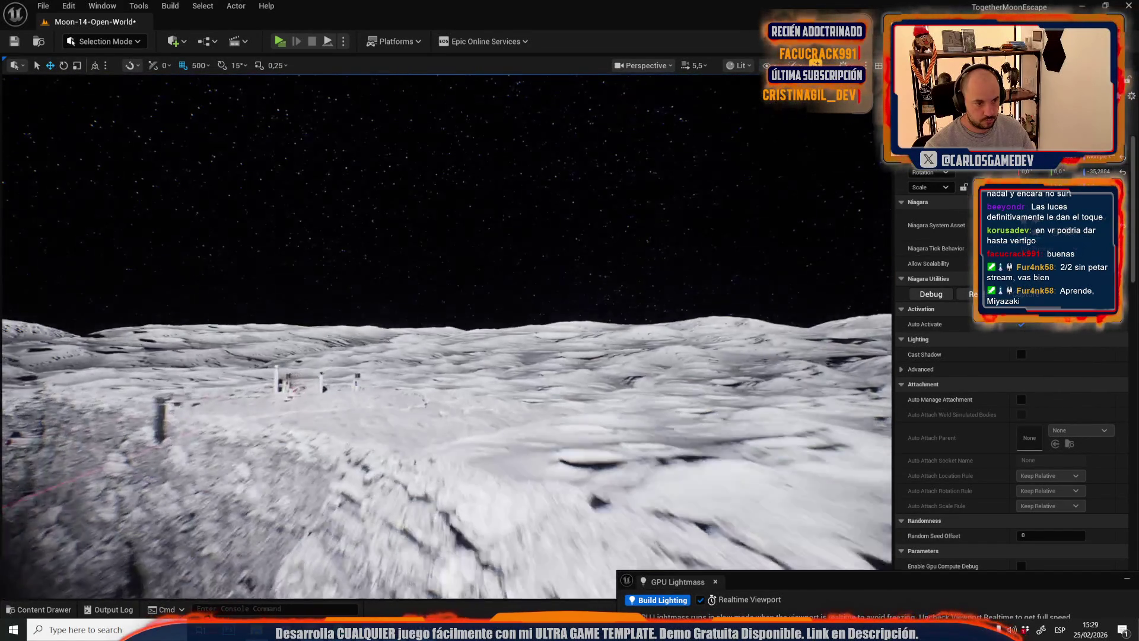
pyautogui.scroll(-3, 447, 336)
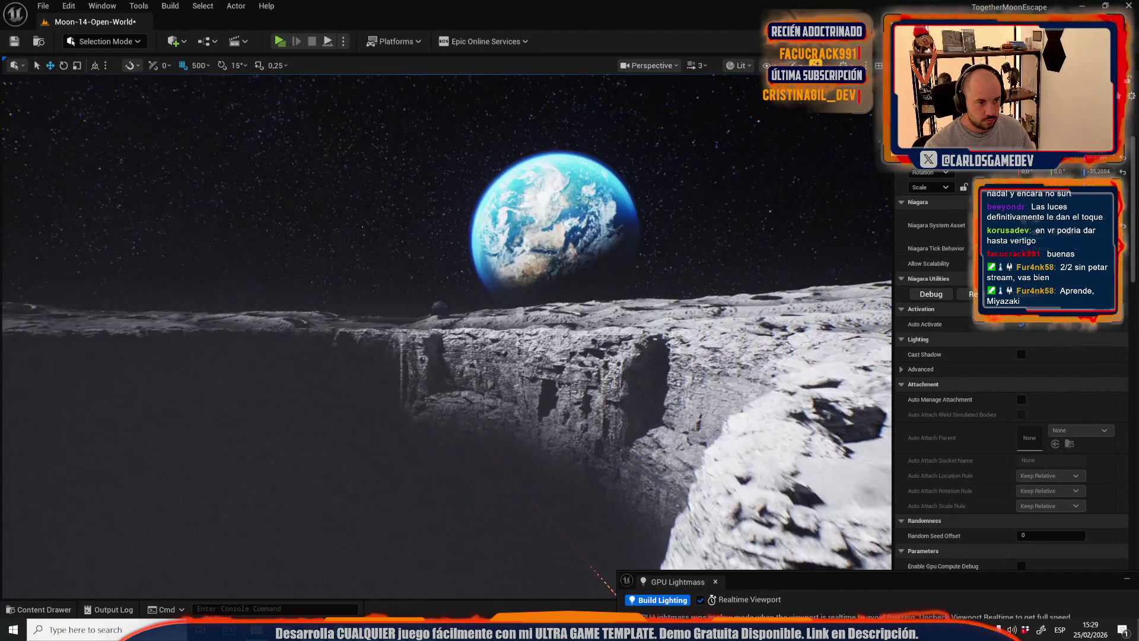
pyautogui.scroll(4, 447, 336)
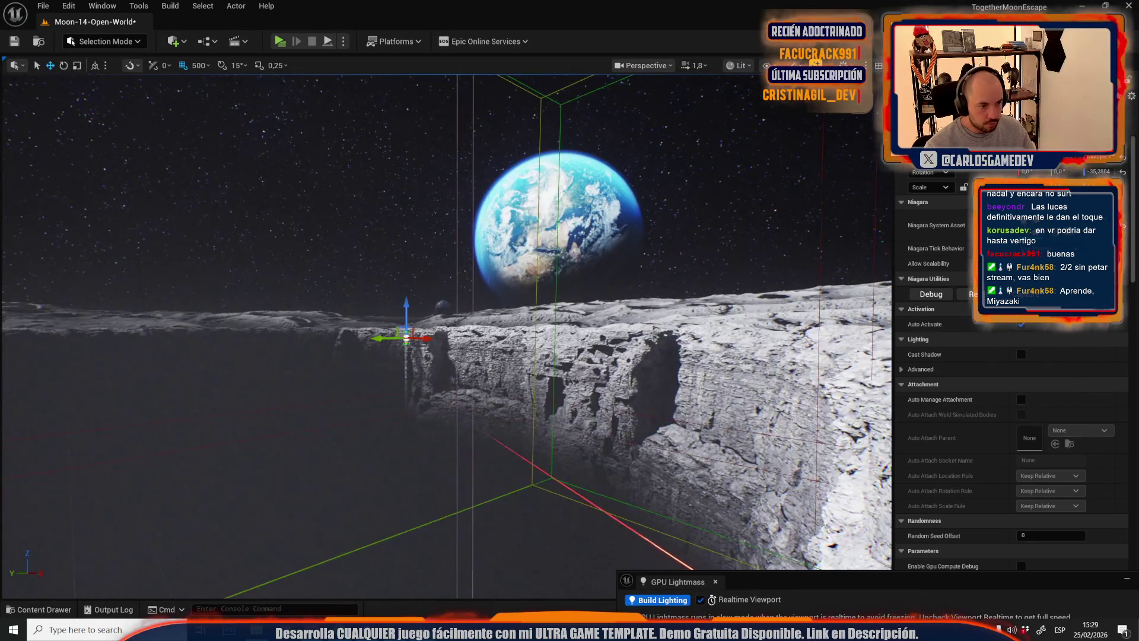
pyautogui.scroll(1, 447, 336)
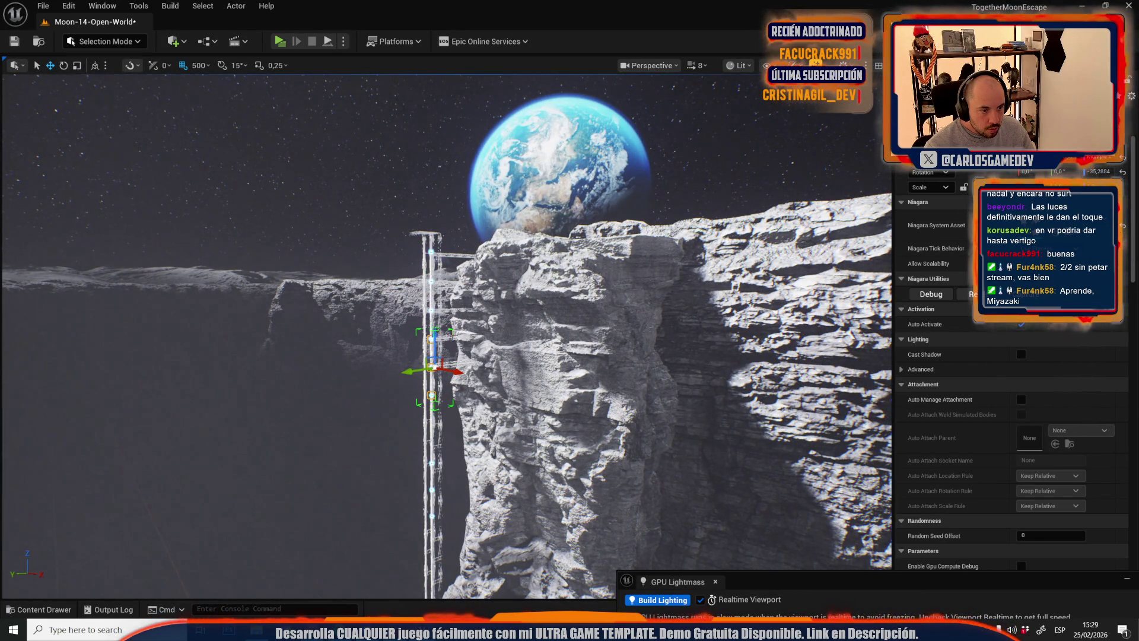
pyautogui.press('w')
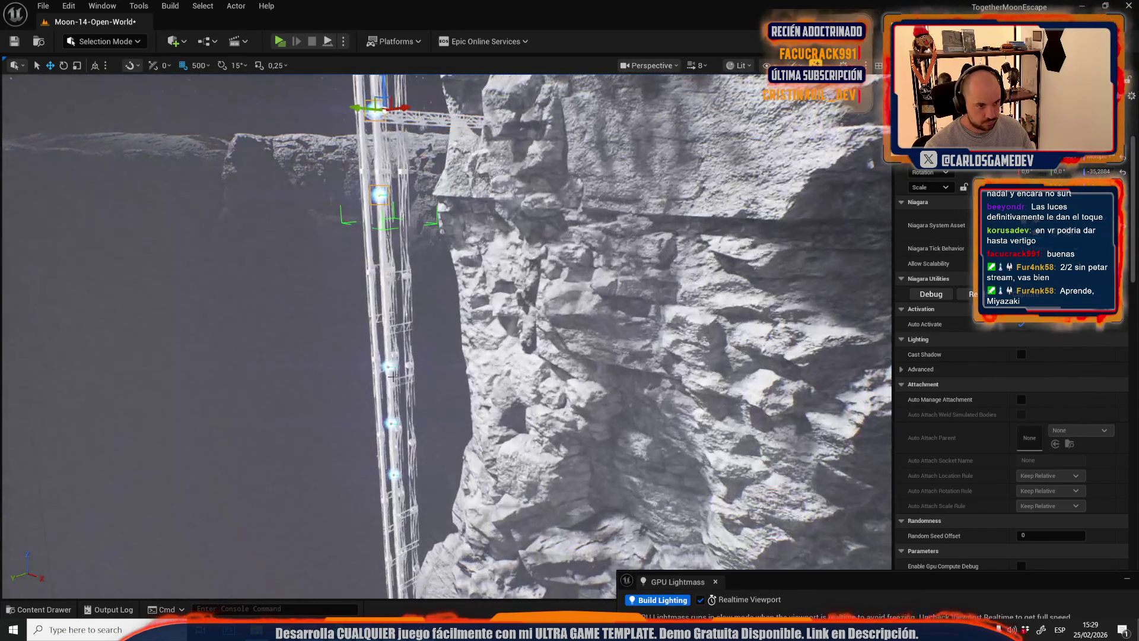
# - Select the three lower ladder lights together and move them down the shaft
pyautogui.click(388, 361)
pyautogui.moveTo(396, 399); pyautogui.dragTo(397, 341)
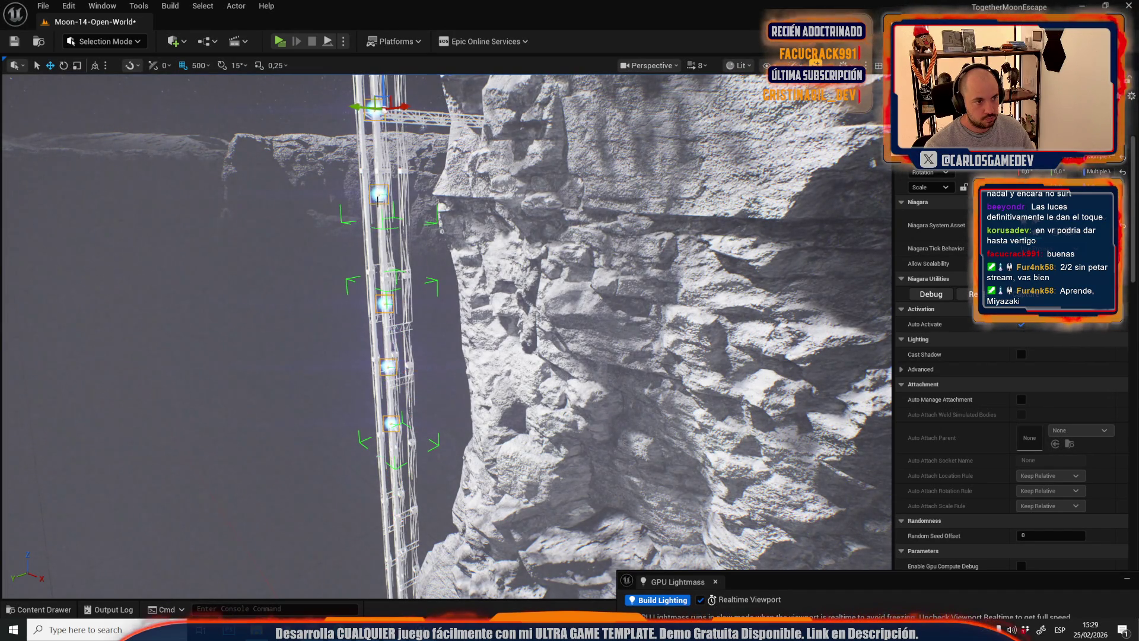
pyautogui.press('f')
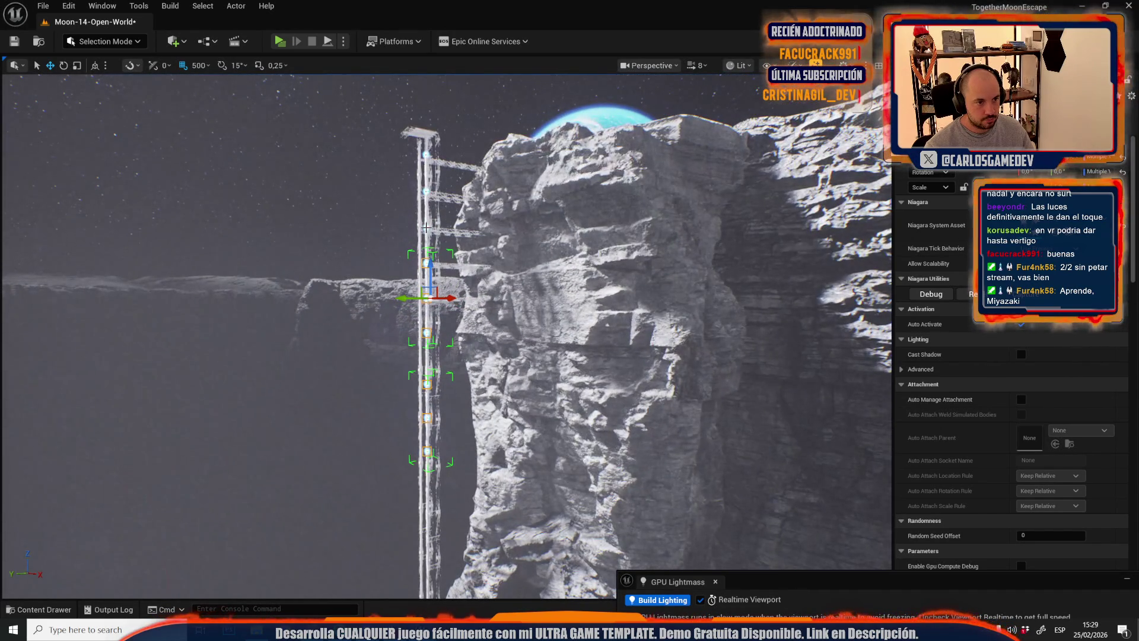
pyautogui.press('f')
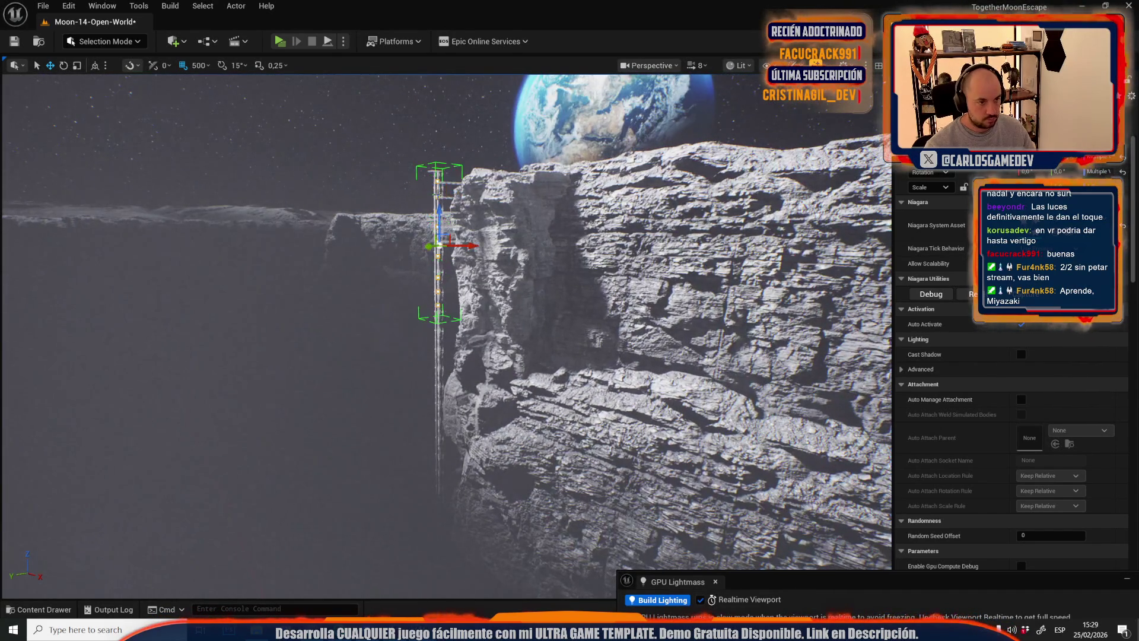
pyautogui.moveTo(438, 208)
pyautogui.mouseDown()
pyautogui.moveTo(445, 528)
pyautogui.moveTo(466, 465)
pyautogui.mouseUp()
pyautogui.scroll(-1, 466, 465)
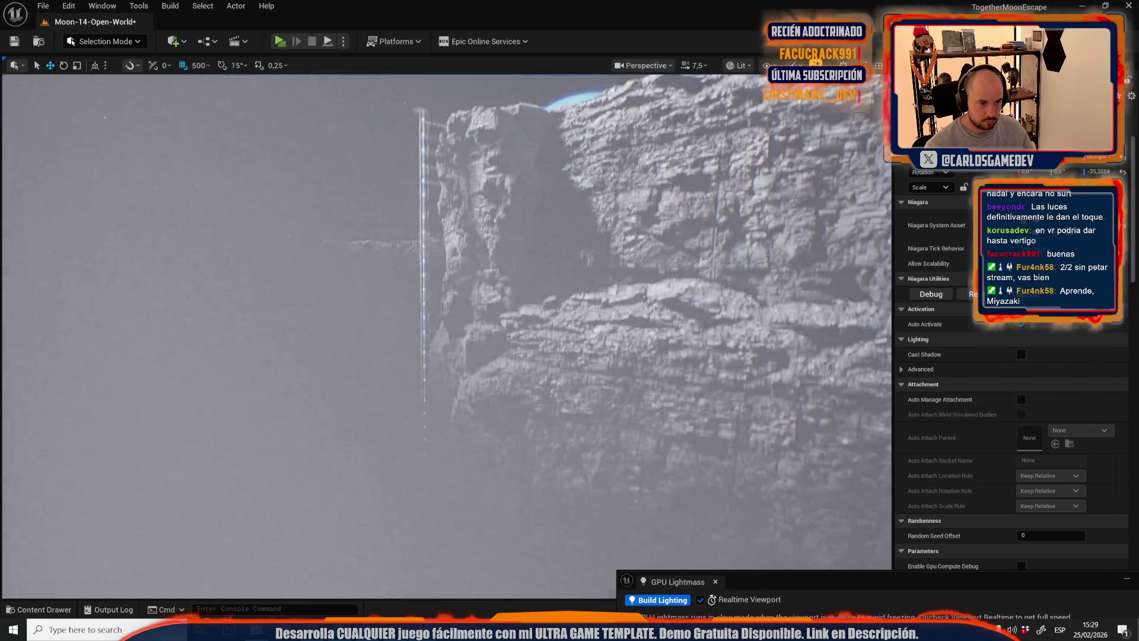
pyautogui.scroll(-4, 467, 466)
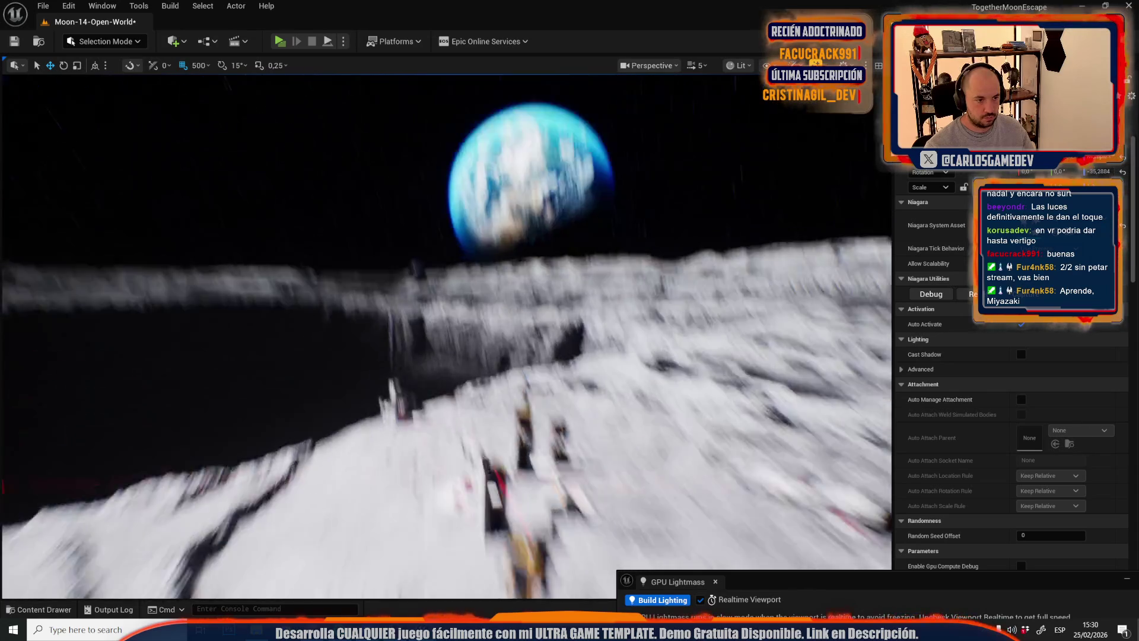
pyautogui.scroll(-2, 466, 466)
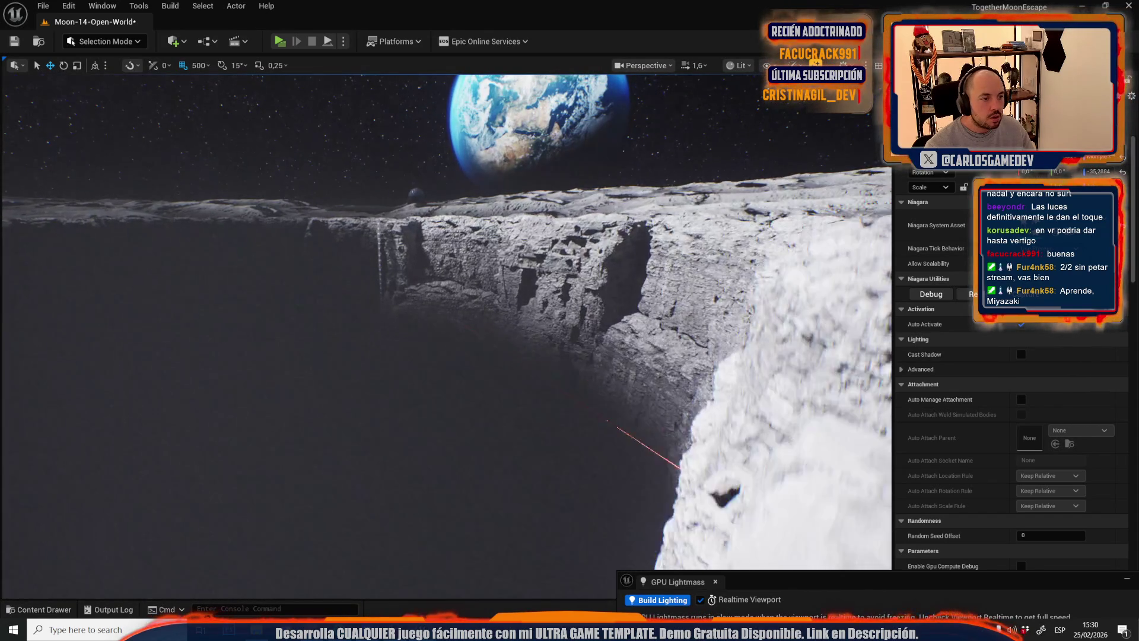
pyautogui.scroll(3, 482, 433)
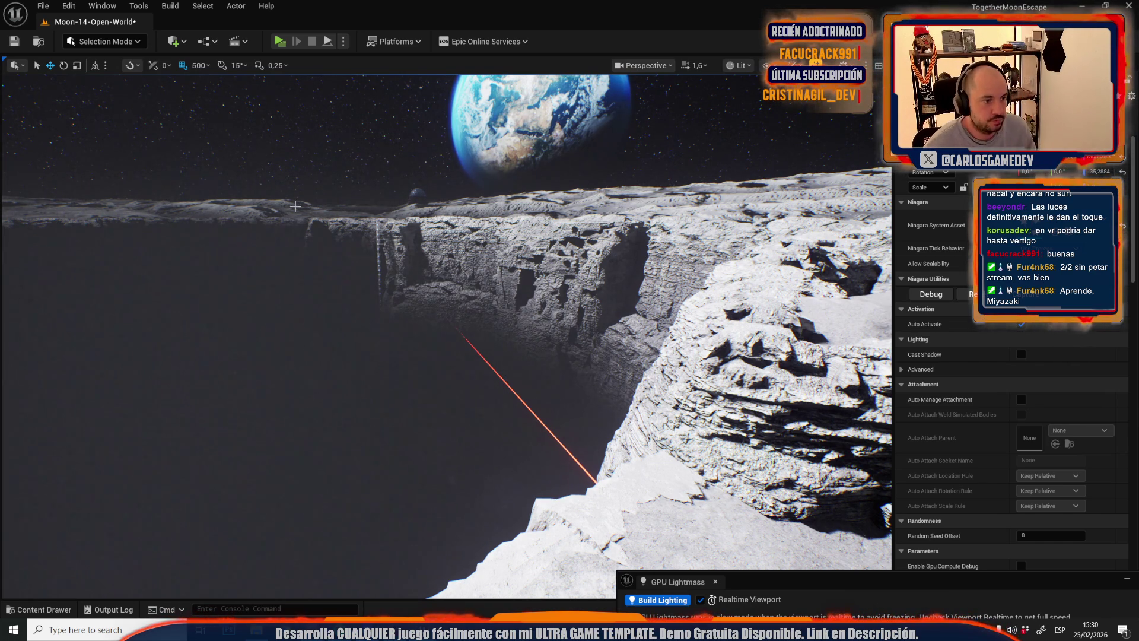
# - Fly past the snowy ridge and over the cliff to review the crater and domed lander
pyautogui.press('f')
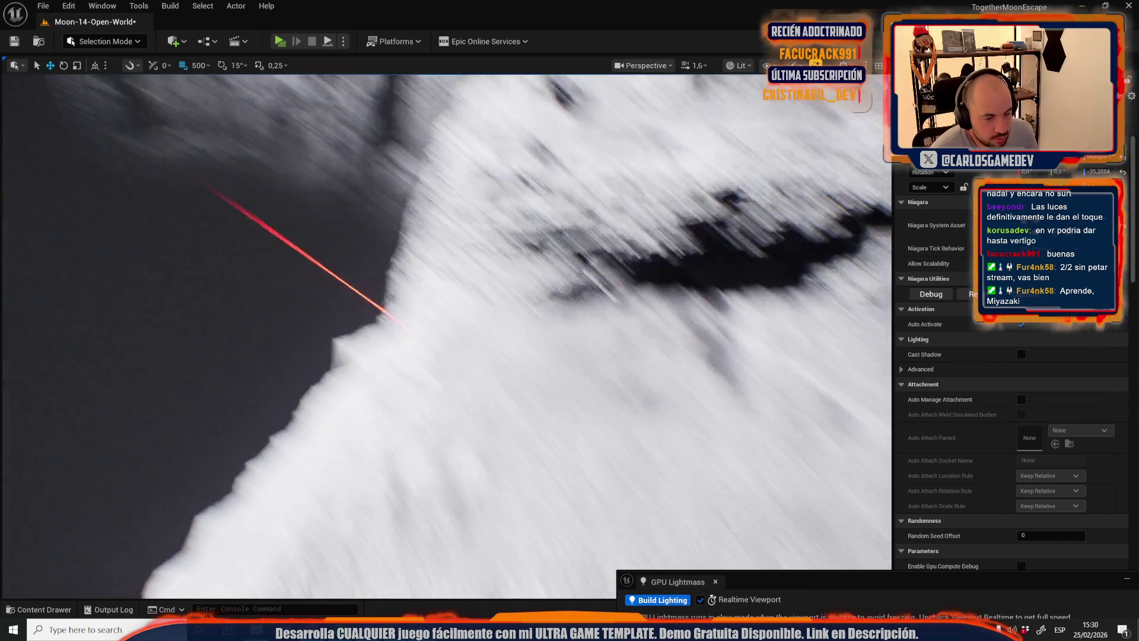
pyautogui.scroll(-3, 445, 332)
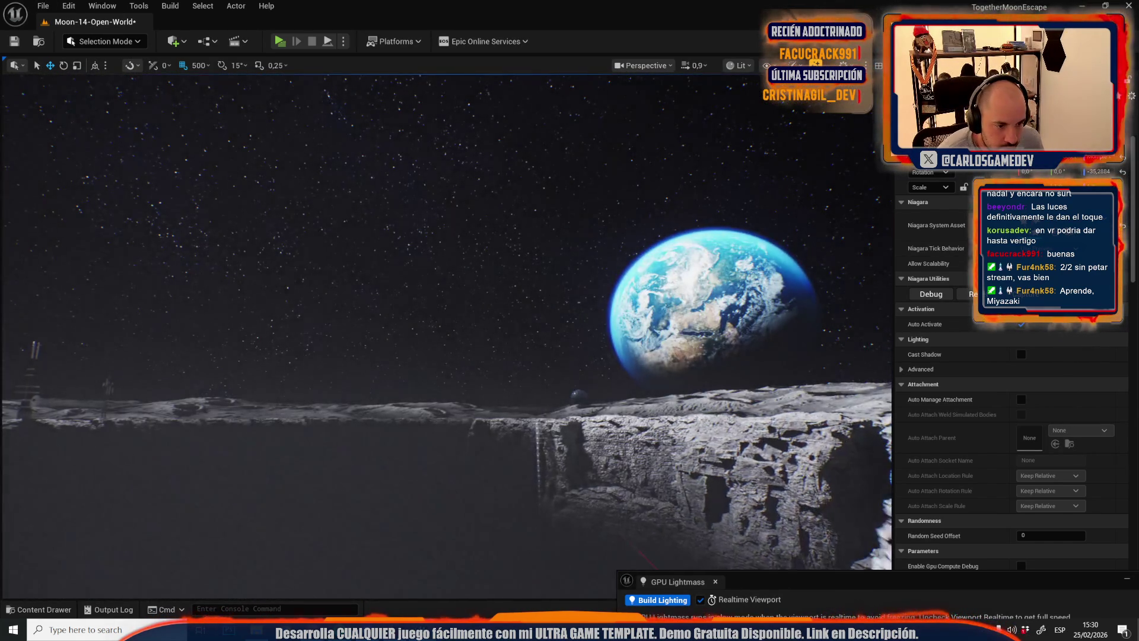
pyautogui.press('w')
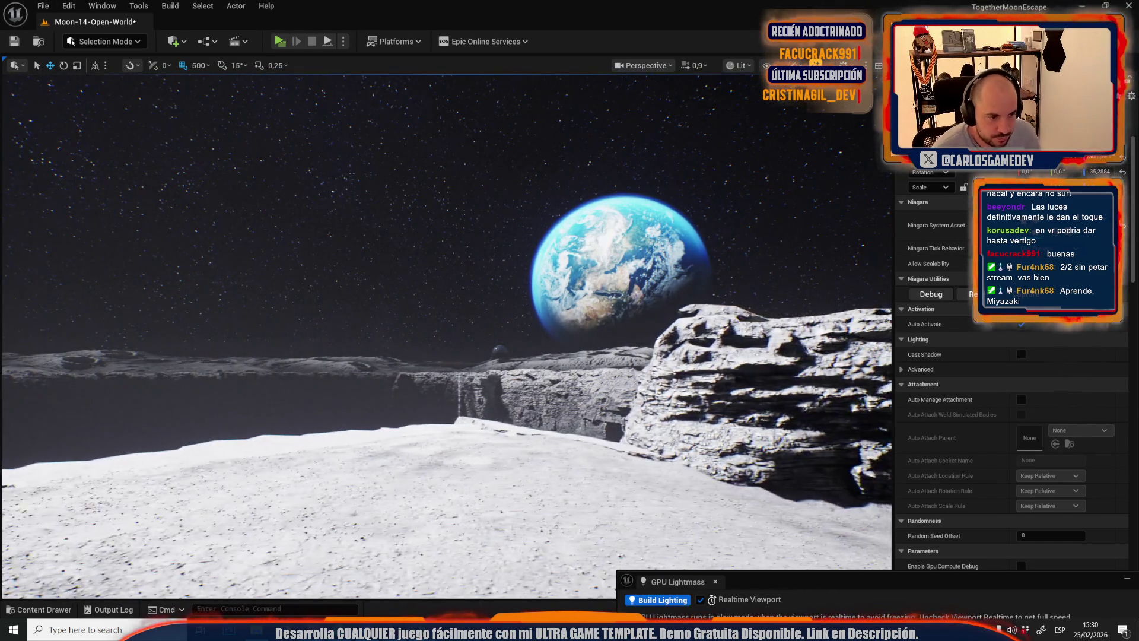
pyautogui.press('w')
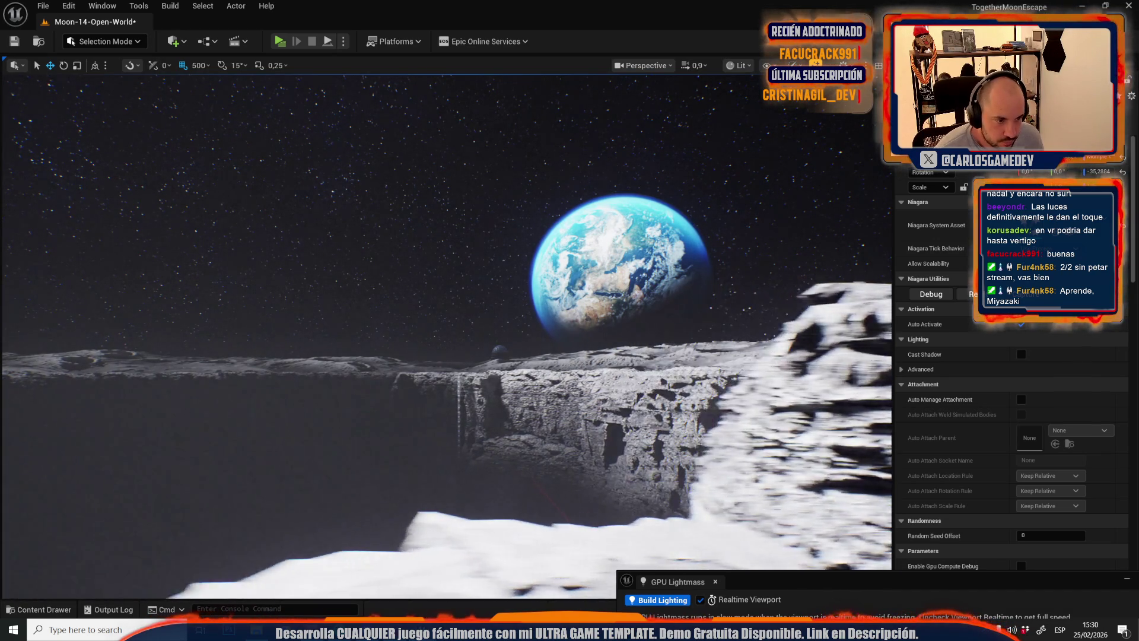
pyautogui.scroll(5, 445, 320)
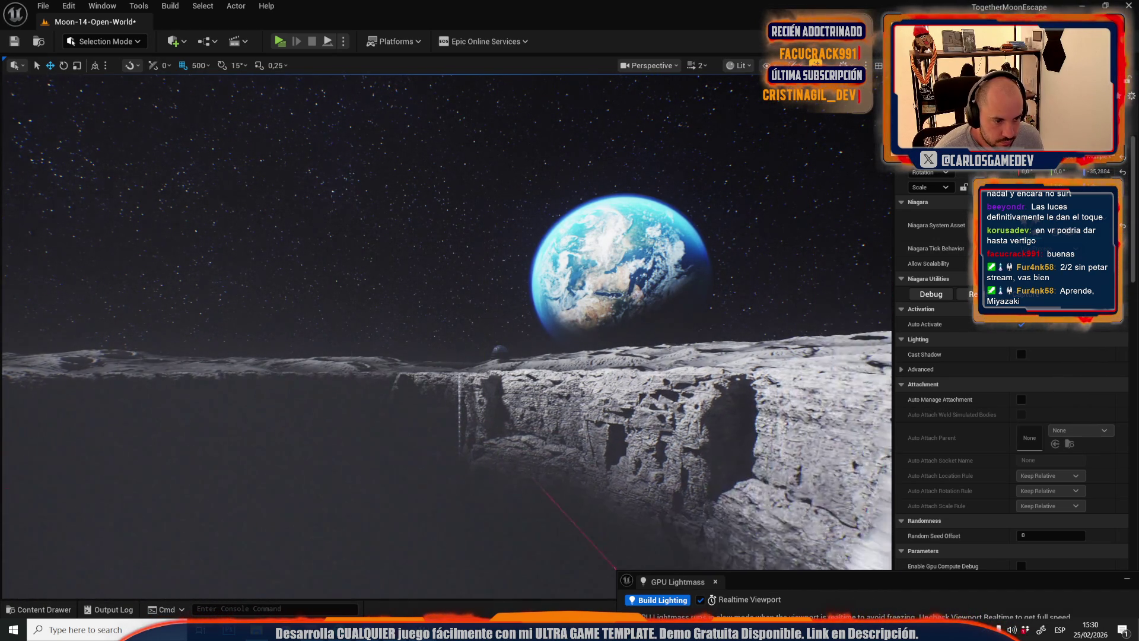
pyautogui.press('w')
pyautogui.scroll(1, 445, 332)
pyautogui.press('w')
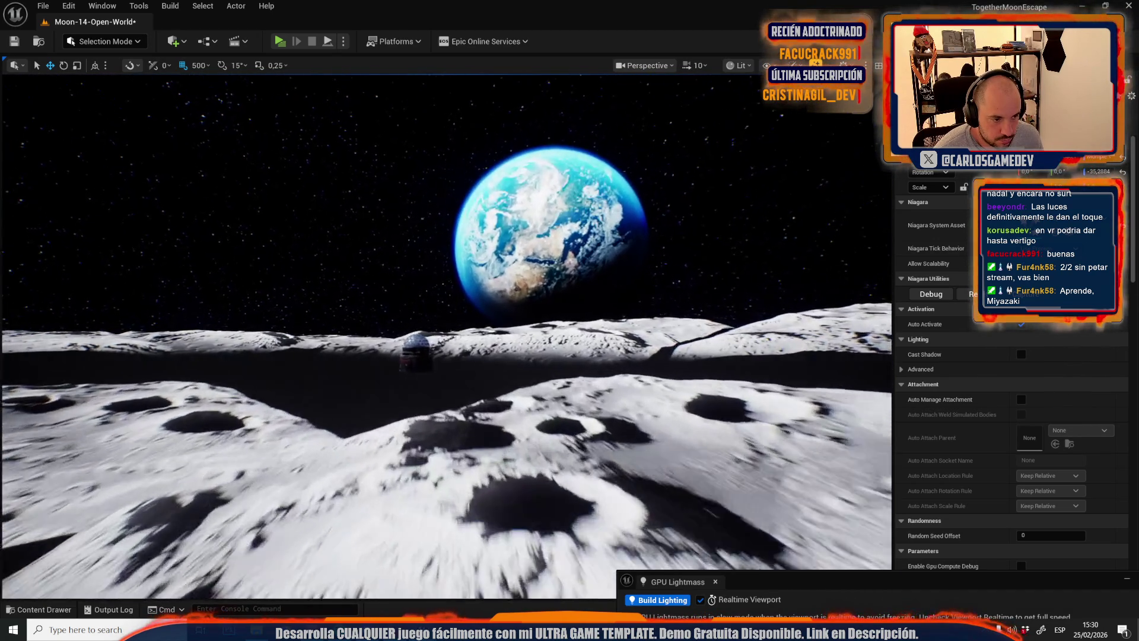
pyautogui.press('w')
pyautogui.scroll(2, 445, 332)
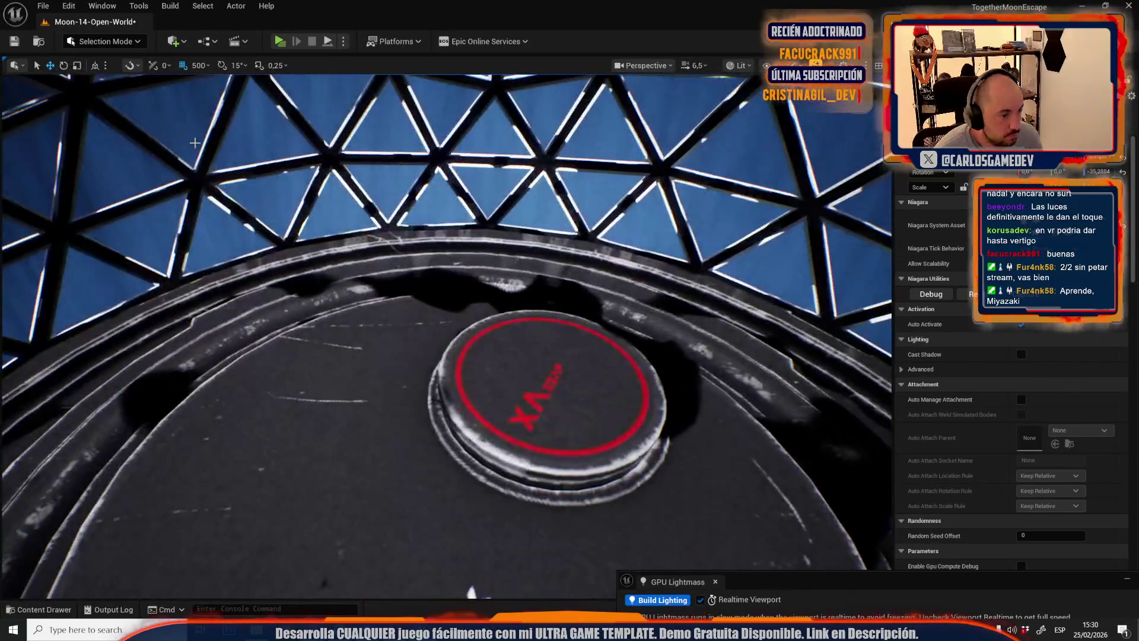
pyautogui.moveTo(219, 123)
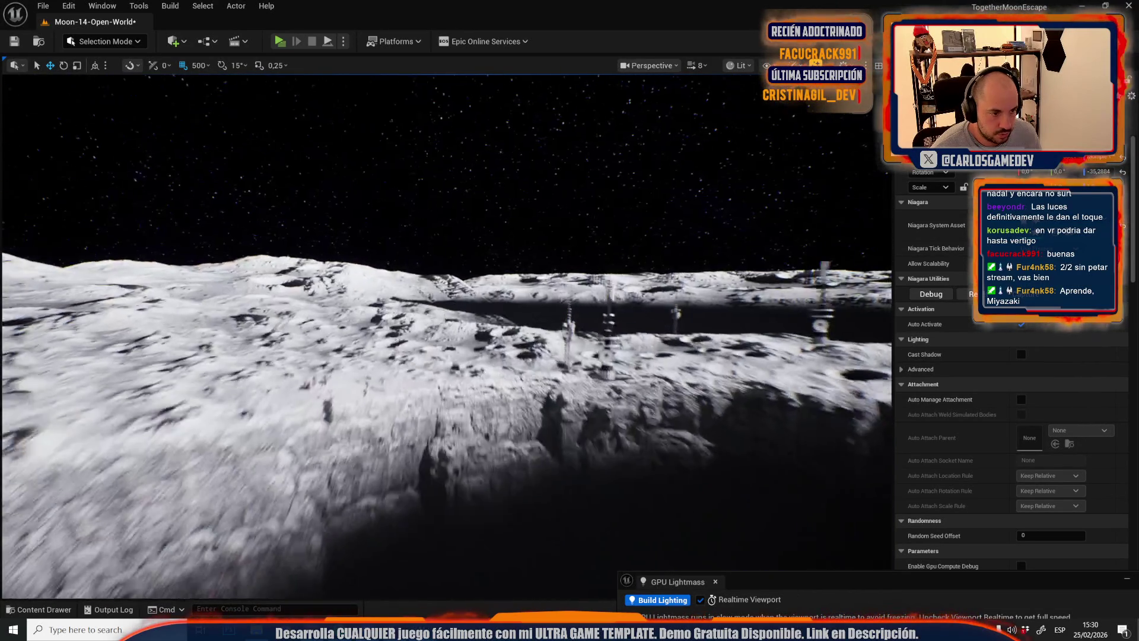
pyautogui.scroll(-3, 445, 332)
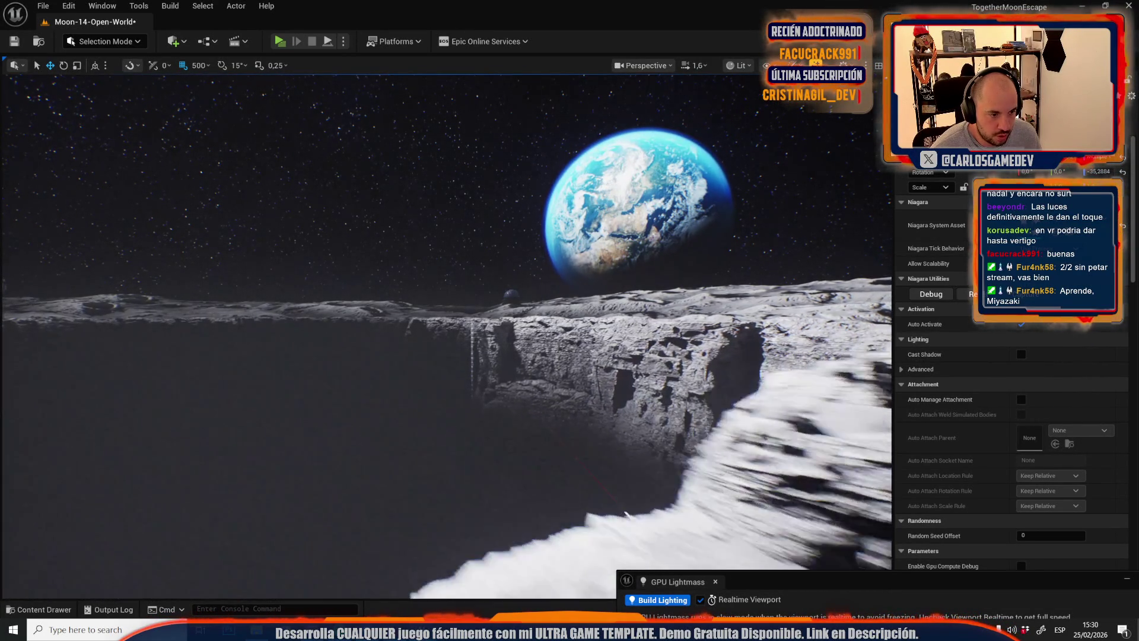
pyautogui.scroll(3, 445, 332)
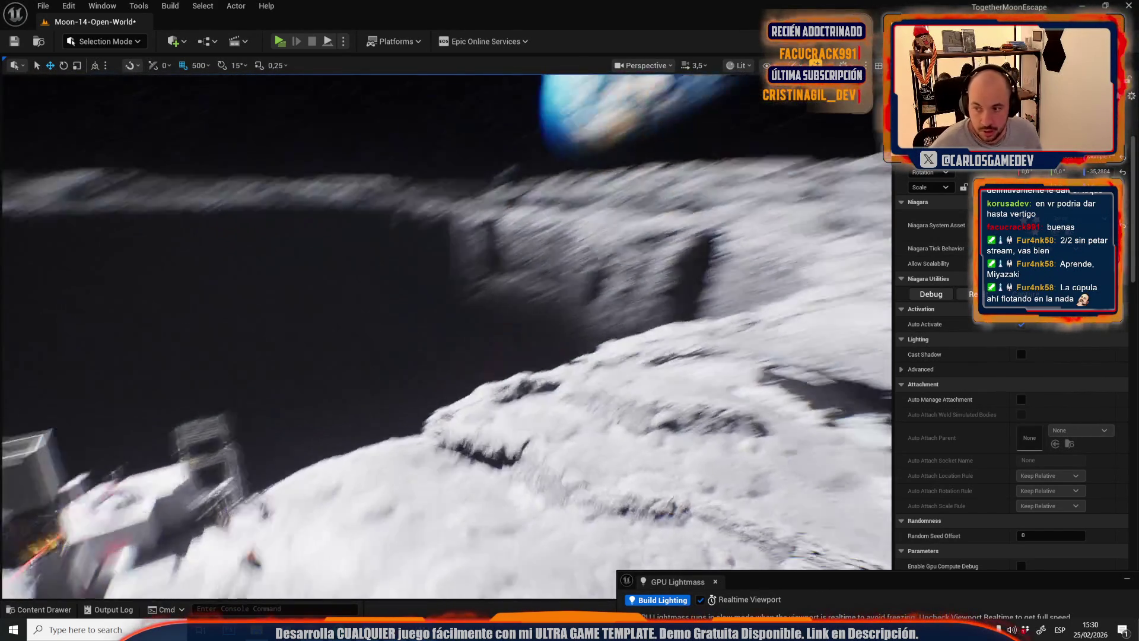
pyautogui.scroll(-2, 445, 332)
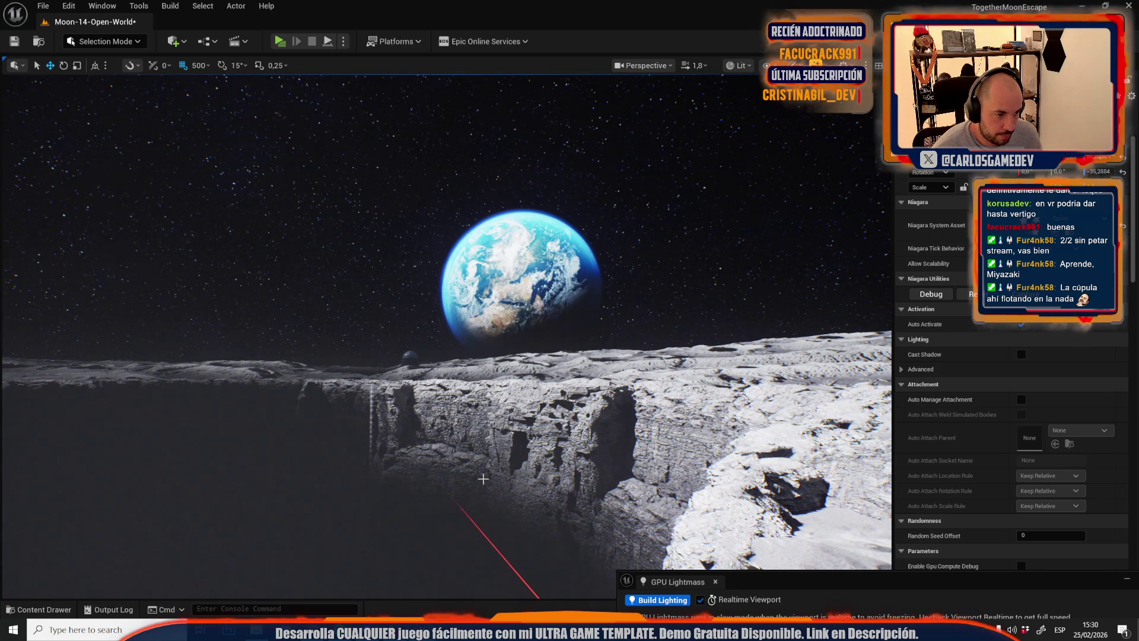
# - Open Moon-03-Exterior via File > Open Level, choosing Save Selected to keep Moon-14-Open-World
pyautogui.click(43, 6)
pyautogui.moveTo(118, 85)
pyautogui.click(89, 62)
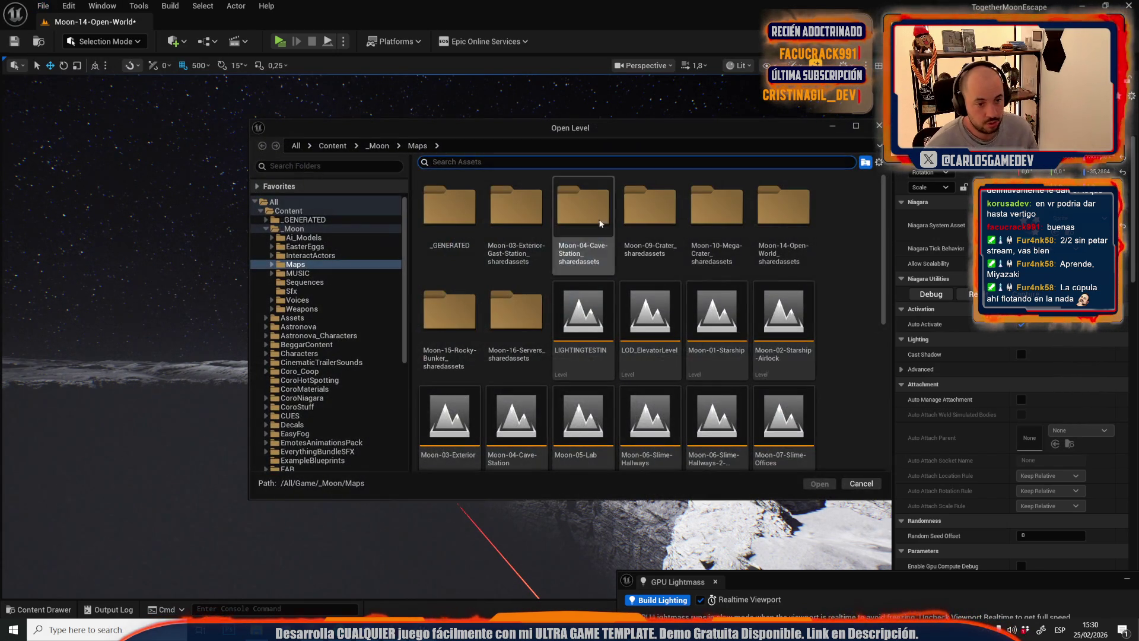
pyautogui.doubleClick(475, 417)
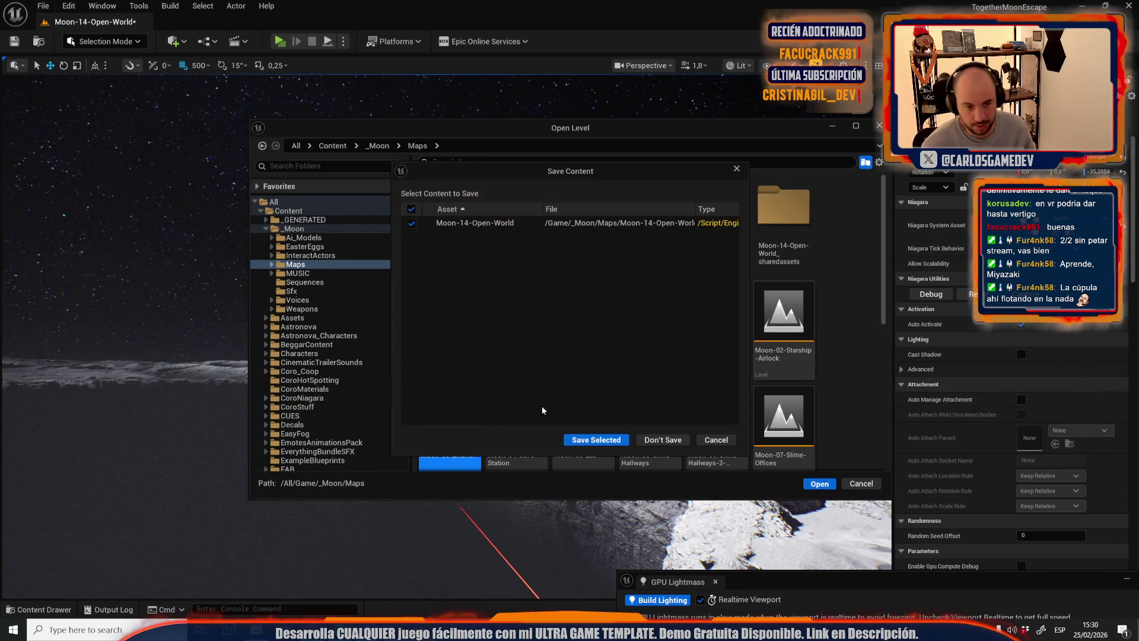
pyautogui.click(596, 442)
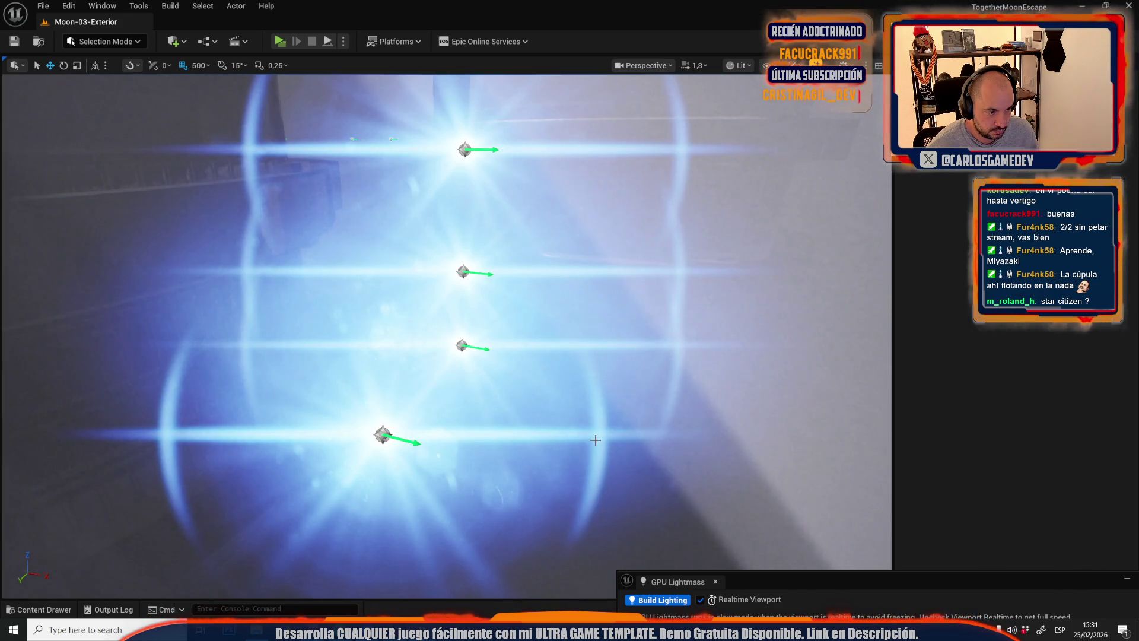
pyautogui.scroll(-10, 615, 403)
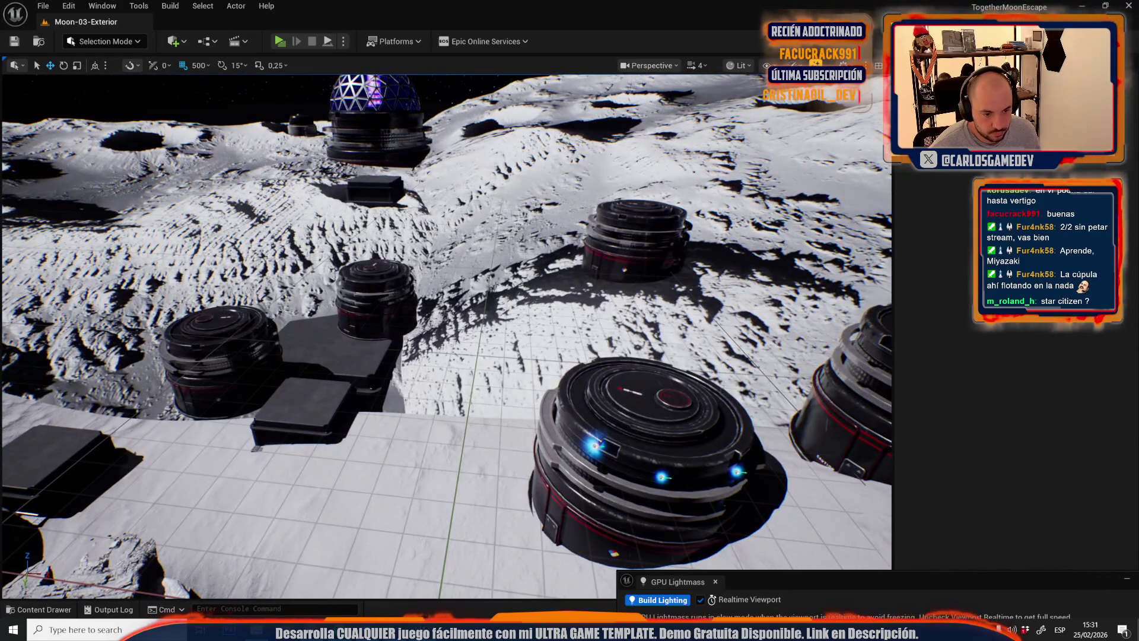
# - Select and frame the large foreground tank, then pick its blue glow light
pyautogui.click(629, 432)
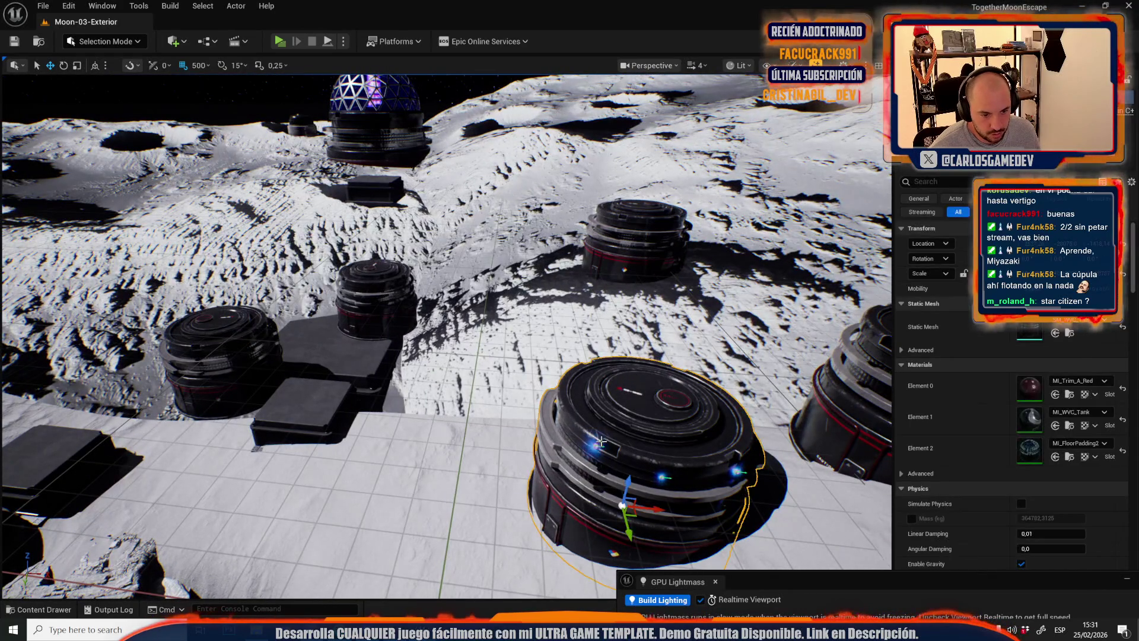
pyautogui.press('f')
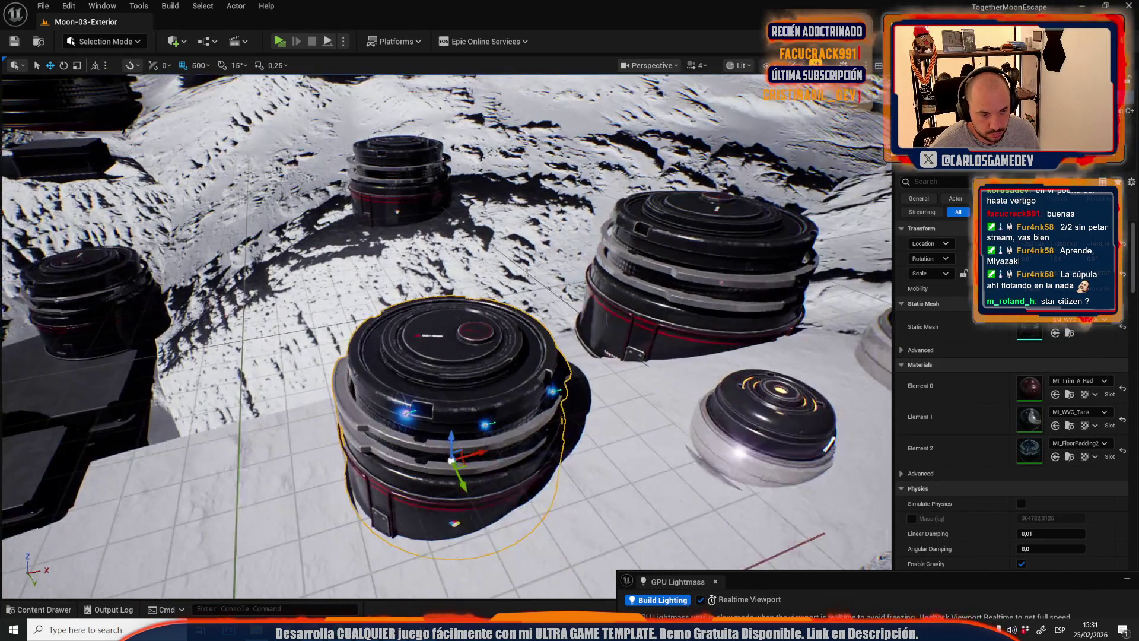
pyautogui.click(493, 444)
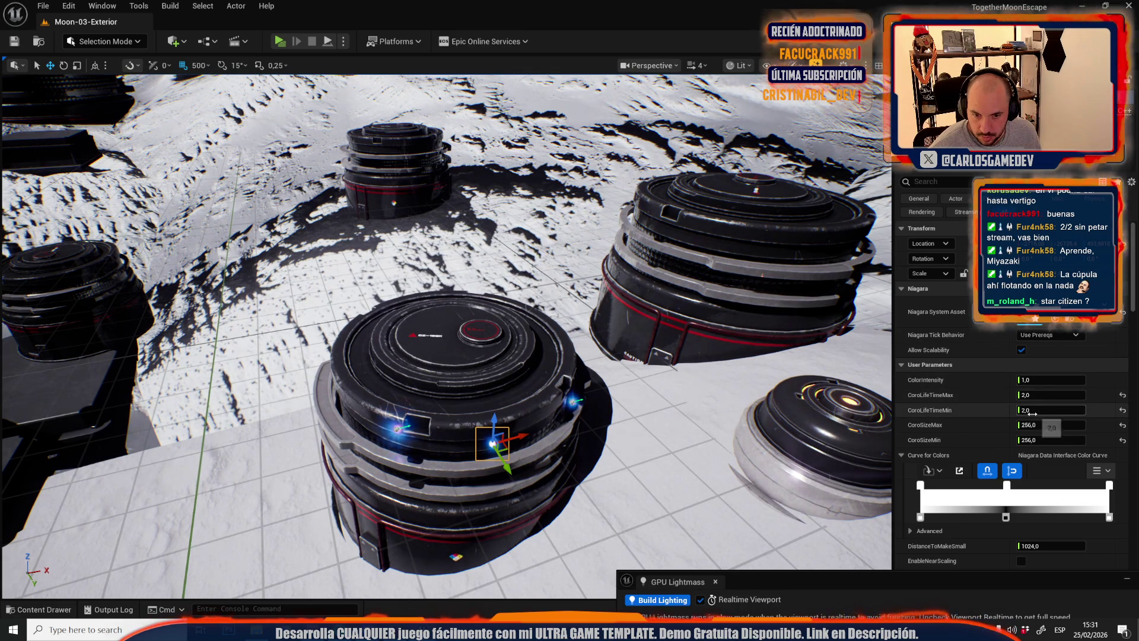
# - Raise CoroLifeTimeMax and CoroLifeTimeMin to 5,0, then select two more glow lights on the tank
pyautogui.moveTo(1032, 412)
pyautogui.mouseDown()
pyautogui.moveTo(1050, 412)
pyautogui.moveTo(1032, 410)
pyautogui.mouseUp()
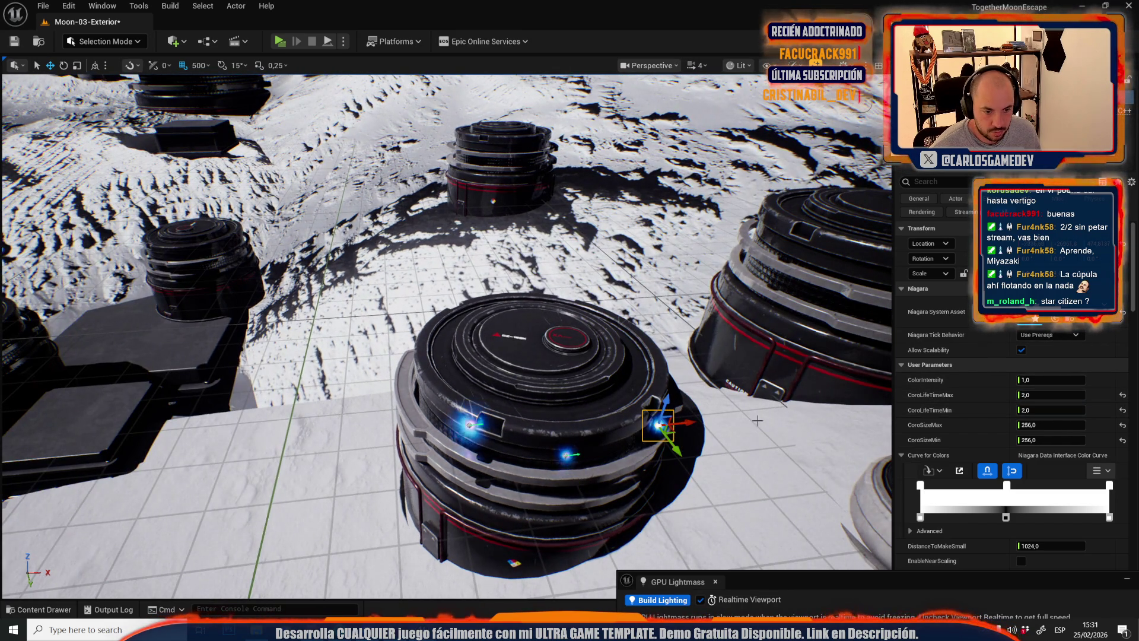
pyautogui.click(1044, 410)
pyautogui.write('5')
pyautogui.press('Return')
pyautogui.write('5')
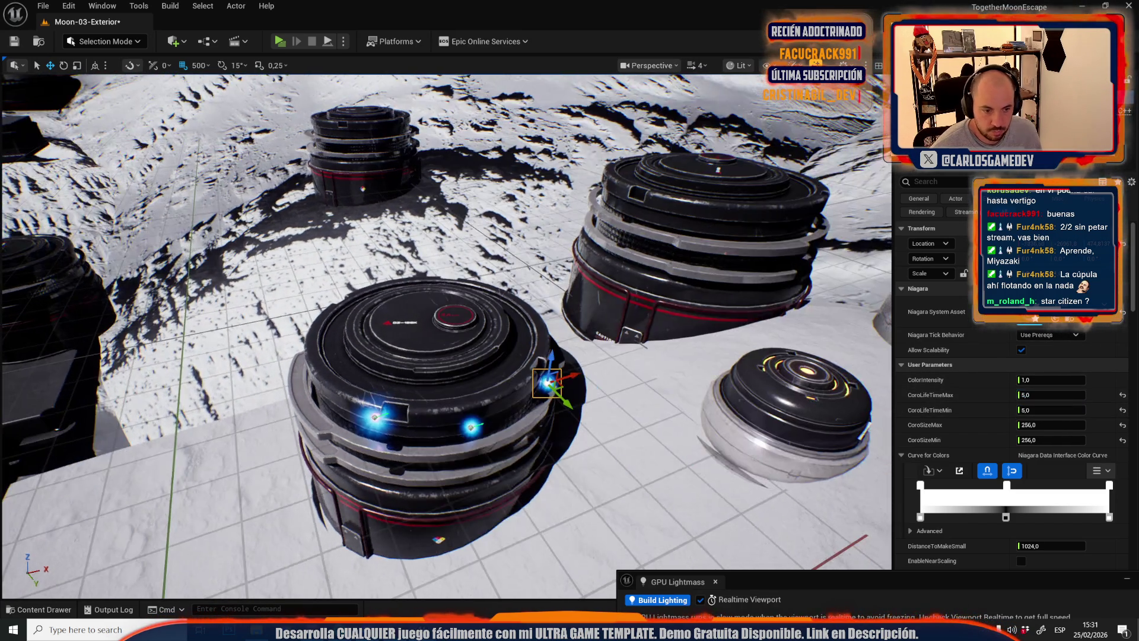
pyautogui.keyDown('ctrl'); pyautogui.click(471, 428); pyautogui.keyUp('ctrl')
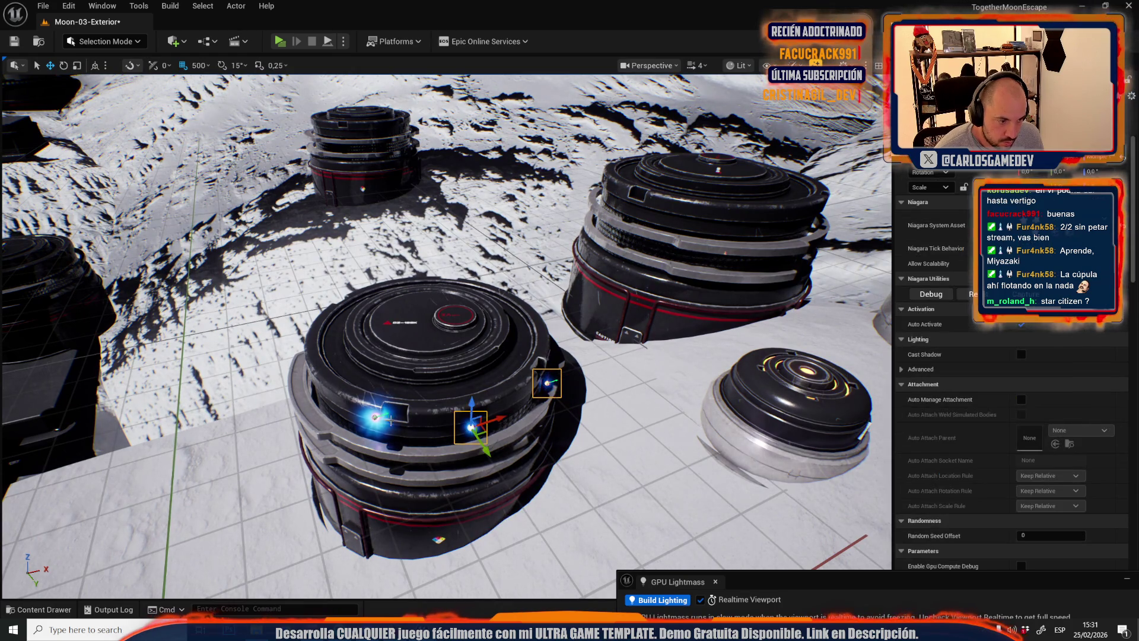
pyautogui.keyDown('ctrl'); pyautogui.click(377, 419); pyautogui.keyUp('ctrl')
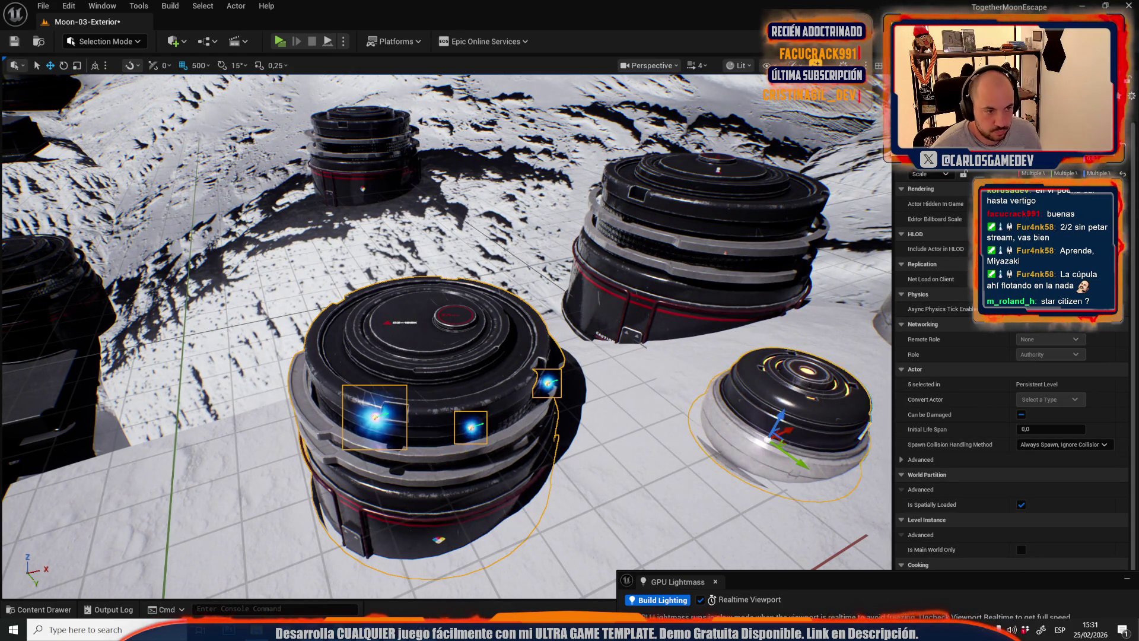
# - Select the truss bridge, the round tank and the dark box together
pyautogui.press('f')
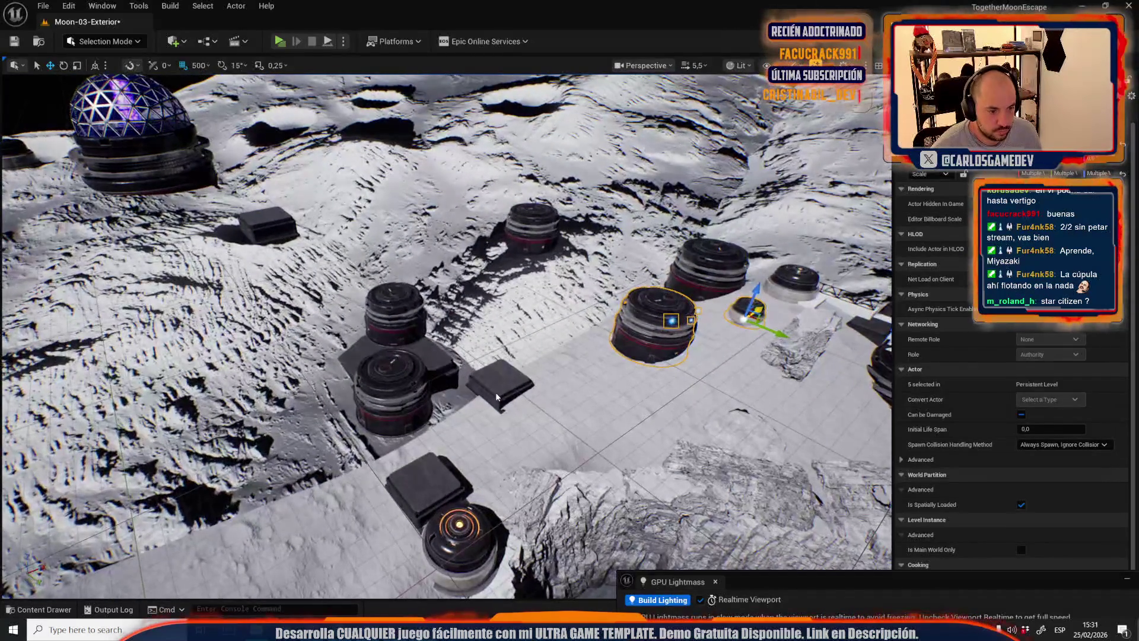
pyautogui.keyDown('ctrl'); pyautogui.click(496, 396); pyautogui.keyUp('ctrl')
pyautogui.scroll(-2, 496, 397)
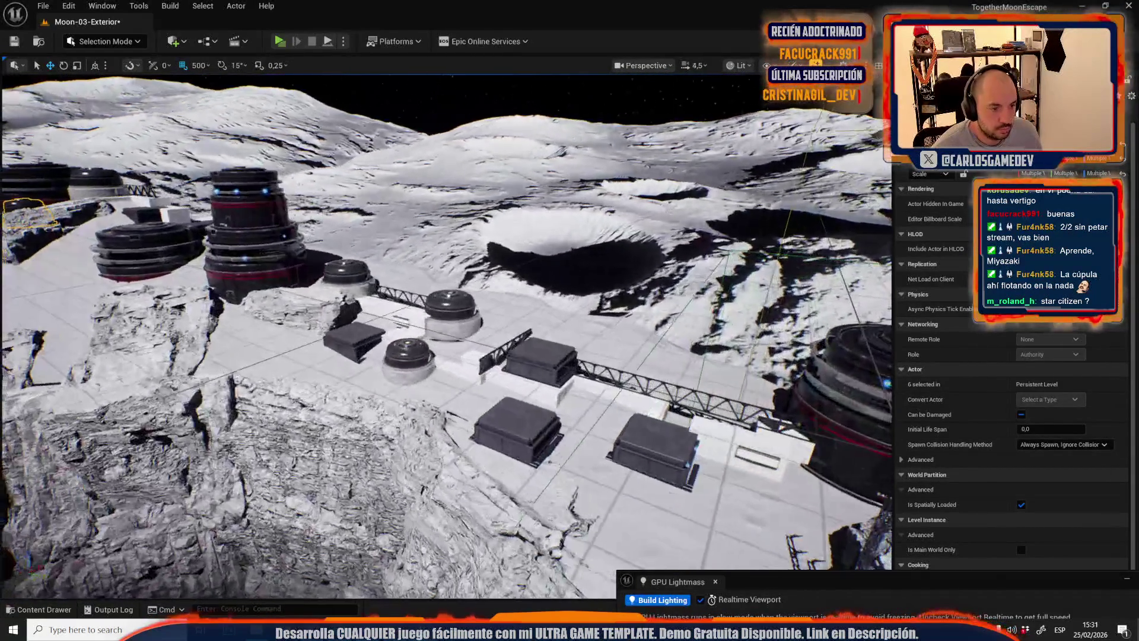
pyautogui.scroll(5, 466, 212)
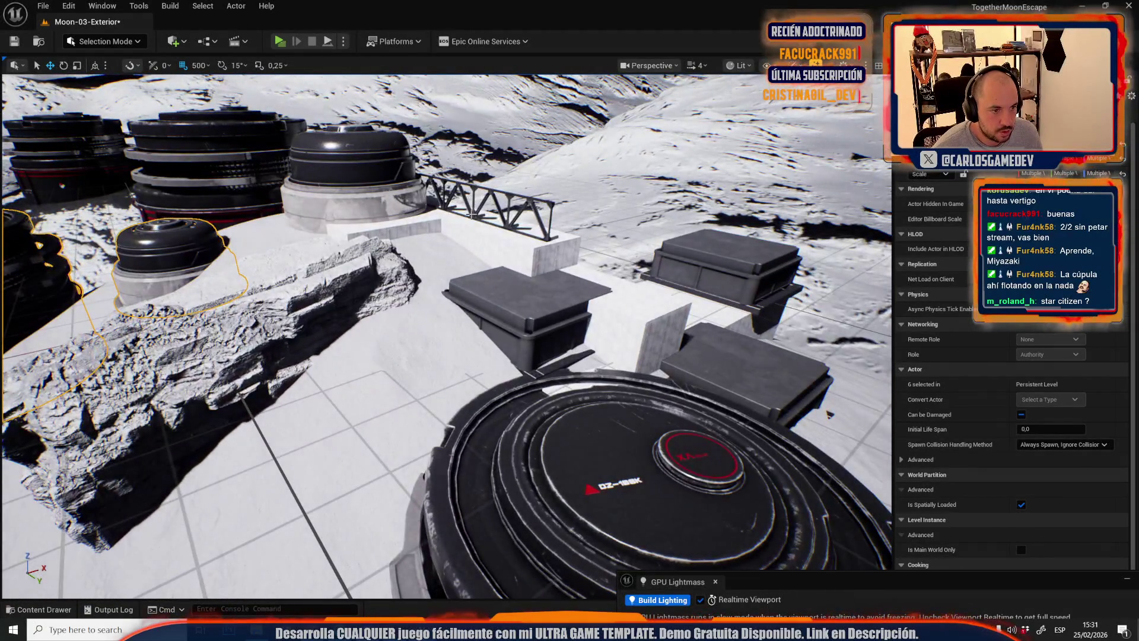
pyautogui.keyDown('ctrl'); pyautogui.click(473, 213); pyautogui.keyUp('ctrl')
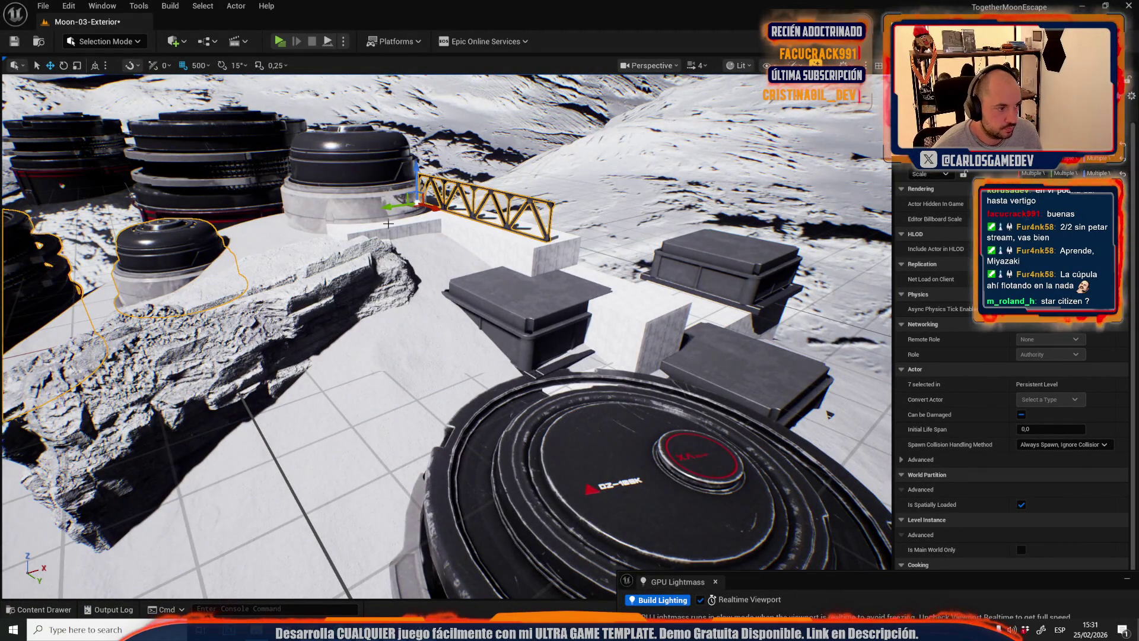
pyautogui.keyDown('ctrl'); pyautogui.click(353, 207); pyautogui.keyUp('ctrl')
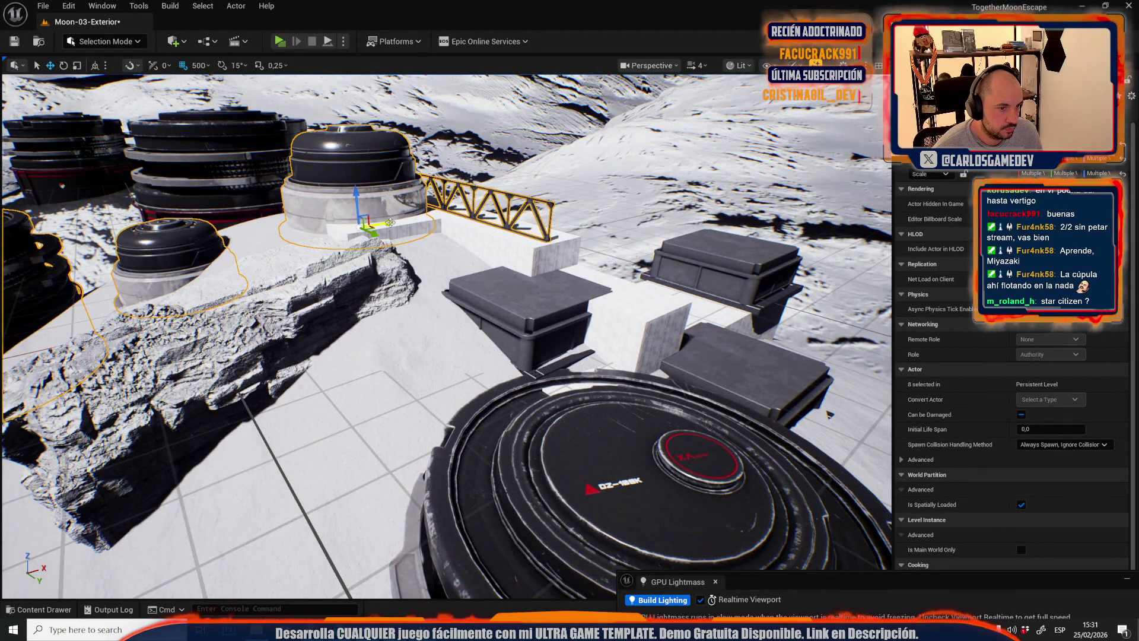
pyautogui.keyDown('ctrl'); pyautogui.click(527, 292); pyautogui.keyUp('ctrl')
pyautogui.scroll(-5, 403, 261)
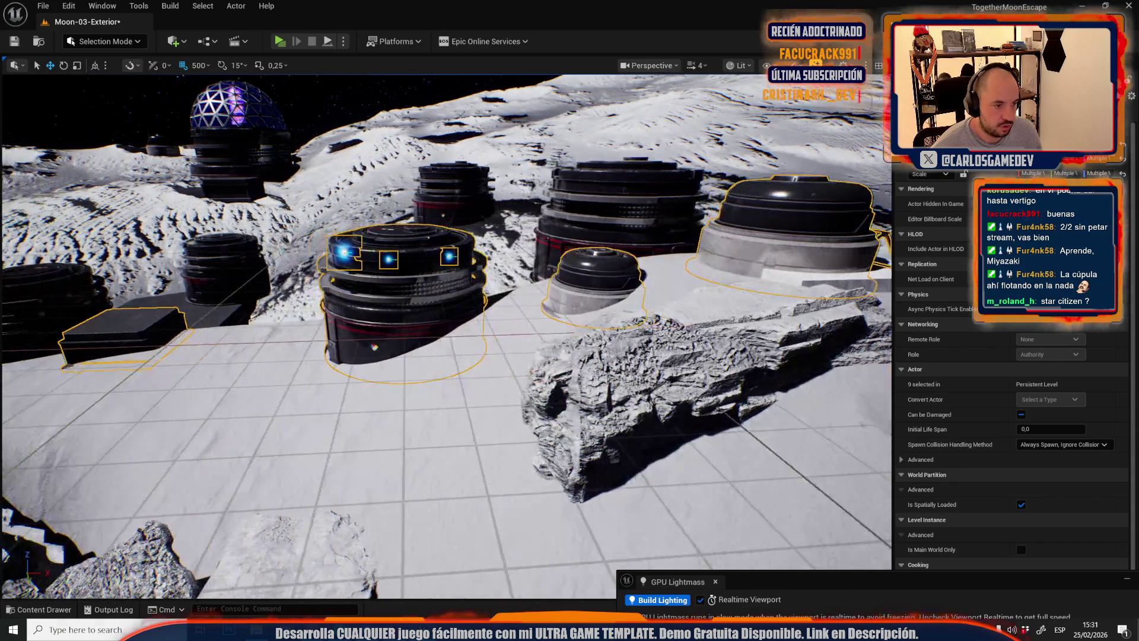
# - Save Moon-03-Exterior and switch to the Moon-14-Open-World level from Recent Levels
pyautogui.click(42, 6)
pyautogui.moveTo(142, 87)
pyautogui.click(295, 122)
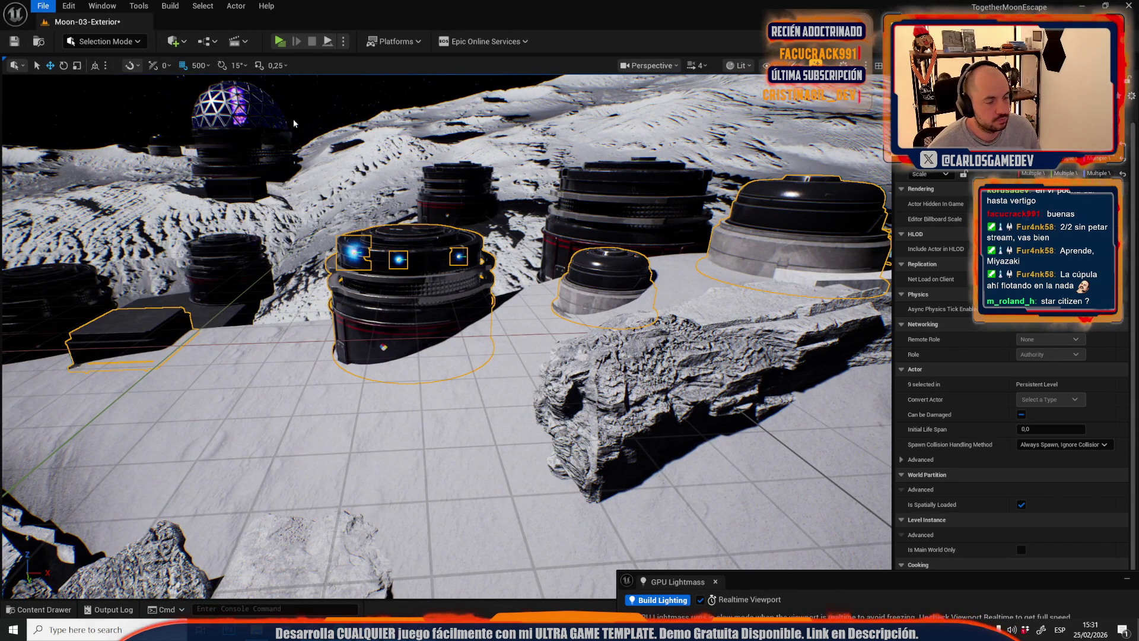
pyautogui.click(607, 440)
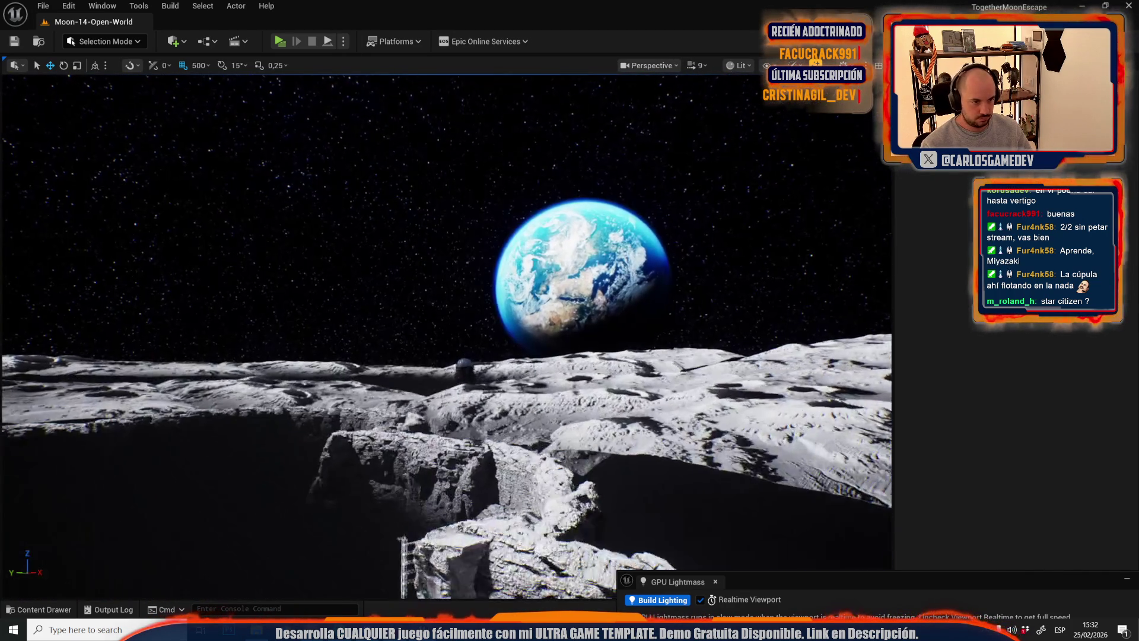
# - Paste the copied base pieces, undo a trial scaling, and move the group right beside the dome
pyautogui.scroll(5, 527, 419)
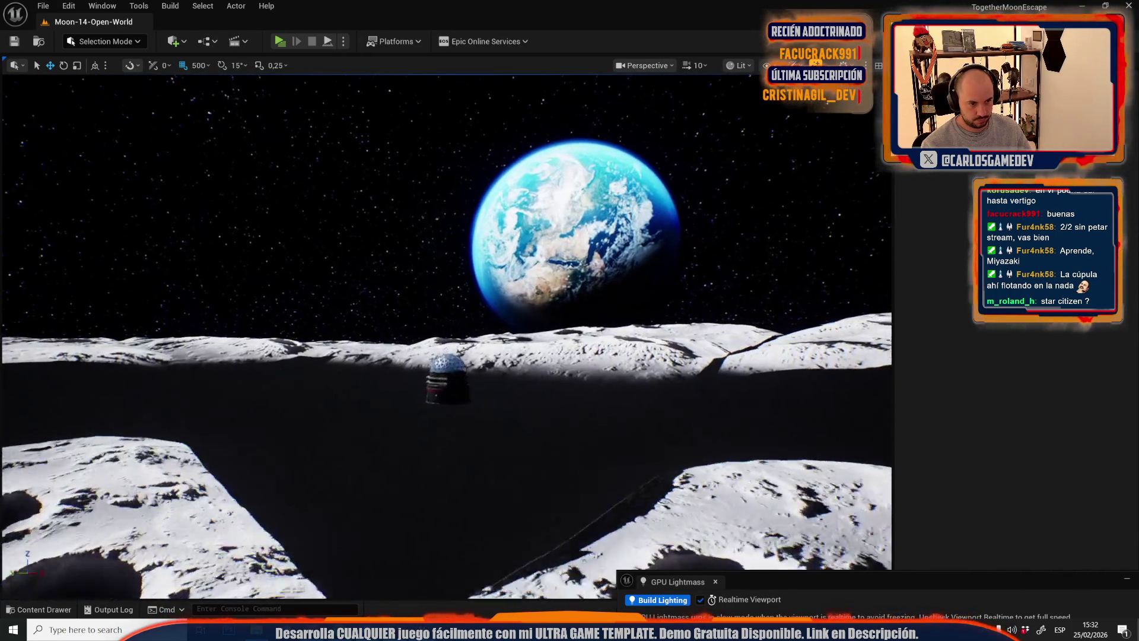
pyautogui.click(468, 409)
pyautogui.press('f')
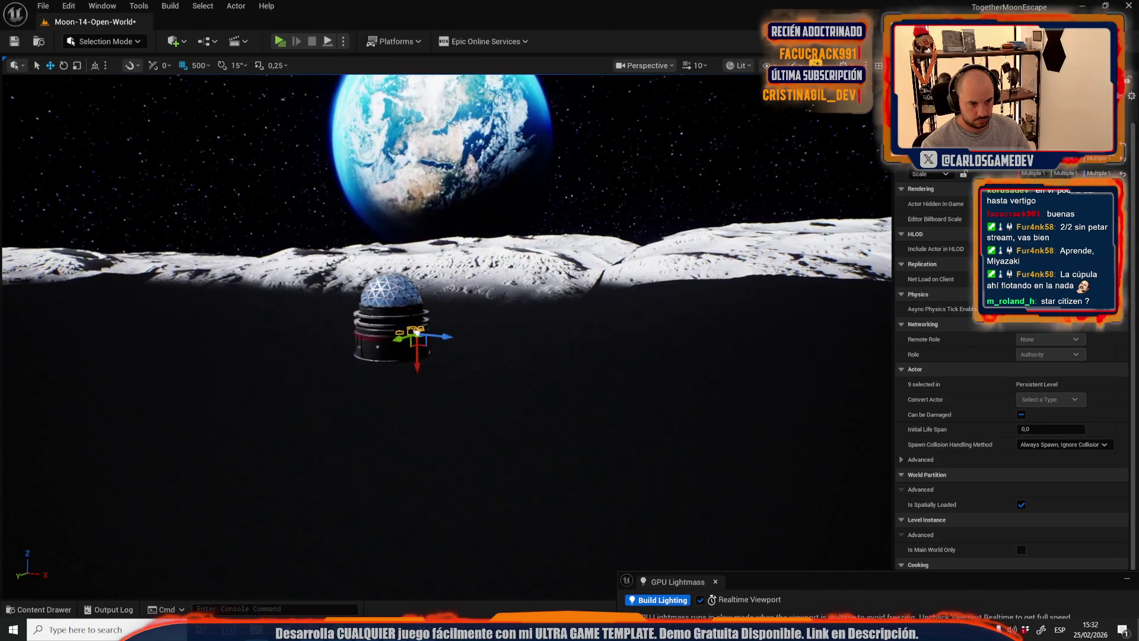
pyautogui.scroll(5, 424, 321)
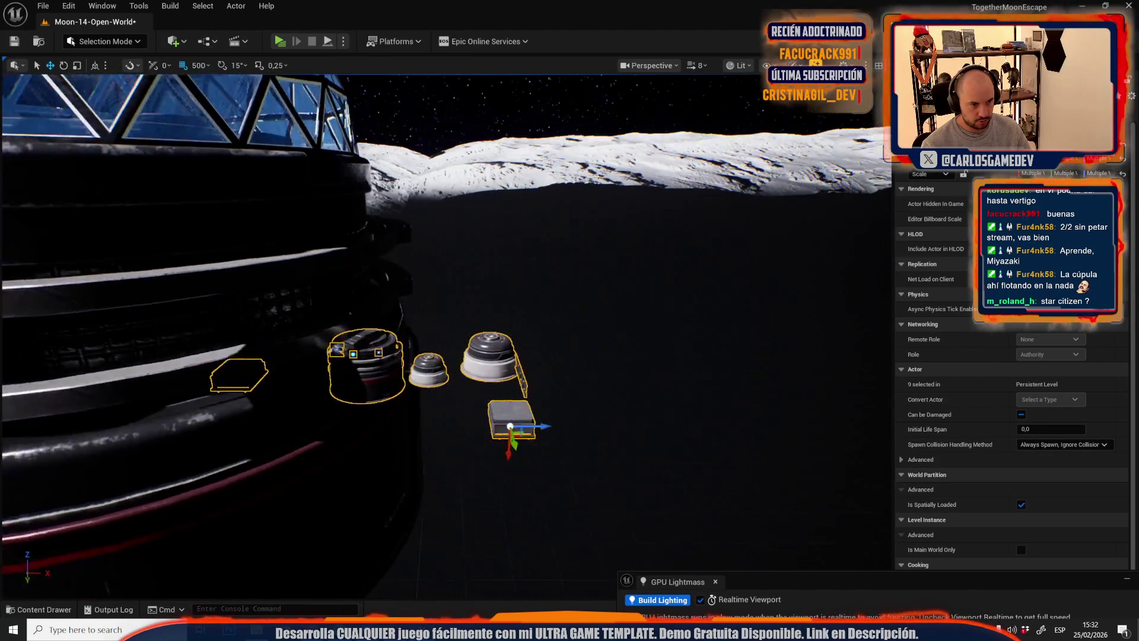
pyautogui.scroll(-4, 423, 361)
pyautogui.press('r')
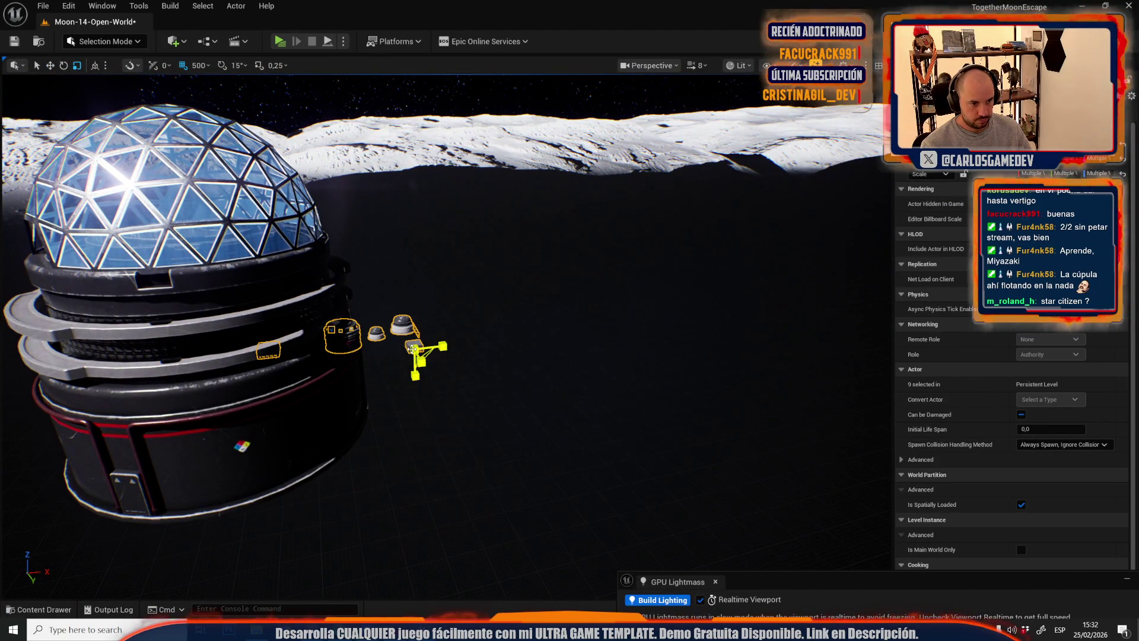
pyautogui.moveTo(413, 350); pyautogui.dragTo(422, 347)
pyautogui.hotkey('ctrl', 'z')
pyautogui.scroll(4, 414, 349)
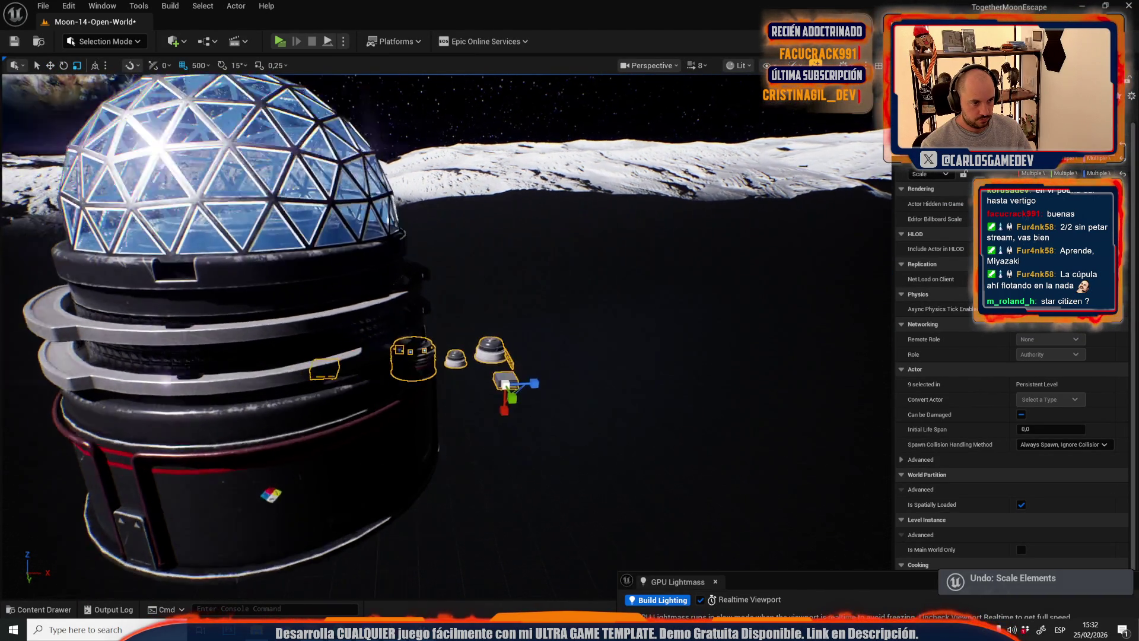
pyautogui.press('w')
pyautogui.moveTo(522, 365); pyautogui.dragTo(808, 303)
pyautogui.scroll(-3, 666, 322)
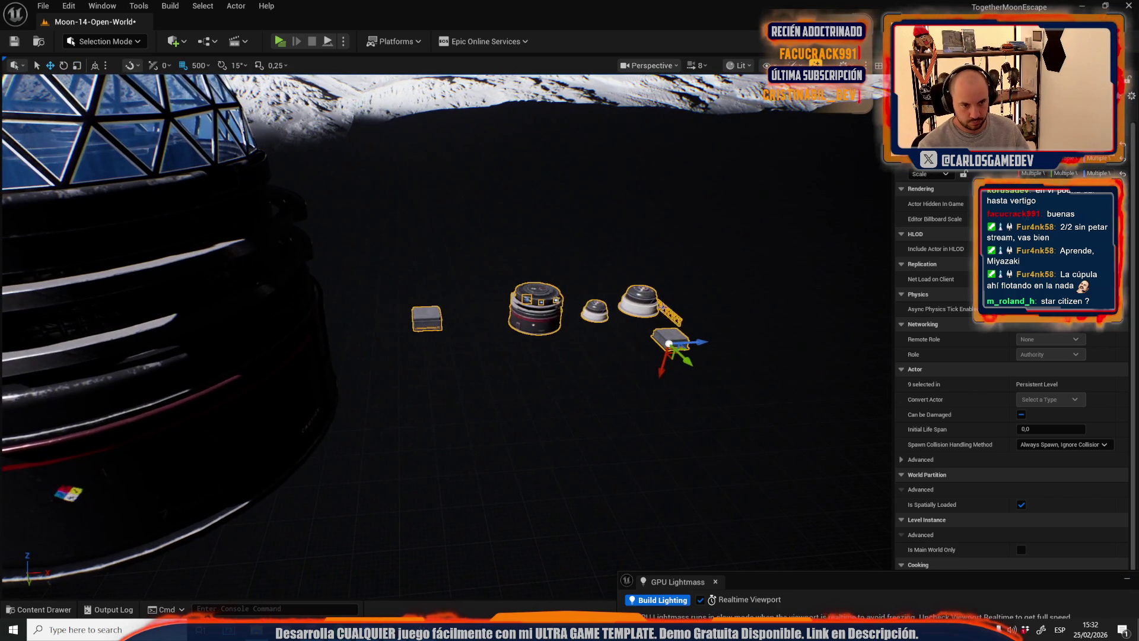
# - Enlarge the central tank and shift it away from the small pieces
pyautogui.click(645, 299)
pyautogui.press('e')
pyautogui.press('r')
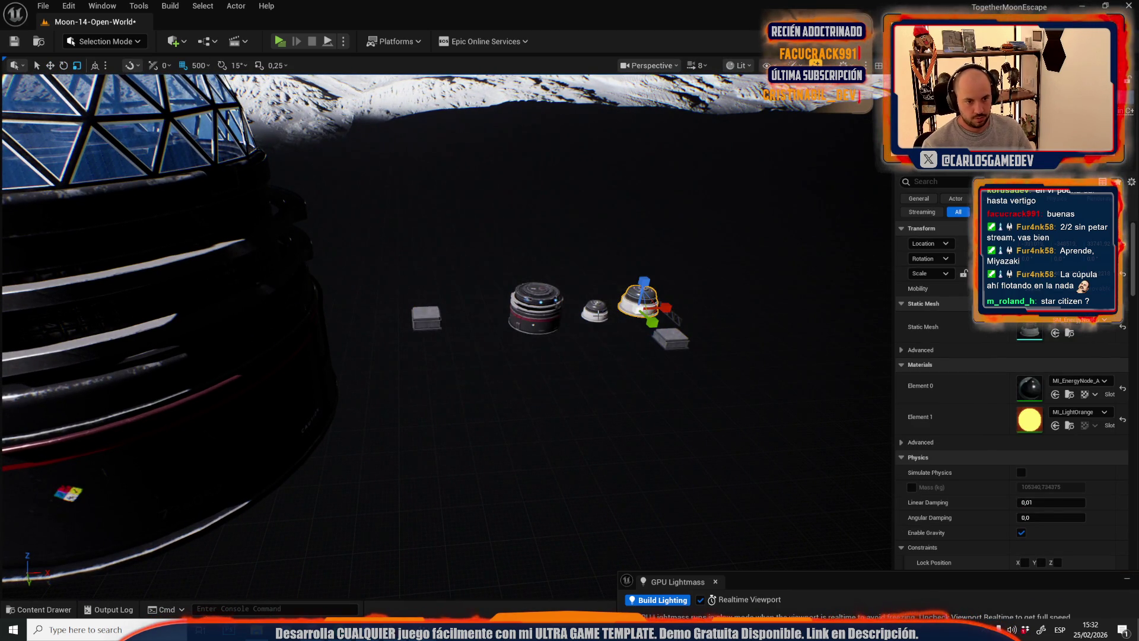
pyautogui.press('Escape')
pyautogui.click(540, 328)
pyautogui.moveTo(530, 324)
pyautogui.mouseDown()
pyautogui.moveTo(534, 261)
pyautogui.moveTo(532, 281)
pyautogui.mouseUp()
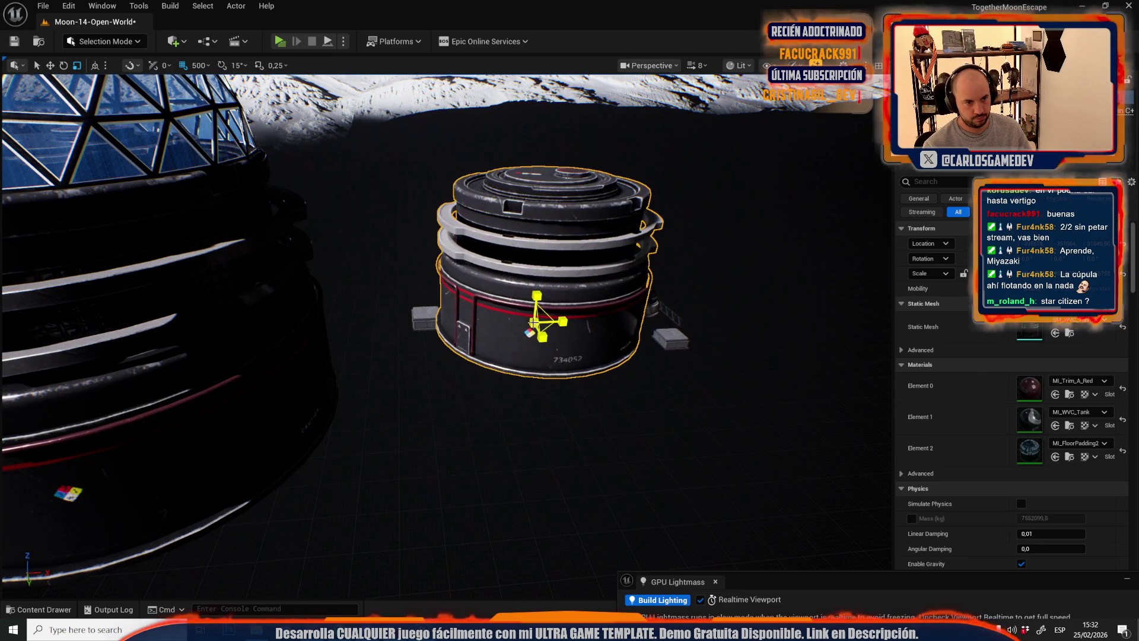
pyautogui.moveTo(548, 328); pyautogui.dragTo(480, 265)
pyautogui.scroll(-5, 495, 302)
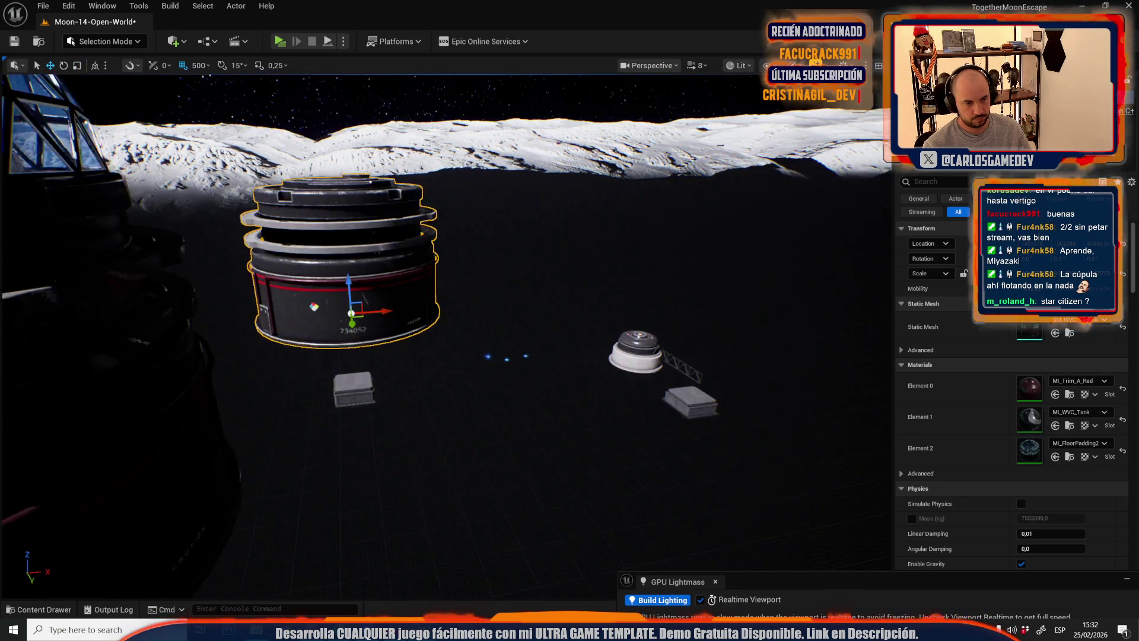
pyautogui.click(540, 381)
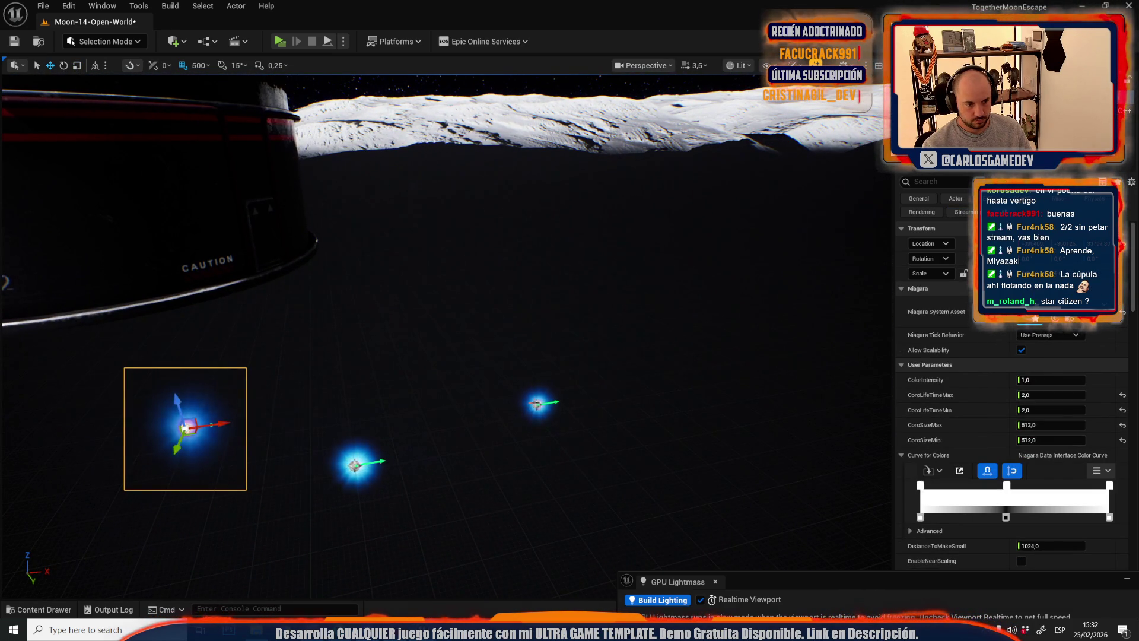
# - Set the left blue light's glow size to 2512,0
pyautogui.keyDown('ctrl'); pyautogui.click(539, 405); pyautogui.keyUp('ctrl')
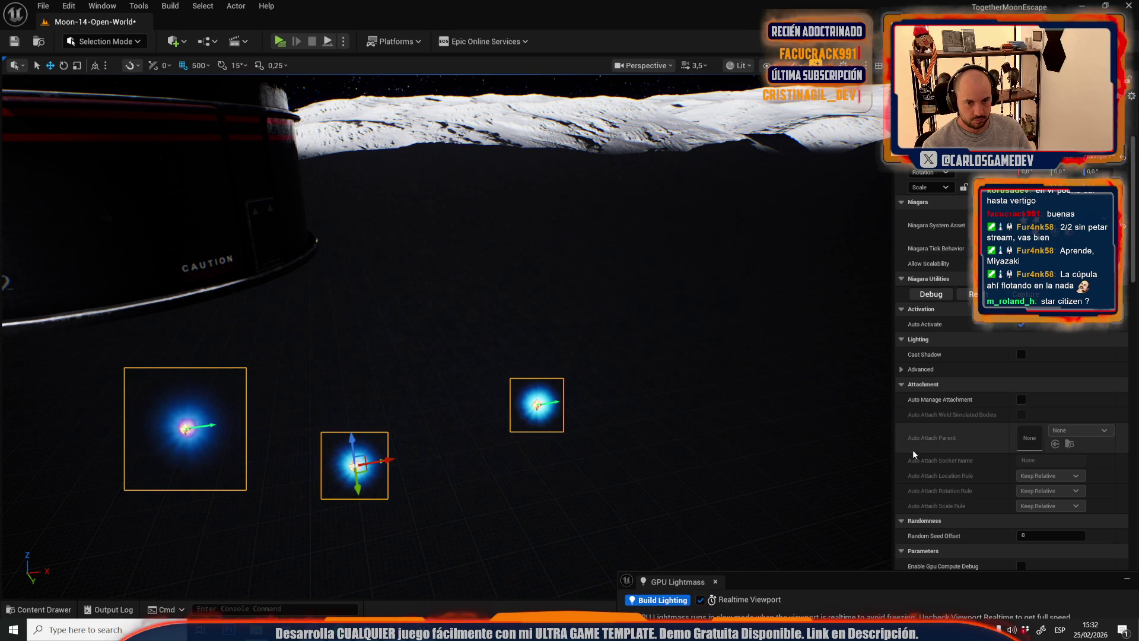
pyautogui.click(187, 427)
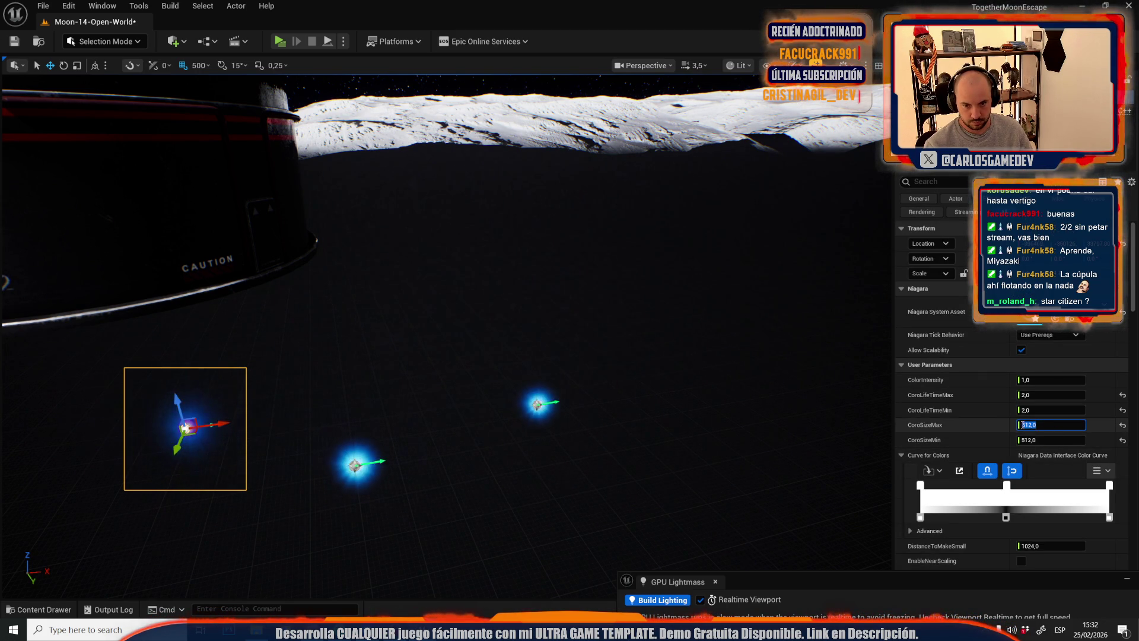
pyautogui.write('2512')
pyautogui.click(1035, 439)
pyautogui.write('2512,0')
pyautogui.press('Return')
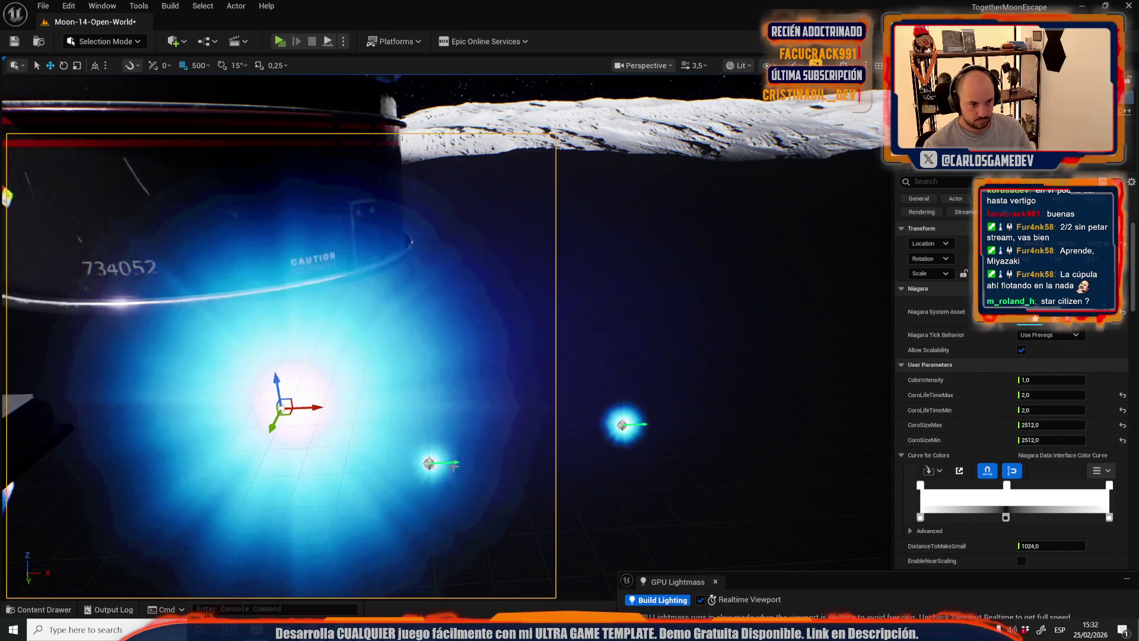
# - Set the middle blue light's CoroSizeMax and CoroSizeMin to 2512,0
pyautogui.click(431, 462)
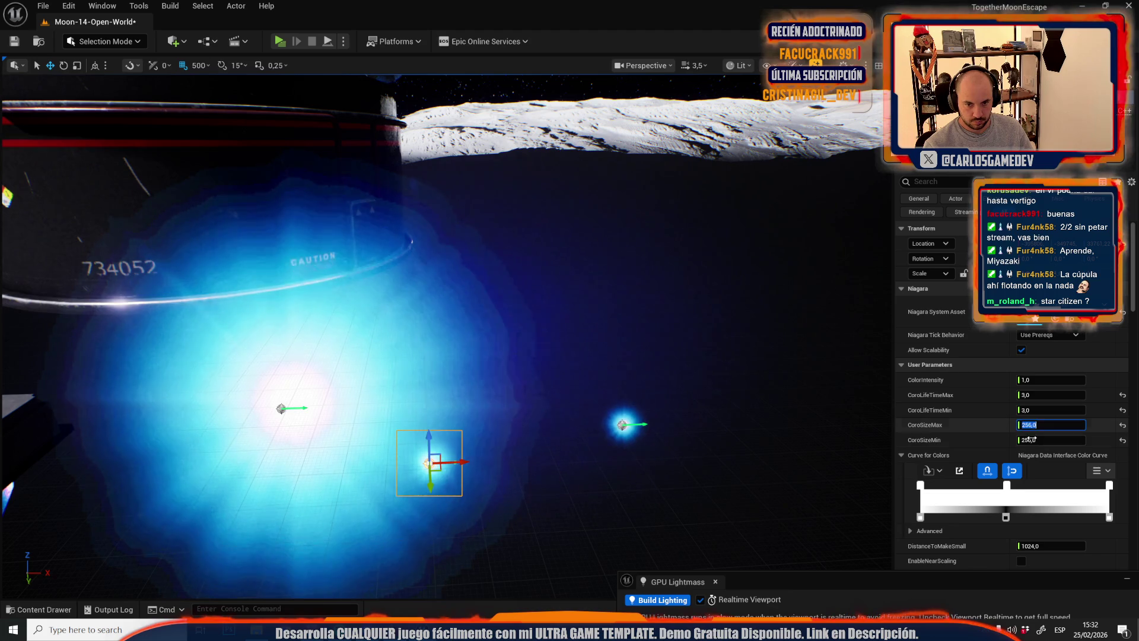
pyautogui.write('2512,0')
pyautogui.click(1033, 439)
pyautogui.press('Return')
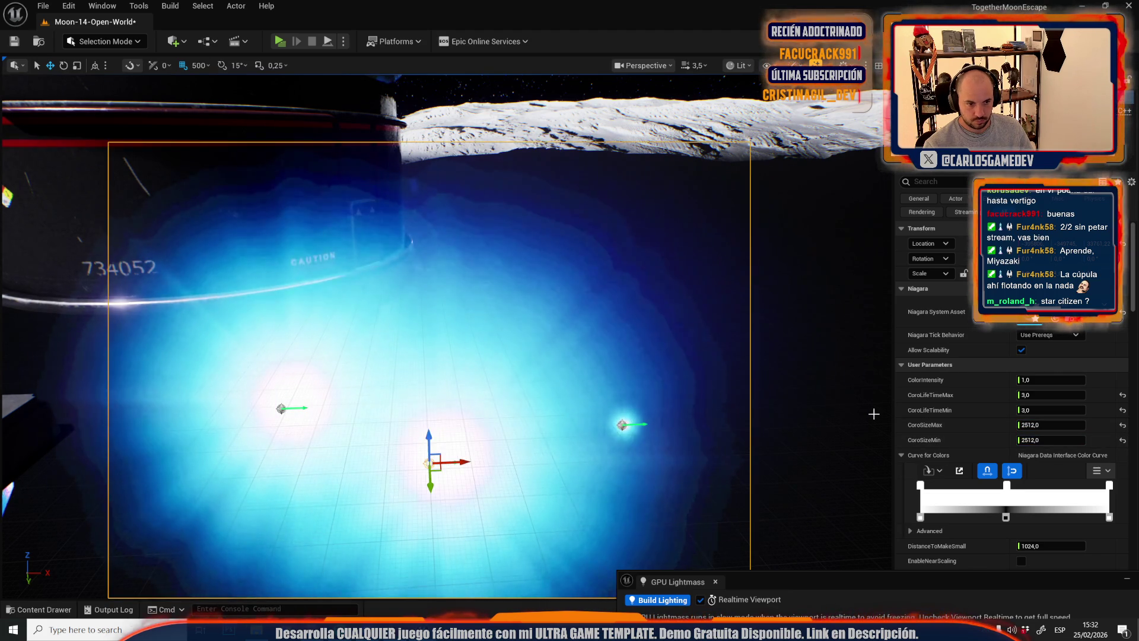
pyautogui.press('Escape')
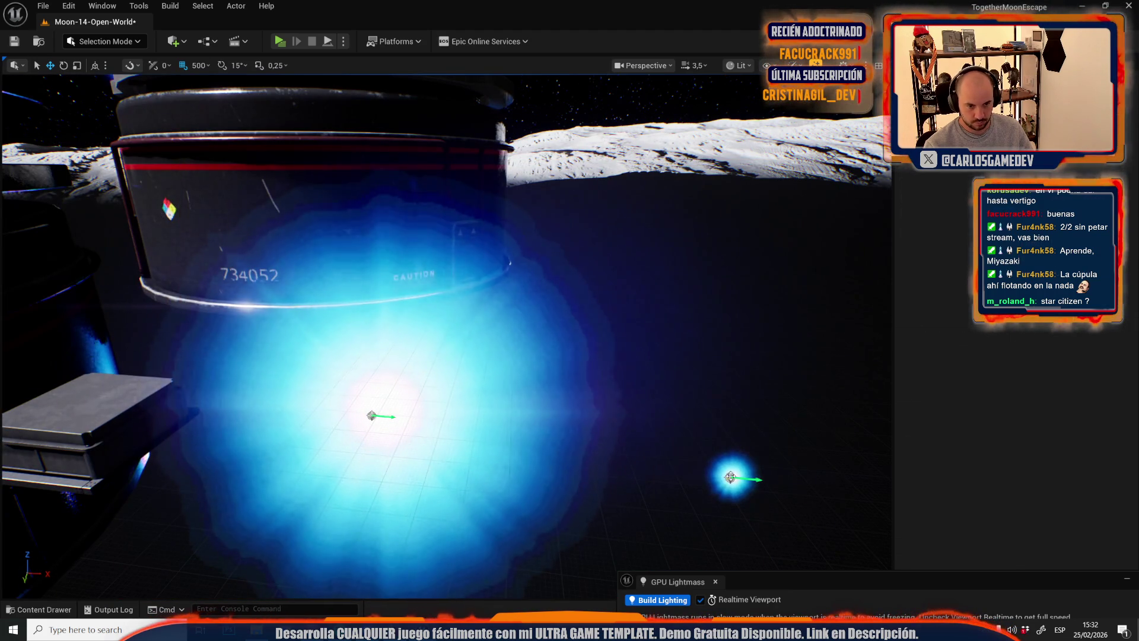
# - Set the small right-hand blue light's CoroSizeMin to 2512
pyautogui.click(731, 477)
pyautogui.write('2512,0')
pyautogui.press('Return')
pyautogui.press('f')
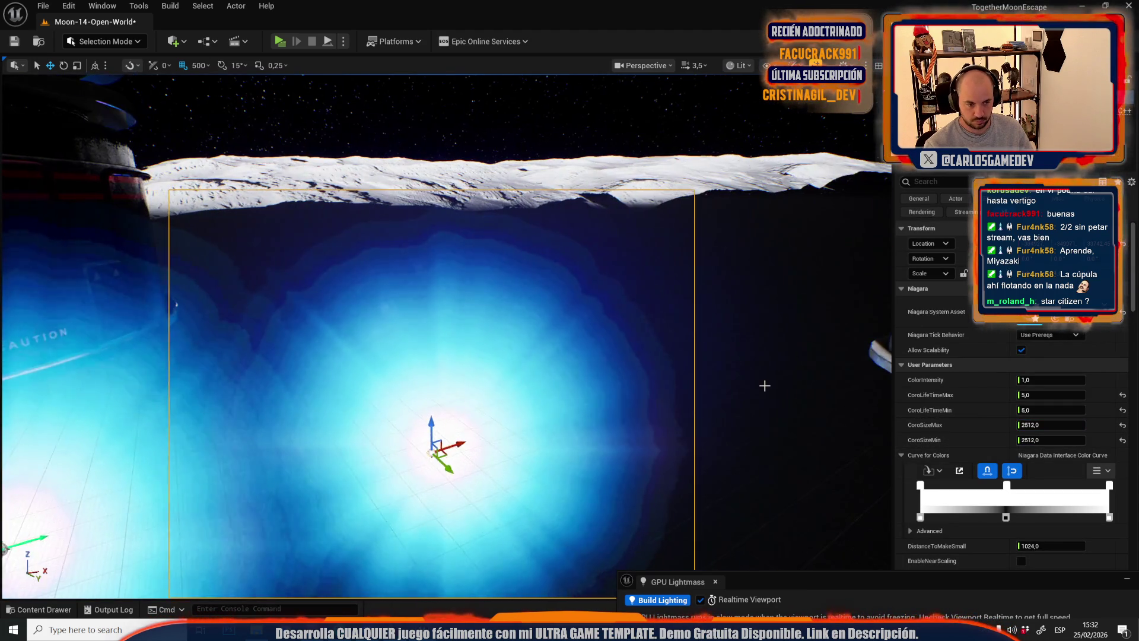
# - Fly the view across the moonscape to frame Earth and the dome base
pyautogui.scroll(3, 640, 438)
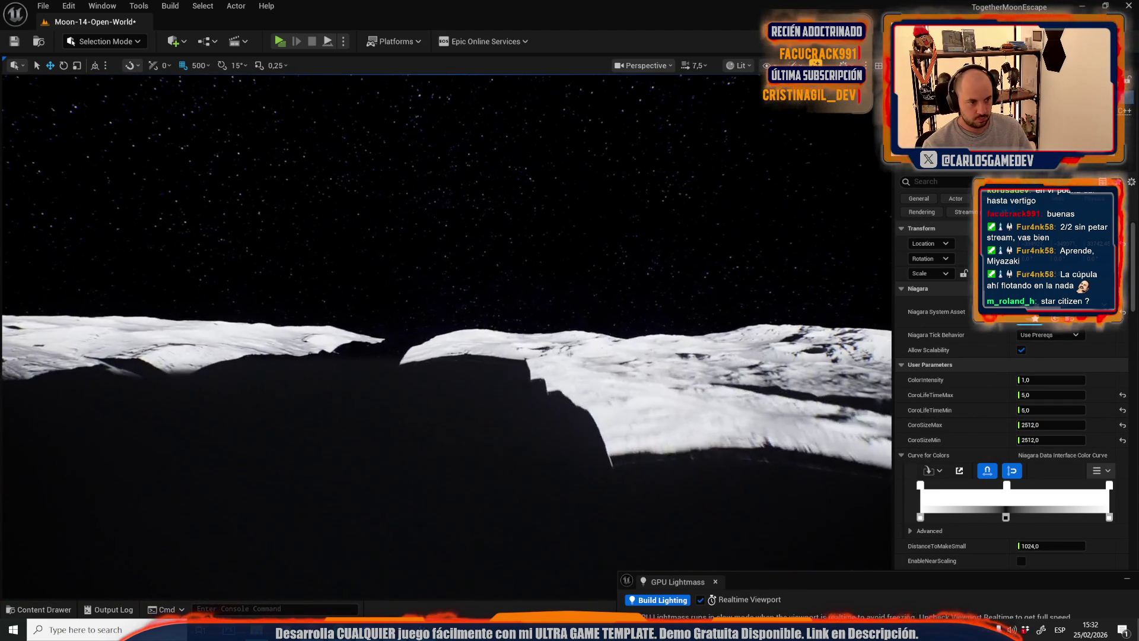
pyautogui.press('w')
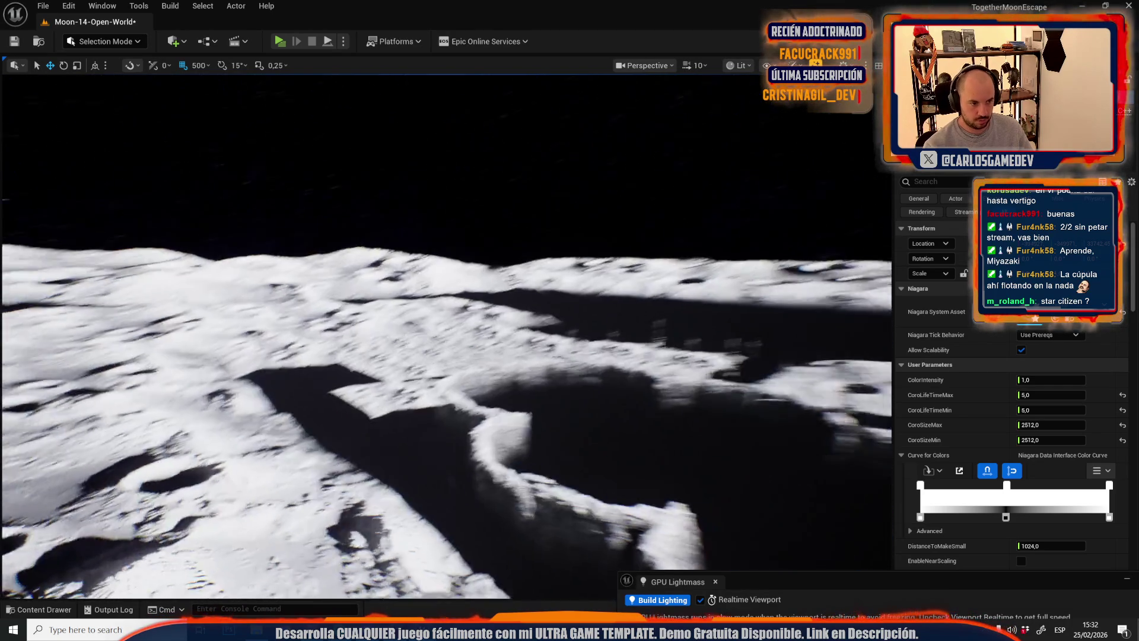
pyautogui.scroll(-3, 446, 336)
pyautogui.scroll(2, 446, 336)
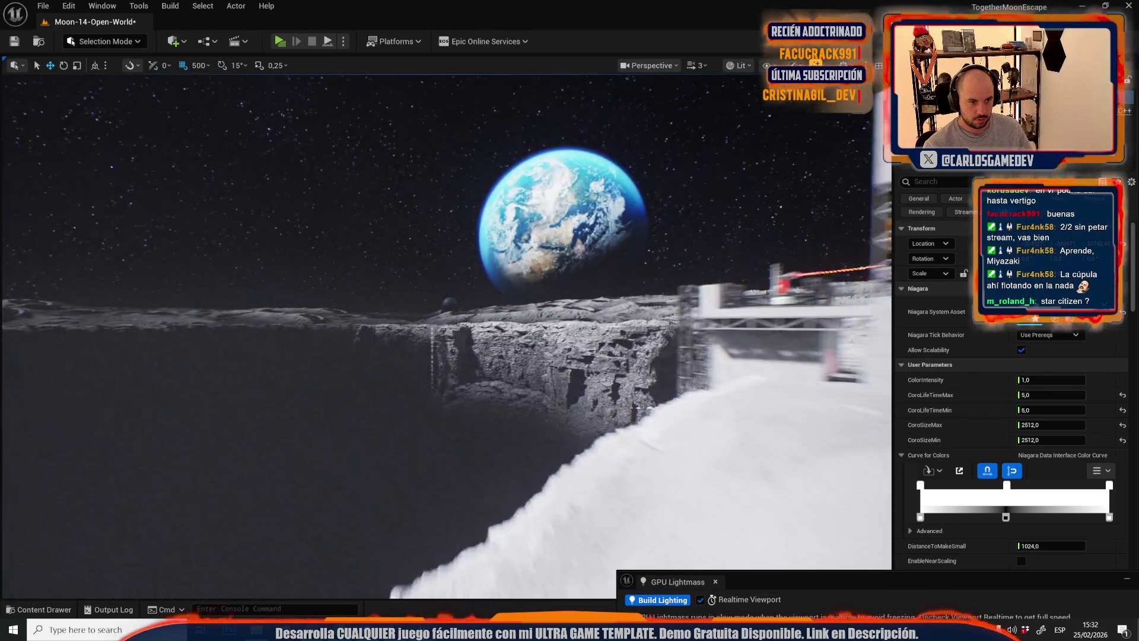
pyautogui.scroll(2, 442, 323)
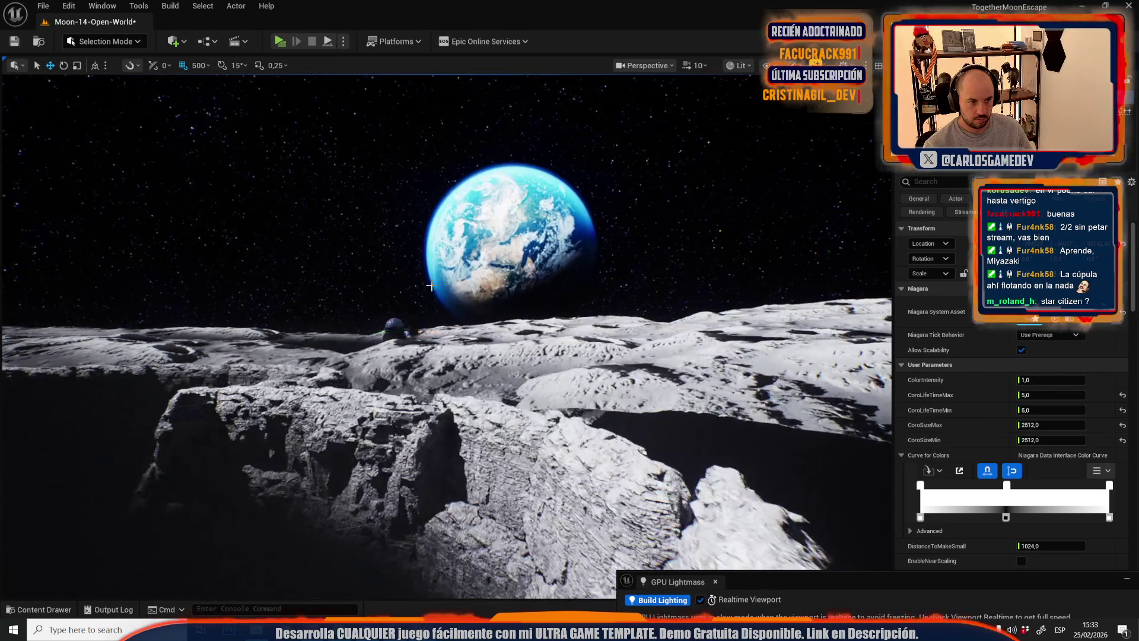
pyautogui.press('w')
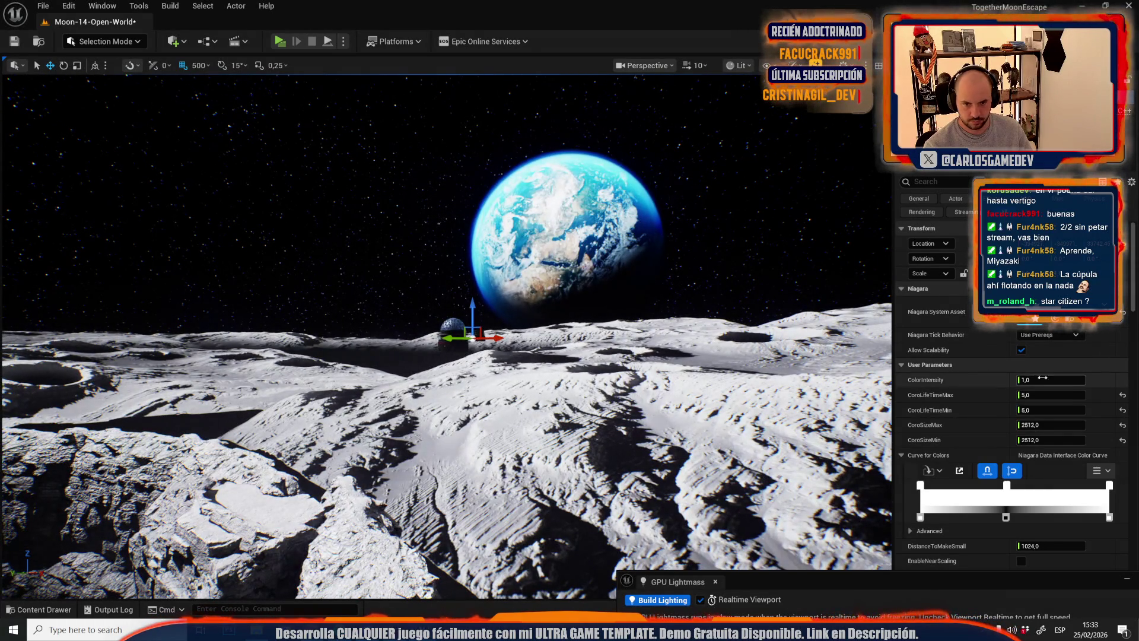
pyautogui.click(1051, 380)
pyautogui.write('333')
pyautogui.moveTo(585, 337); pyautogui.dragTo(588, 334)
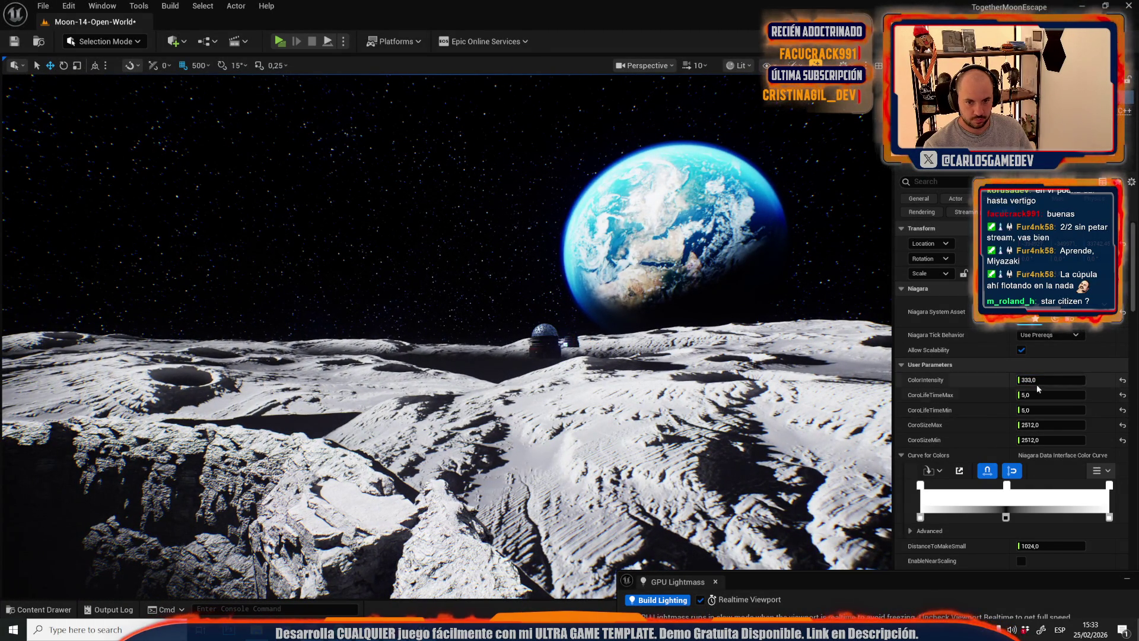
pyautogui.write('8')
pyautogui.moveTo(554, 390); pyautogui.dragTo(554, 364)
# - Set the blue glow's CoroSizeMax and CoroSizeMin to 5512
pyautogui.scroll(-2, 554, 364)
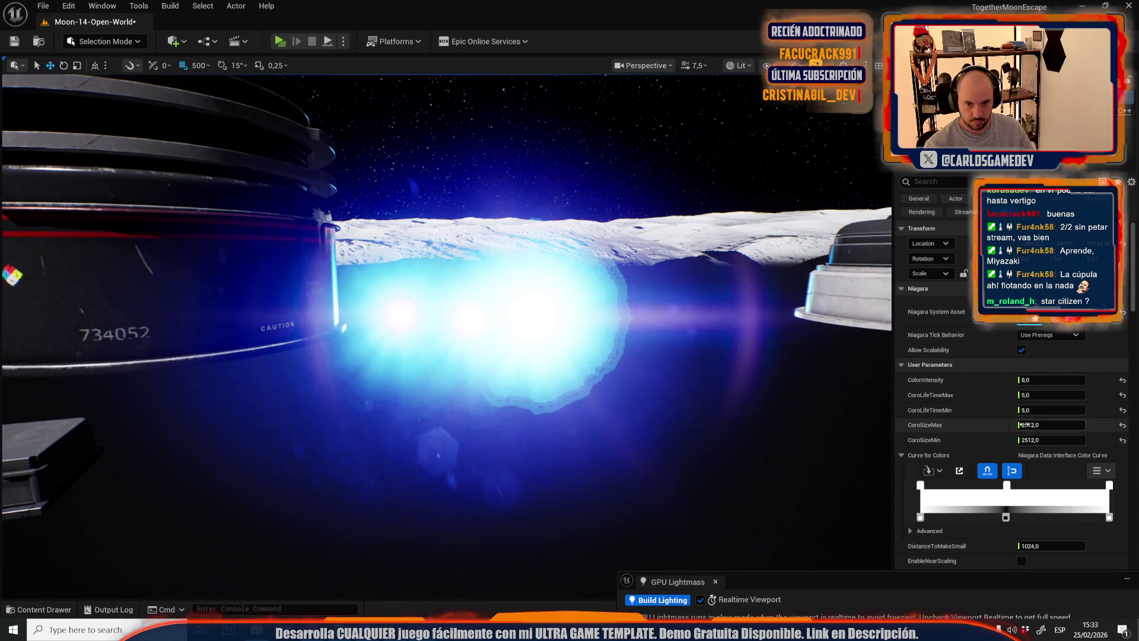
pyautogui.write('5512')
pyautogui.press('Return')
pyautogui.click(1022, 440)
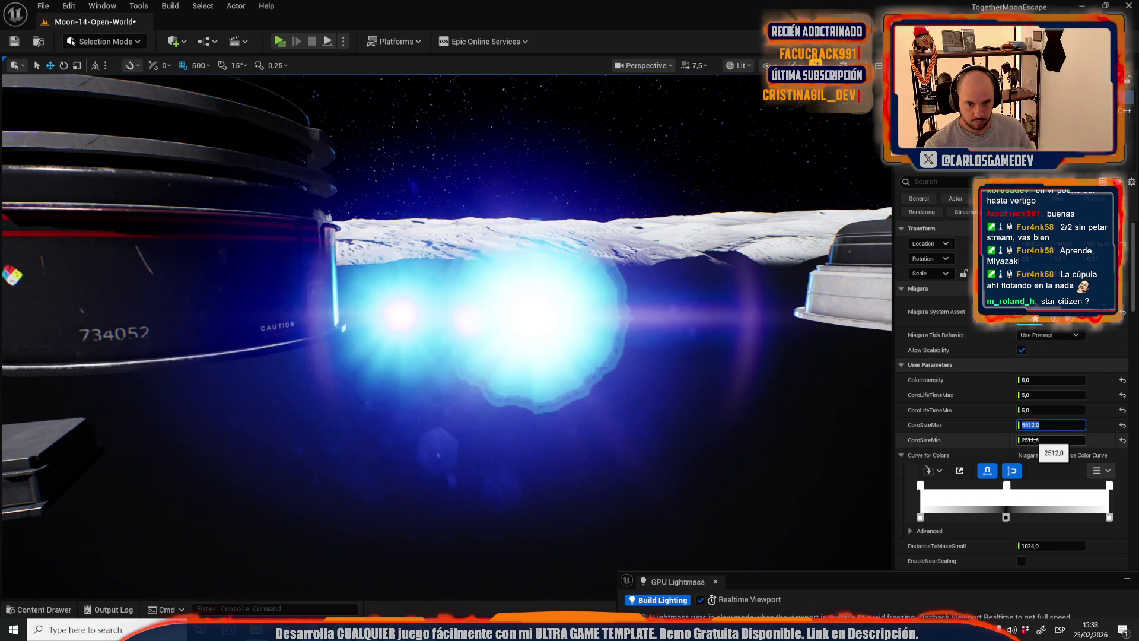
pyautogui.write('5512')
pyautogui.press('Return')
# - Fly around the crater to check the enlarged glow with Earth on the horizon
pyautogui.scroll(3, 554, 364)
pyautogui.moveTo(554, 364); pyautogui.dragTo(554, 364)
pyautogui.scroll(-2, 554, 364)
pyautogui.scroll(-2, 554, 441)
pyautogui.moveTo(554, 442); pyautogui.dragTo(554, 441)
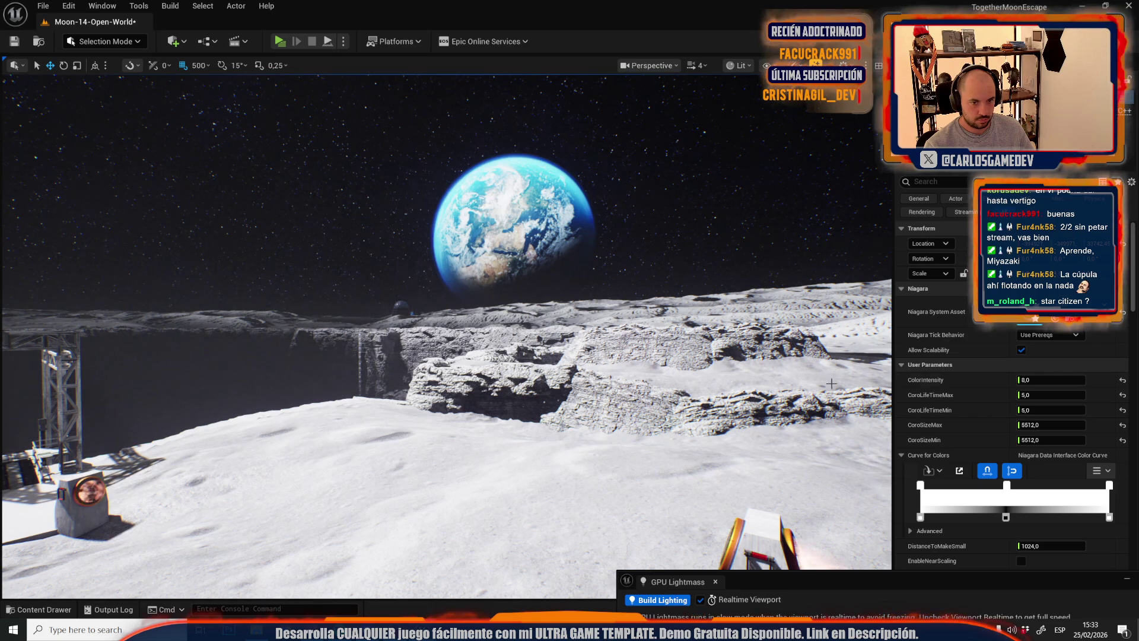
pyautogui.write('2')
pyautogui.moveTo(554, 442); pyautogui.dragTo(554, 441)
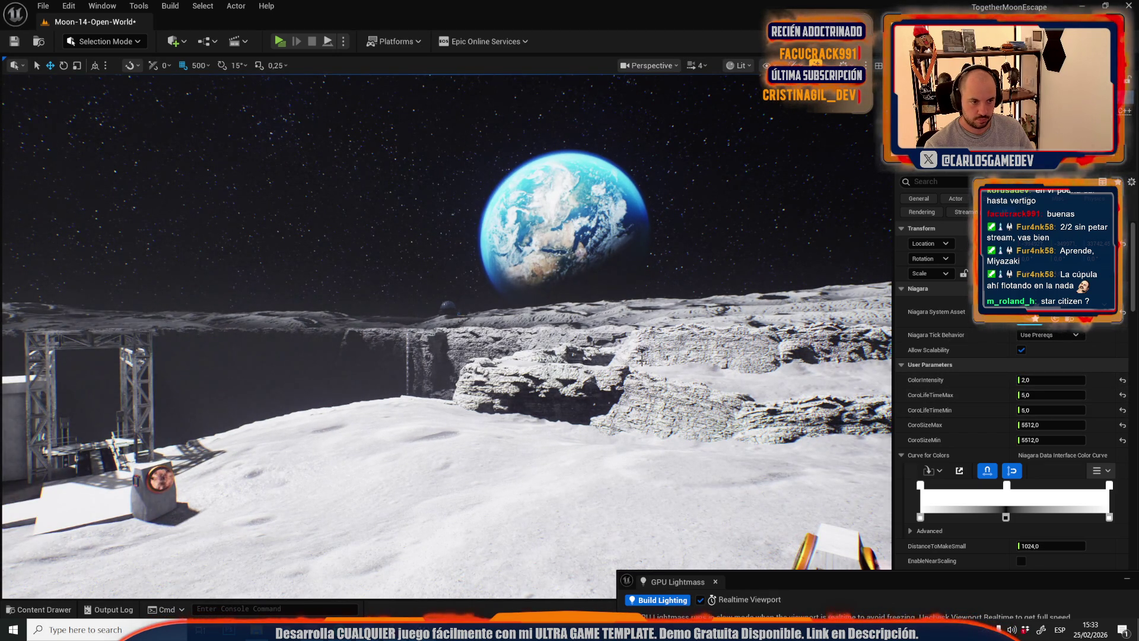
pyautogui.moveTo(554, 442); pyautogui.dragTo(554, 442)
pyautogui.scroll(3, 554, 441)
pyautogui.scroll(-2, 554, 441)
pyautogui.scroll(-2, 501, 389)
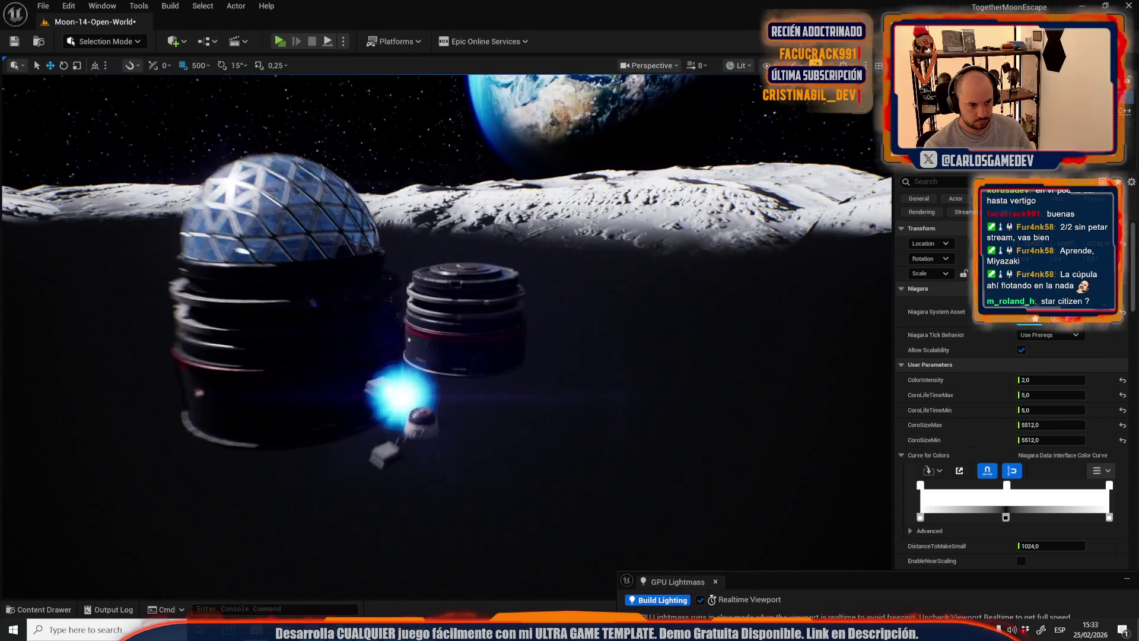
# - Duplicate the blue glow up and right, giving it ColorIntensity 2 and core sizes 4512
pyautogui.press('f')
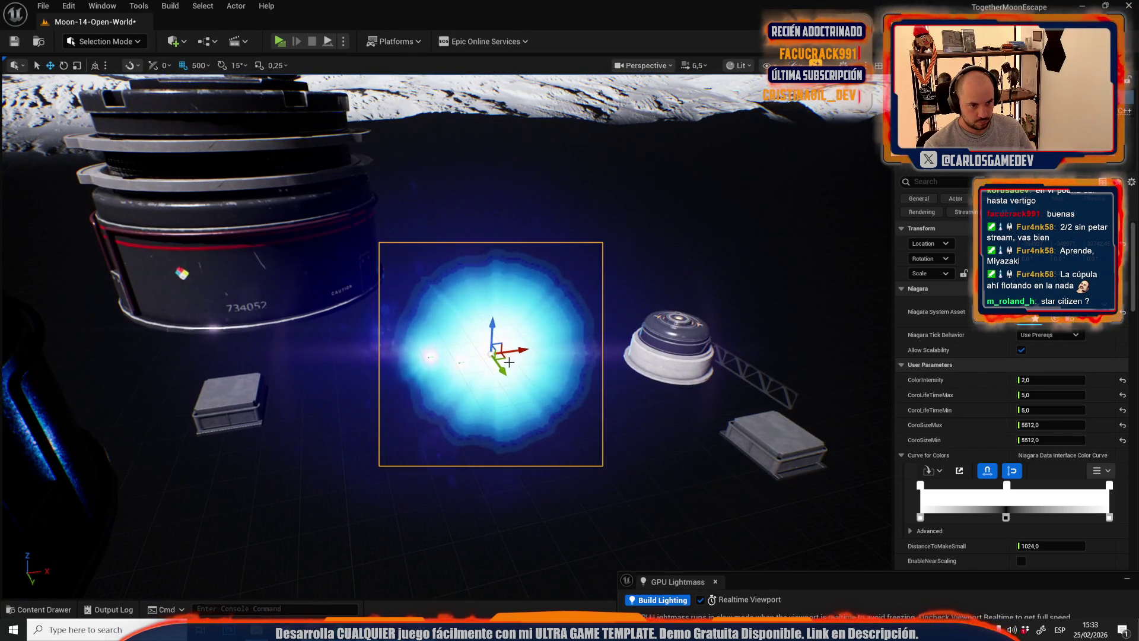
pyautogui.moveTo(503, 359); pyautogui.dragTo(632, 261)
pyautogui.click(457, 358)
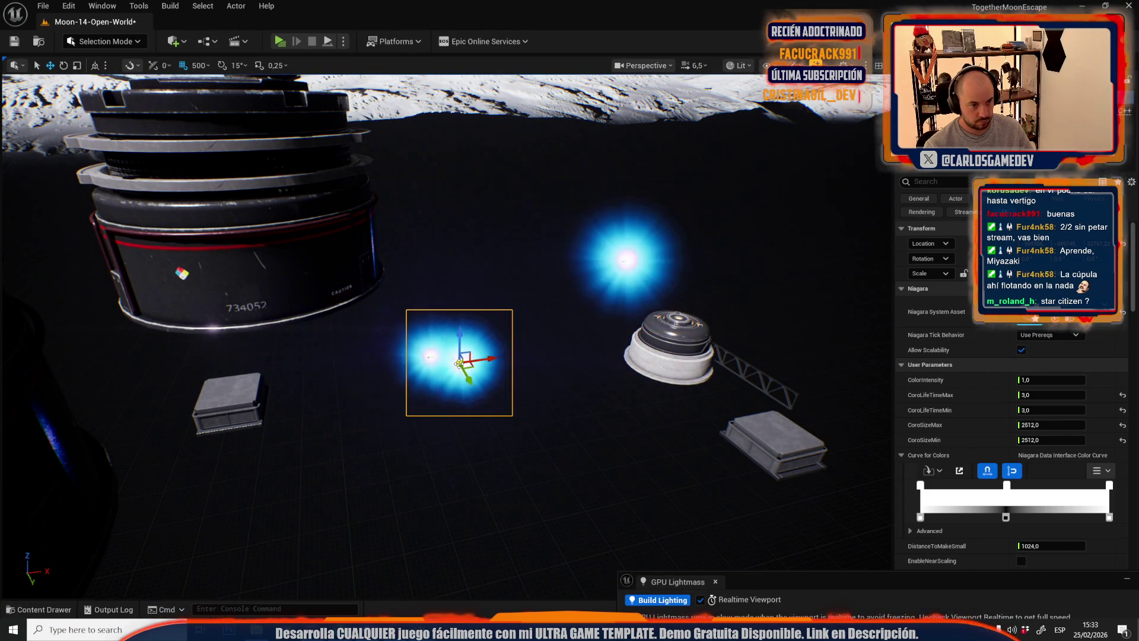
pyautogui.write('3512')
pyautogui.click(1027, 440)
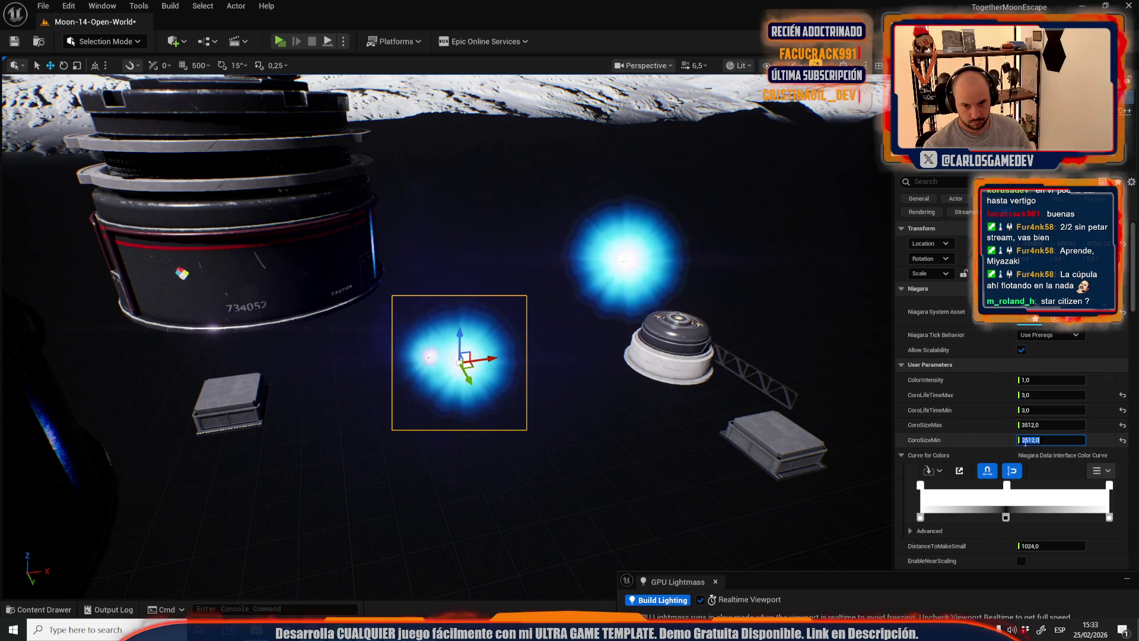
pyautogui.moveTo(1029, 380); pyautogui.dragTo(1044, 380)
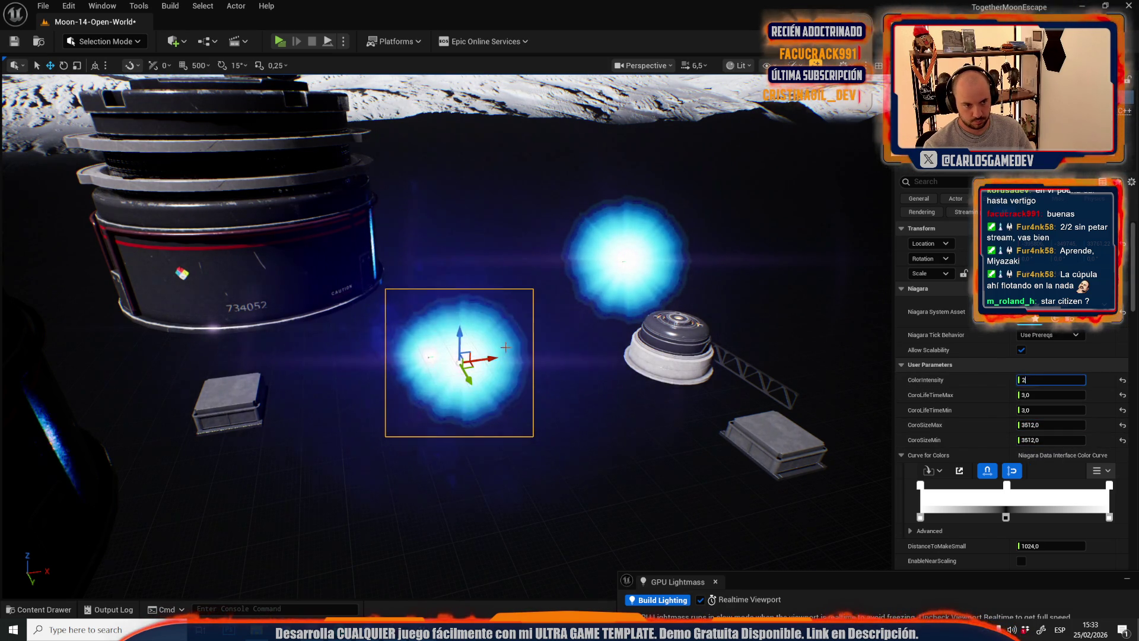
pyautogui.hotkey('ctrl', 'z')
pyautogui.hotkey('ctrl', 'z')
pyautogui.hotkey('ctrl', 'z')
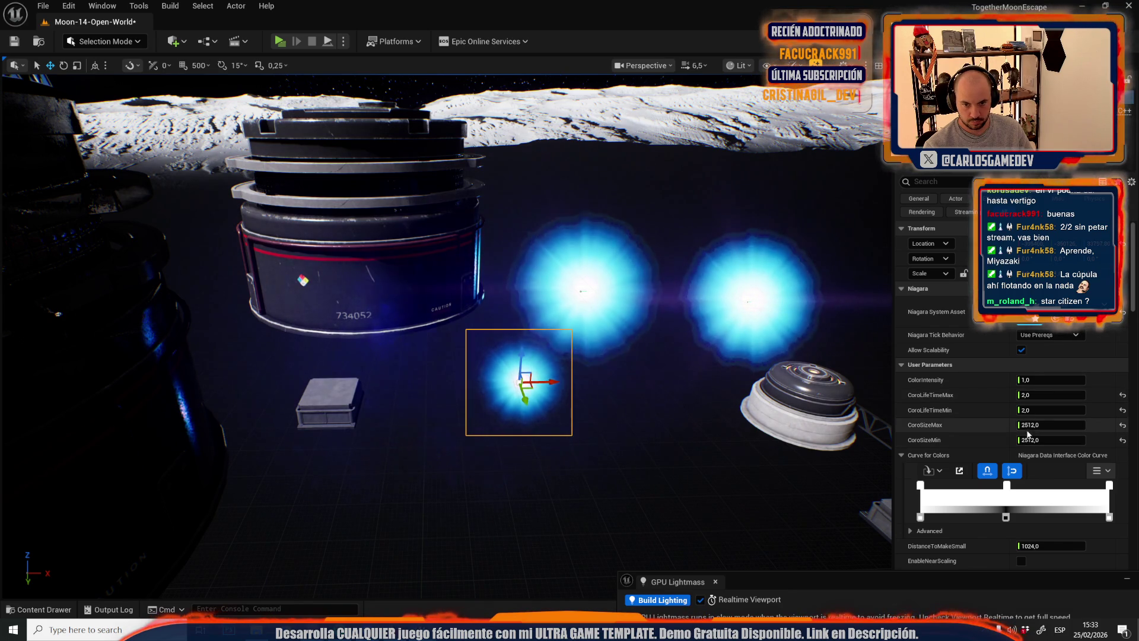
pyautogui.write('4')
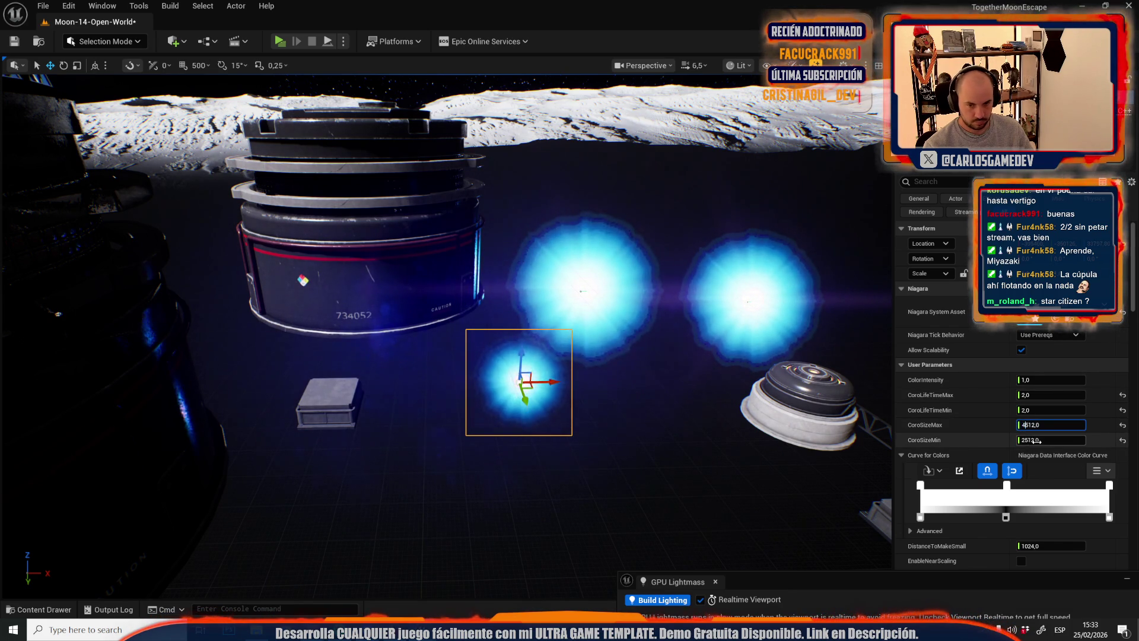
pyautogui.write('4')
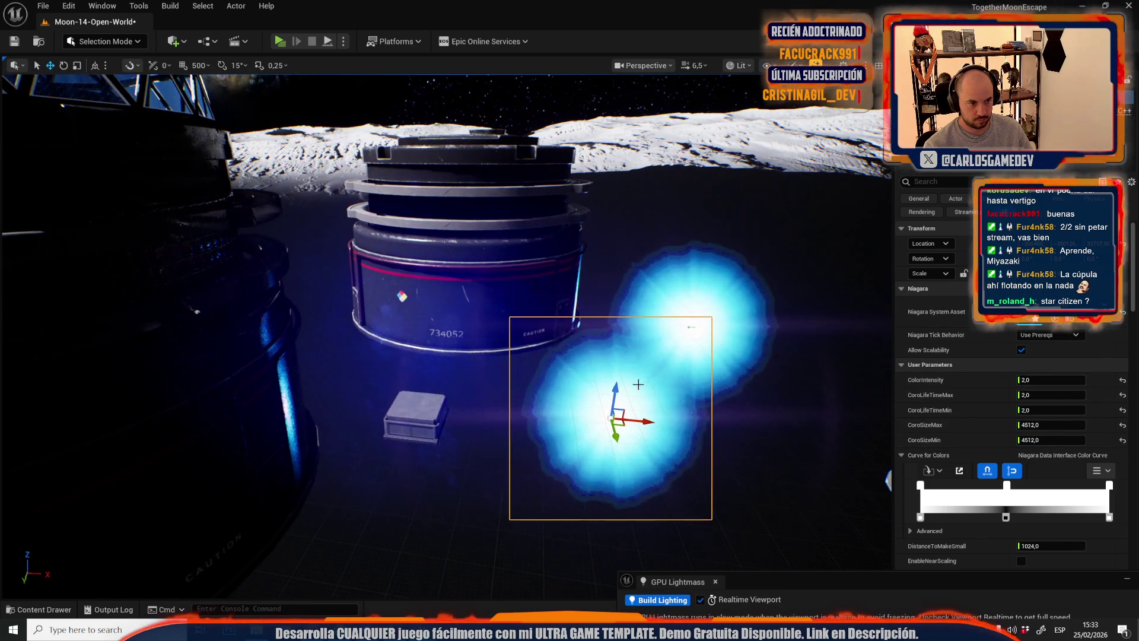
# - Select the small box beside the tank for scaling
pyautogui.click(330, 400)
pyautogui.scroll(-5, 406, 354)
pyautogui.press('r')
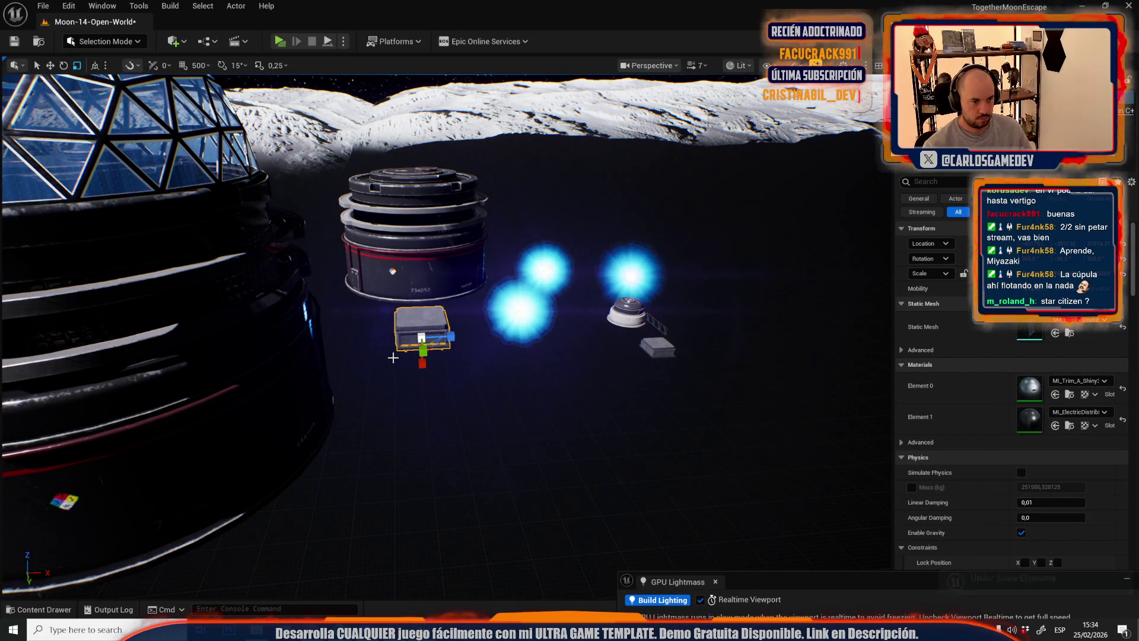
# - Enlarge the box into a crate, raise the energy node, and delete the small ground box
pyautogui.moveTo(436, 338); pyautogui.dragTo(439, 334)
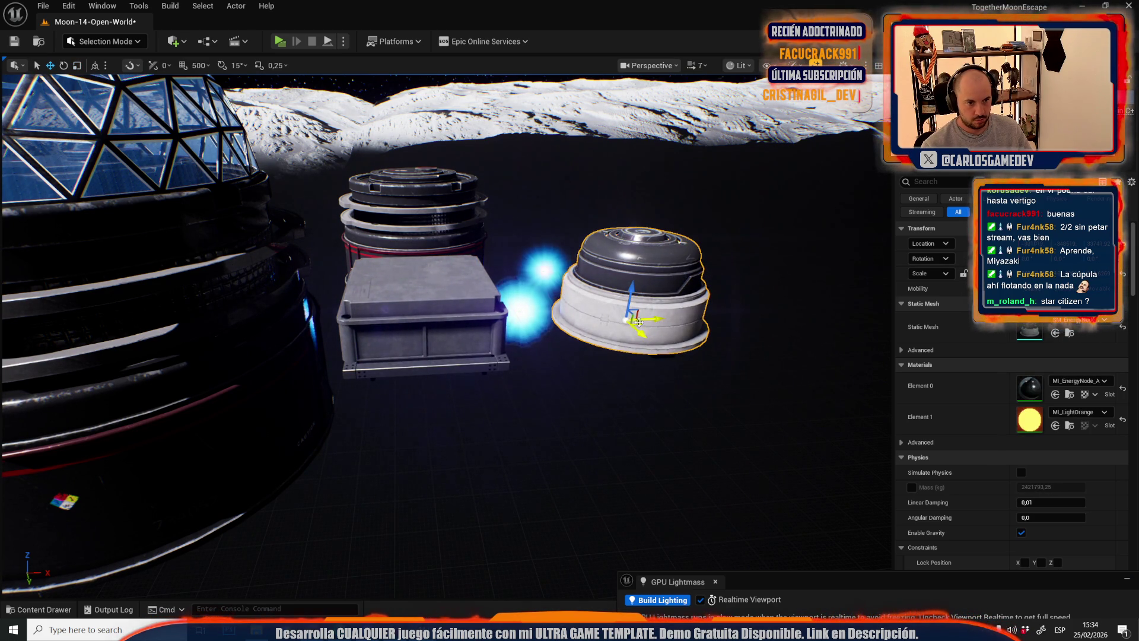
pyautogui.moveTo(638, 322); pyautogui.dragTo(608, 240)
pyautogui.click(657, 347)
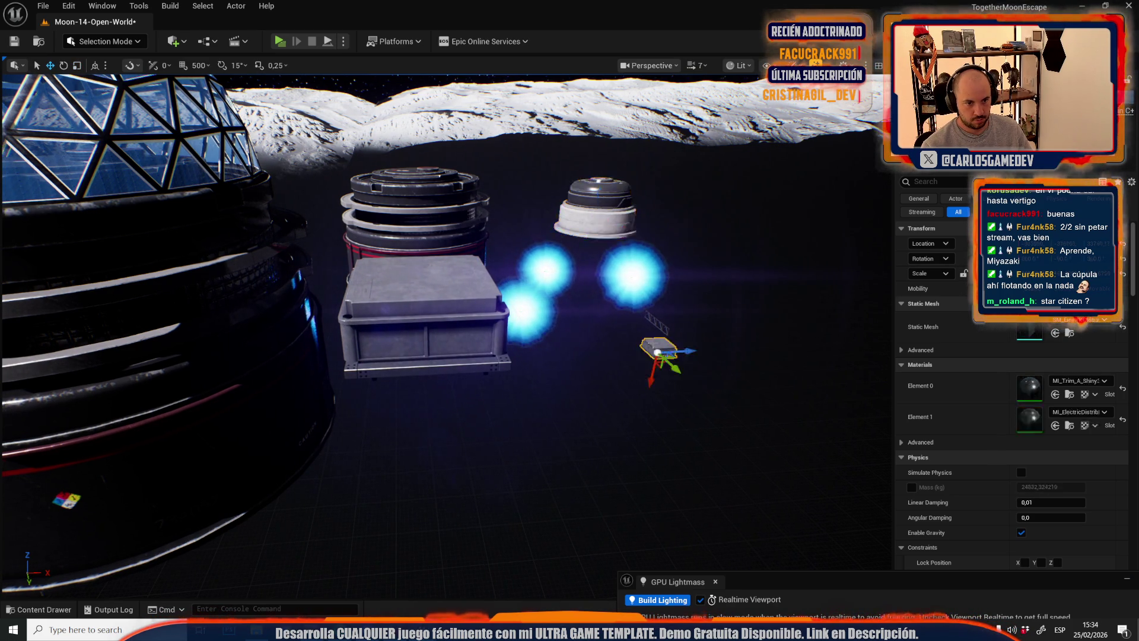
pyautogui.press('Delete')
# - Stretch the small truss into a long truss and move it and the red-striped tank up
pyautogui.click(658, 321)
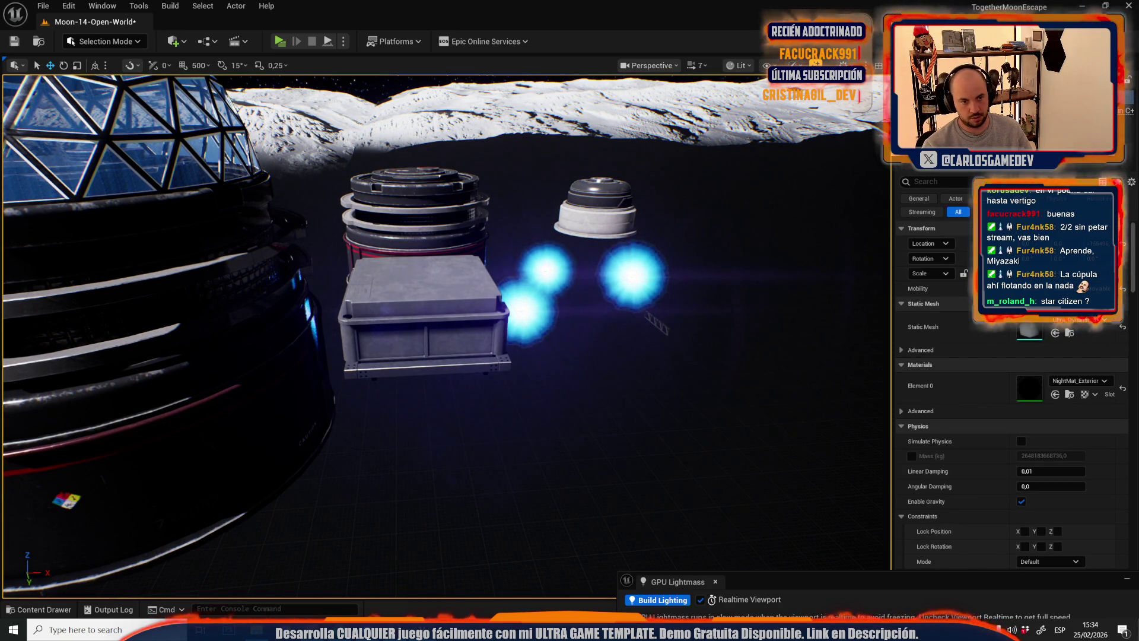
pyautogui.click(657, 324)
pyautogui.moveTo(642, 318)
pyautogui.mouseDown()
pyautogui.moveTo(700, 296)
pyautogui.moveTo(688, 300)
pyautogui.mouseUp()
pyautogui.moveTo(596, 329); pyautogui.dragTo(555, 367)
pyautogui.click(441, 264)
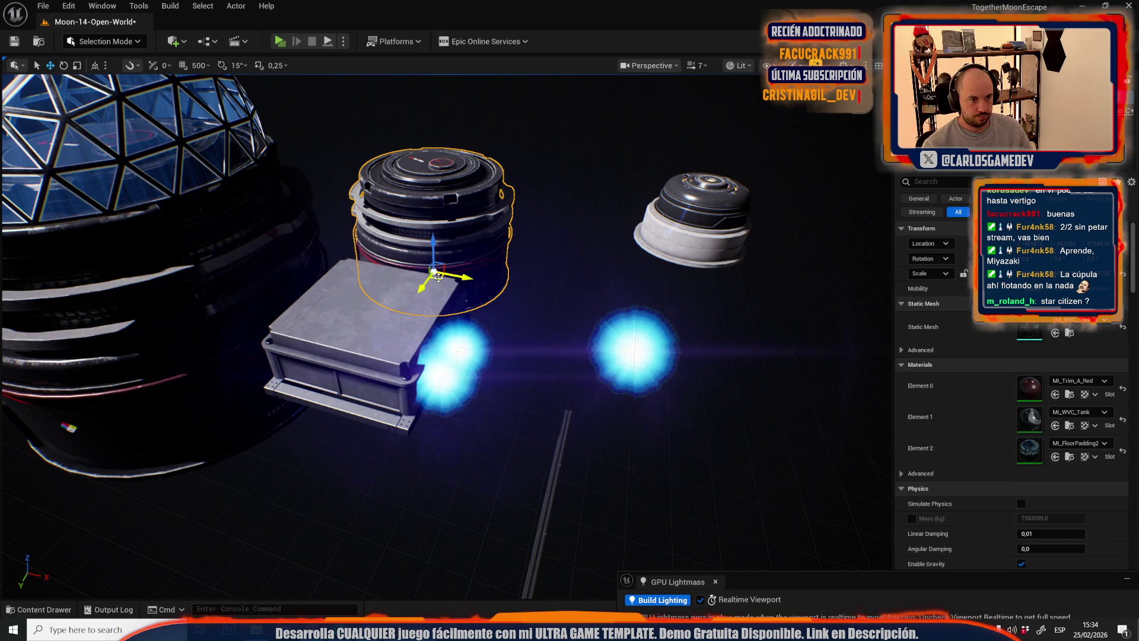
pyautogui.moveTo(439, 277); pyautogui.dragTo(502, 217)
pyautogui.click(563, 429)
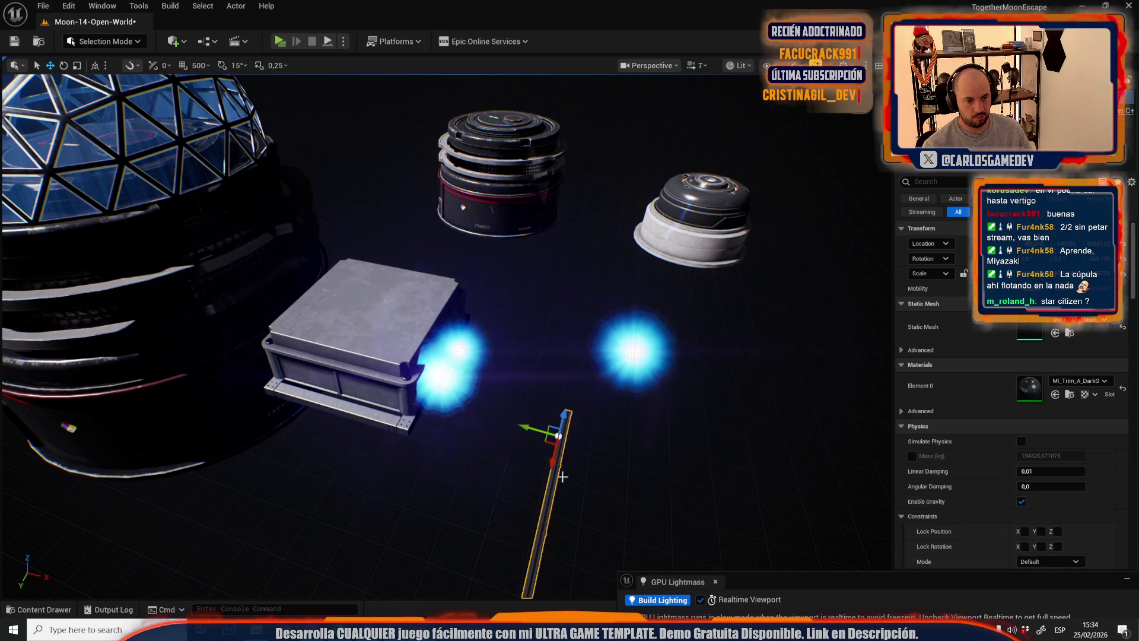
pyautogui.moveTo(537, 419)
pyautogui.mouseDown()
pyautogui.moveTo(465, 218)
pyautogui.moveTo(569, 375)
pyautogui.moveTo(621, 358)
pyautogui.mouseUp()
# - Rotate the truss so it angles from the tank's rim toward the energy node
pyautogui.press('e')
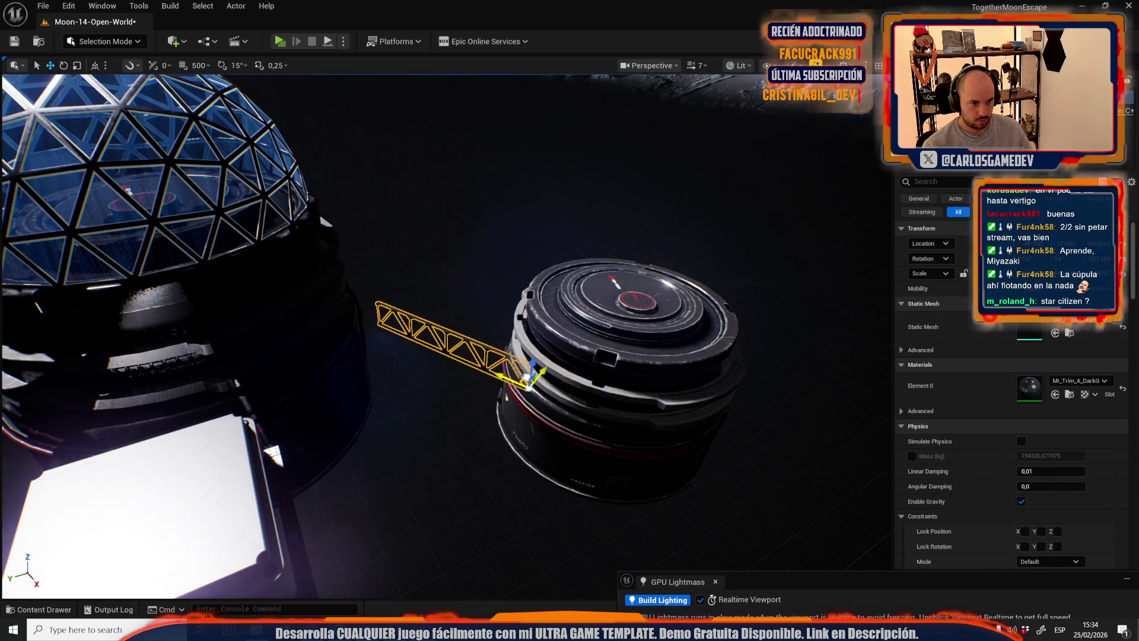
pyautogui.moveTo(537, 344); pyautogui.dragTo(545, 314)
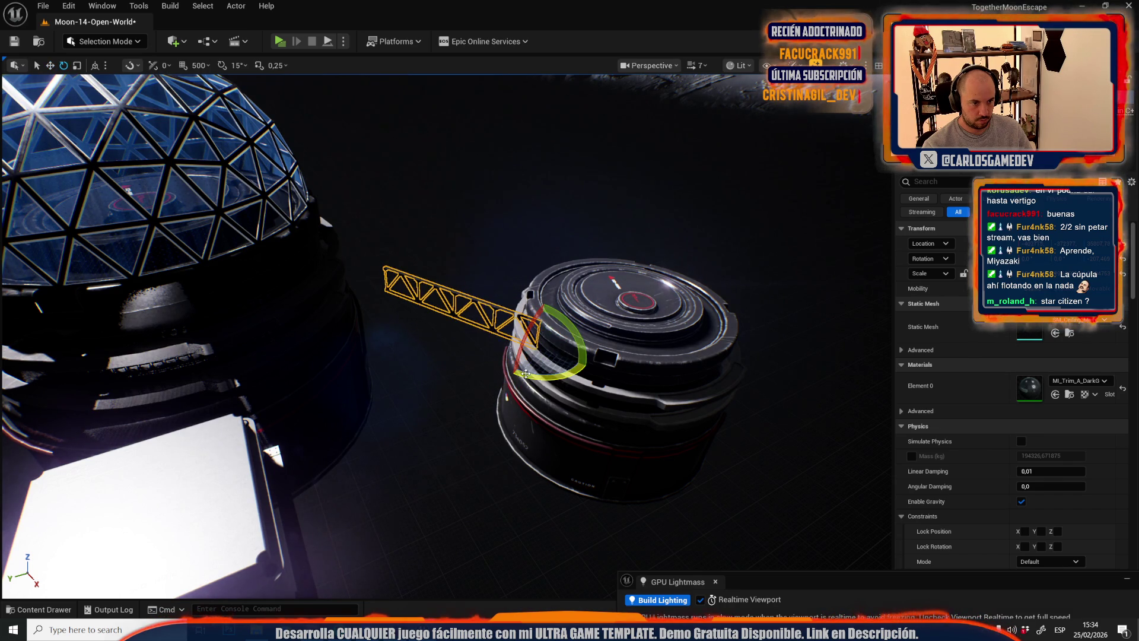
pyautogui.press('w')
pyautogui.moveTo(536, 376); pyautogui.dragTo(622, 389)
pyautogui.moveTo(287, 405)
pyautogui.mouseDown()
pyautogui.moveTo(420, 331)
pyautogui.moveTo(438, 305)
pyautogui.moveTo(409, 383)
pyautogui.moveTo(414, 409)
pyautogui.moveTo(401, 318)
pyautogui.moveTo(399, 338)
pyautogui.moveTo(207, 294)
pyautogui.mouseUp()
pyautogui.press('e')
pyautogui.click(517, 337)
pyautogui.moveTo(539, 322)
pyautogui.mouseDown()
pyautogui.moveTo(530, 344)
pyautogui.moveTo(556, 261)
pyautogui.mouseUp()
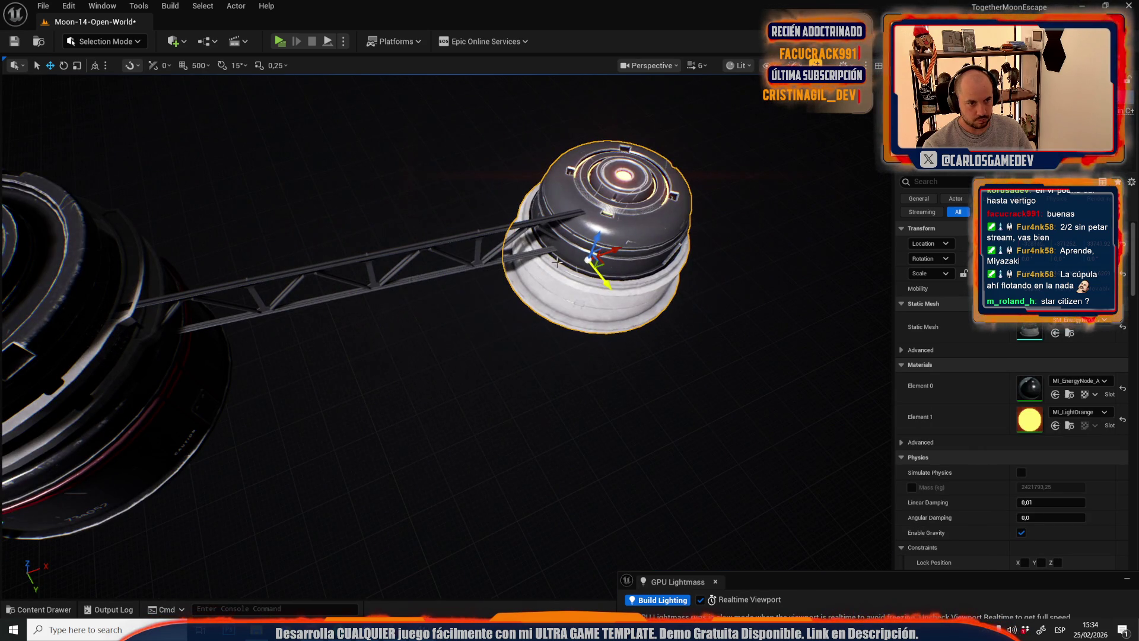
pyautogui.click(528, 223)
# - Apply MI_Trim_A_GlossLight to the energy-node truss and the horizontal truss
pyautogui.click(1039, 398)
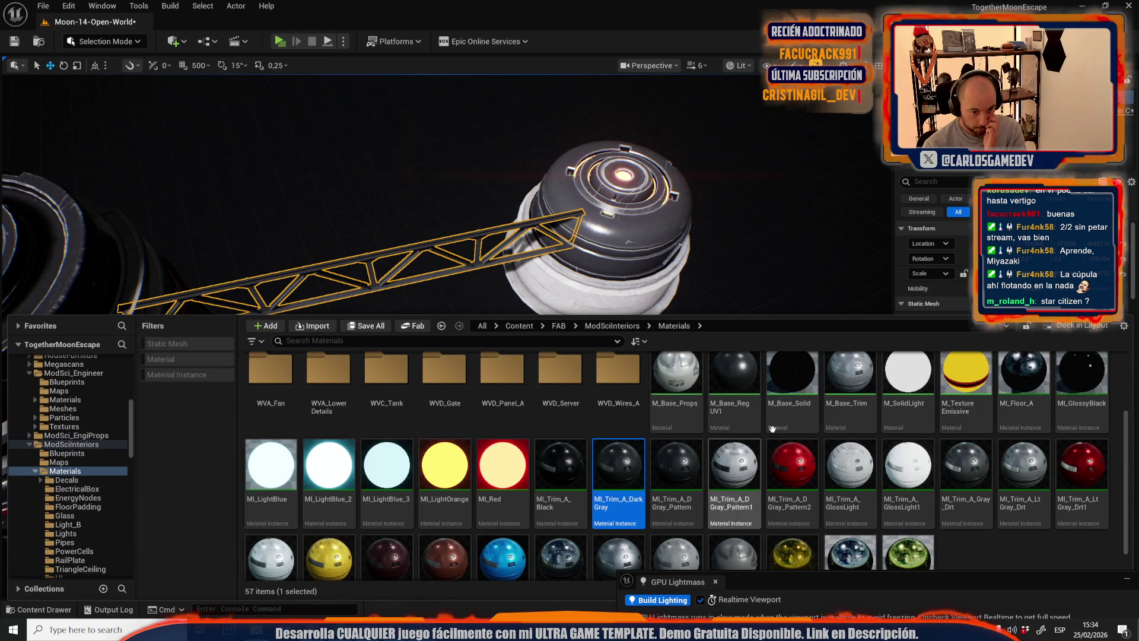
pyautogui.hotkey('ctrl', 'space')
pyautogui.press('f')
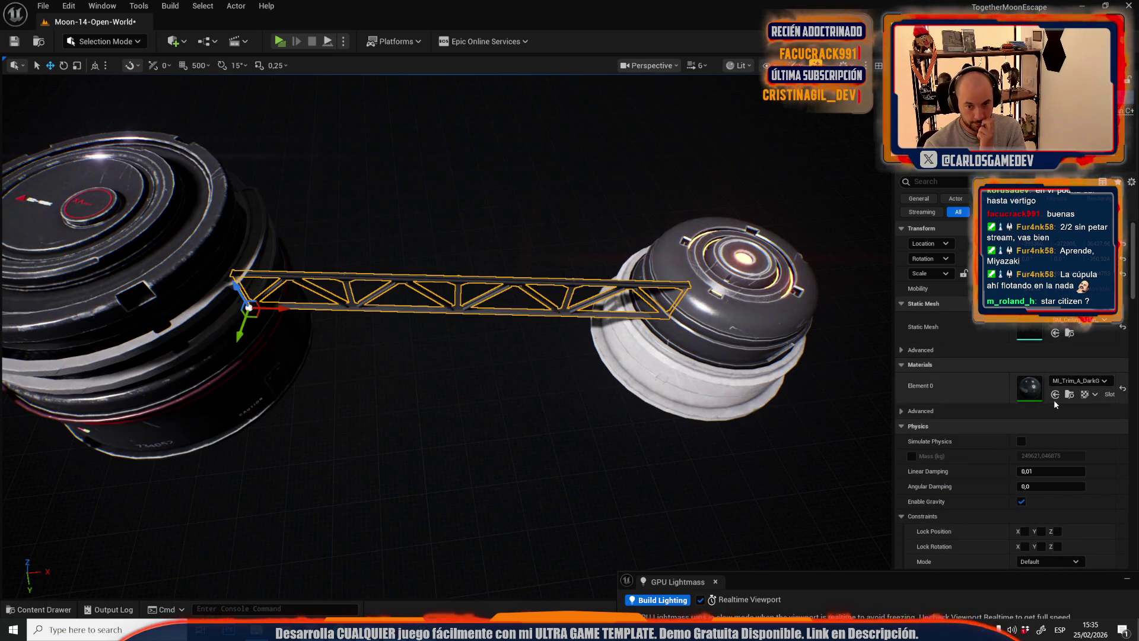
pyautogui.click(1055, 394)
pyautogui.moveTo(474, 309); pyautogui.dragTo(343, 292)
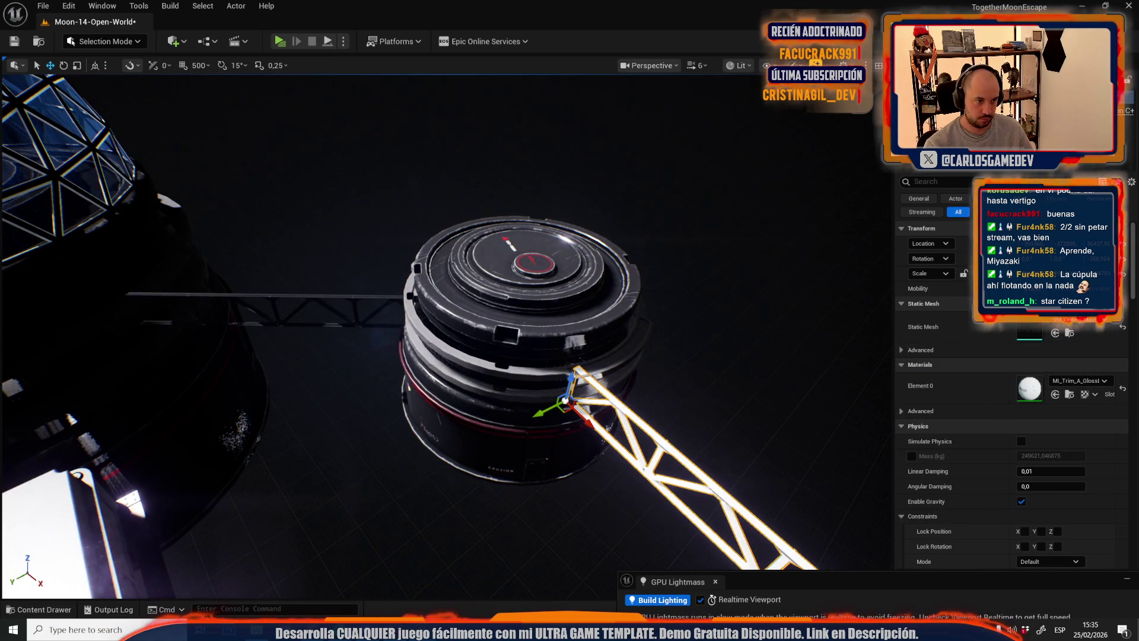
pyautogui.click(324, 299)
pyautogui.click(1056, 395)
pyautogui.moveTo(451, 356); pyautogui.dragTo(442, 386)
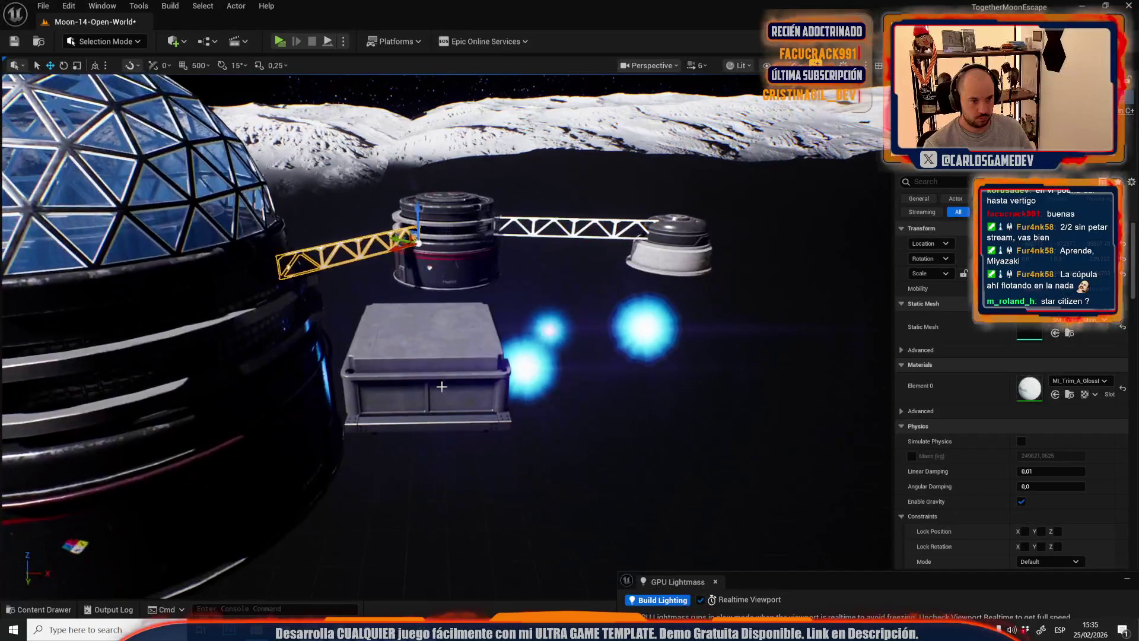
# - Lower the grey box beneath the middle tank and place a copy under the right tank
pyautogui.click(441, 386)
pyautogui.press('e')
pyautogui.press('r')
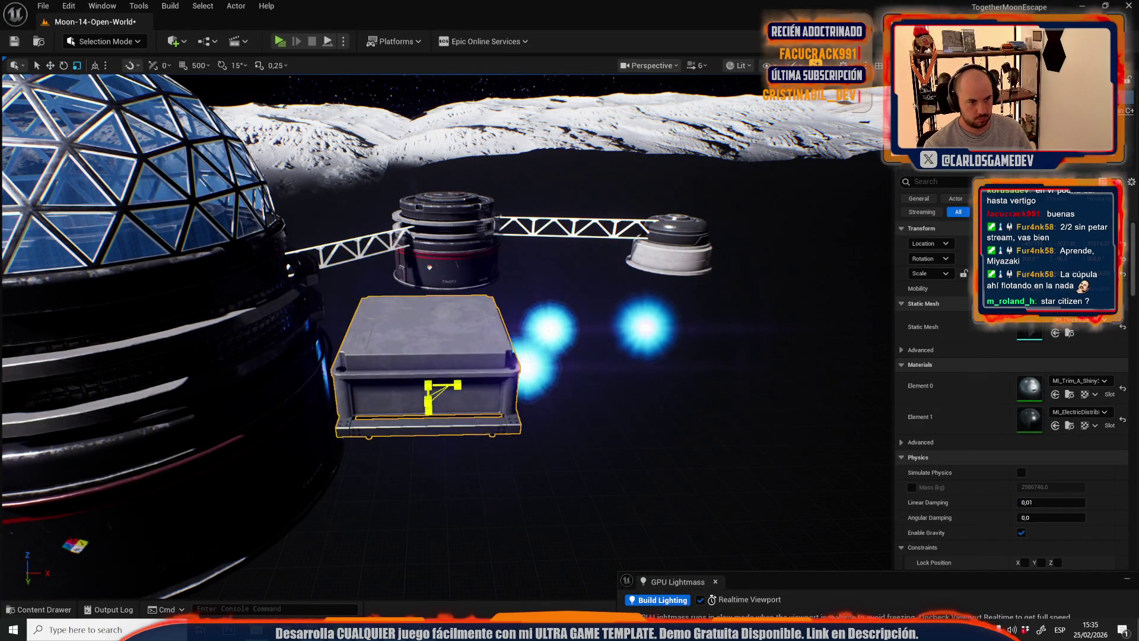
pyautogui.moveTo(442, 394); pyautogui.dragTo(475, 380)
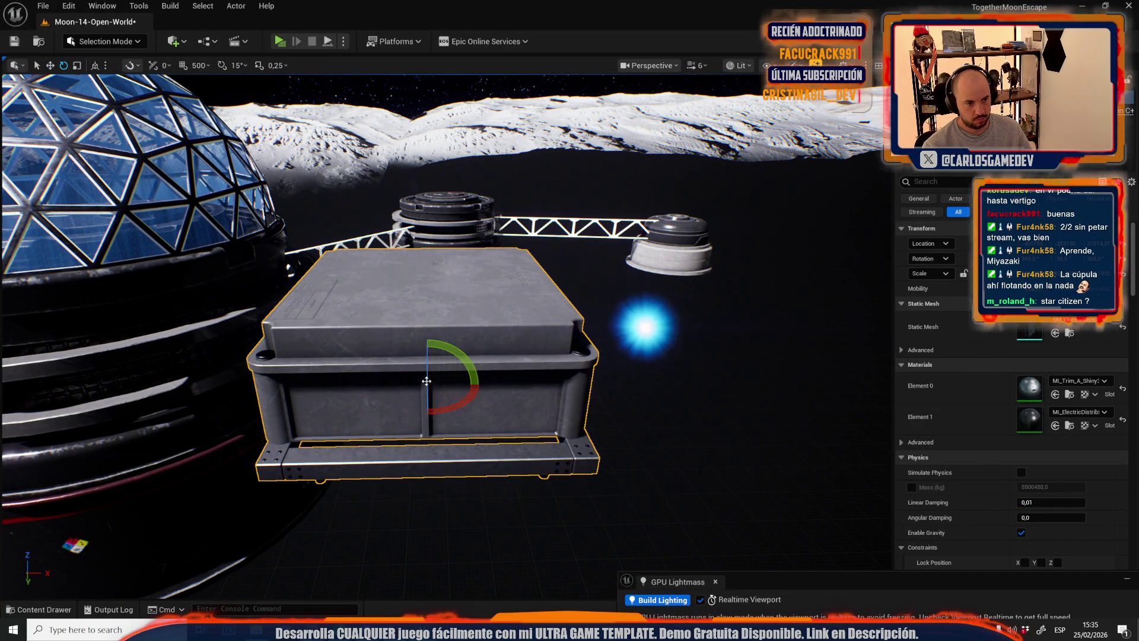
pyautogui.hotkey('ctrl', 'z')
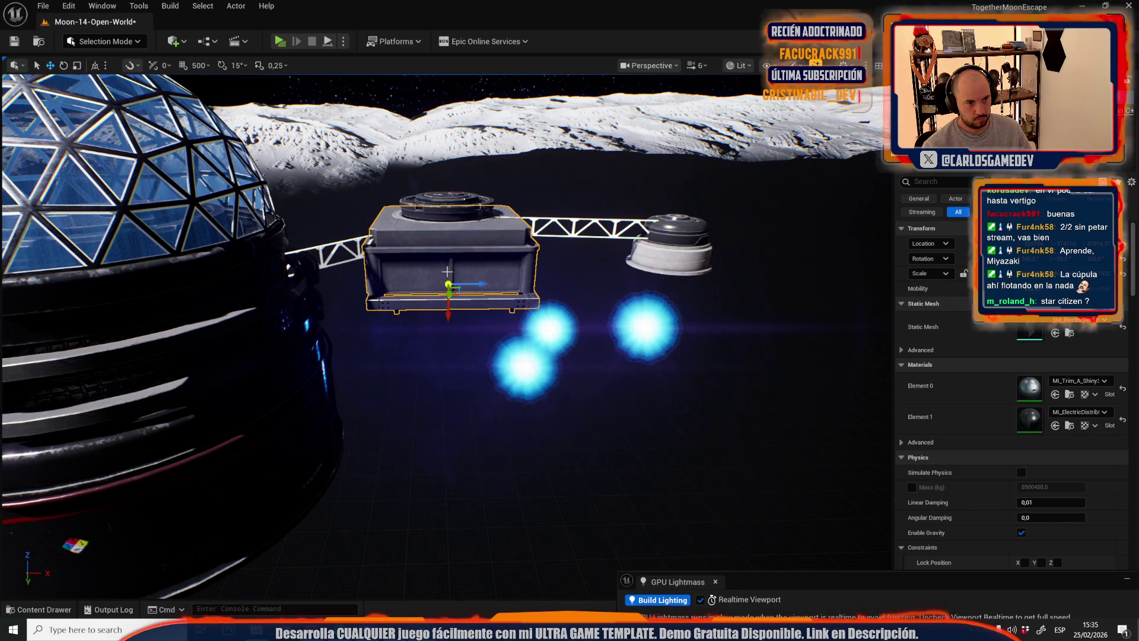
pyautogui.moveTo(454, 318); pyautogui.dragTo(460, 387)
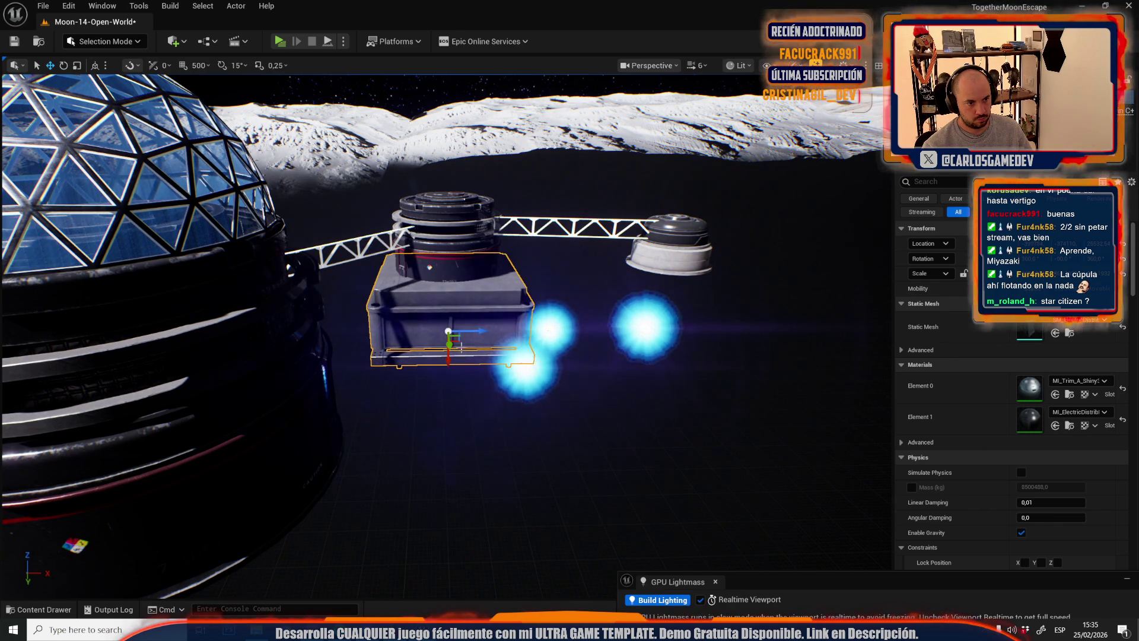
pyautogui.moveTo(471, 333); pyautogui.dragTo(727, 312)
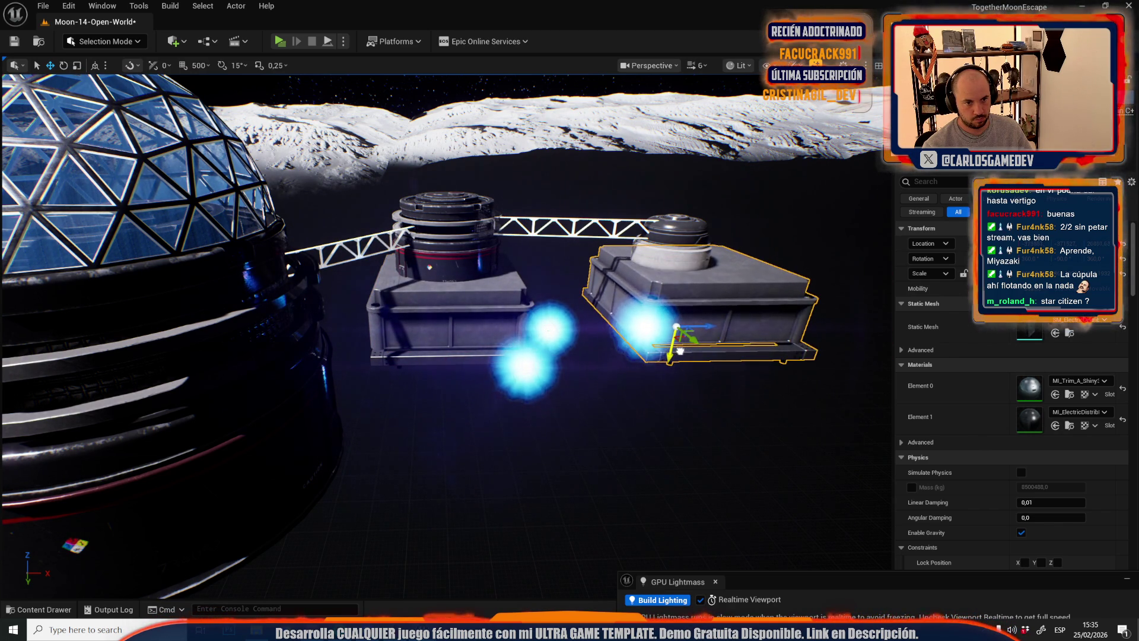
pyautogui.scroll(4, 433, 367)
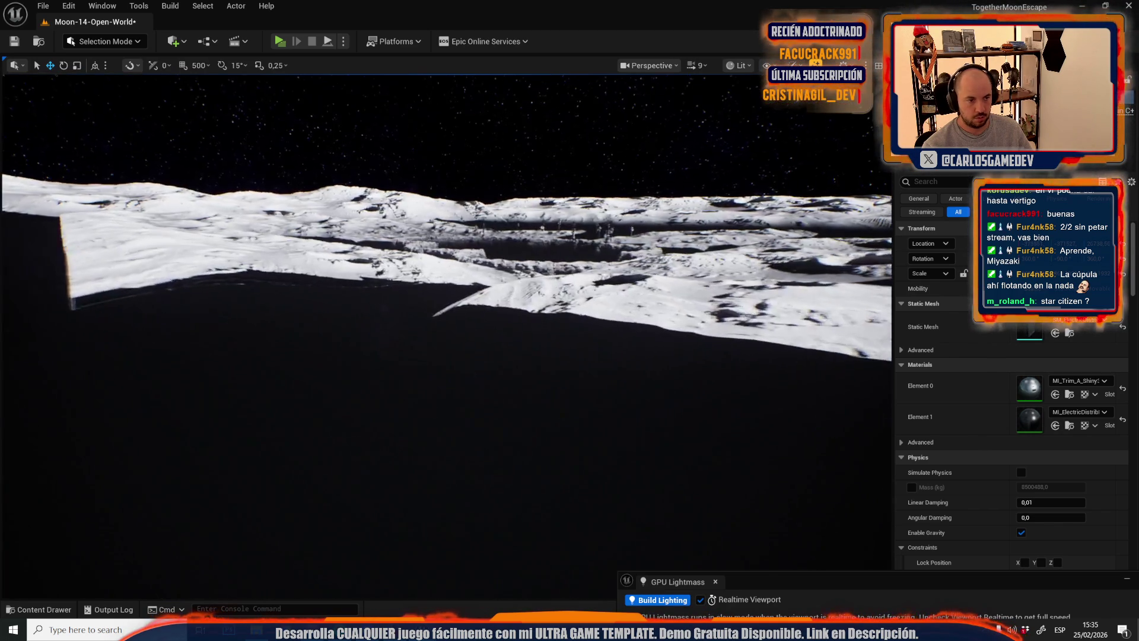
pyautogui.scroll(-3, 445, 350)
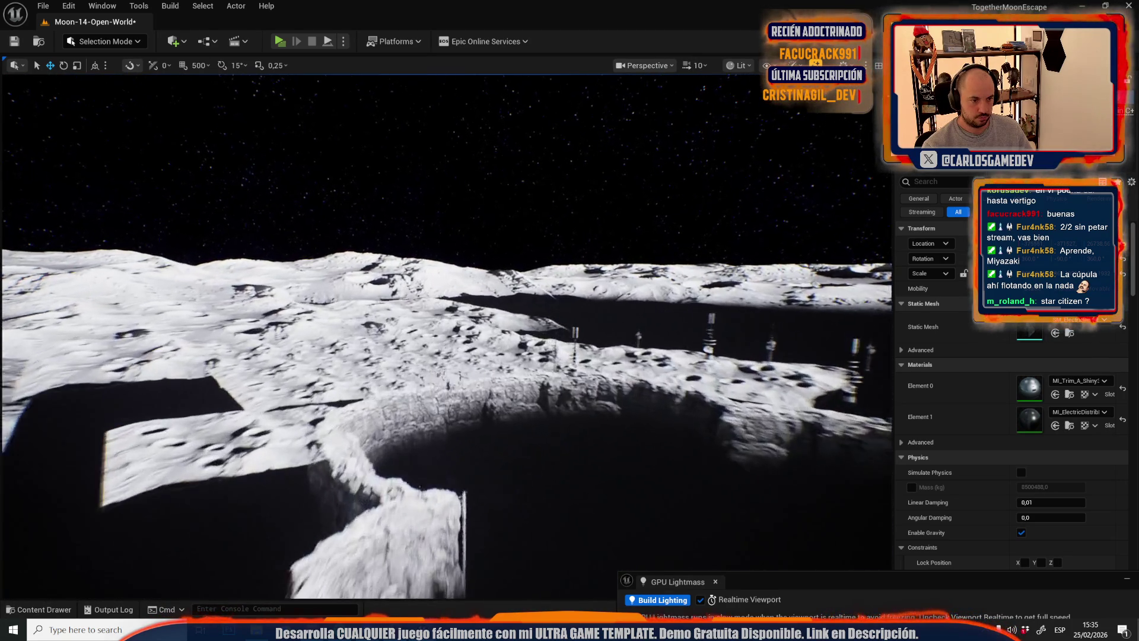
pyautogui.scroll(-3, 445, 332)
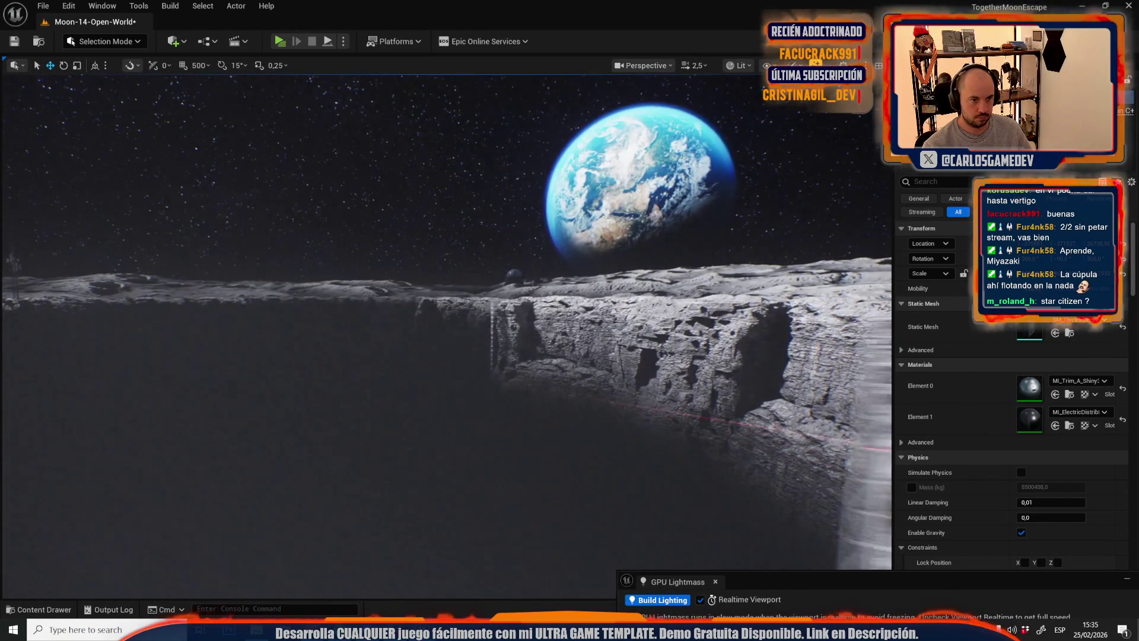
pyautogui.scroll(4, 445, 333)
pyautogui.scroll(2, 445, 332)
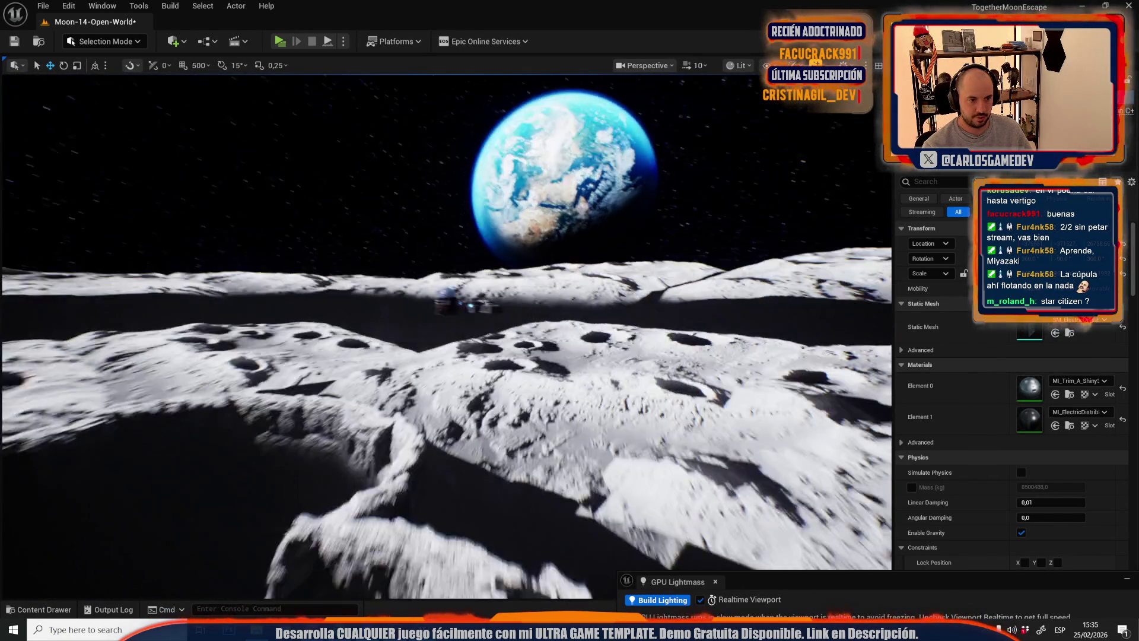
pyautogui.press('w')
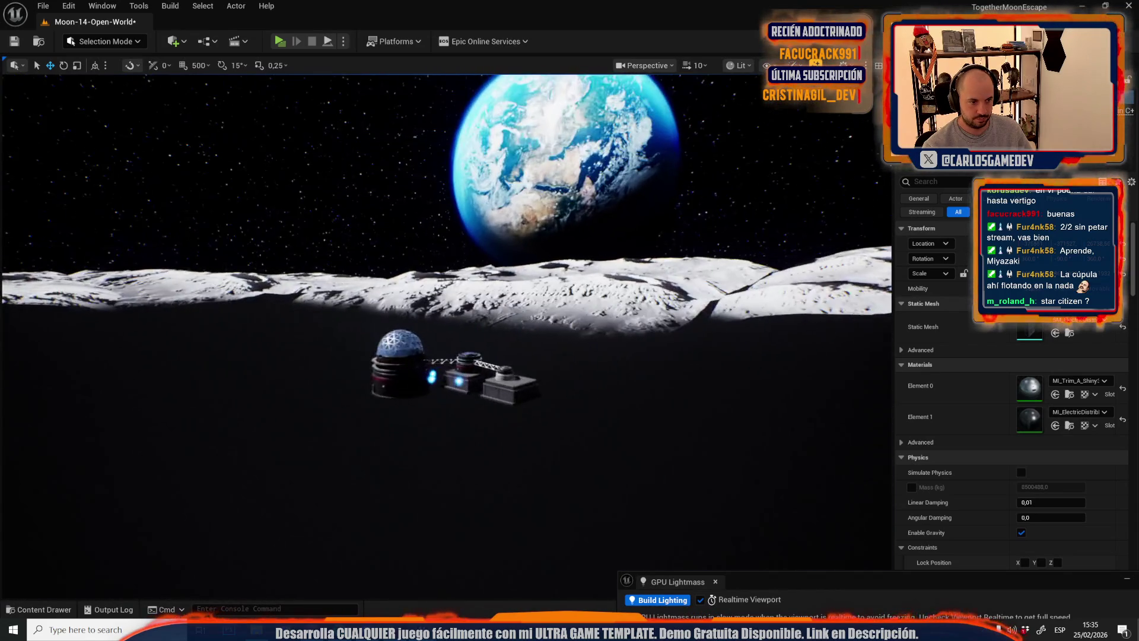
pyautogui.click(530, 309)
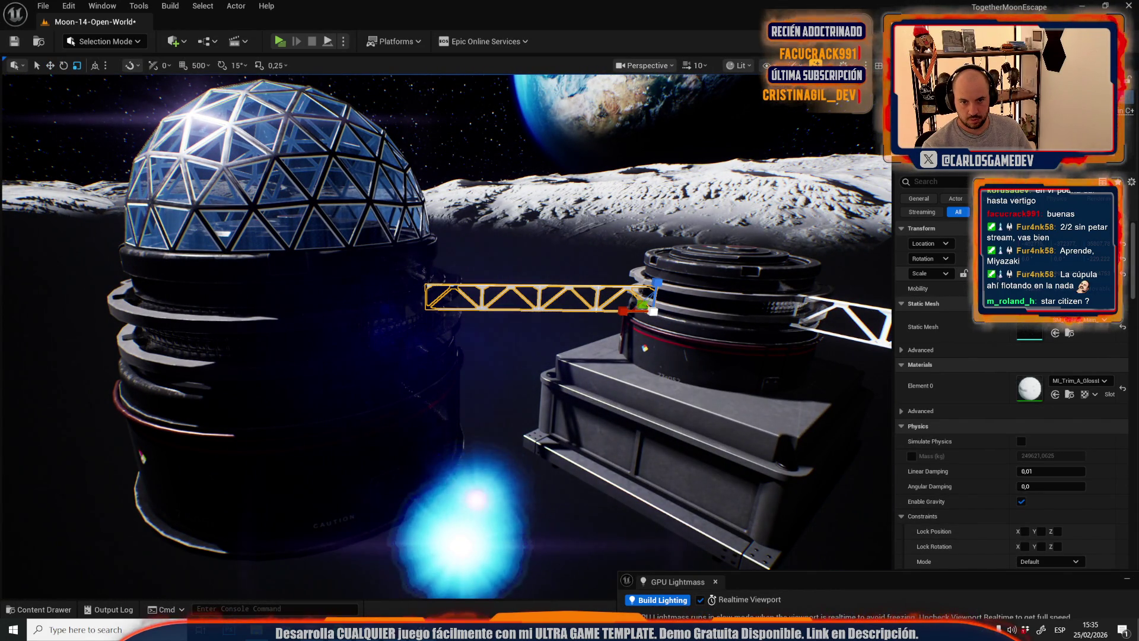
# - Move the truss bridge over to the dome's left side
pyautogui.click(964, 274)
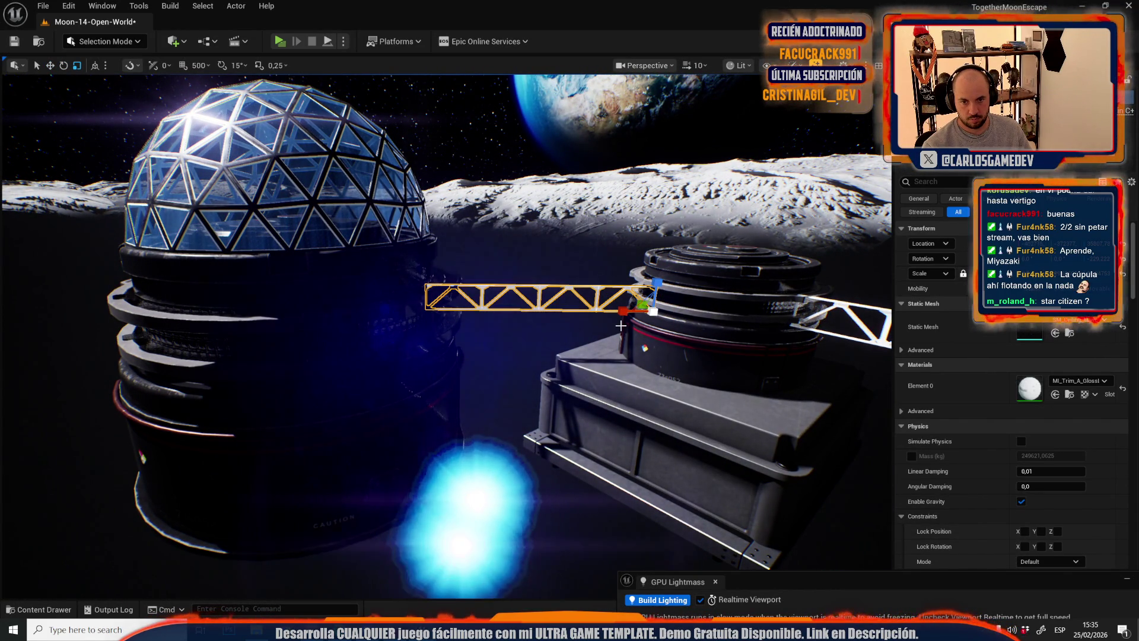
pyautogui.press('f')
pyautogui.press('w')
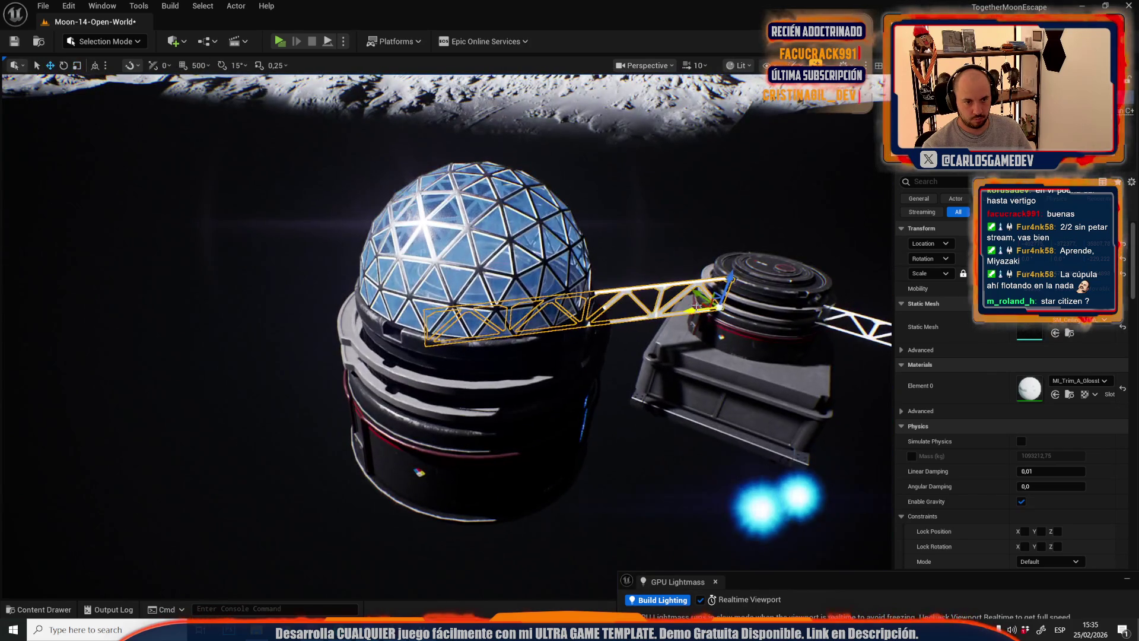
pyautogui.moveTo(709, 307); pyautogui.dragTo(343, 370)
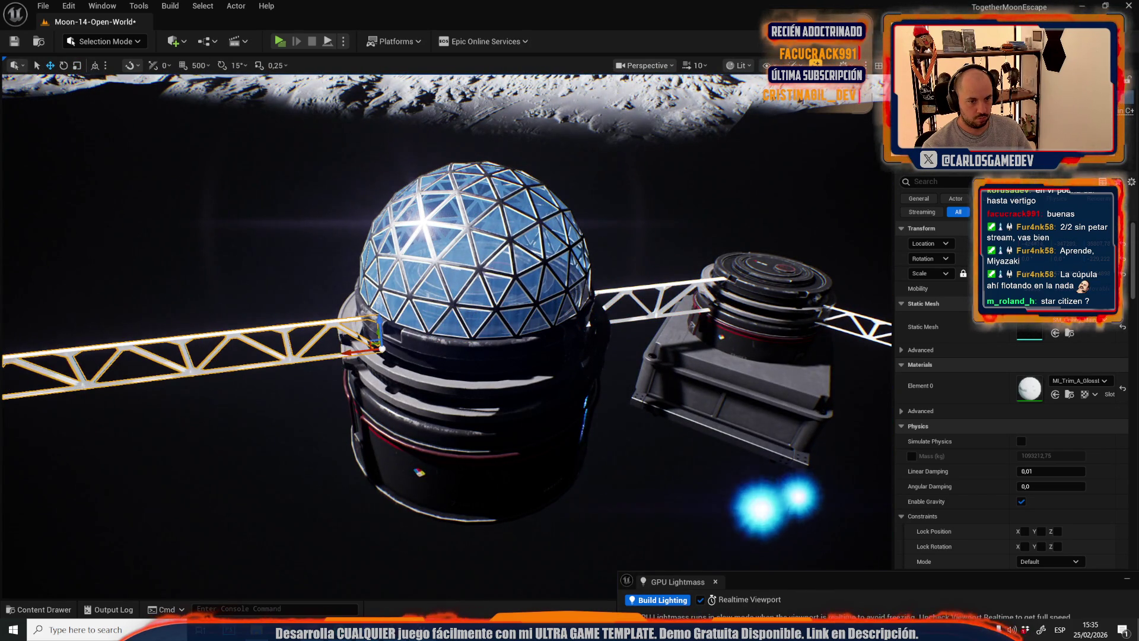
pyautogui.scroll(-5, 575, 387)
# - Move the tank beneath the dome out to the left end of the truss
pyautogui.click(473, 344)
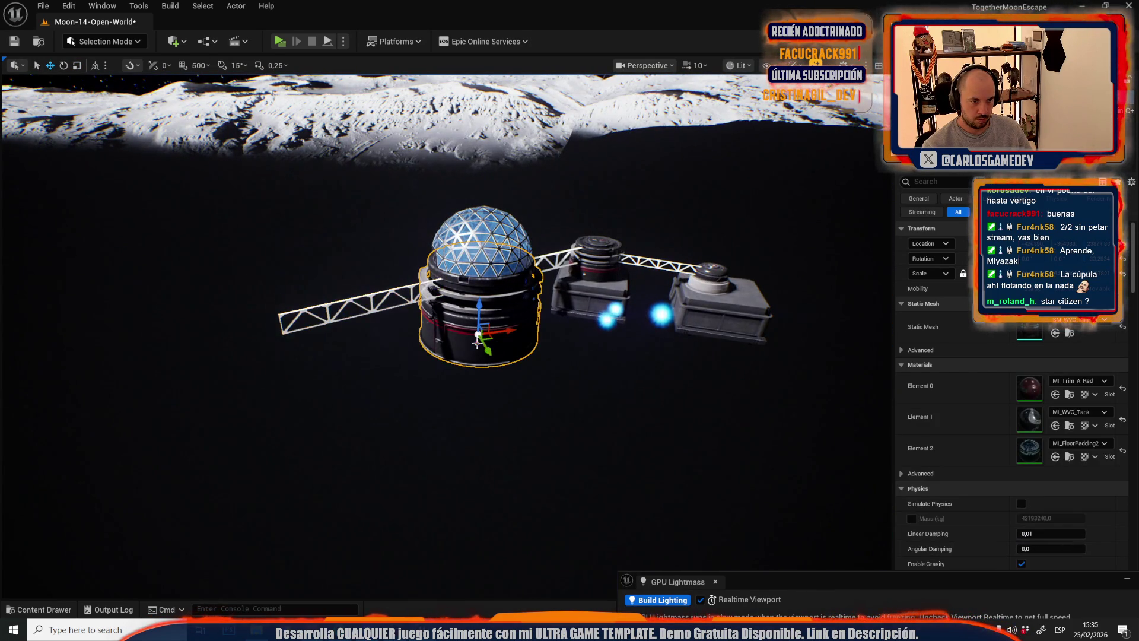
pyautogui.moveTo(487, 339)
pyautogui.mouseDown()
pyautogui.moveTo(237, 478)
pyautogui.moveTo(318, 414)
pyautogui.moveTo(296, 391)
pyautogui.moveTo(299, 405)
pyautogui.mouseUp()
pyautogui.click(721, 281)
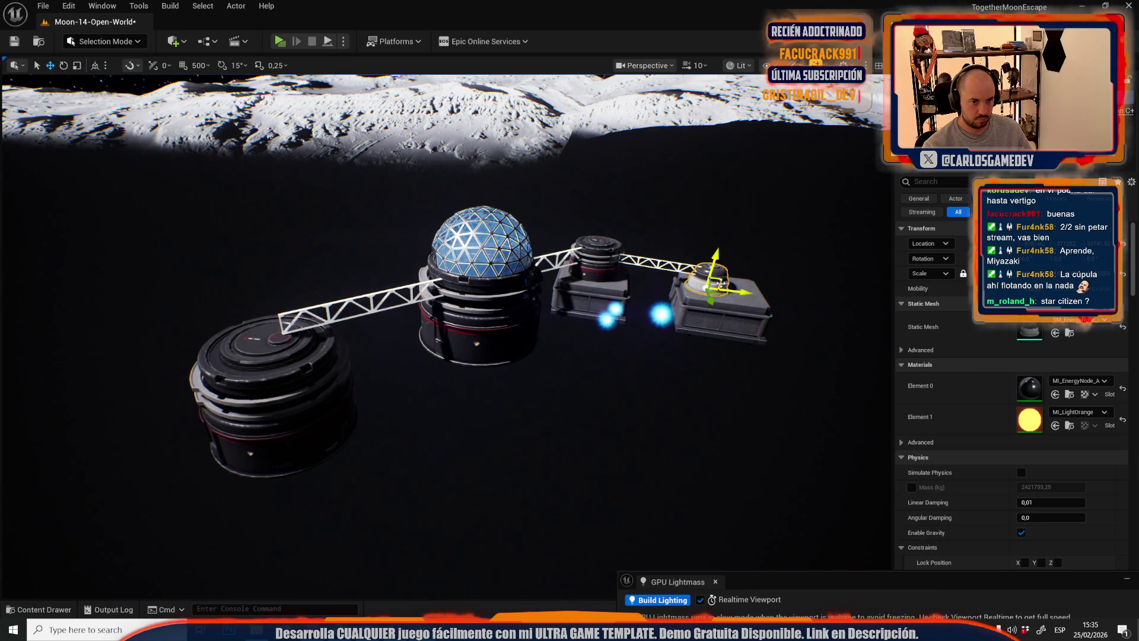
# - Move the small energy-node dome down-left onto the ground in front of the base and scale it up
pyautogui.moveTo(446, 439); pyautogui.dragTo(419, 445)
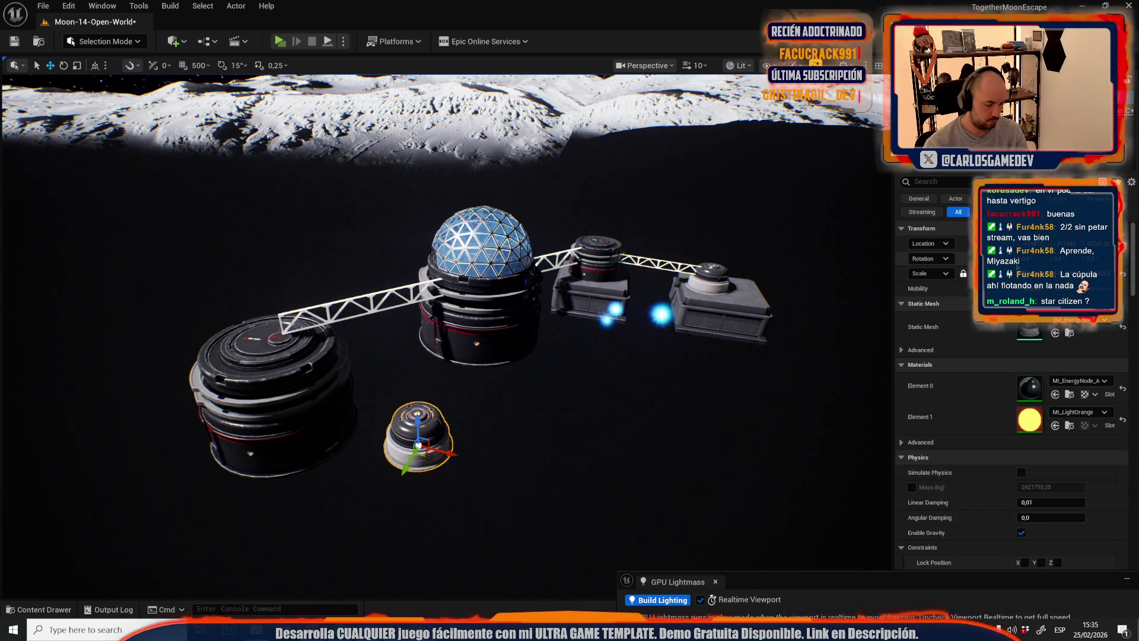
pyautogui.press('w')
pyautogui.press('a')
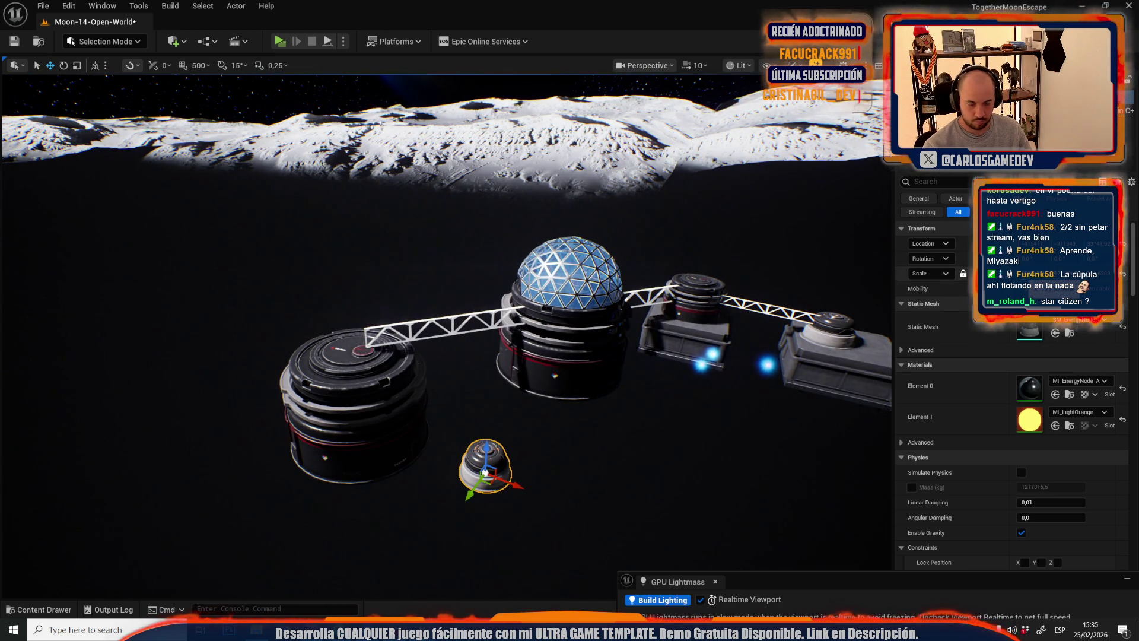
pyautogui.moveTo(997, 273); pyautogui.dragTo(1020, 272)
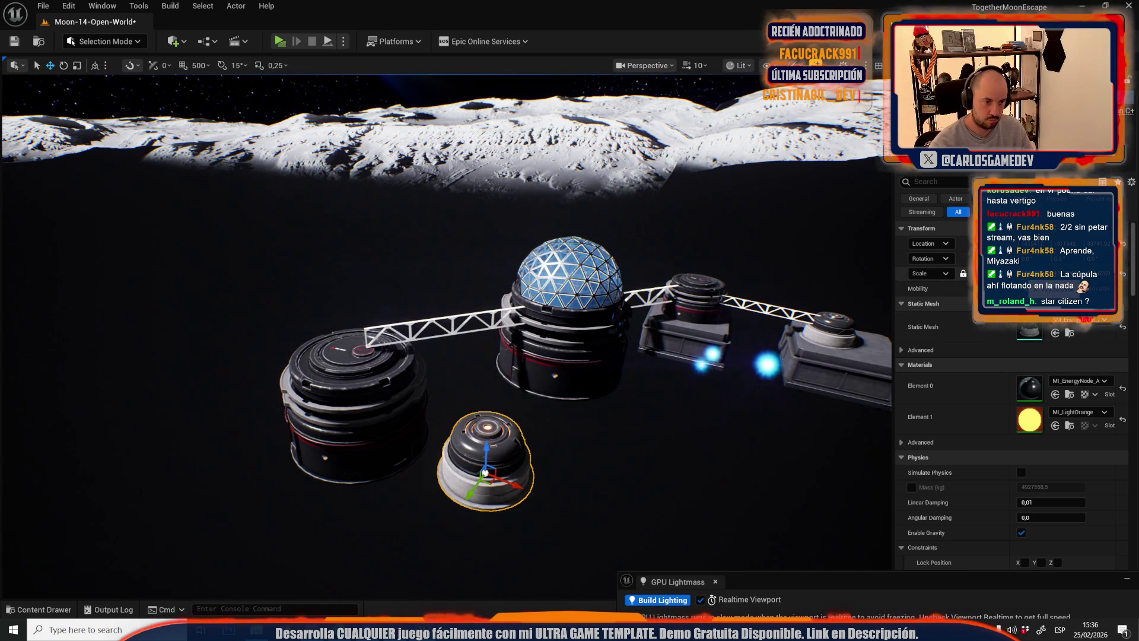
pyautogui.press('s')
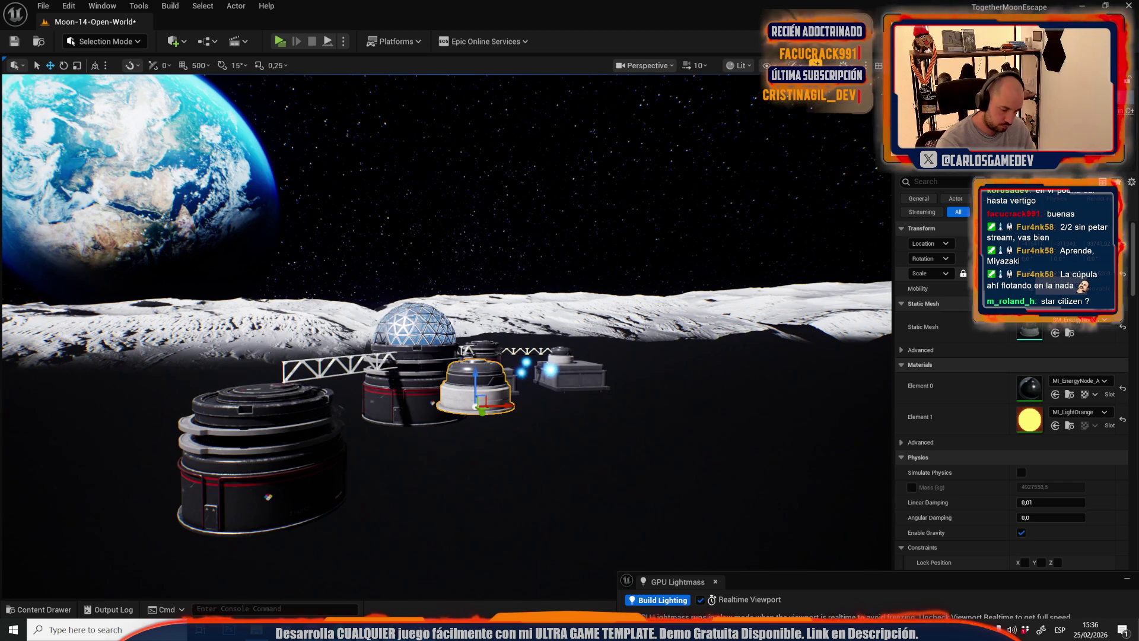
pyautogui.press('e')
pyautogui.moveTo(603, 343)
pyautogui.mouseDown()
pyautogui.moveTo(468, 308)
pyautogui.moveTo(530, 396)
pyautogui.mouseUp()
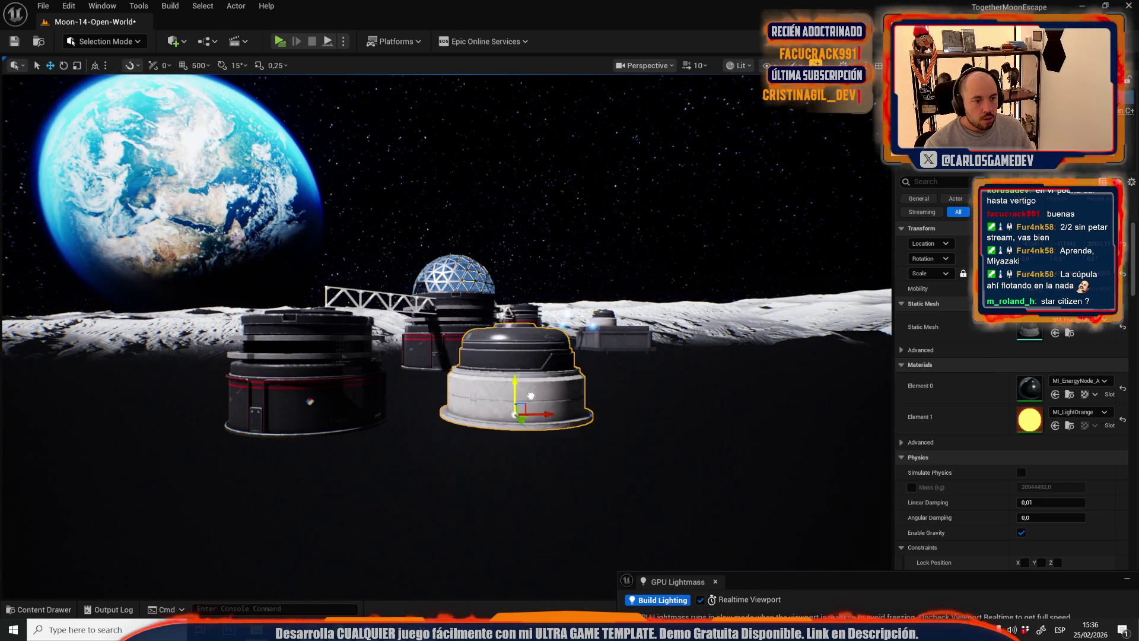
pyautogui.press('w')
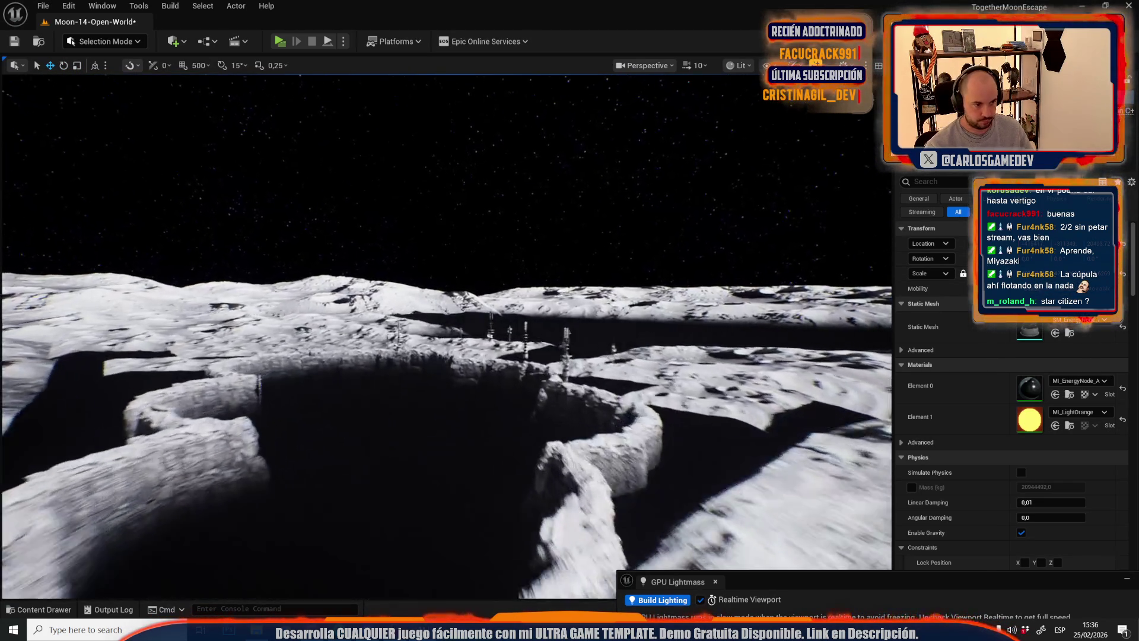
pyautogui.press('w')
pyautogui.scroll(-2, 446, 337)
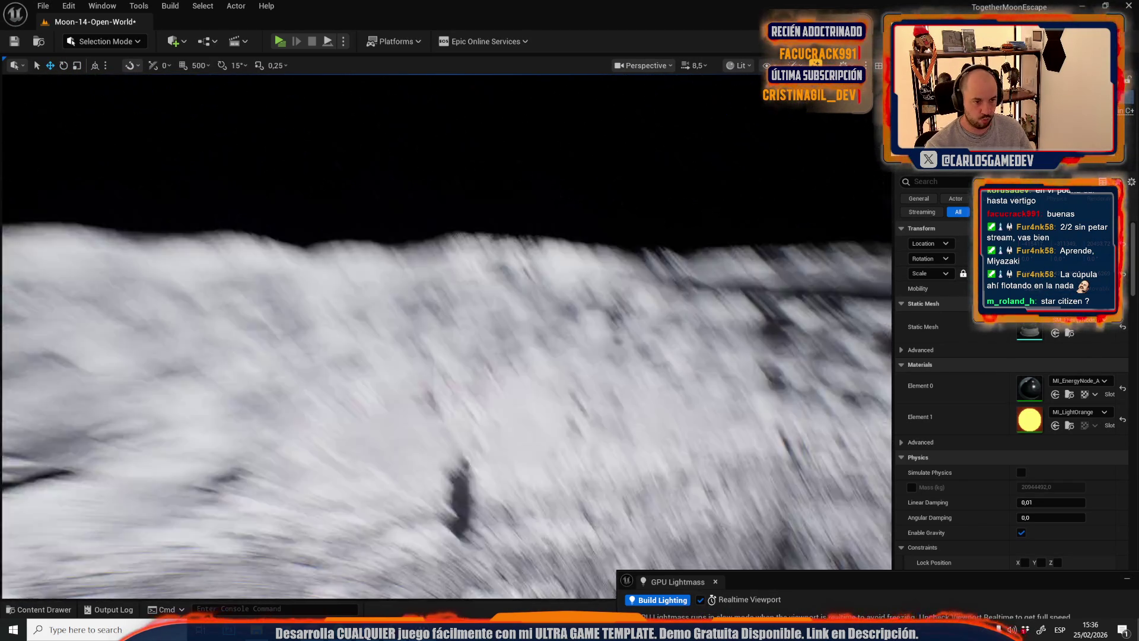
pyautogui.press('s')
pyautogui.scroll(-2, 447, 336)
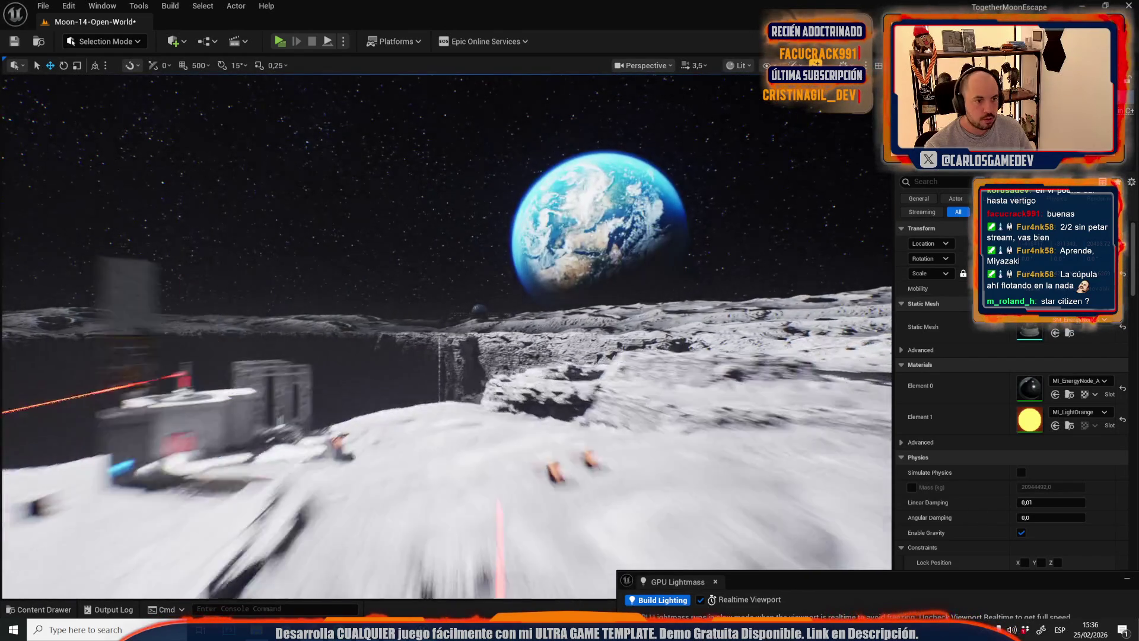
pyautogui.press('w')
pyautogui.scroll(4, 446, 336)
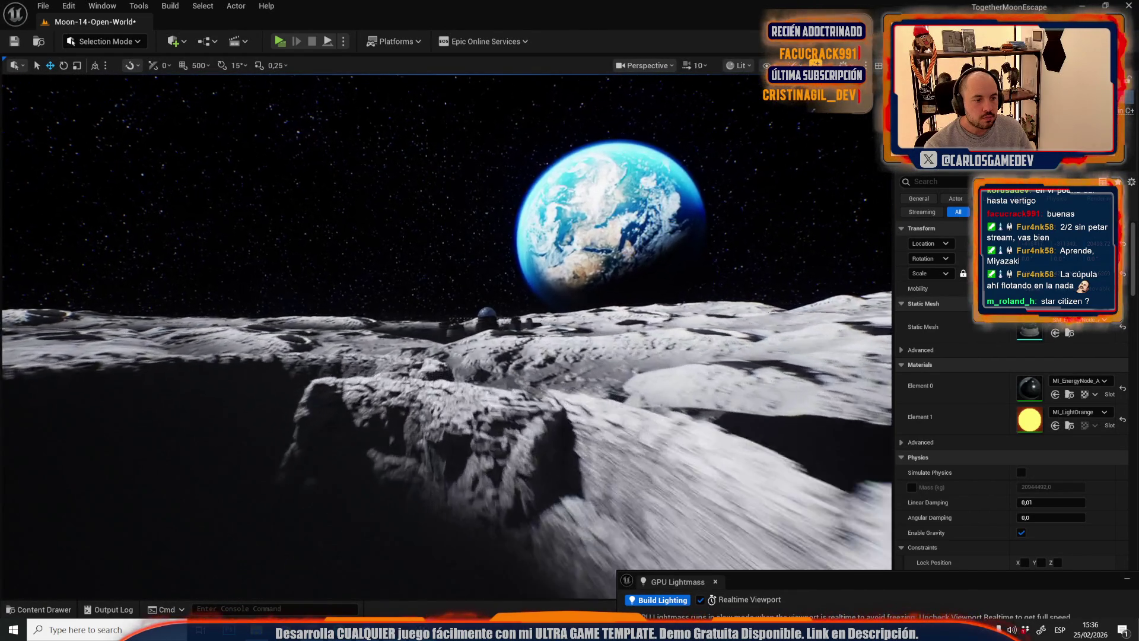
pyautogui.press('w')
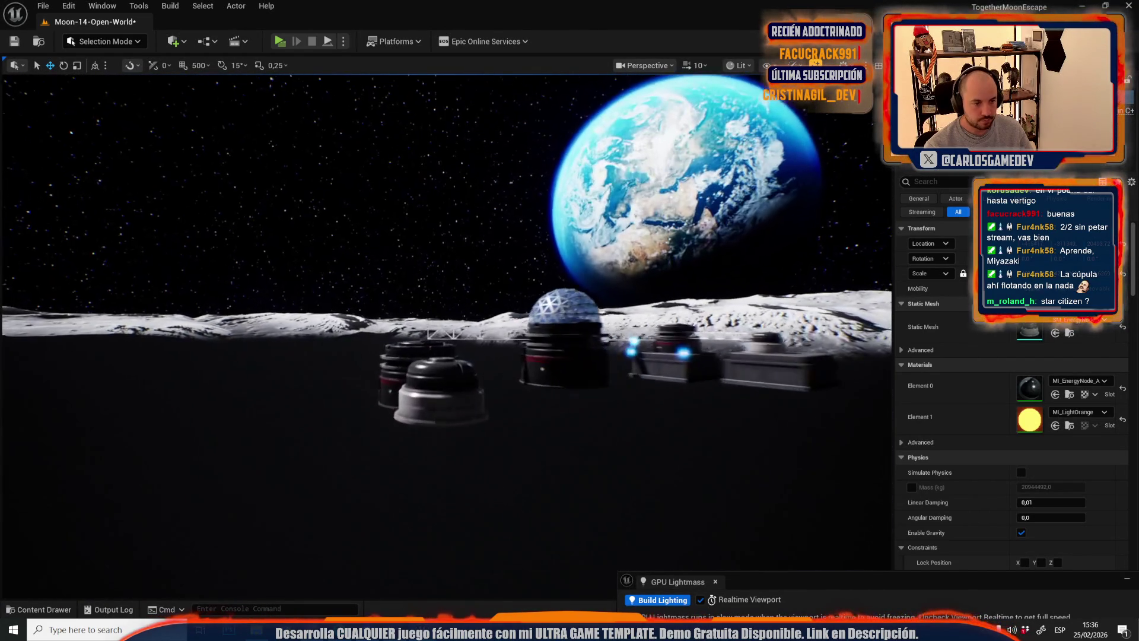
pyautogui.click(490, 336)
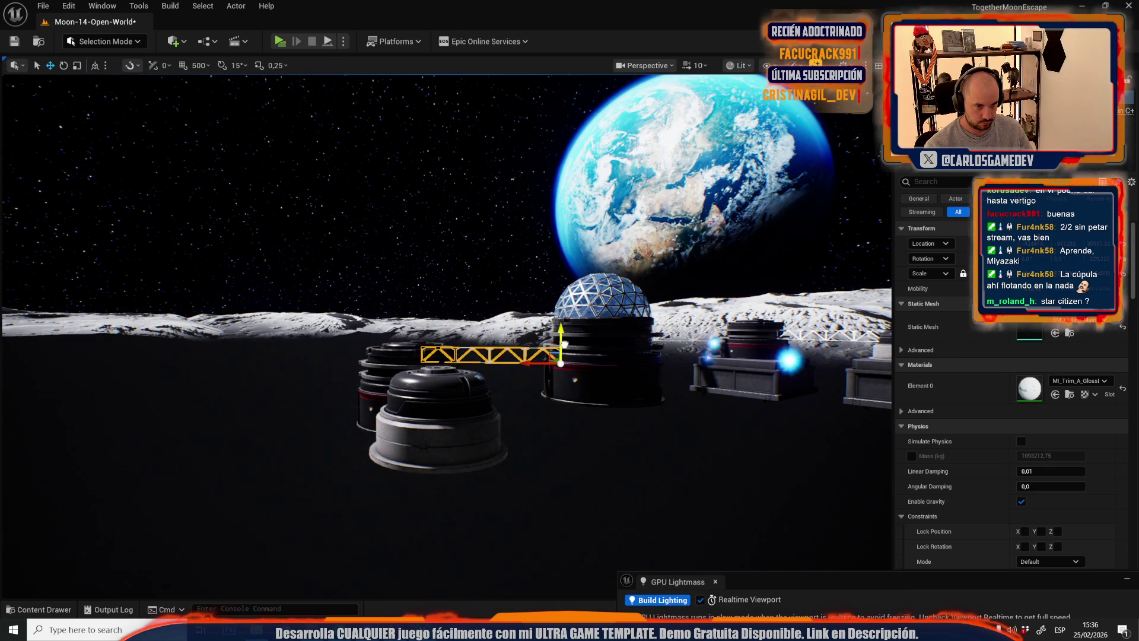
pyautogui.scroll(-5, 564, 342)
pyautogui.click(518, 266)
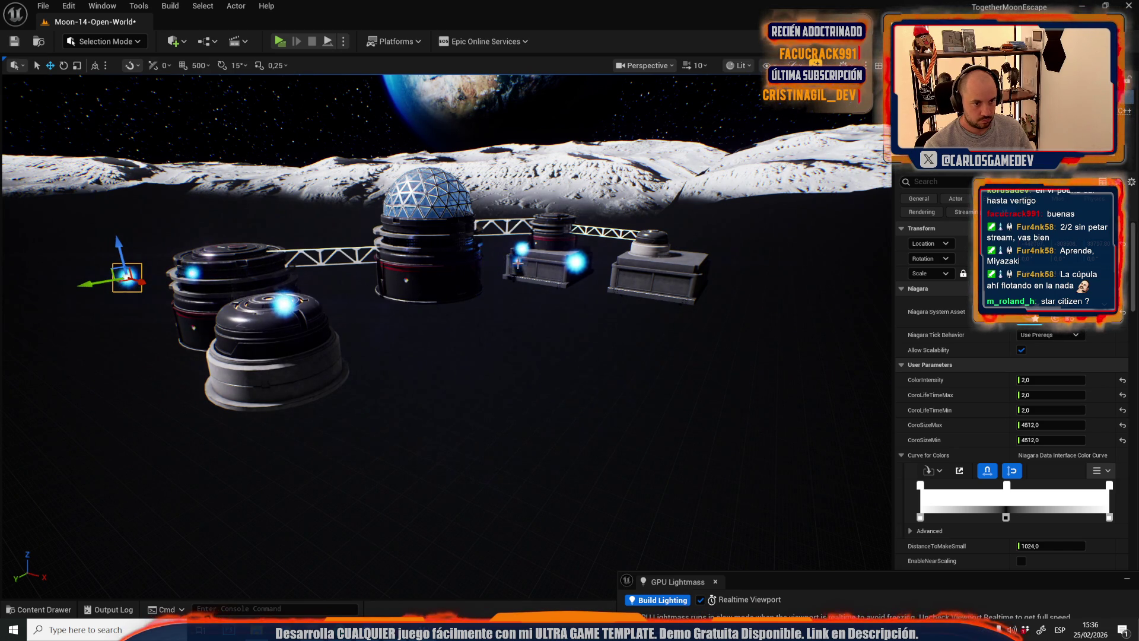
# - Select the blue glow light placed beside the equipment boxes
pyautogui.click(573, 262)
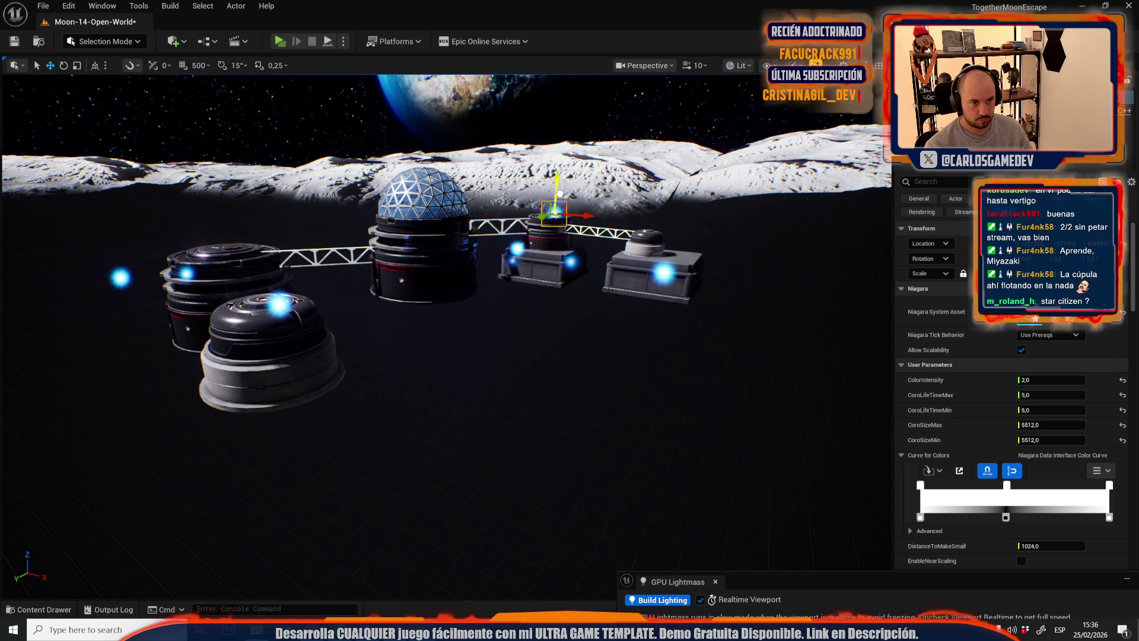
pyautogui.press('w')
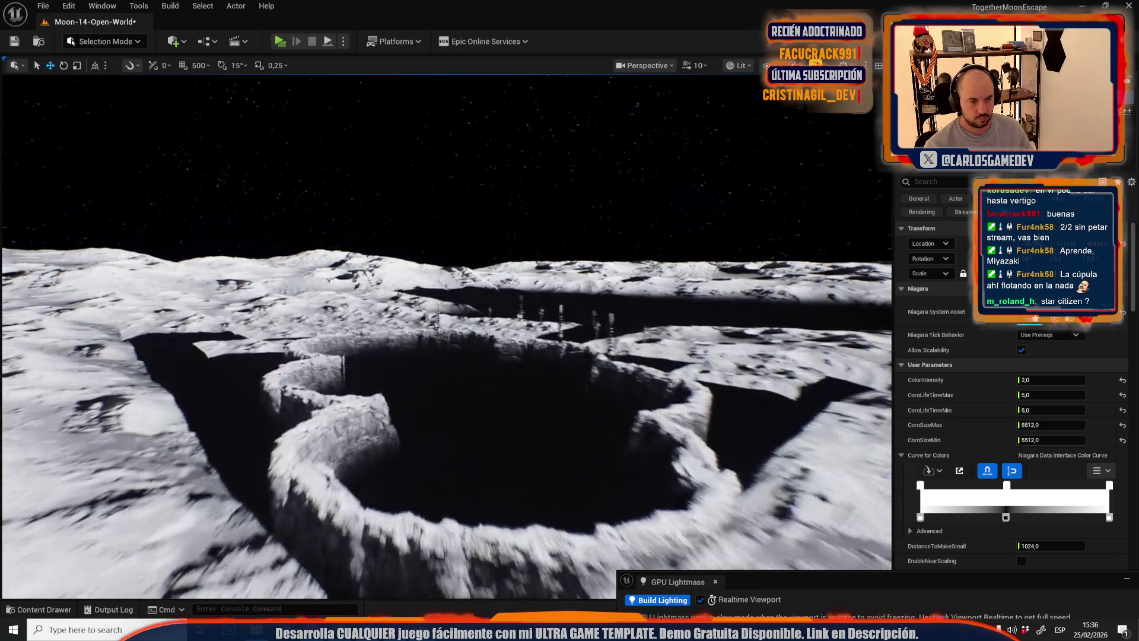
pyautogui.scroll(-3, 445, 335)
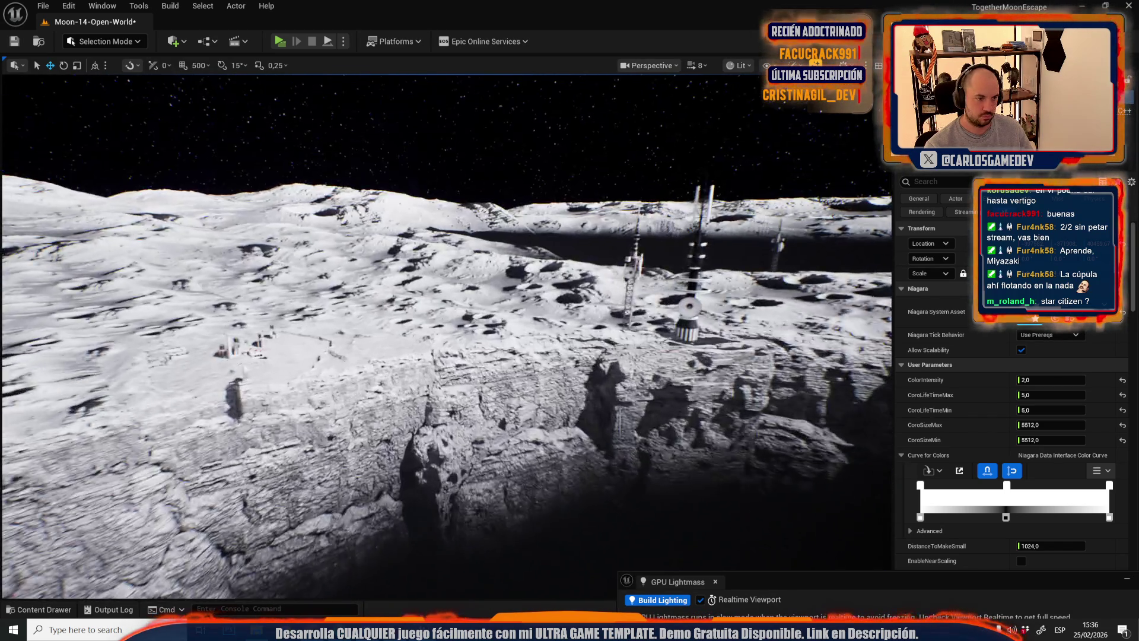
pyautogui.scroll(-2, 504, 284)
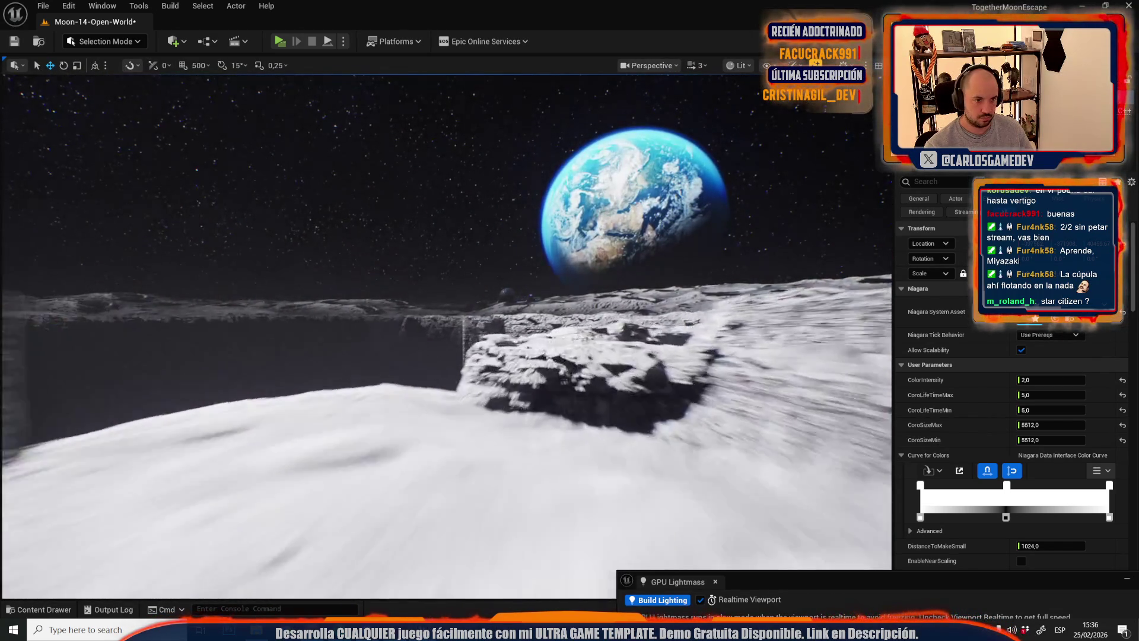
pyautogui.scroll(-2, 504, 284)
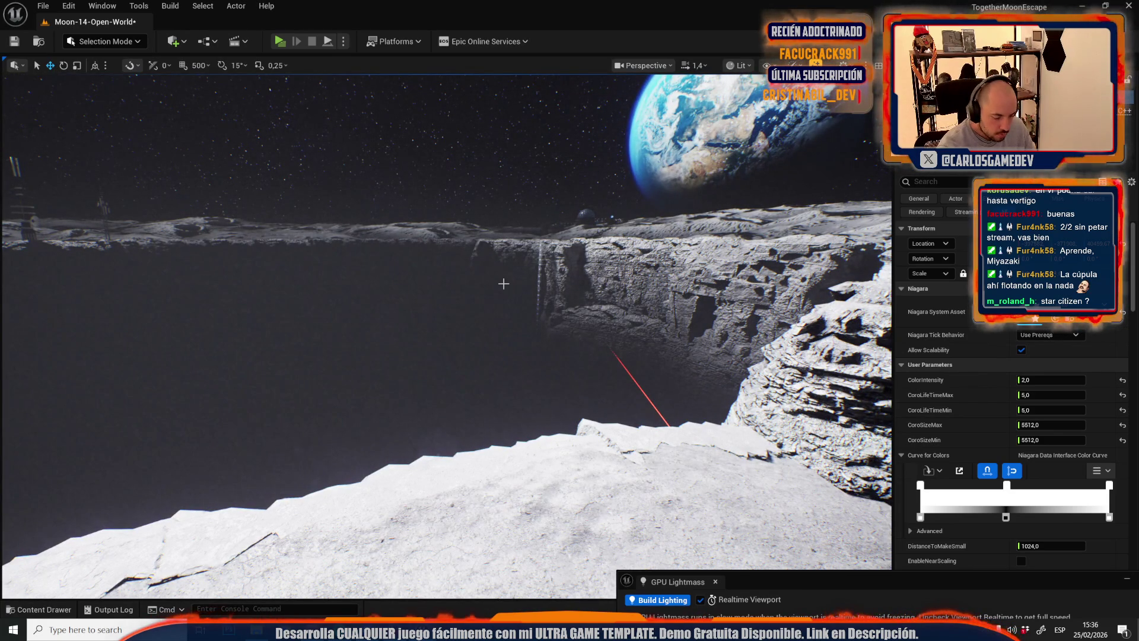
pyautogui.hotkey('alt', 'p')
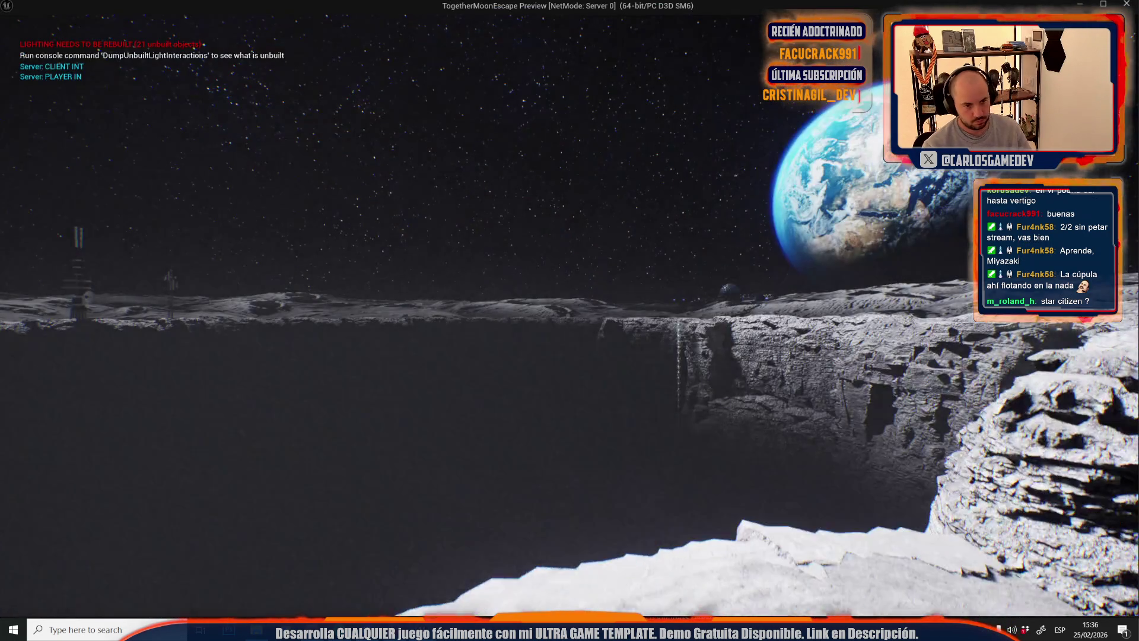
pyautogui.press('w')
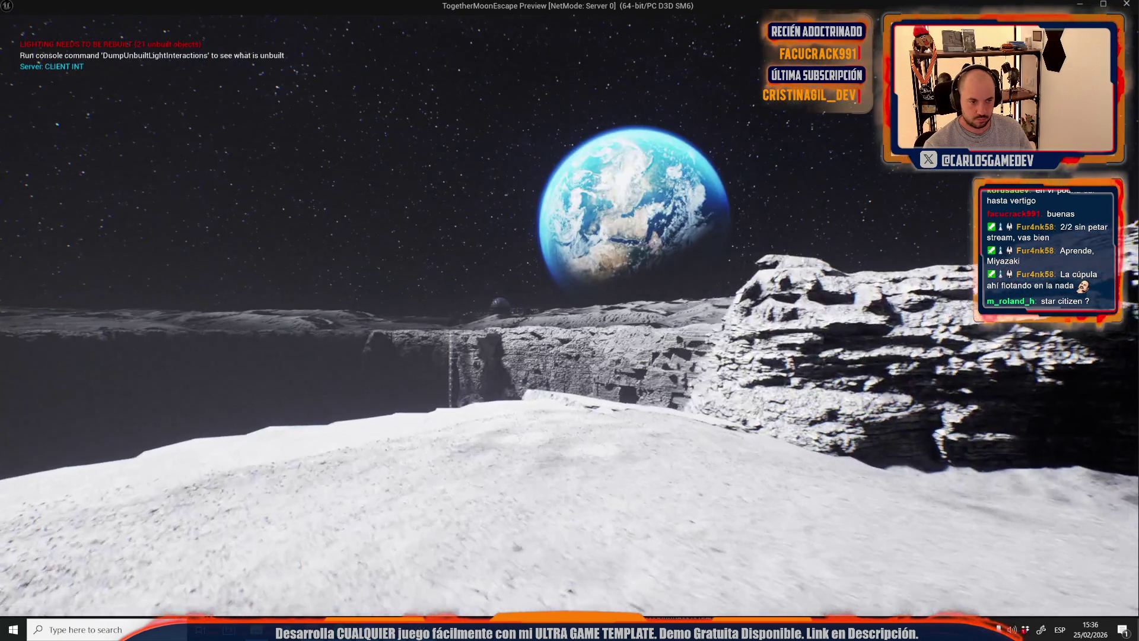
pyautogui.press('w')
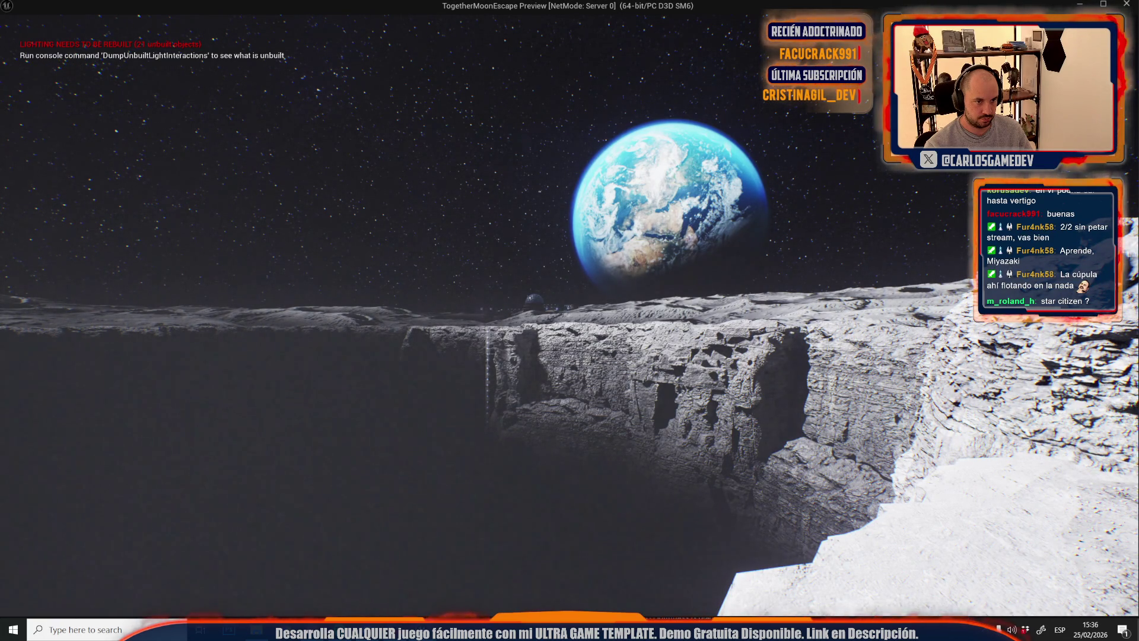
pyautogui.press('w')
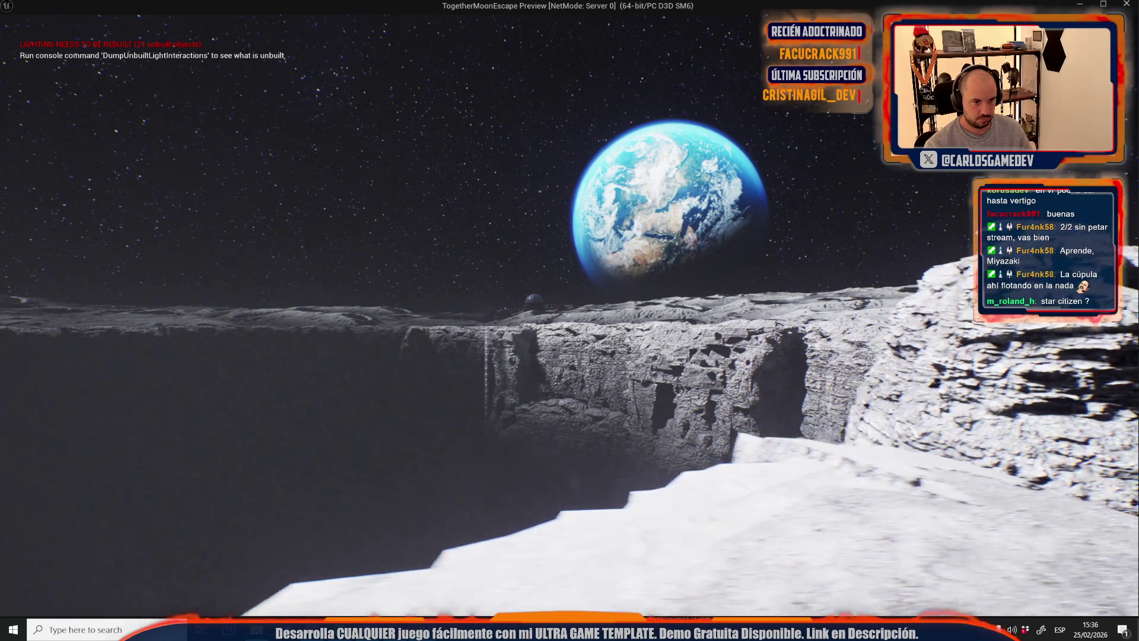
pyautogui.press('w')
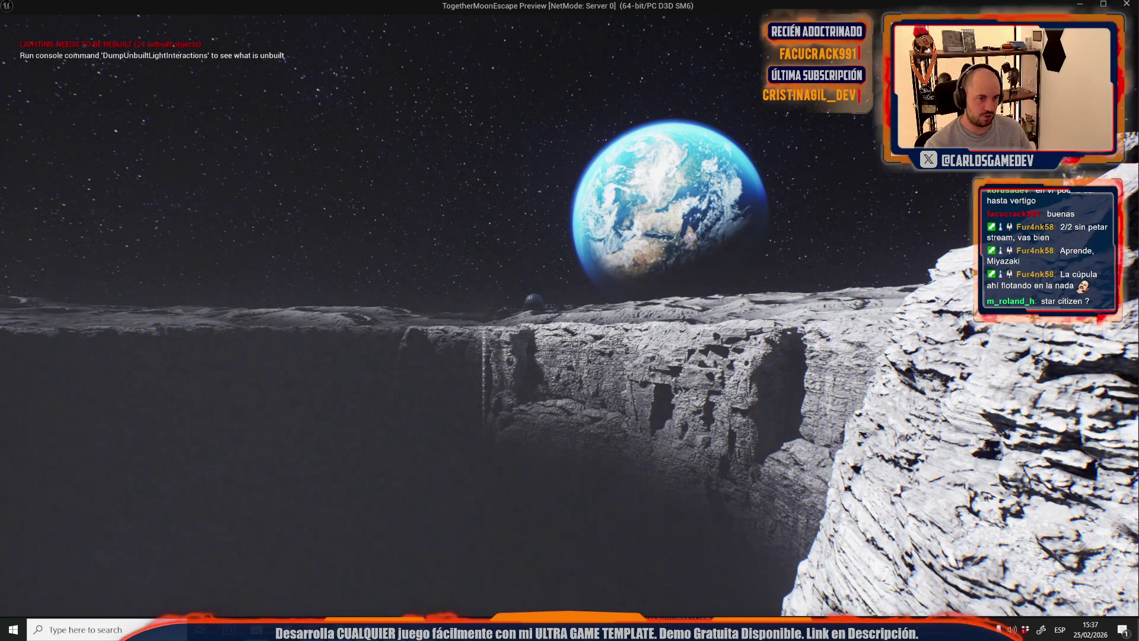
pyautogui.press('Escape')
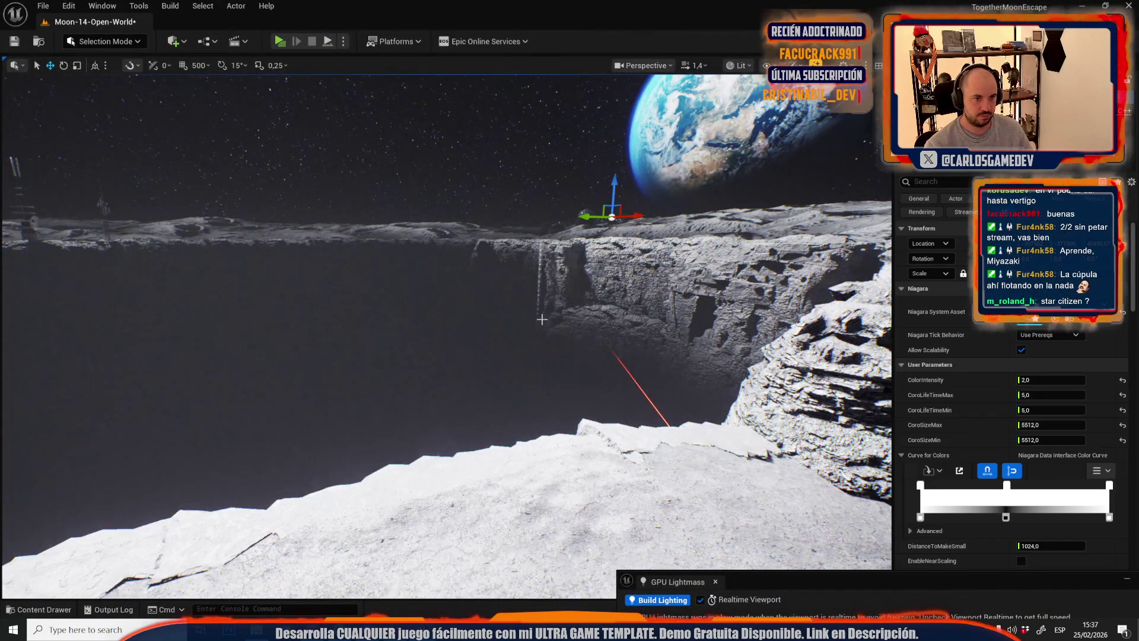
pyautogui.scroll(5, 542, 319)
pyautogui.press('s')
pyautogui.press('w')
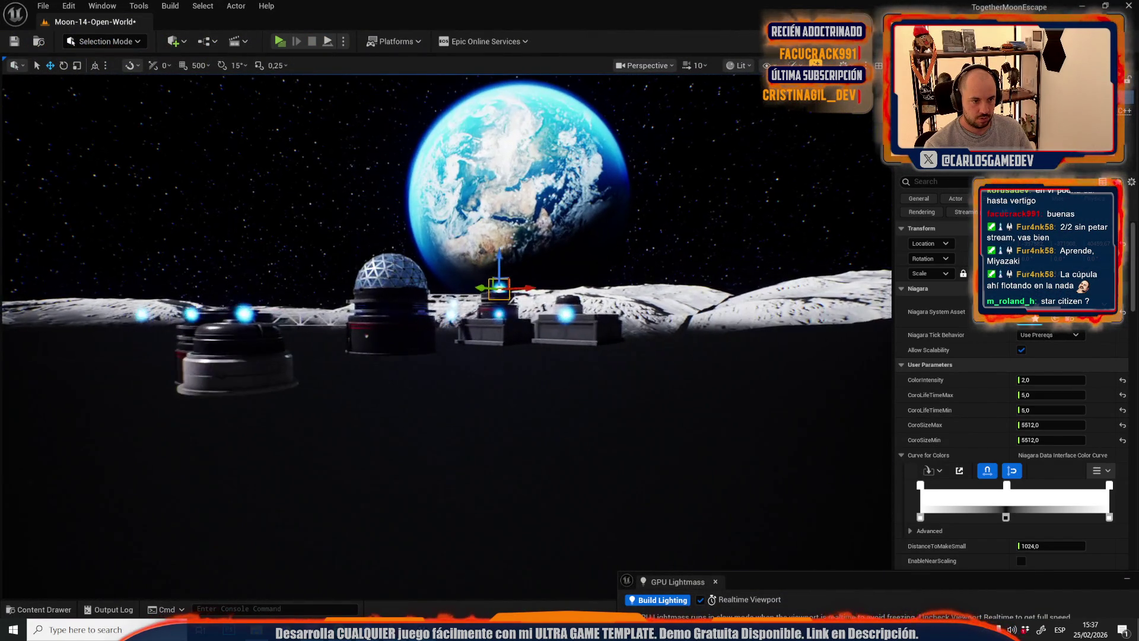
pyautogui.press('s')
pyautogui.press('w')
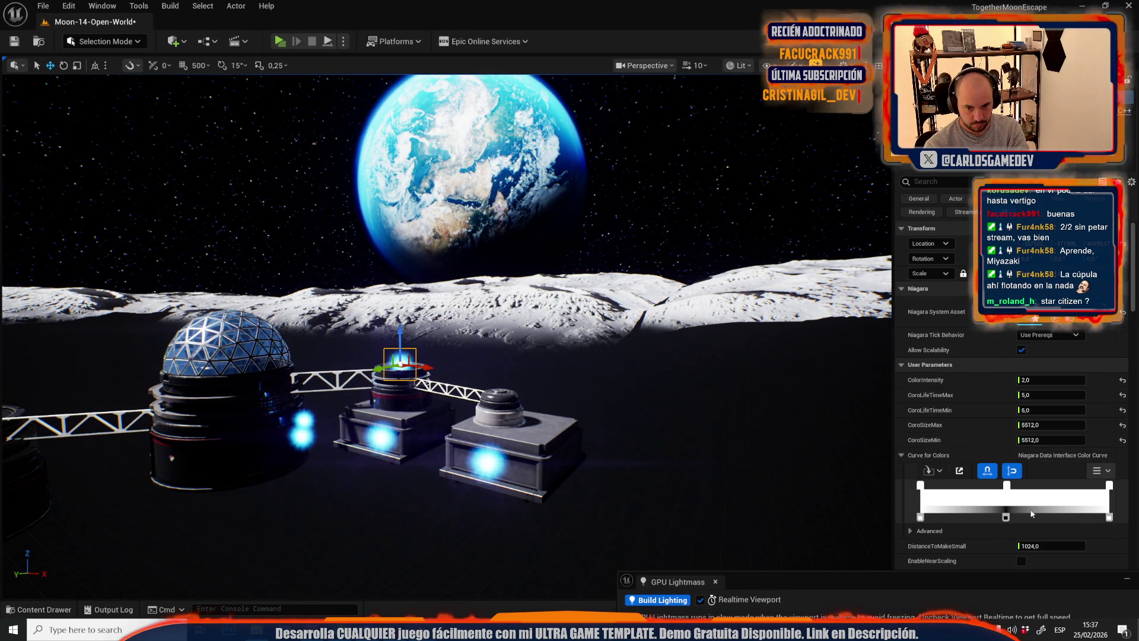
pyautogui.press('w')
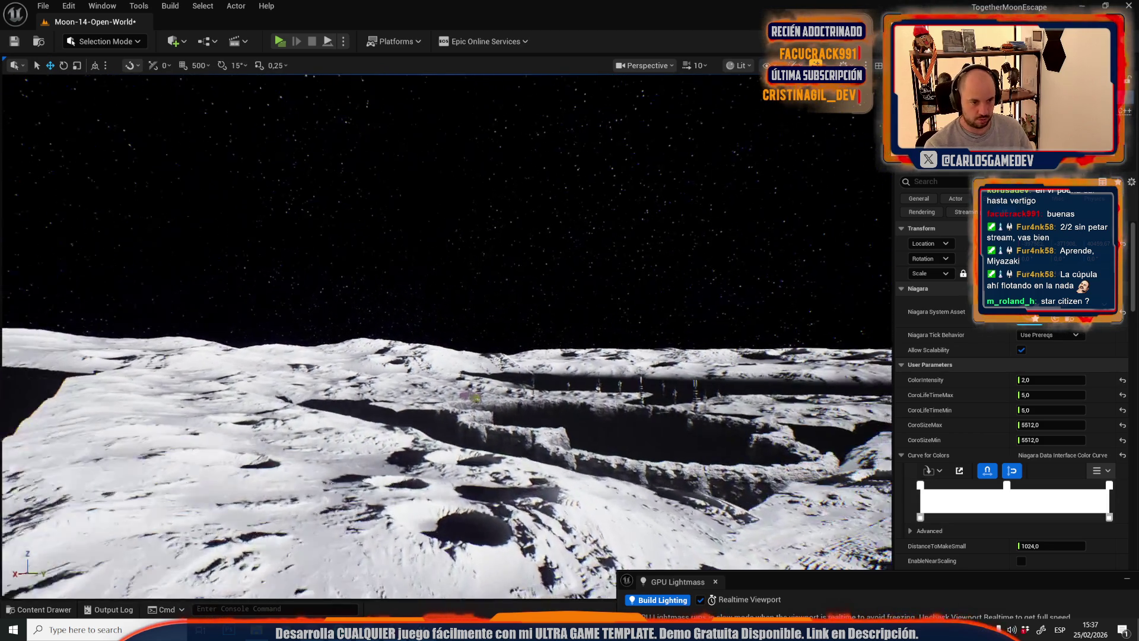
pyautogui.press('w')
pyautogui.scroll(-2, 445, 332)
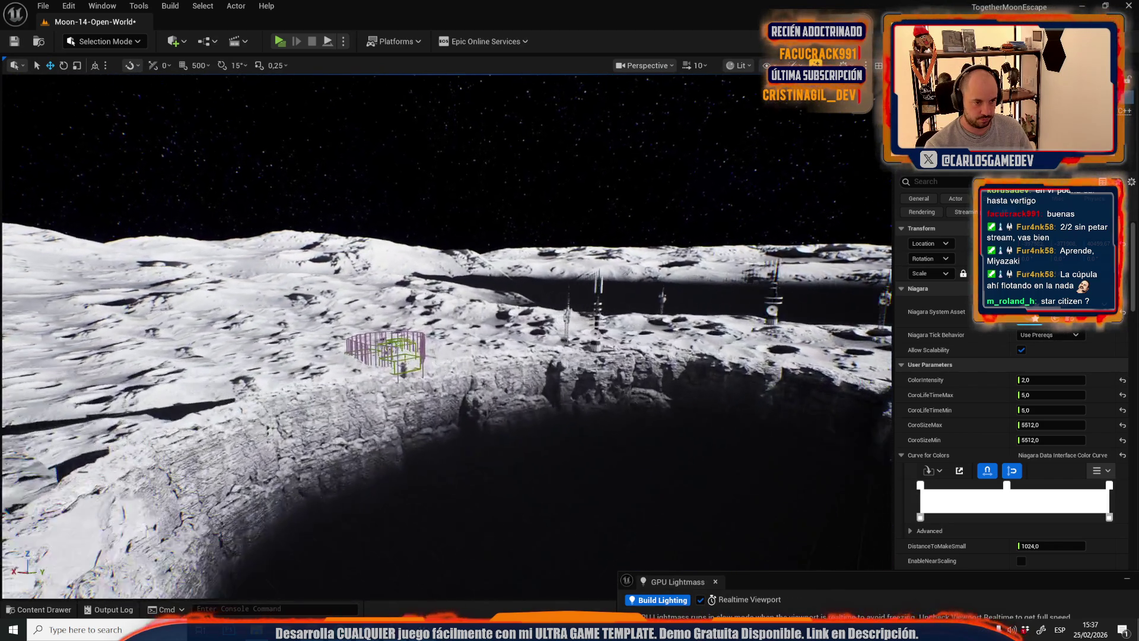
pyautogui.press('w')
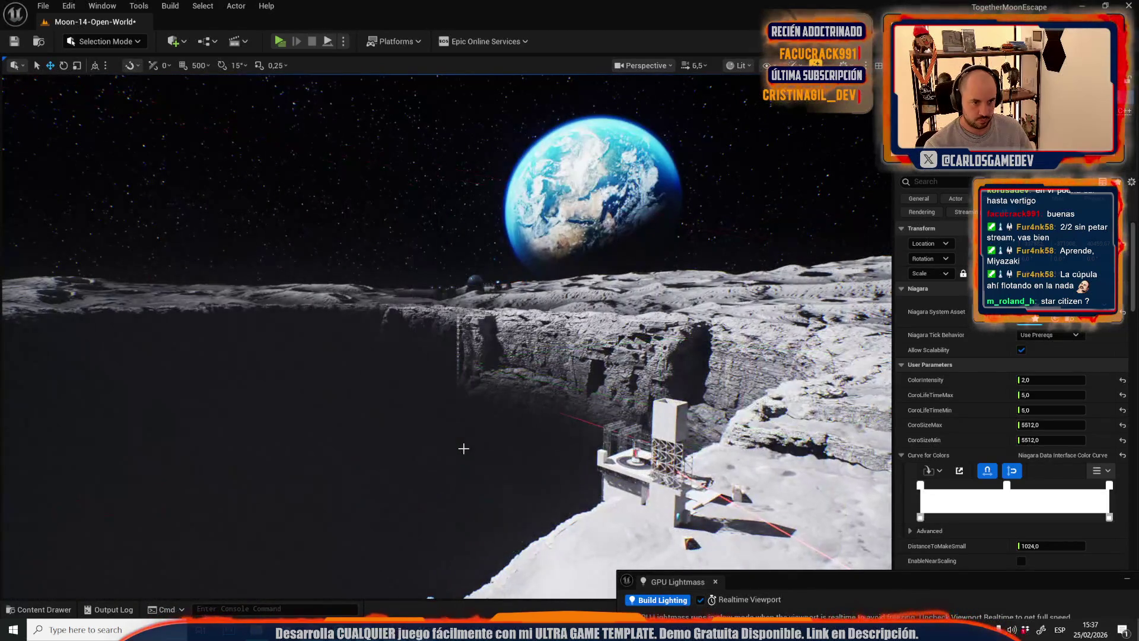
pyautogui.scroll(-2, 463, 447)
pyautogui.scroll(-1, 445, 333)
pyautogui.press('q')
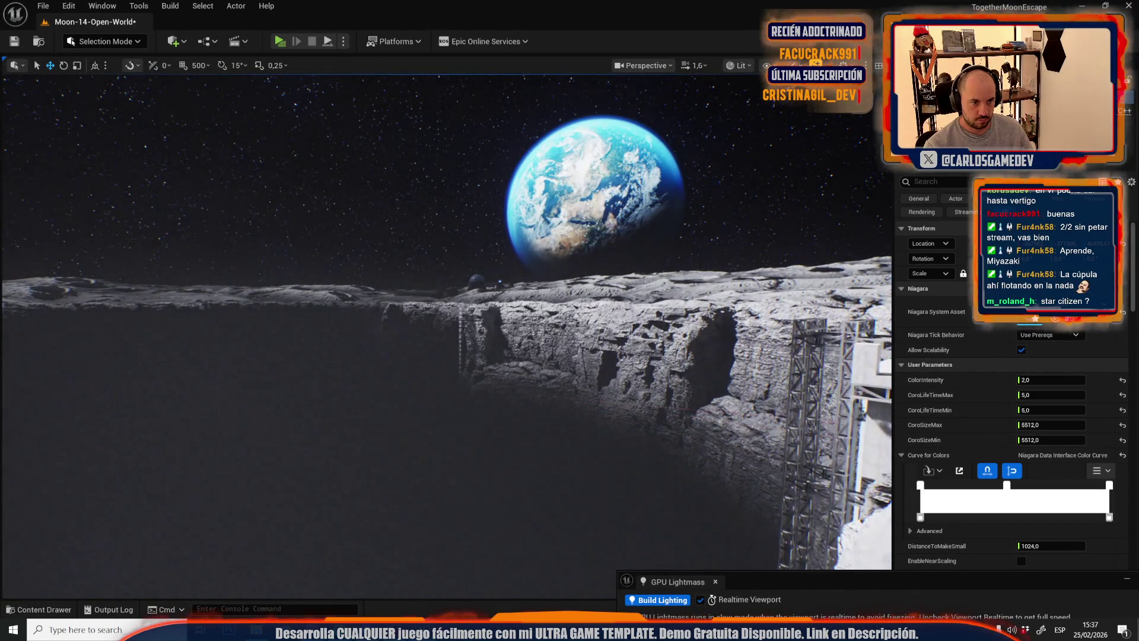
pyautogui.press('w')
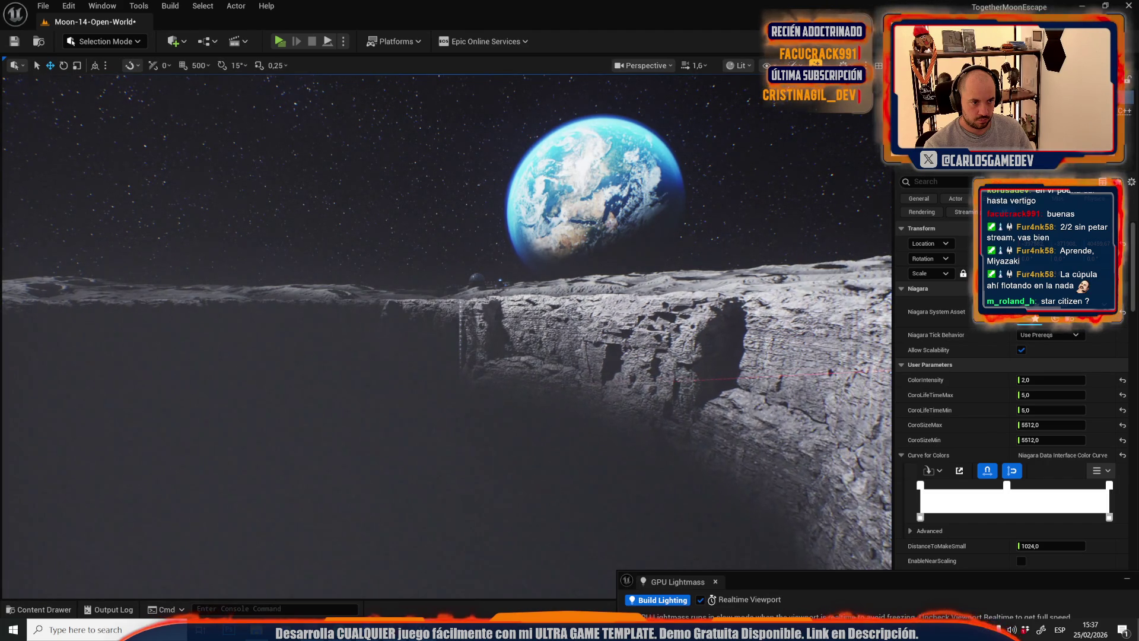
pyautogui.press('w')
pyautogui.scroll(5, 445, 332)
pyautogui.press('w')
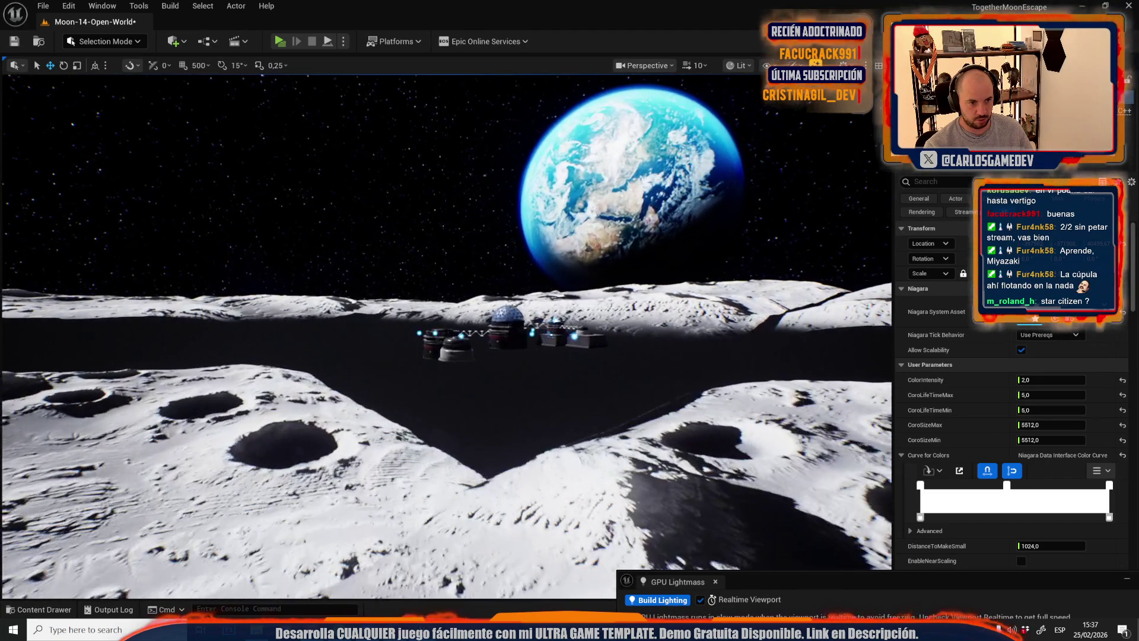
pyautogui.press('w')
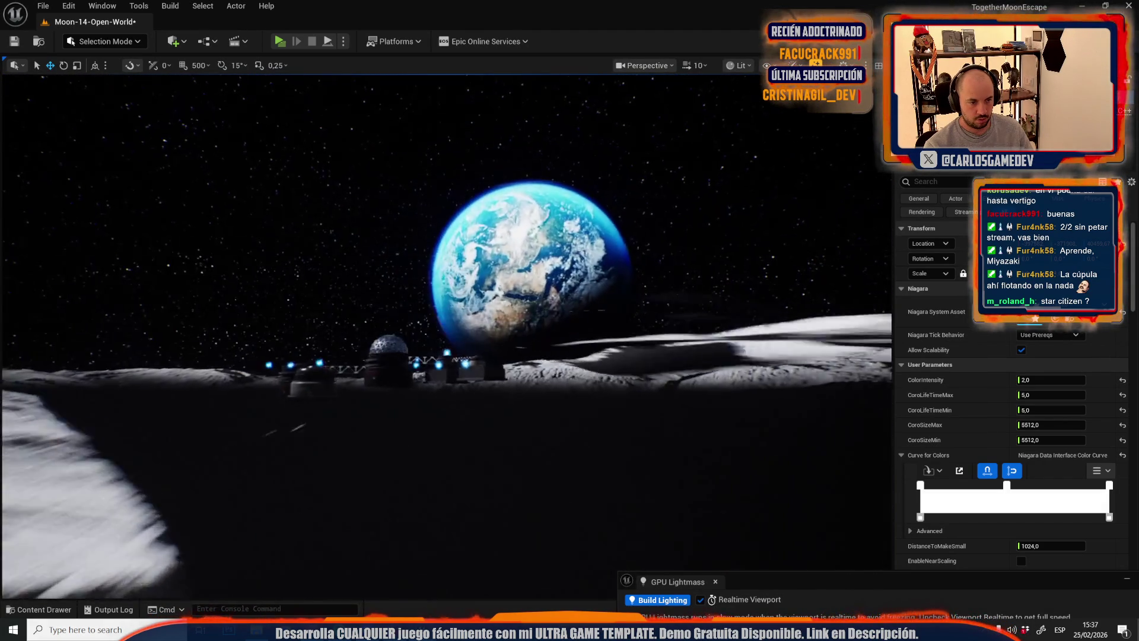
pyautogui.press('w')
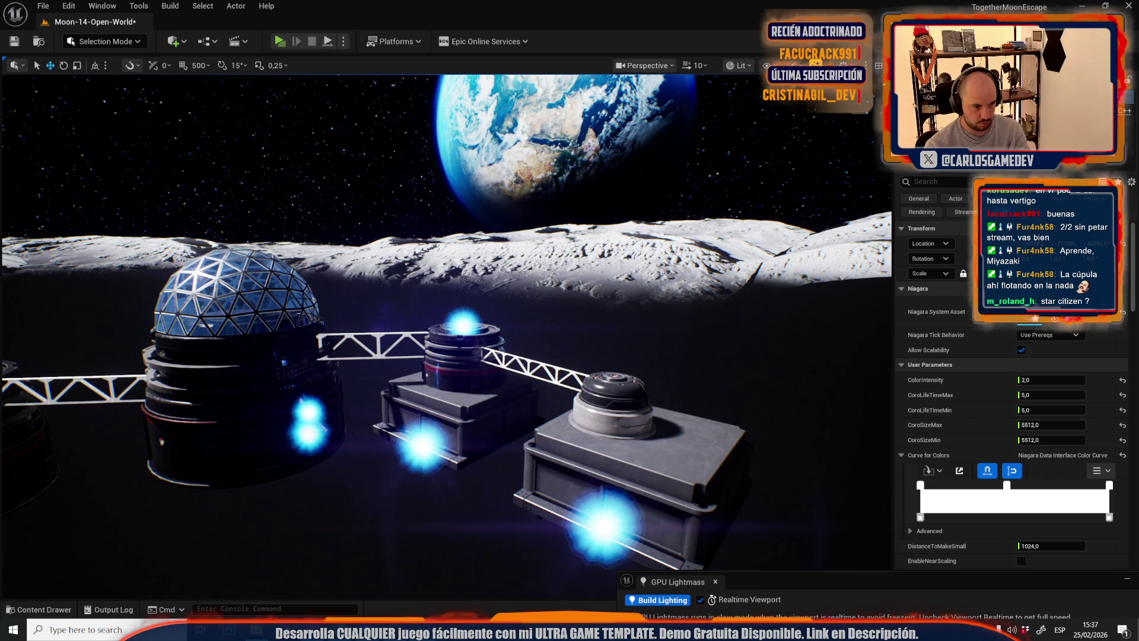
# - Select the blue glow effect on the dome and set its CoroSizeMin to 51512
pyautogui.click(422, 445)
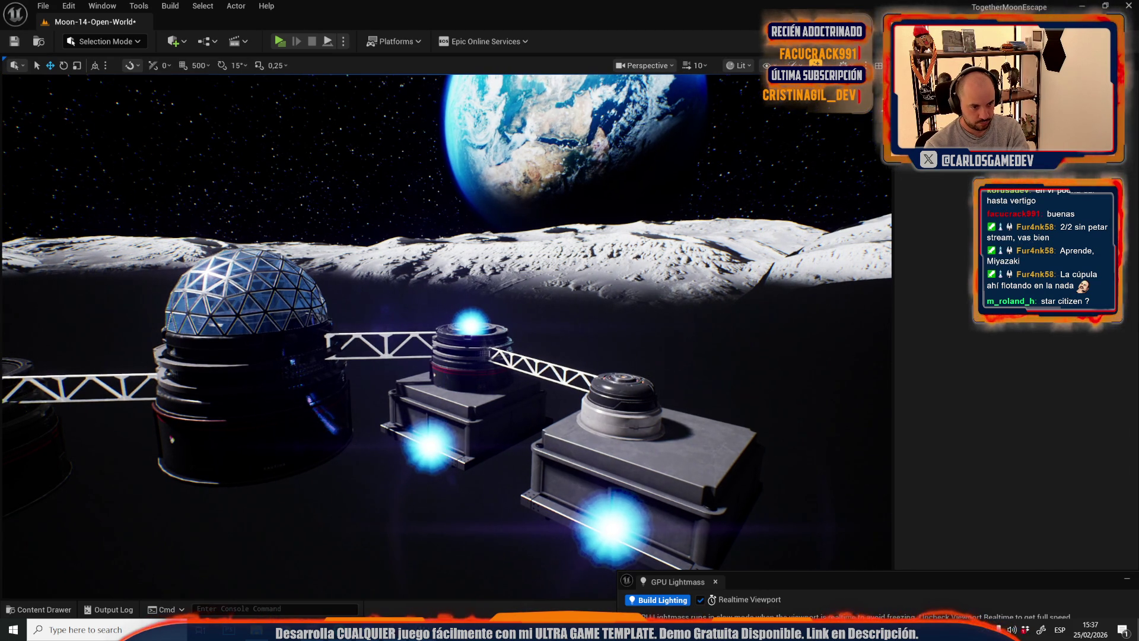
pyautogui.click(581, 522)
pyautogui.moveTo(582, 522); pyautogui.dragTo(427, 451)
pyautogui.click(305, 310)
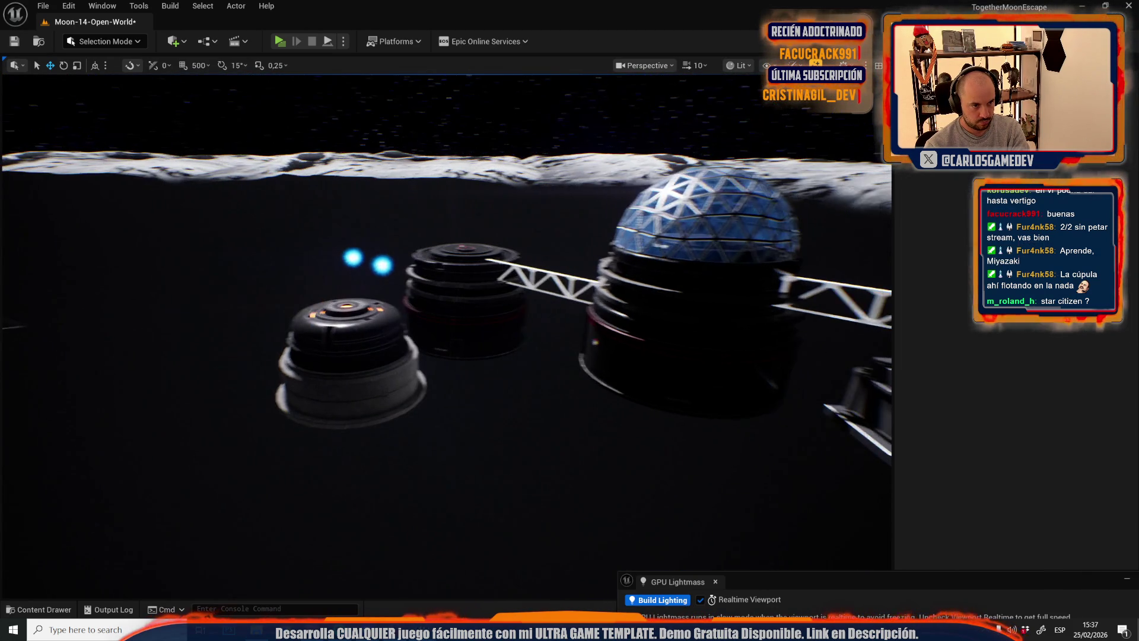
pyautogui.click(375, 261)
pyautogui.moveTo(375, 261)
pyautogui.mouseDown()
pyautogui.moveTo(480, 220)
pyautogui.moveTo(640, 286)
pyautogui.moveTo(606, 293)
pyautogui.moveTo(182, 191)
pyautogui.moveTo(620, 252)
pyautogui.moveTo(552, 376)
pyautogui.moveTo(562, 380)
pyautogui.mouseUp()
pyautogui.click(438, 233)
pyautogui.moveTo(369, 460)
pyautogui.mouseDown()
pyautogui.moveTo(293, 343)
pyautogui.moveTo(356, 268)
pyautogui.moveTo(356, 285)
pyautogui.mouseUp()
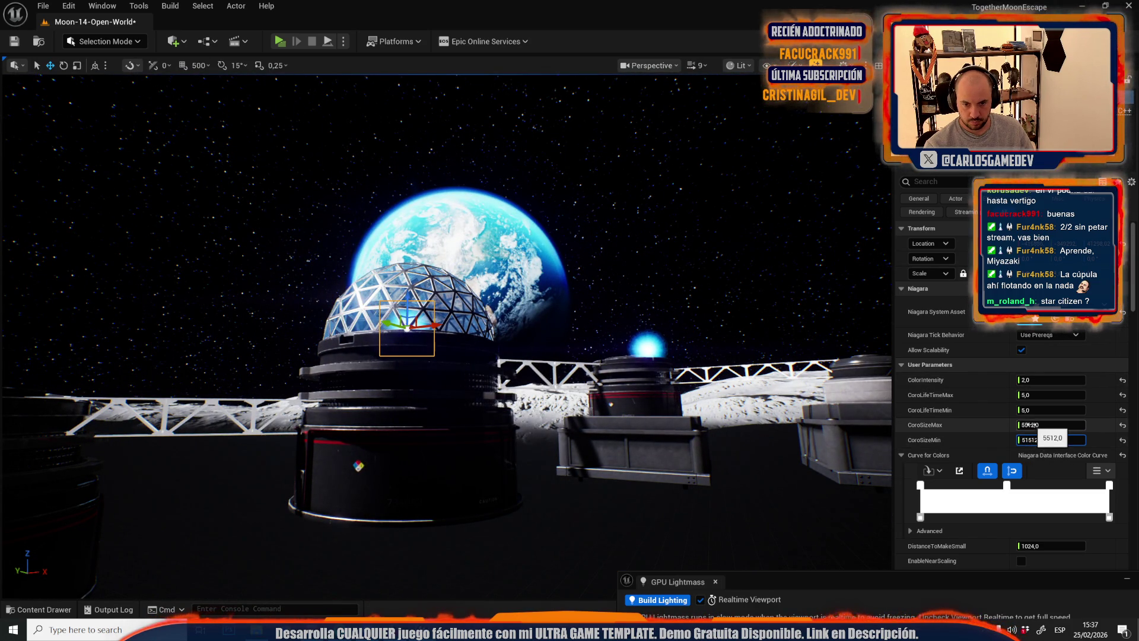
pyautogui.press('Return')
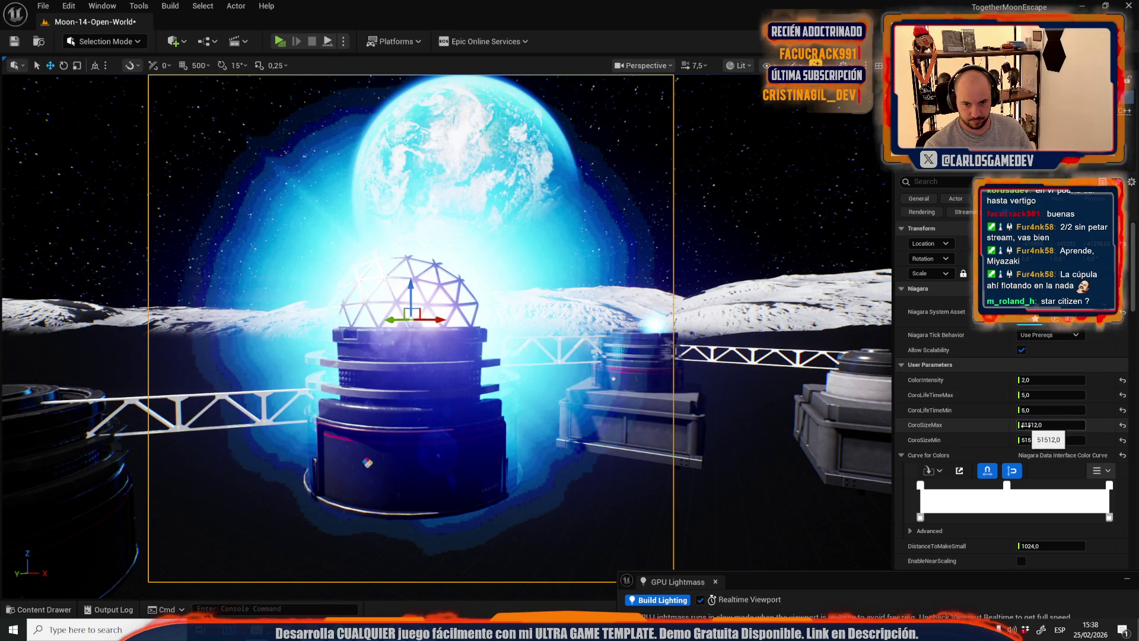
# - Undo the CoroSizeMin edit and fly out toward the crater edge
pyautogui.hotkey('ctrl', 'z')
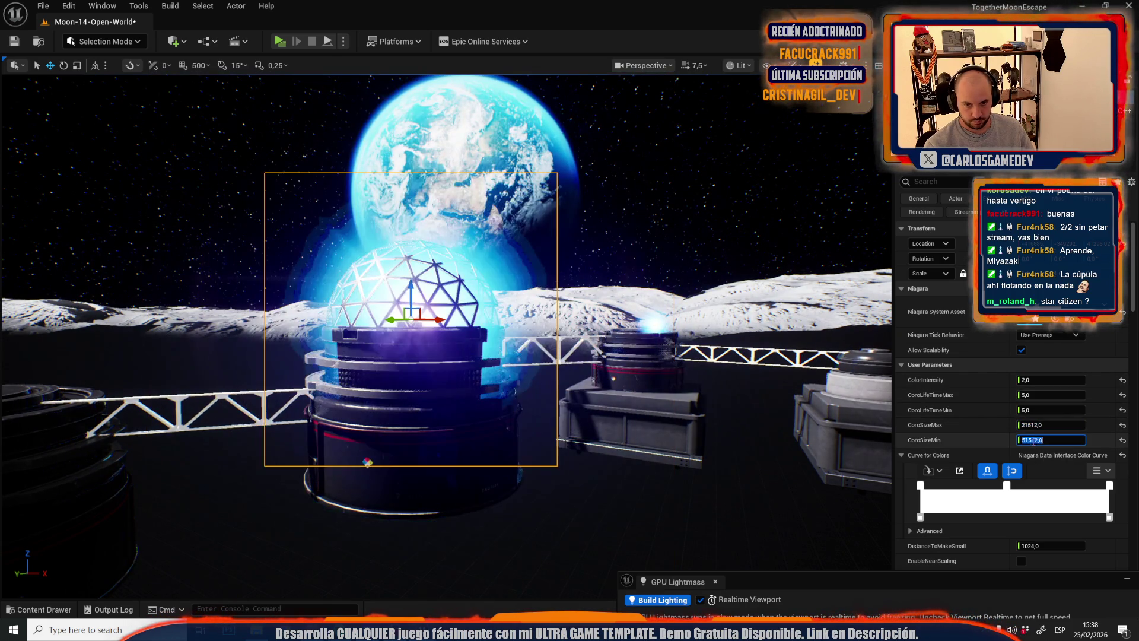
pyautogui.scroll(1, 445, 332)
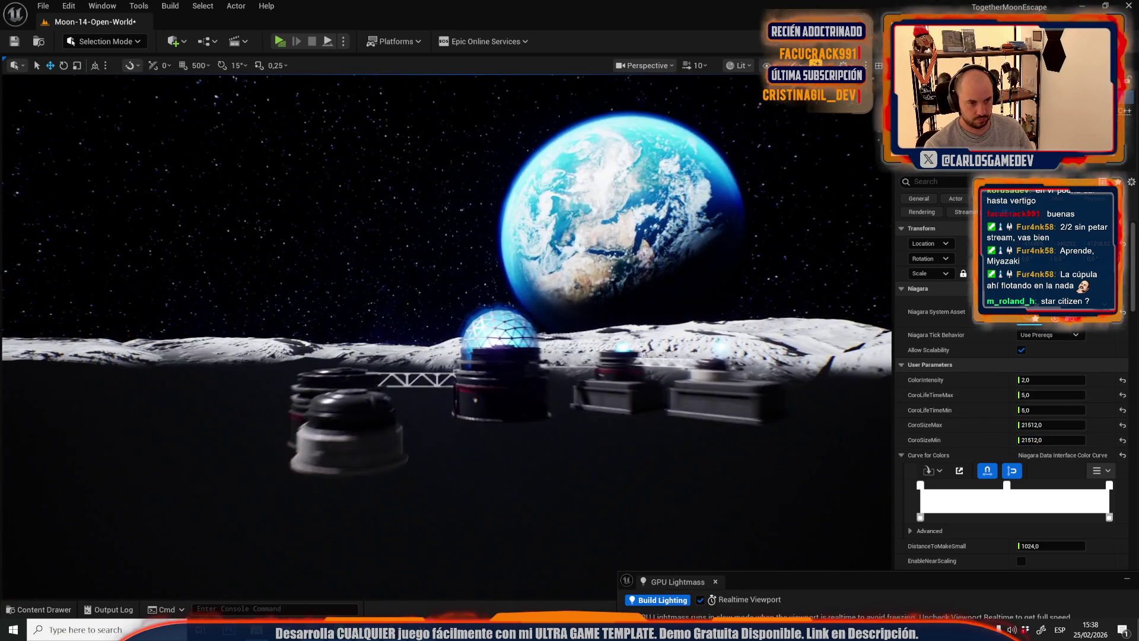
pyautogui.press('w')
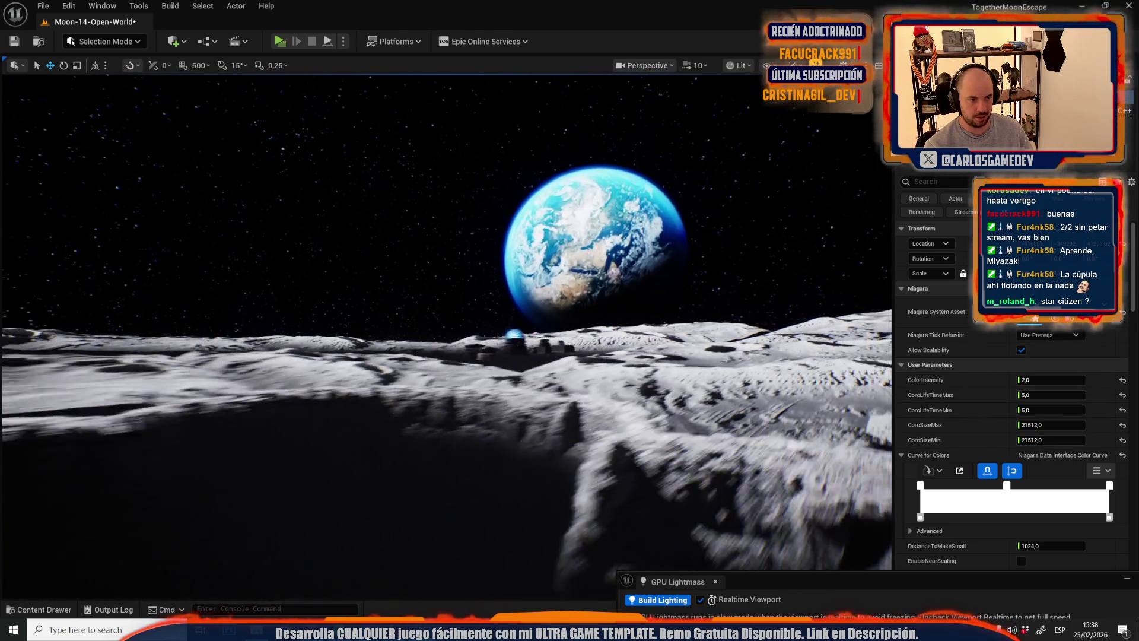
pyautogui.press('s')
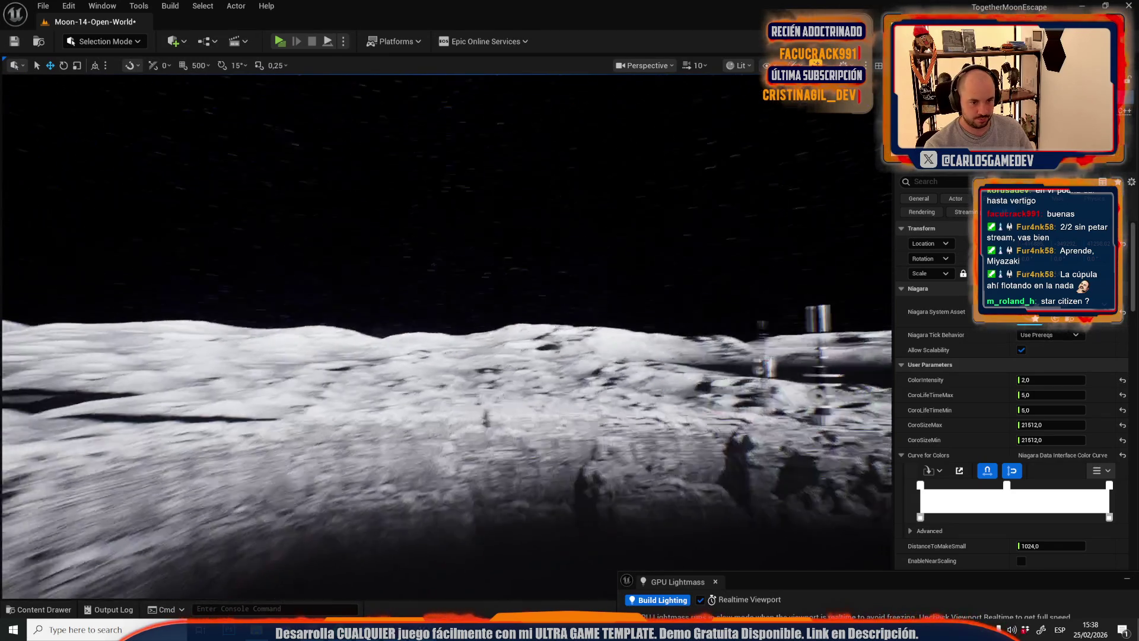
pyautogui.scroll(-2, 444, 333)
pyautogui.press('w')
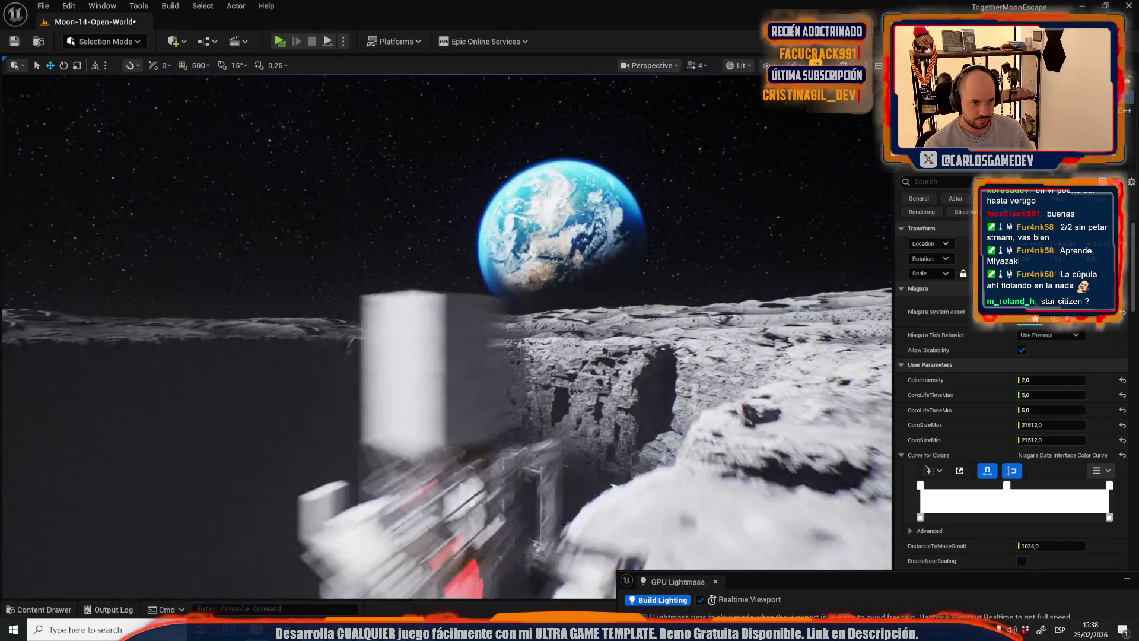
pyautogui.scroll(-2, 562, 477)
# - Toggle game view and fly low around the crater rim and cliffs
pyautogui.press('g')
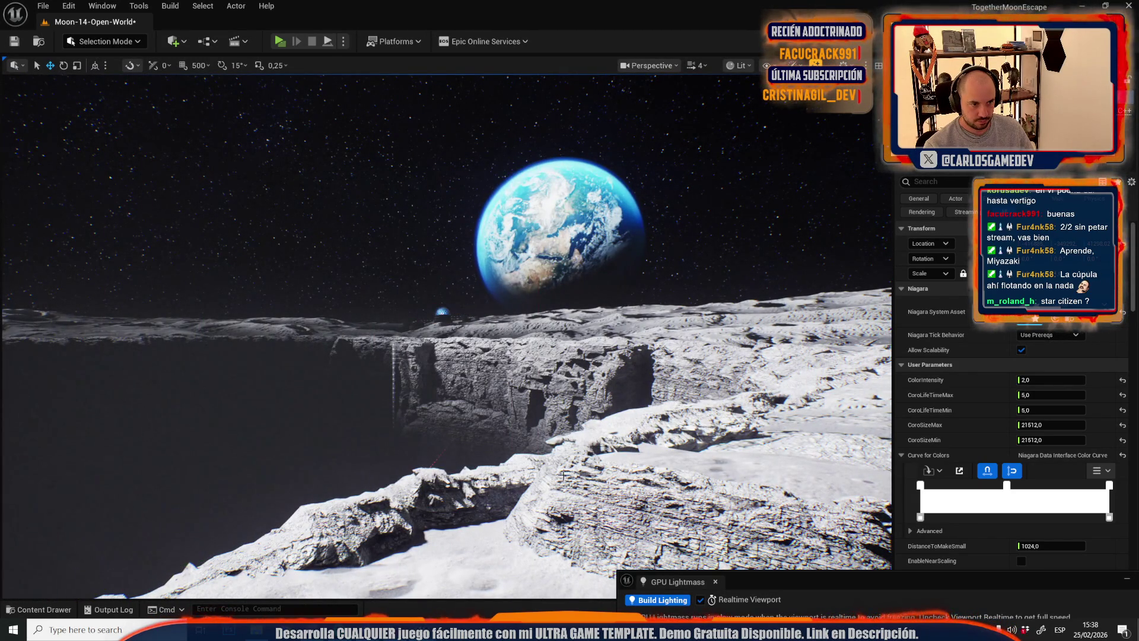
pyautogui.press('w')
pyautogui.scroll(-3, 563, 476)
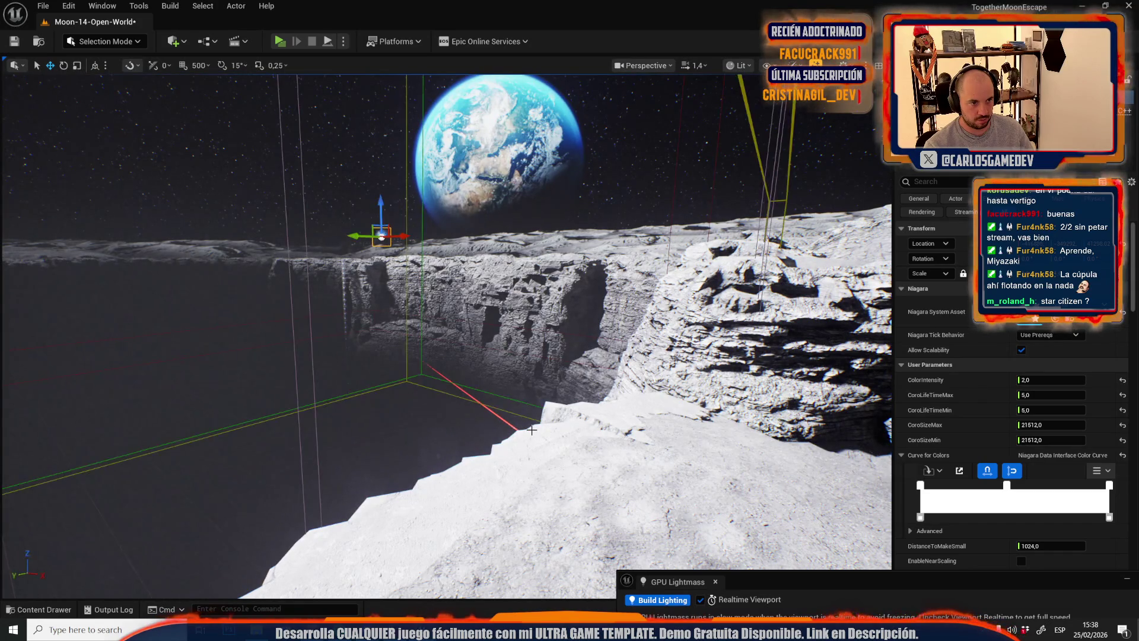
pyautogui.press('s')
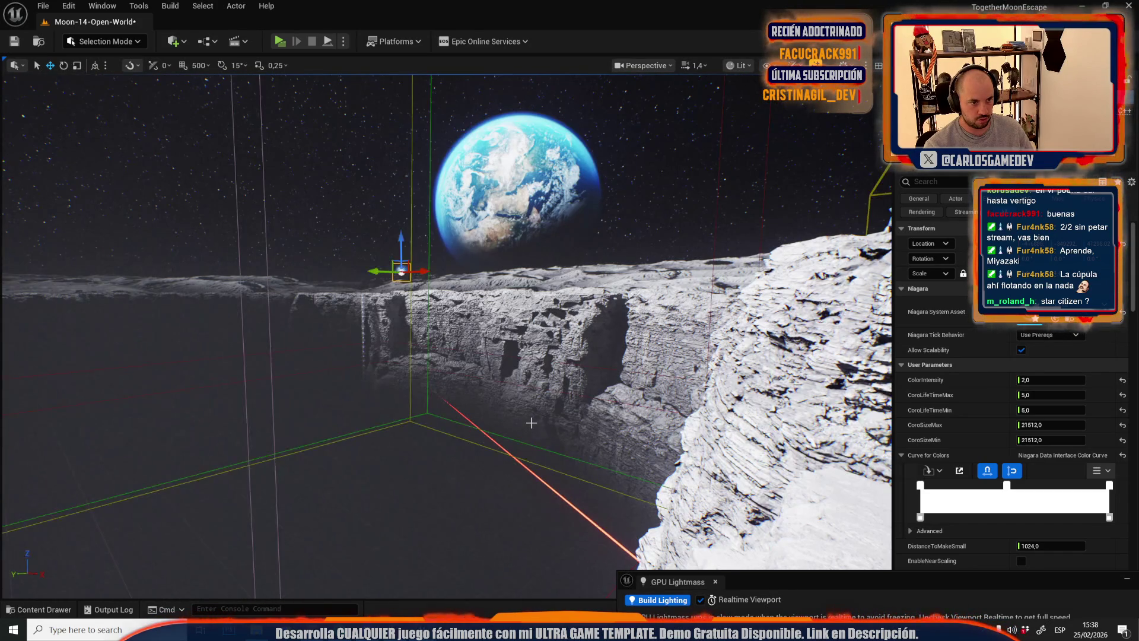
pyautogui.press('a')
pyautogui.press('g')
# - Select actors beside the cliff and launch a Play preview of the level
pyautogui.click(574, 296)
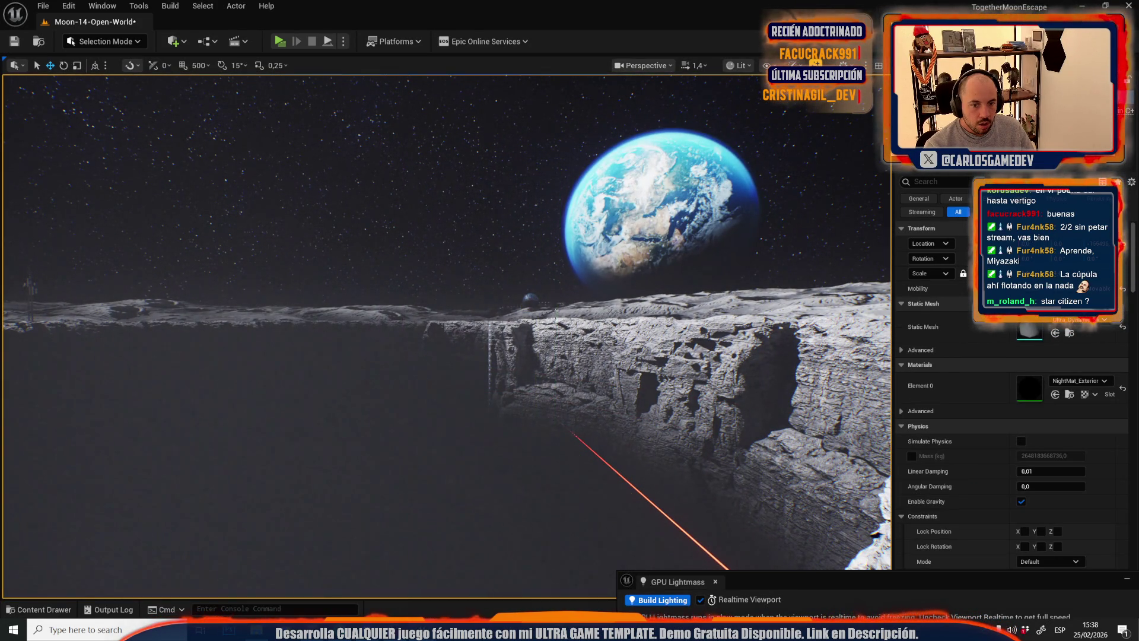
pyautogui.scroll(2, 556, 305)
pyautogui.press('w')
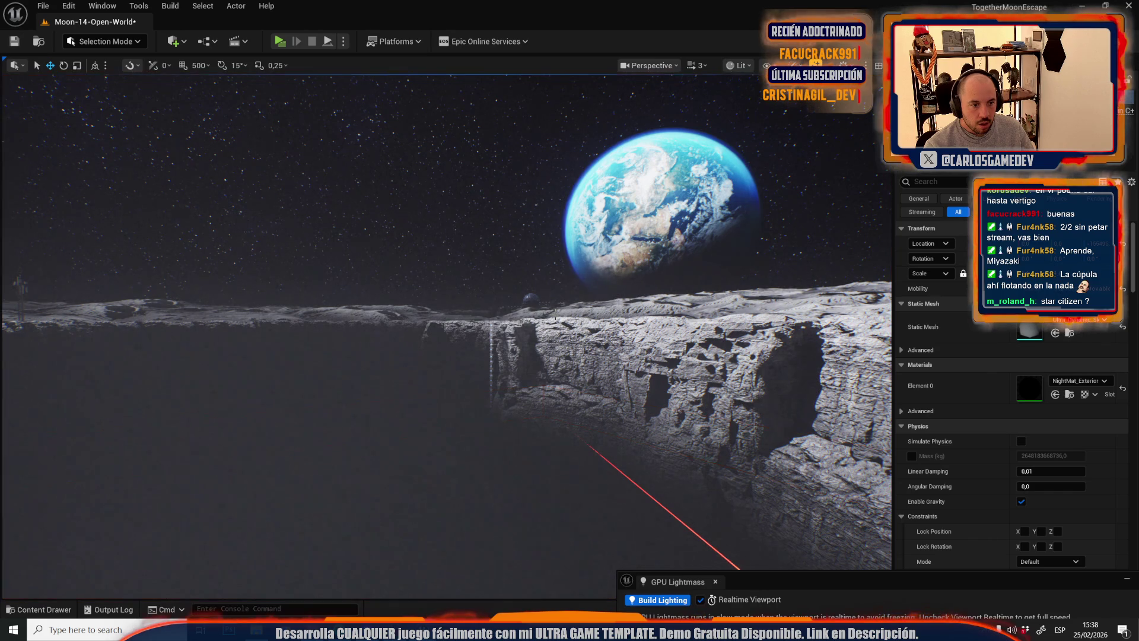
pyautogui.click(563, 298)
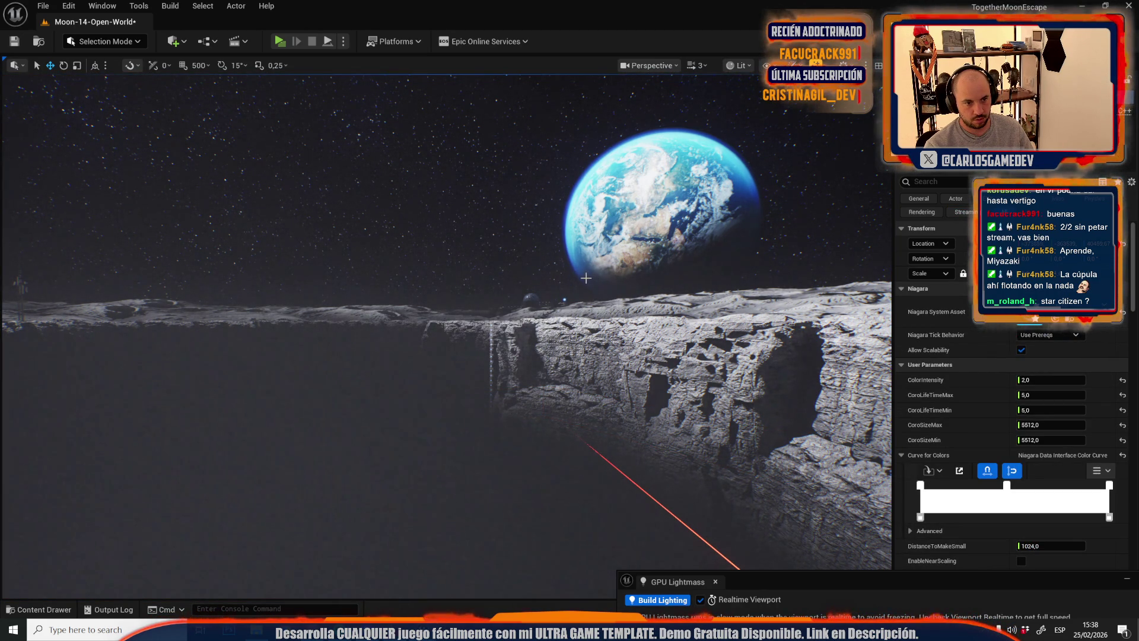
pyautogui.press('w')
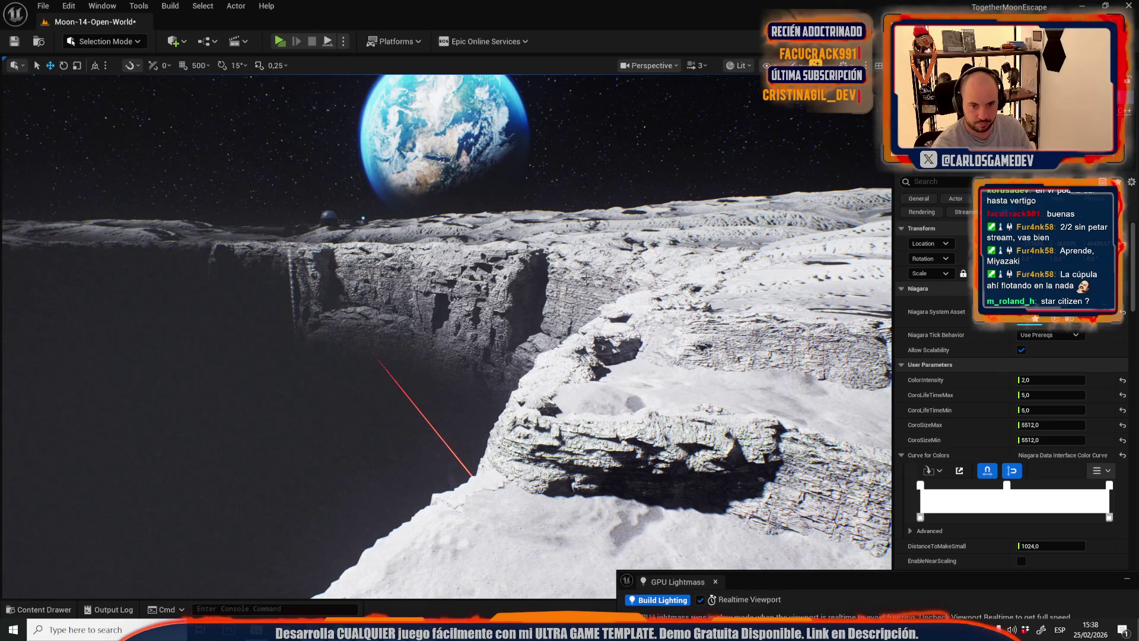
pyautogui.hotkey('alt', 'p')
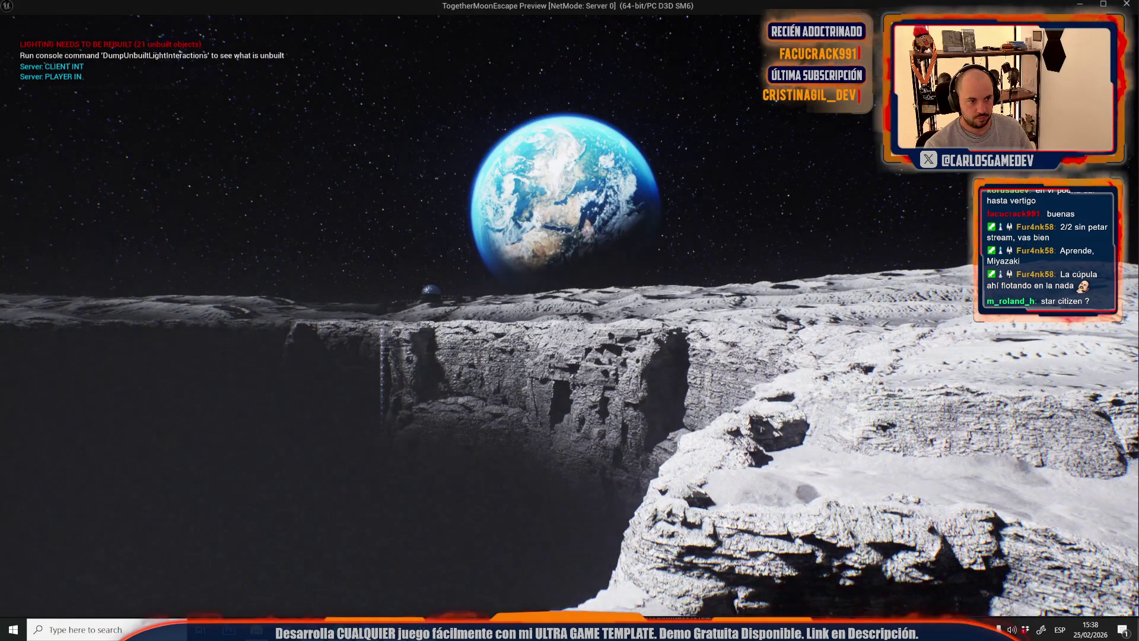
# - Stop the game preview and fly back over the cliff to the moon base
pyautogui.press('Escape')
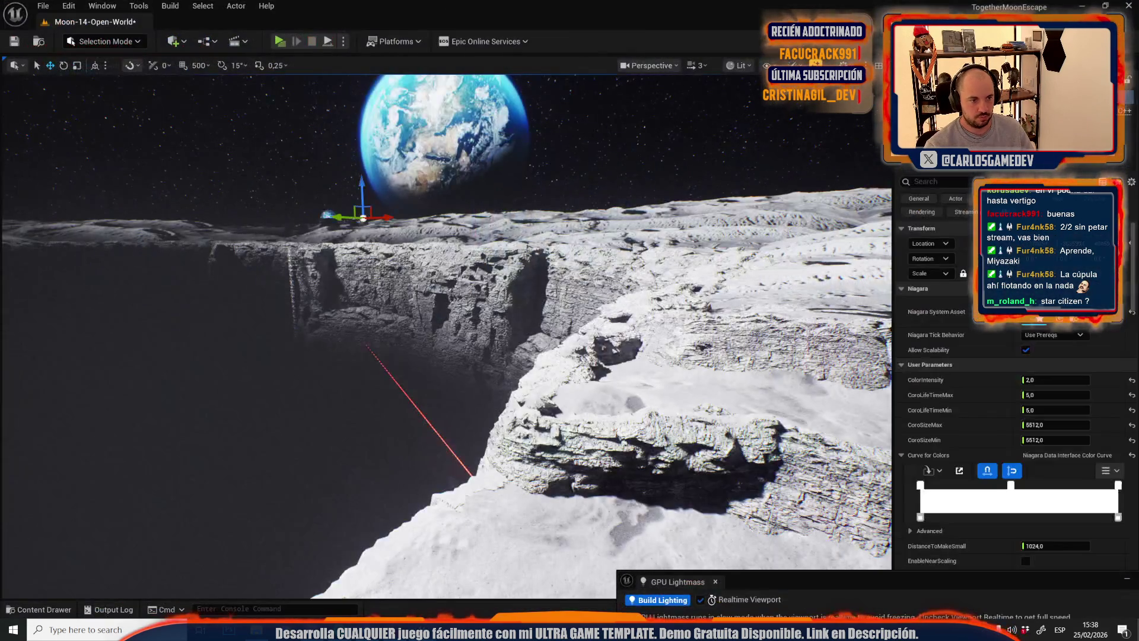
pyautogui.scroll(1, 445, 320)
pyautogui.press('w')
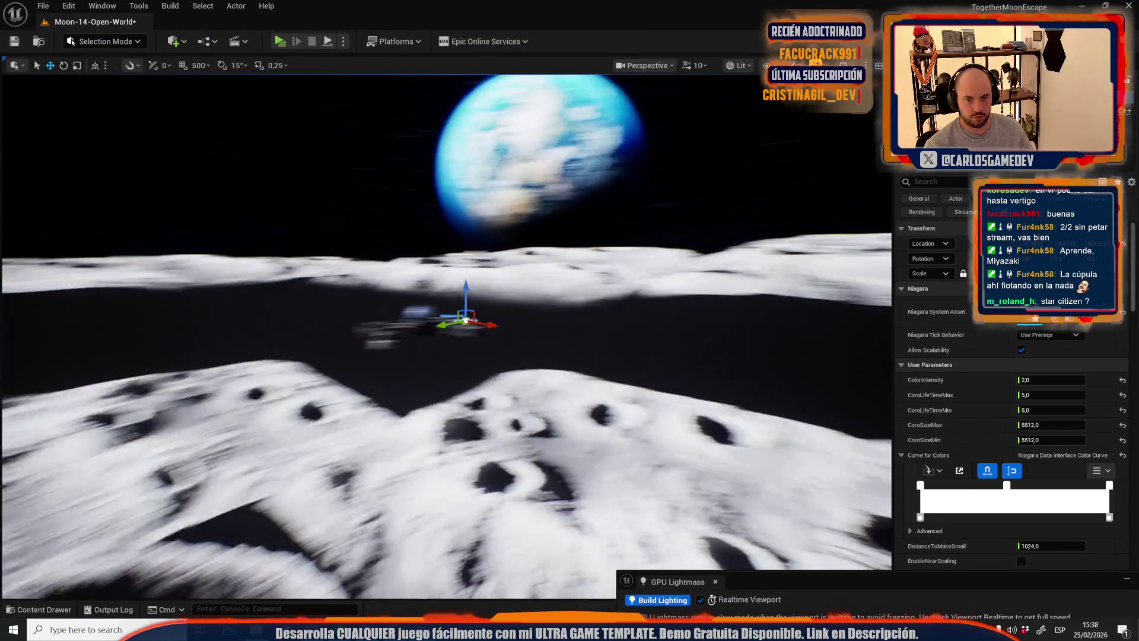
pyautogui.press('w')
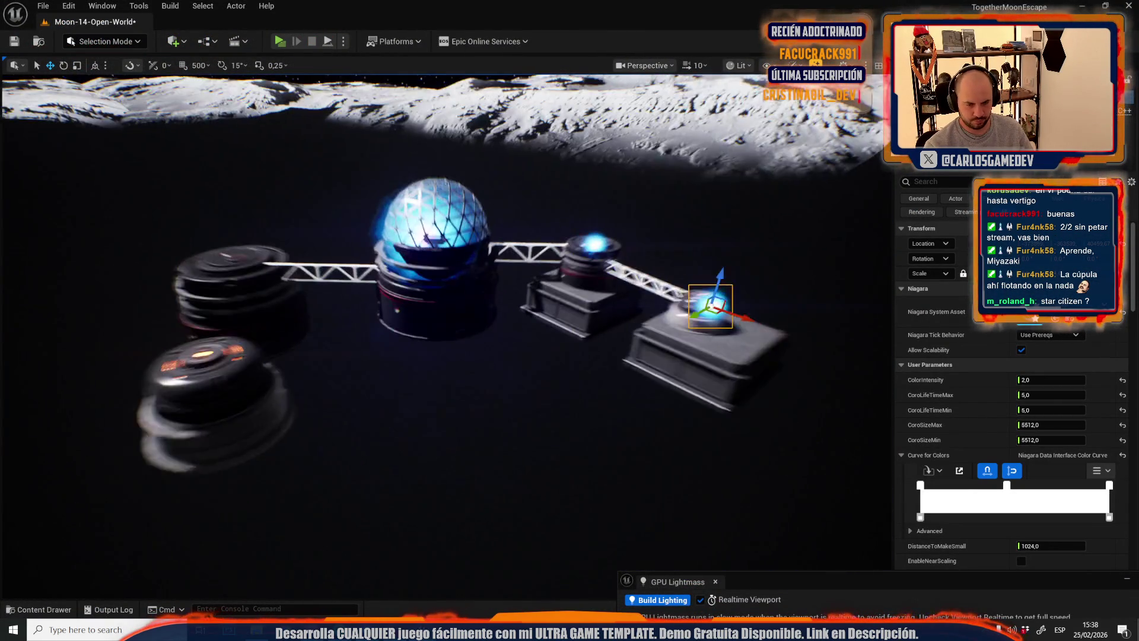
# - Set the light effect's ColorIntensity to 2222, then fly to the crater cliff edge
pyautogui.write('2222')
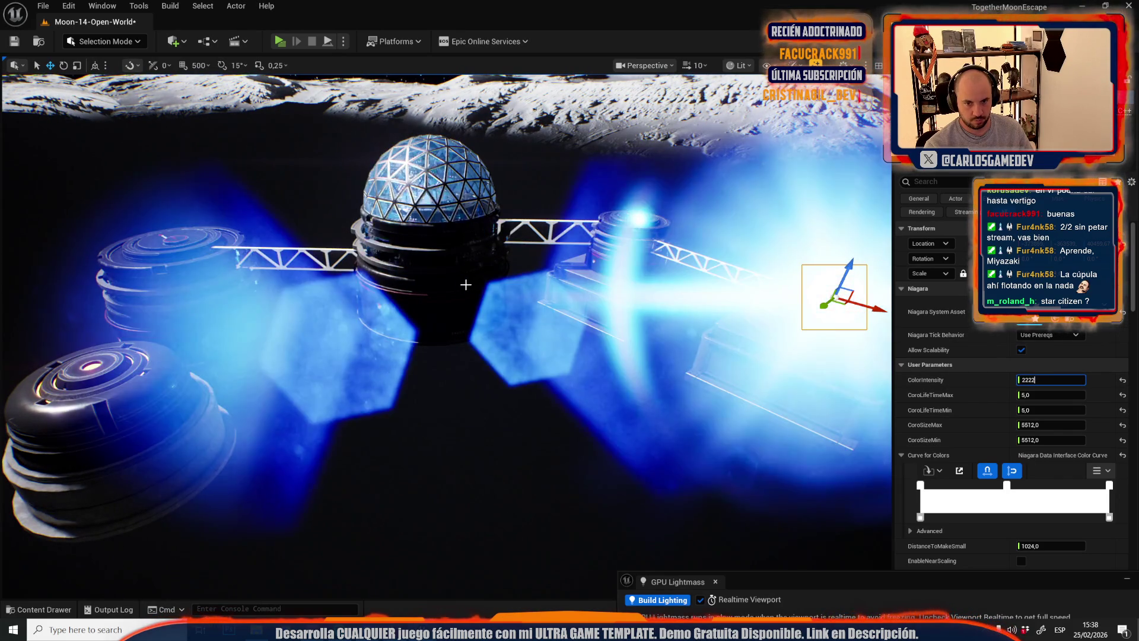
pyautogui.rightClick(541, 316)
pyautogui.press('w')
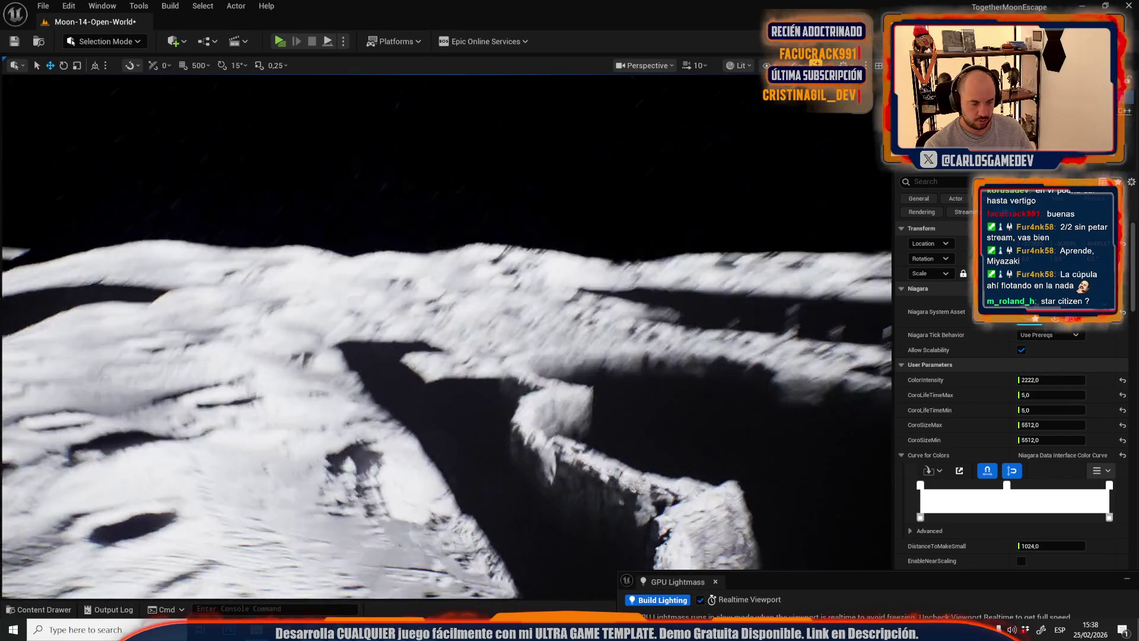
pyautogui.scroll(-3, 446, 335)
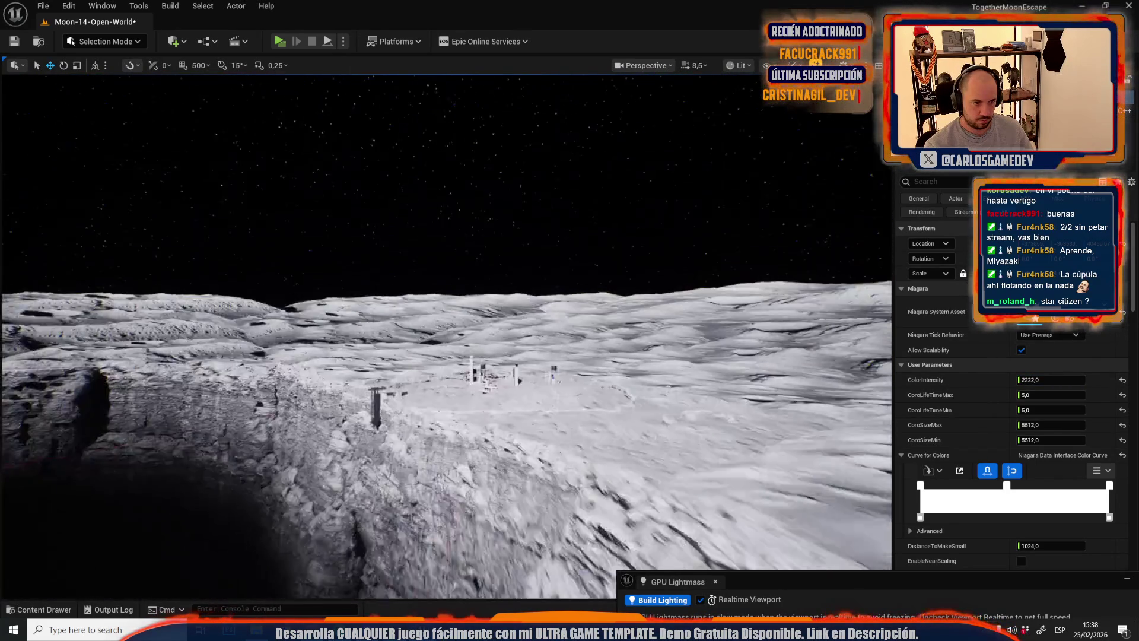
pyautogui.scroll(-2, 447, 335)
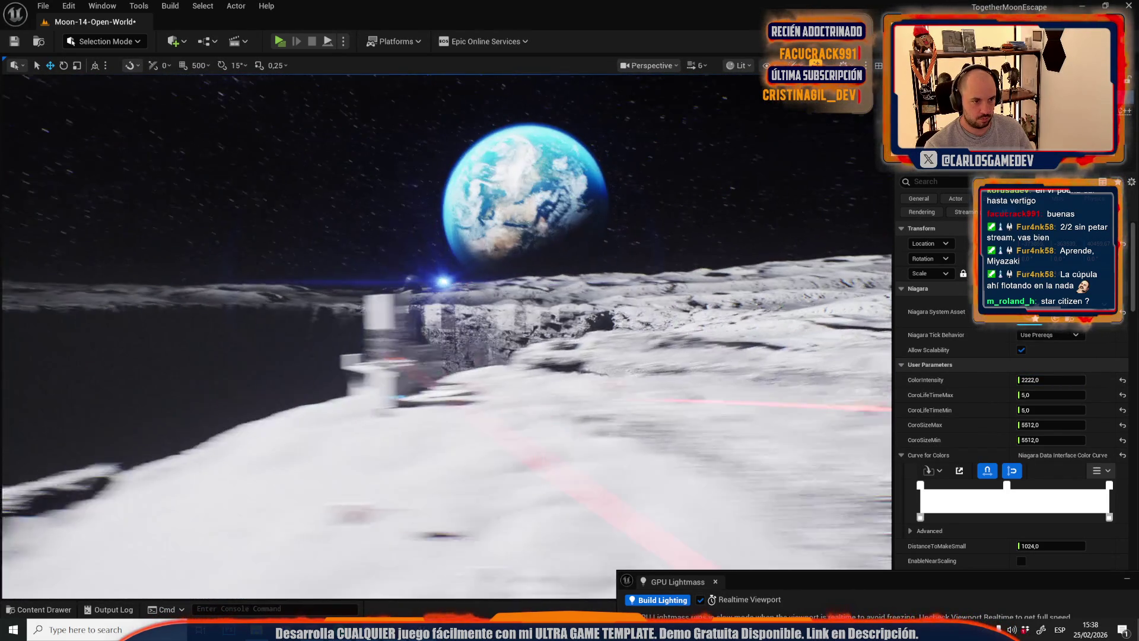
pyautogui.press('w')
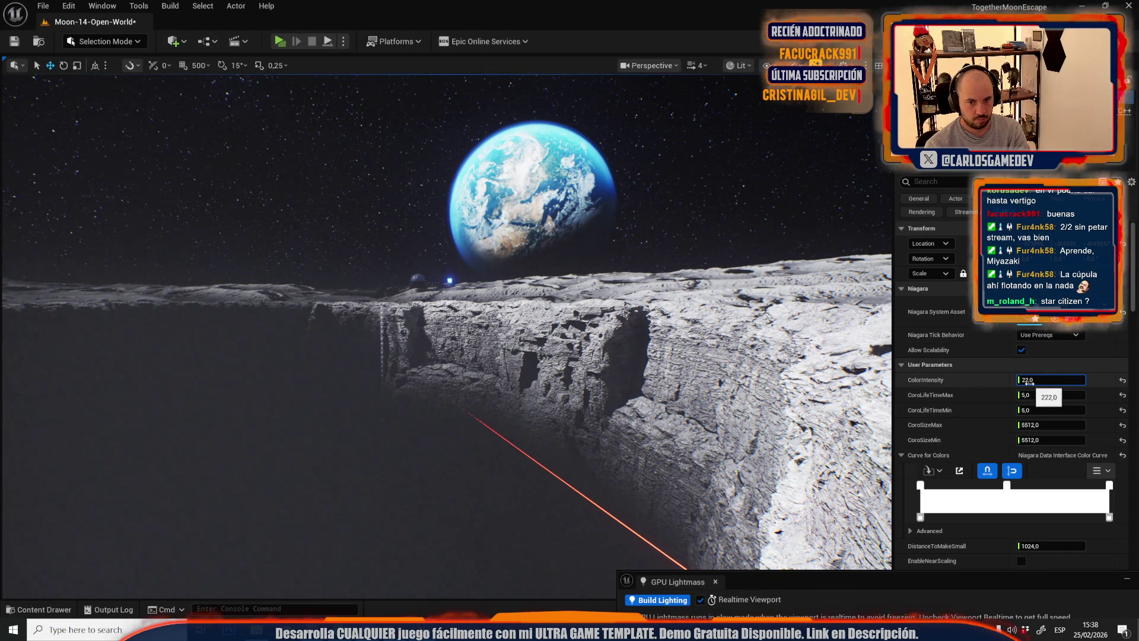
# - Turn the view across the cliff and undo the accidental cliff wall selection
pyautogui.moveTo(594, 396); pyautogui.dragTo(499, 393)
pyautogui.click(500, 394)
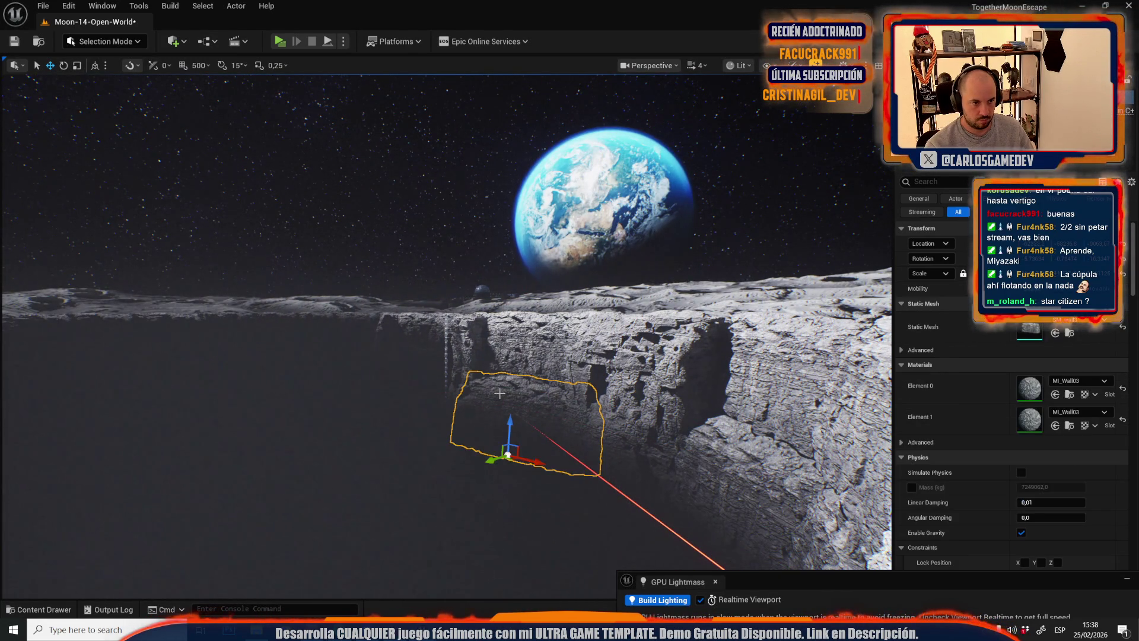
pyautogui.hotkey('ctrl', 'z')
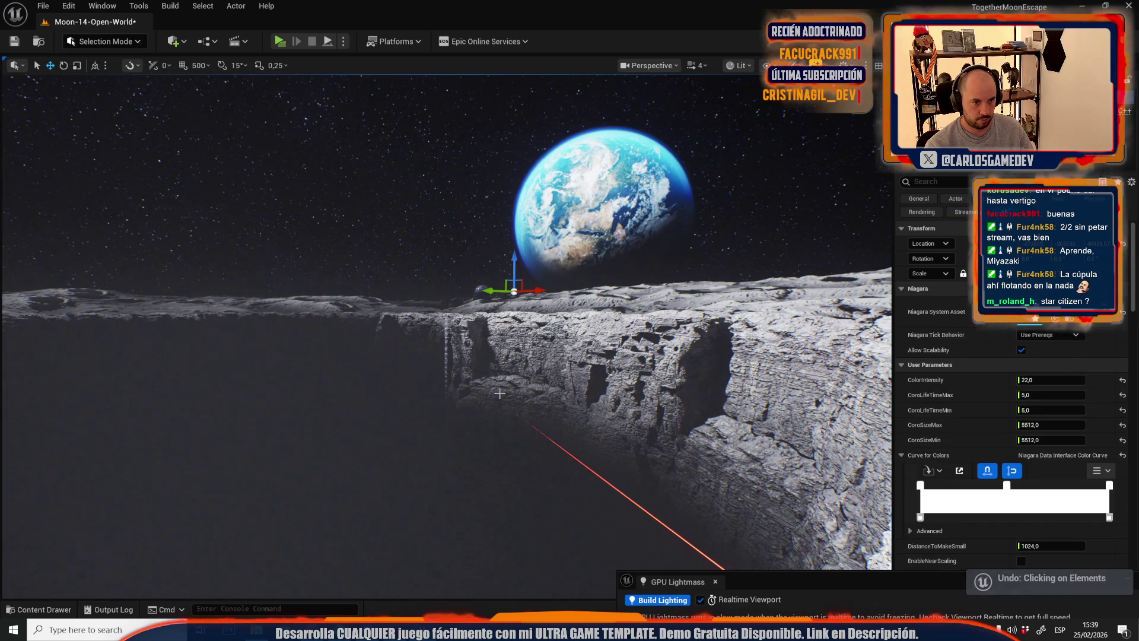
# - Fly to the dome, inspect and deselect its light effect, then pull back to show base and Earth
pyautogui.scroll(3, 499, 393)
pyautogui.press('w')
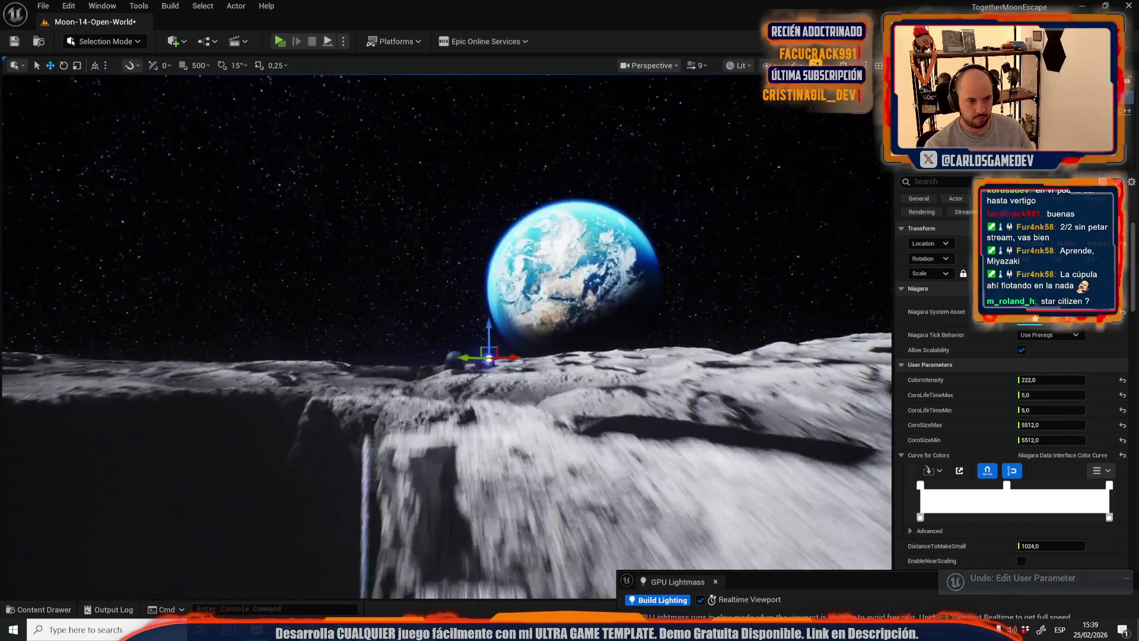
pyautogui.press('w')
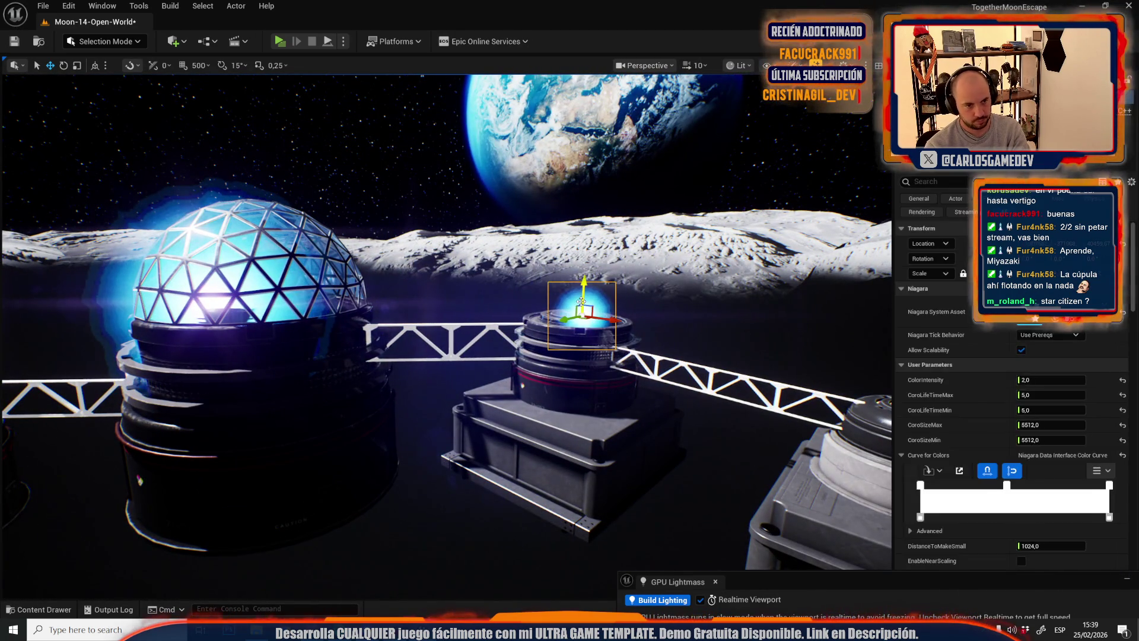
pyautogui.click(163, 204)
pyautogui.press('Escape')
pyautogui.press('s')
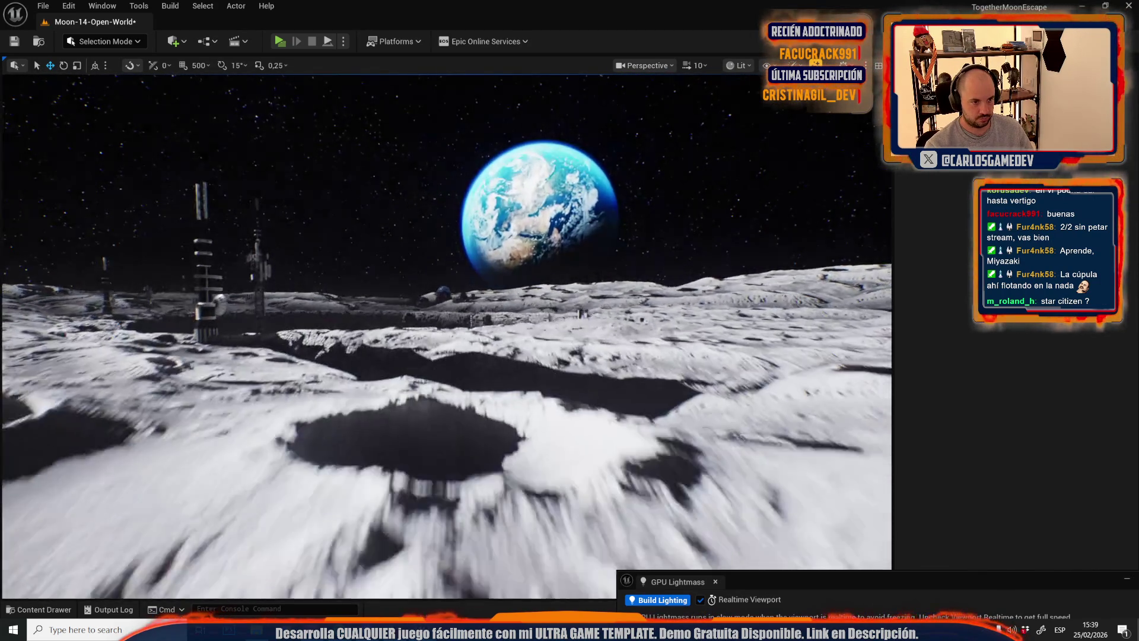
pyautogui.scroll(-2, 335, 301)
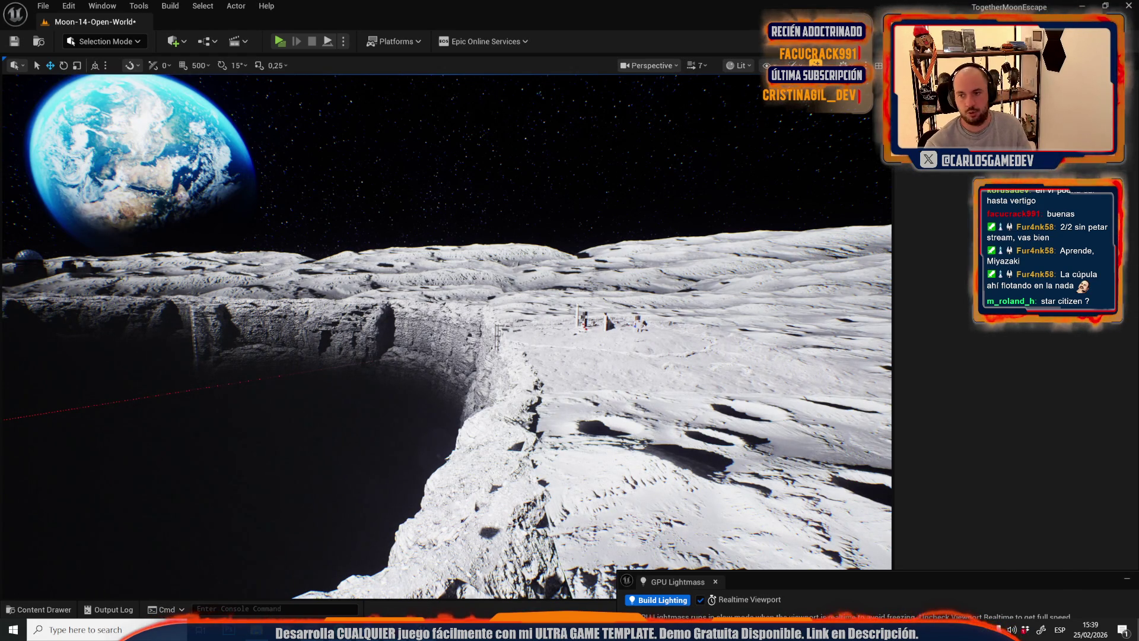
pyautogui.click(43, 6)
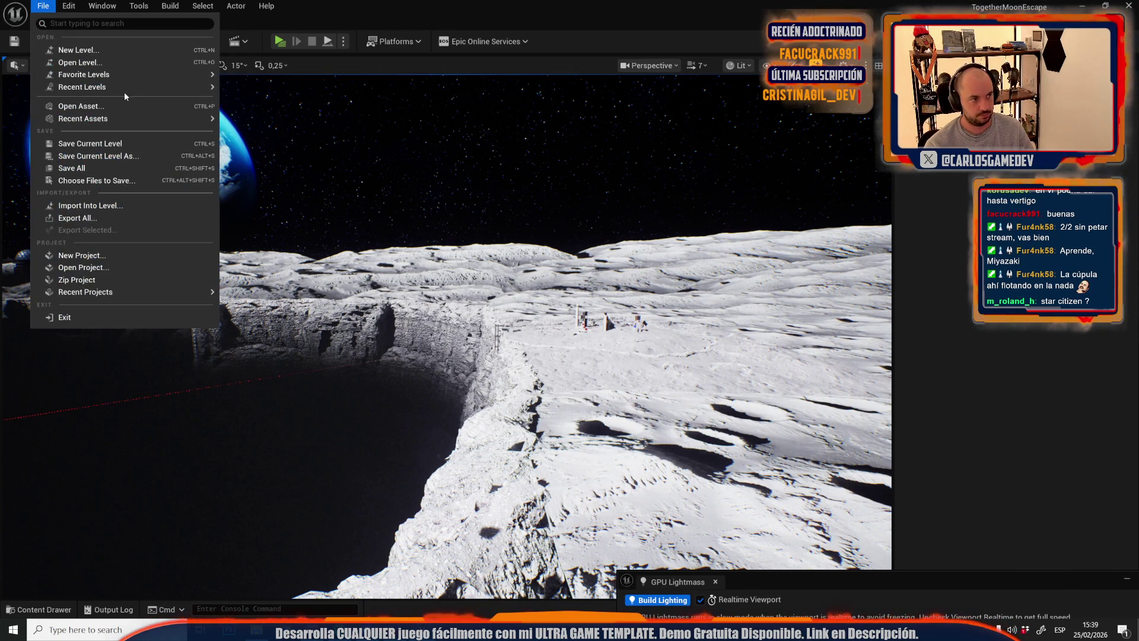
# - Save Moon-14-Open-World and open LOD_ElevatorLevel from Recent Levels
pyautogui.moveTo(215, 88)
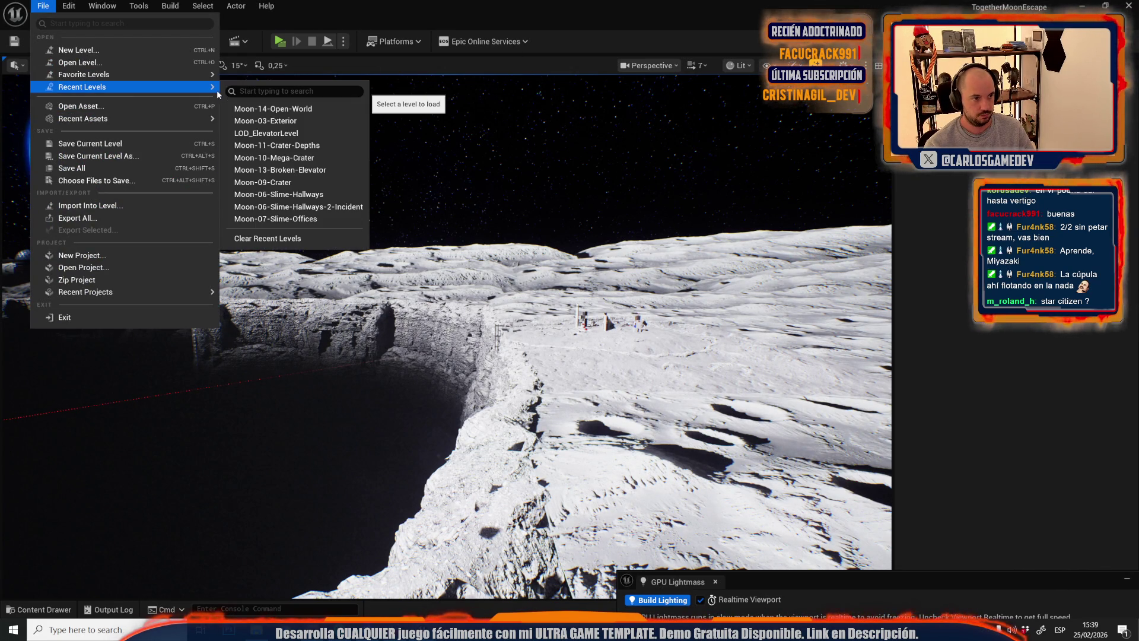
pyautogui.click(316, 134)
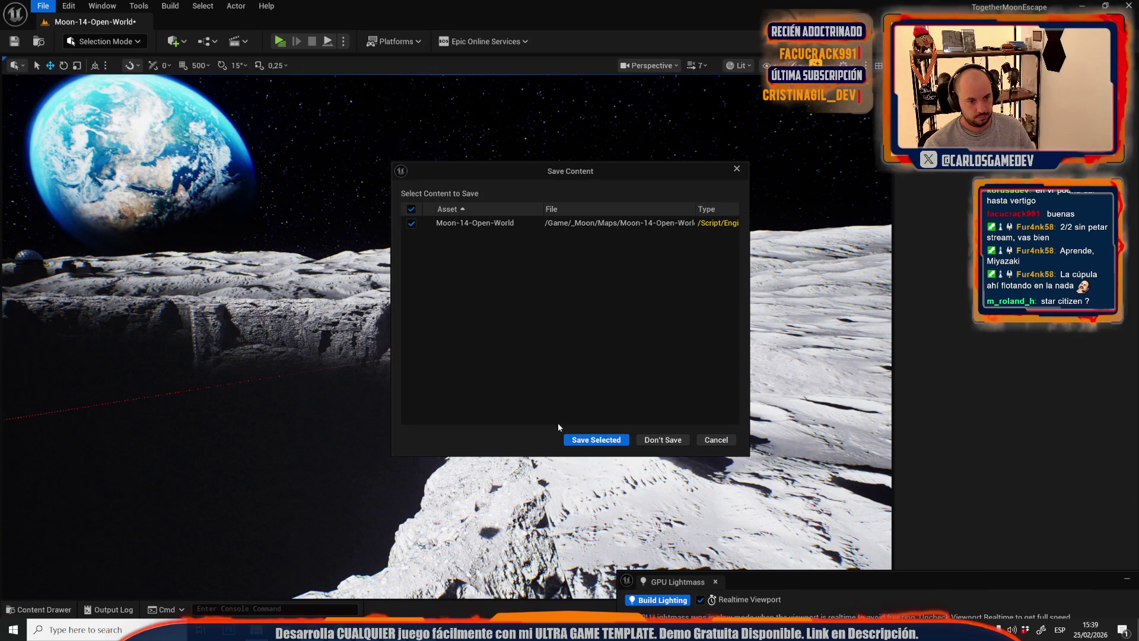
pyautogui.click(576, 440)
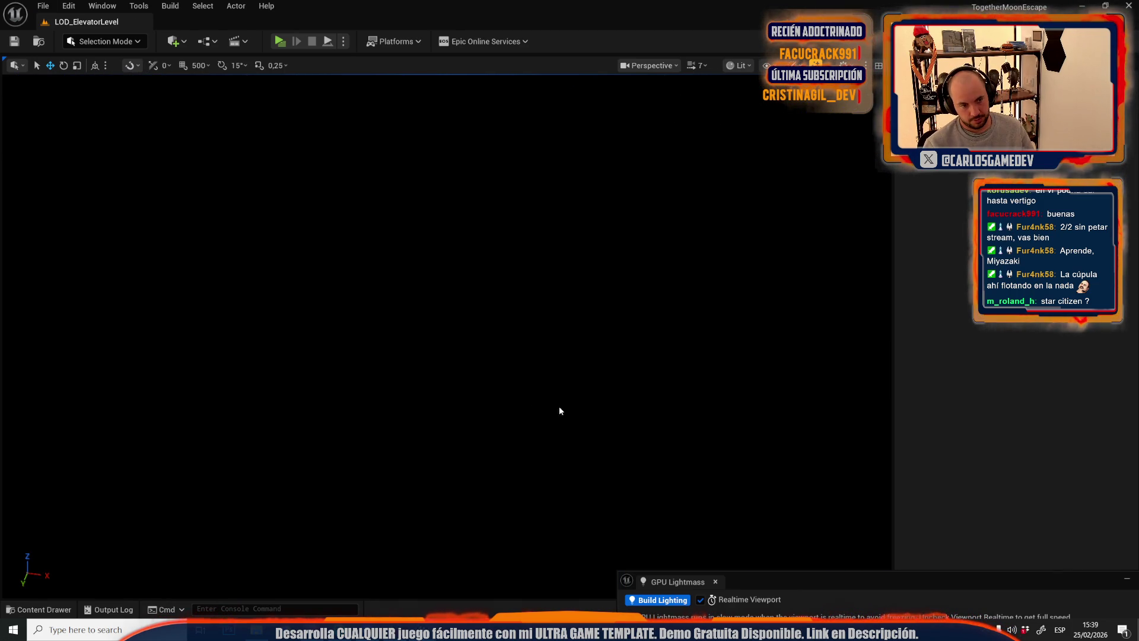
# - Switch to Unlit view and frame the selected rock and elevator meshes
pyautogui.moveTo(559, 411); pyautogui.dragTo(463, 407)
pyautogui.scroll(2, 564, 390)
pyautogui.hotkey('alt', '3')
pyautogui.moveTo(564, 390)
pyautogui.mouseDown()
pyautogui.moveTo(516, 326)
pyautogui.moveTo(570, 367)
pyautogui.moveTo(569, 326)
pyautogui.mouseUp()
pyautogui.click(296, 386)
pyautogui.press('f')
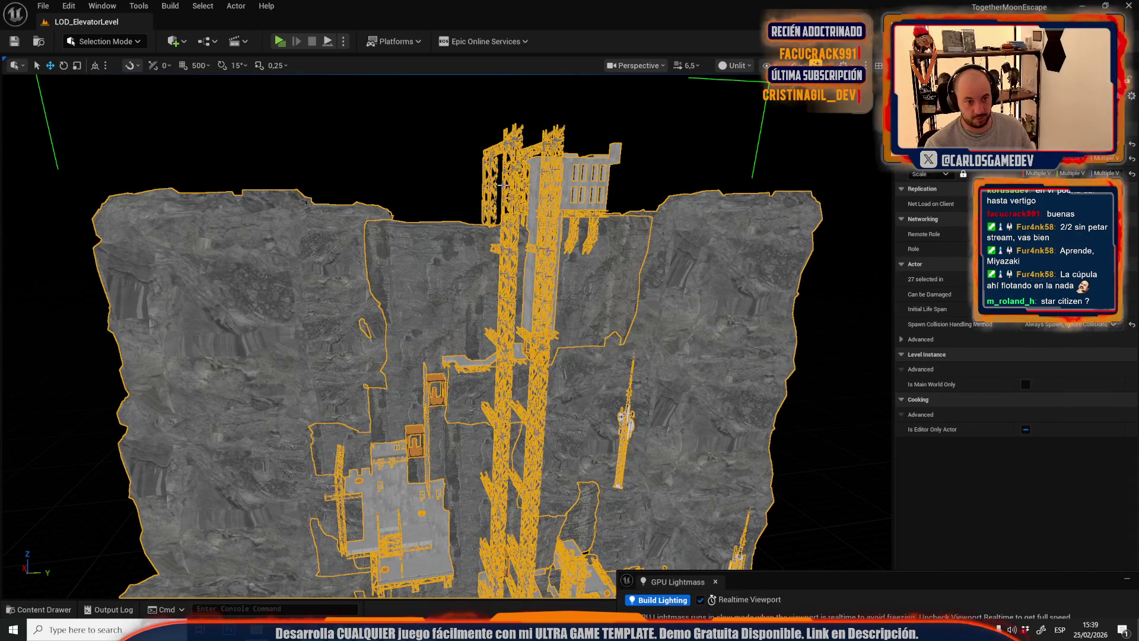
pyautogui.click(44, 6)
# - Reopen Moon-14-Open-World, frame the elevator shaft actors on the cliff, and return to Lit view
pyautogui.moveTo(137, 87)
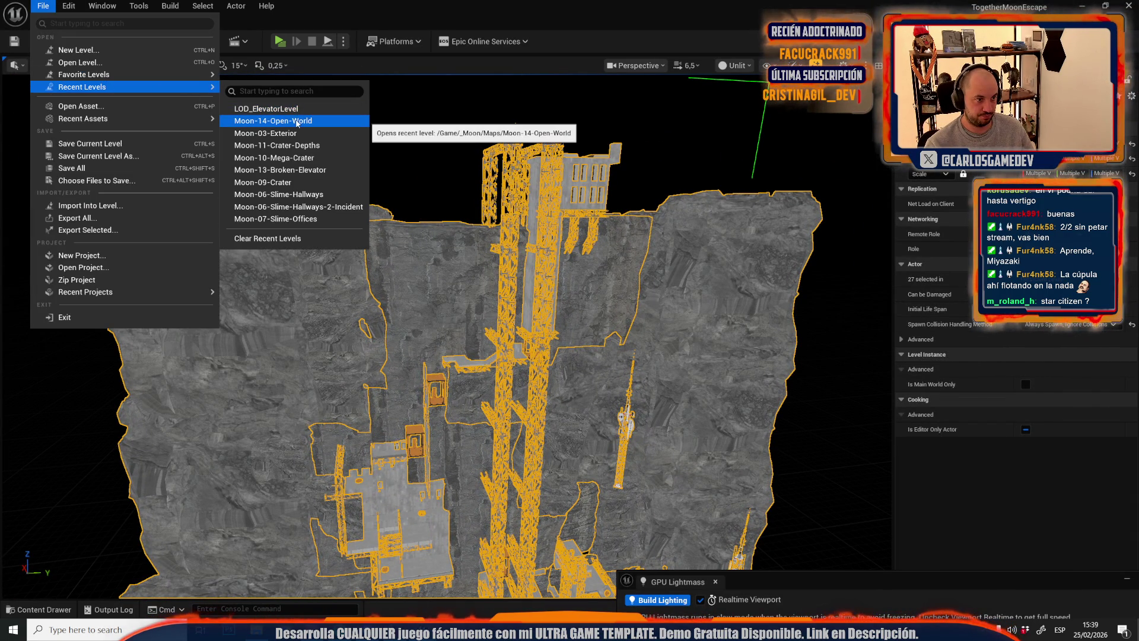
pyautogui.press('Escape')
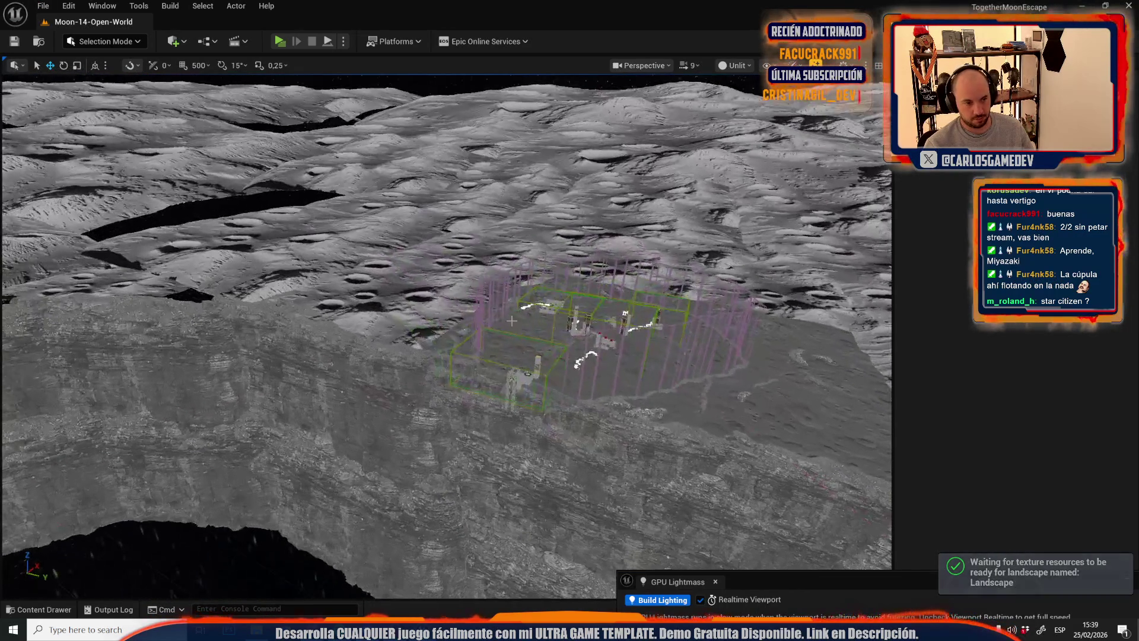
pyautogui.press('w')
pyautogui.scroll(-2, 446, 335)
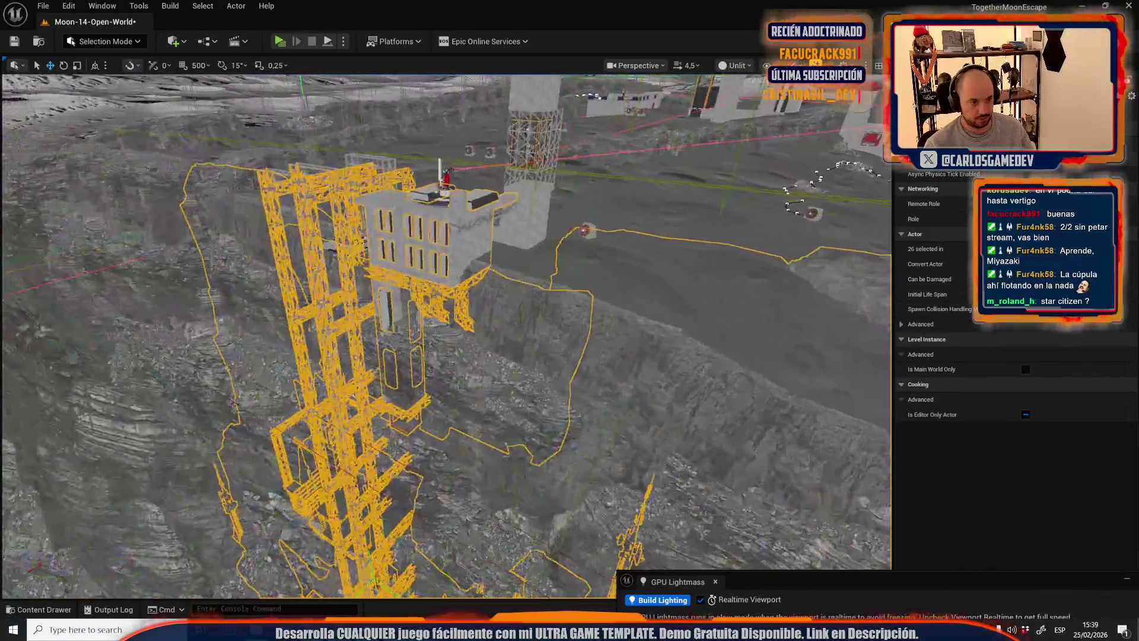
pyautogui.press('f')
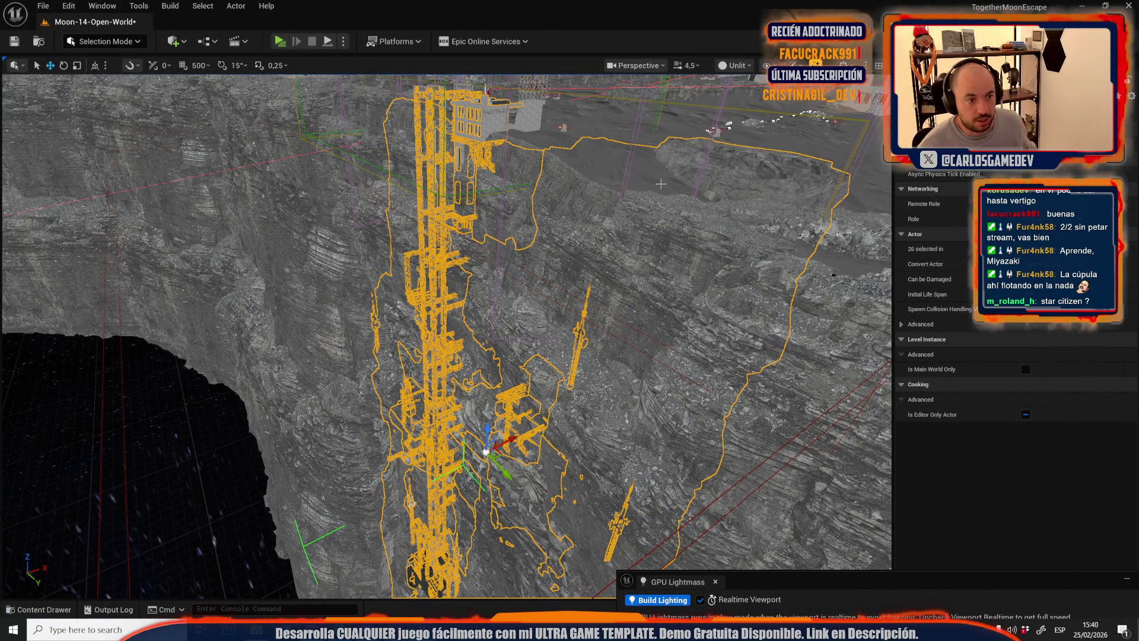
pyautogui.moveTo(660, 184)
pyautogui.mouseDown()
pyautogui.moveTo(573, 268)
pyautogui.moveTo(573, 201)
pyautogui.mouseUp()
pyautogui.click(748, 112)
# - Delete the rock wall meshes covering the elevator tower, including the lower wall
pyautogui.moveTo(593, 279)
pyautogui.mouseDown()
pyautogui.moveTo(635, 255)
pyautogui.moveTo(570, 297)
pyautogui.mouseUp()
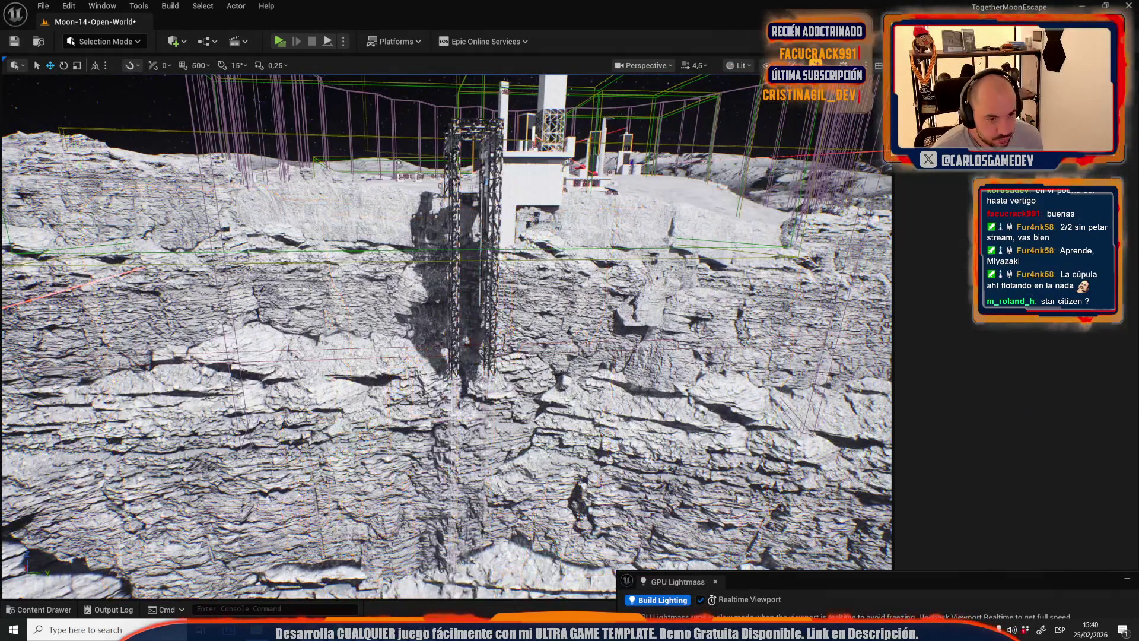
pyautogui.click(501, 325)
pyautogui.keyDown('ctrl'); pyautogui.click(501, 325); pyautogui.keyUp('ctrl')
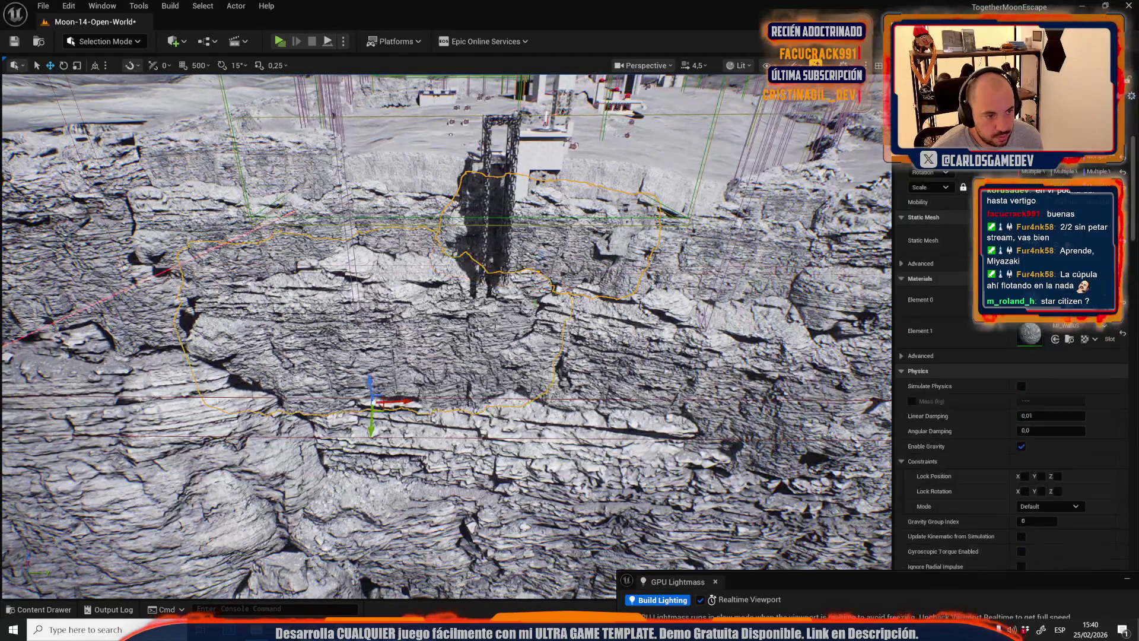
pyautogui.scroll(5, 480, 430)
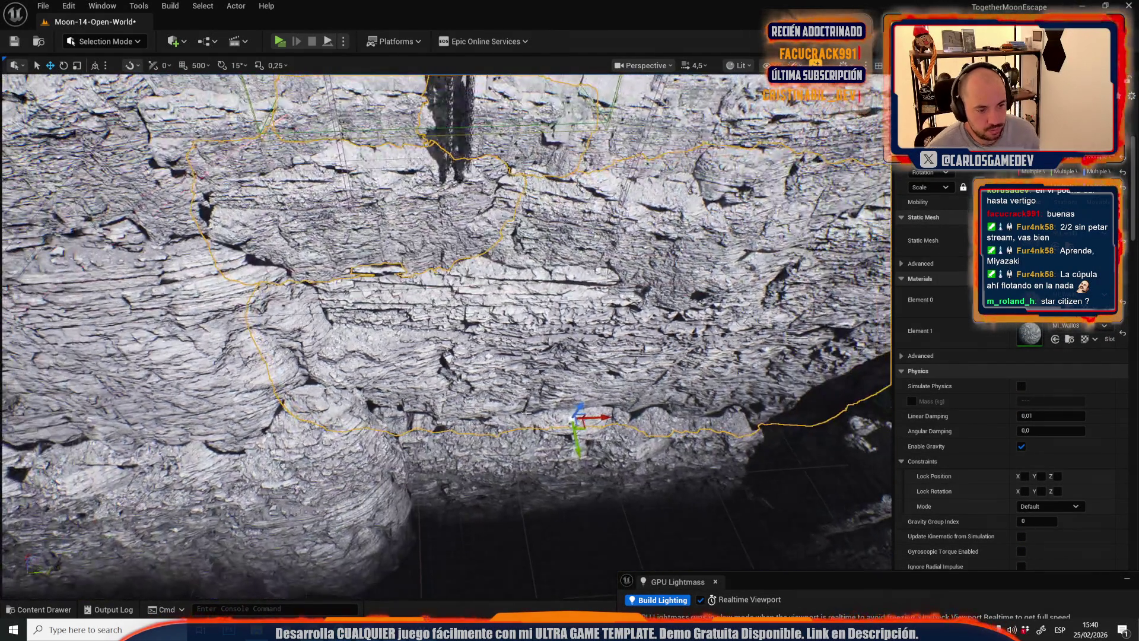
pyautogui.press('Delete')
pyautogui.click(494, 425)
pyautogui.press('Delete')
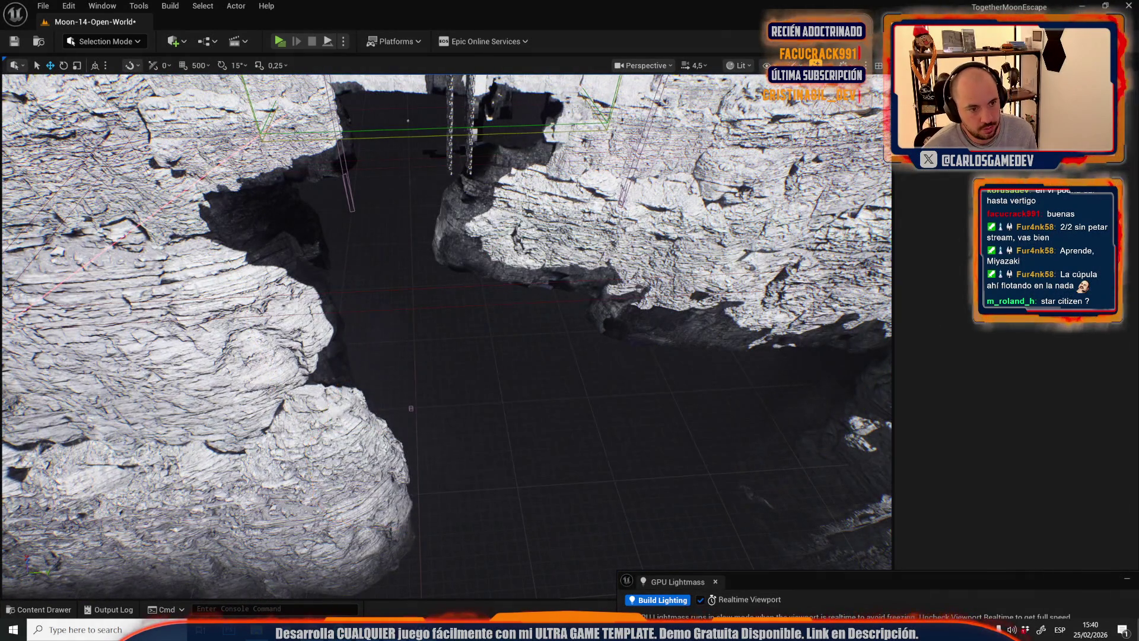
pyautogui.scroll(-5, 549, 205)
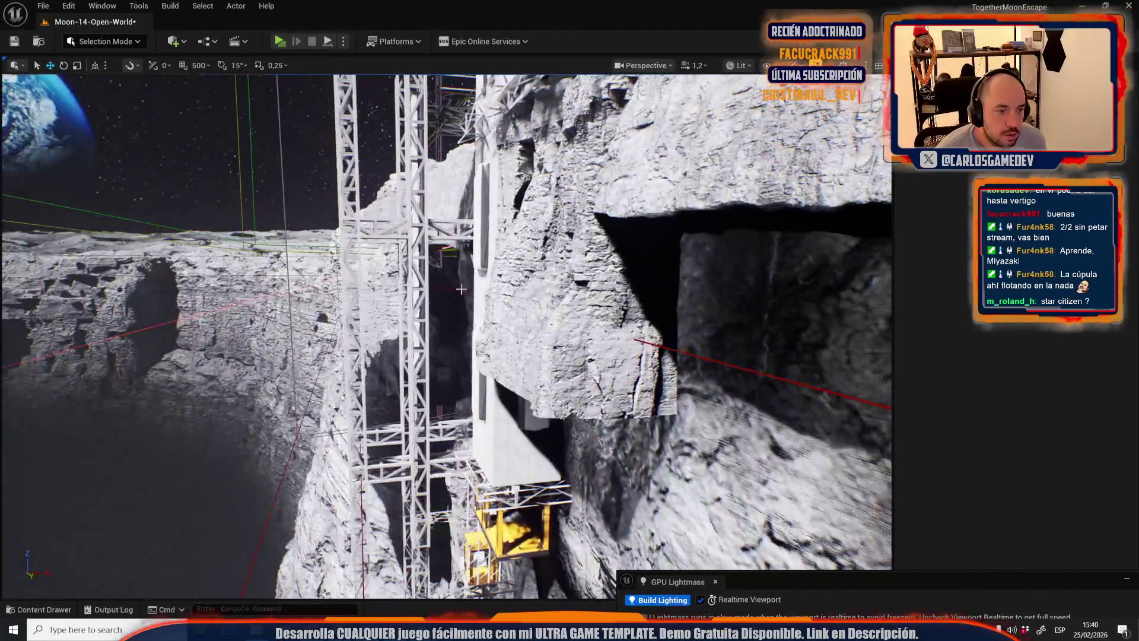
pyautogui.click(461, 289)
pyautogui.press('f')
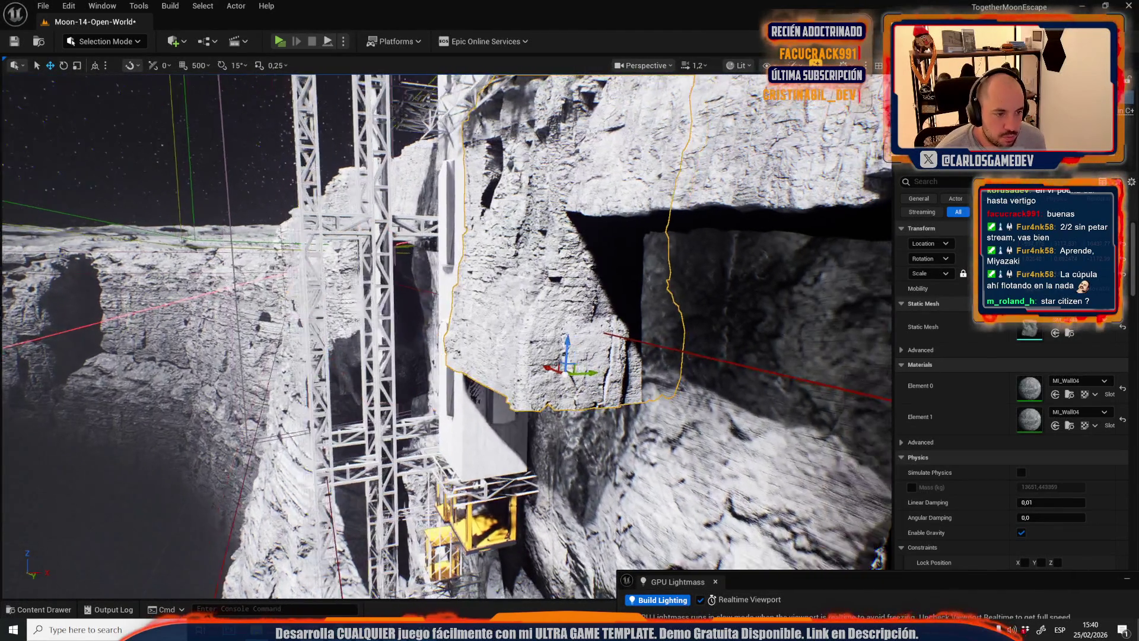
pyautogui.press('Delete')
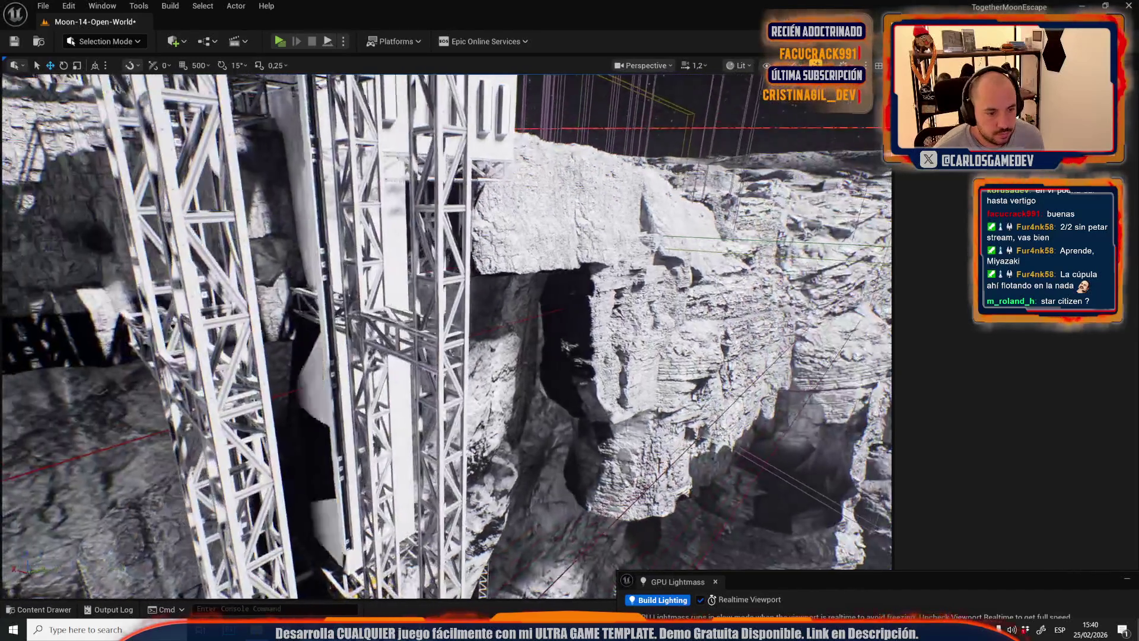
# - Fly up and down through the pit to inspect the exposed scaffold tower
pyautogui.press('e')
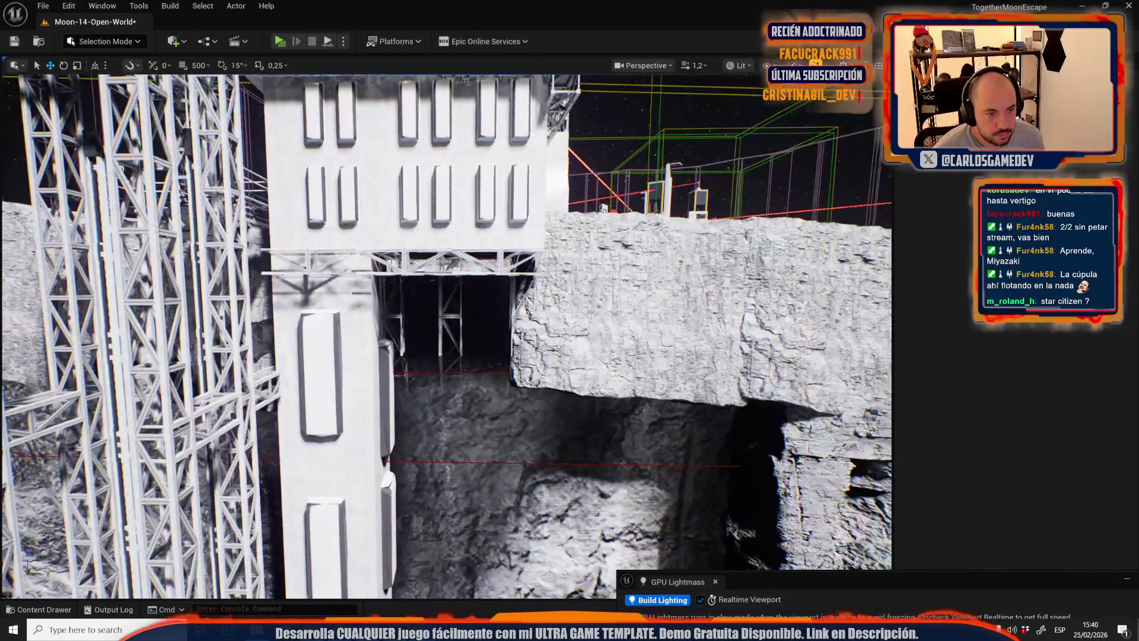
pyautogui.press('w')
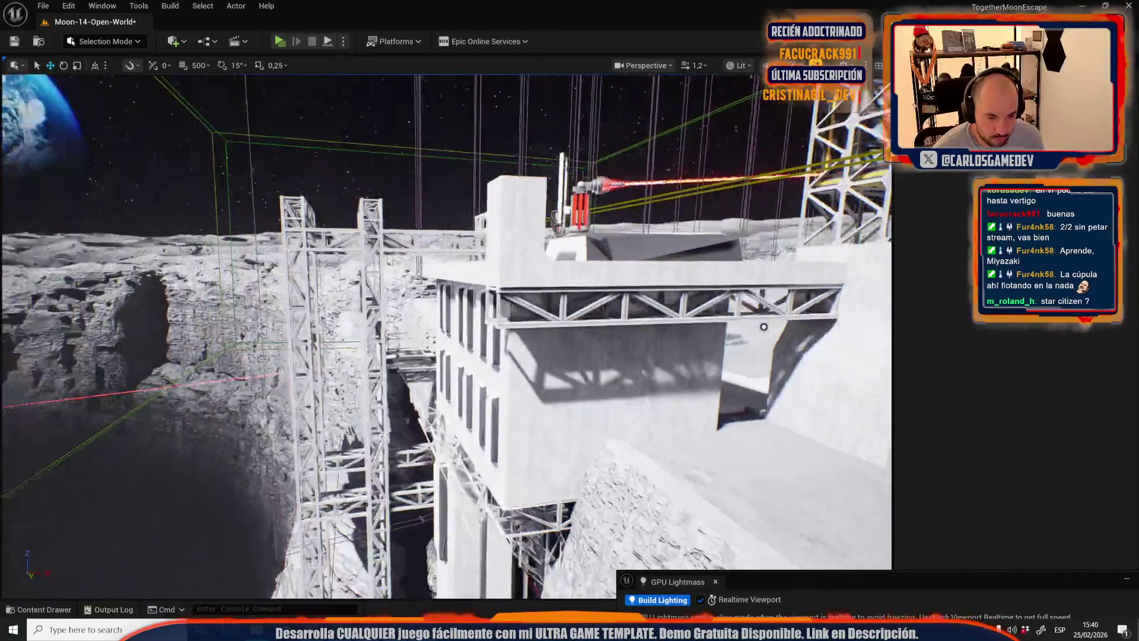
pyautogui.press('q')
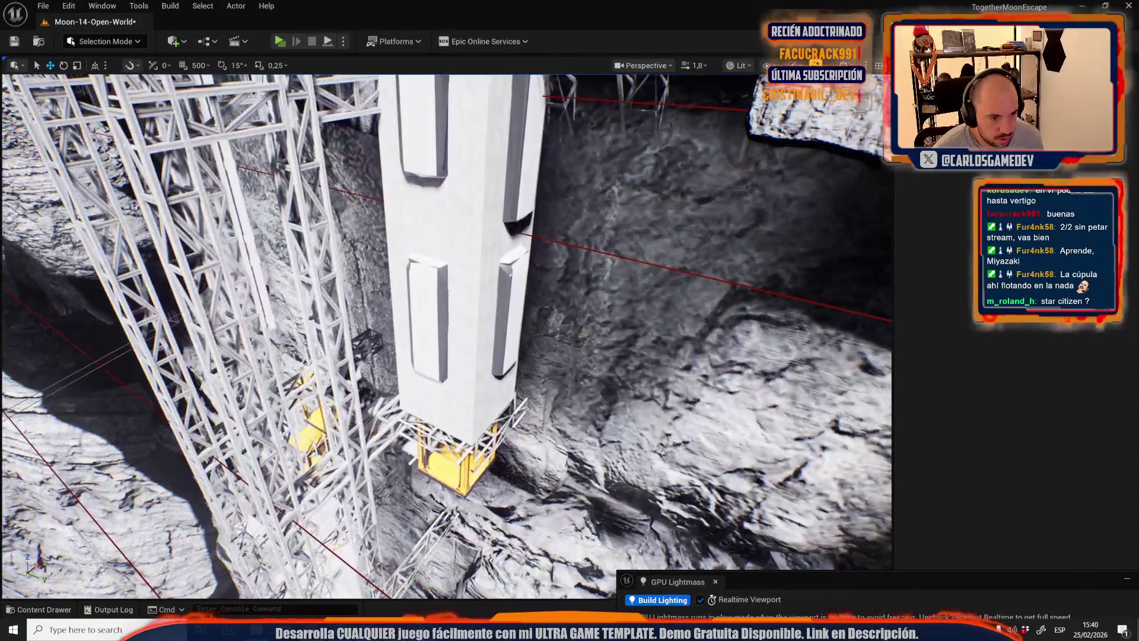
pyautogui.press('s')
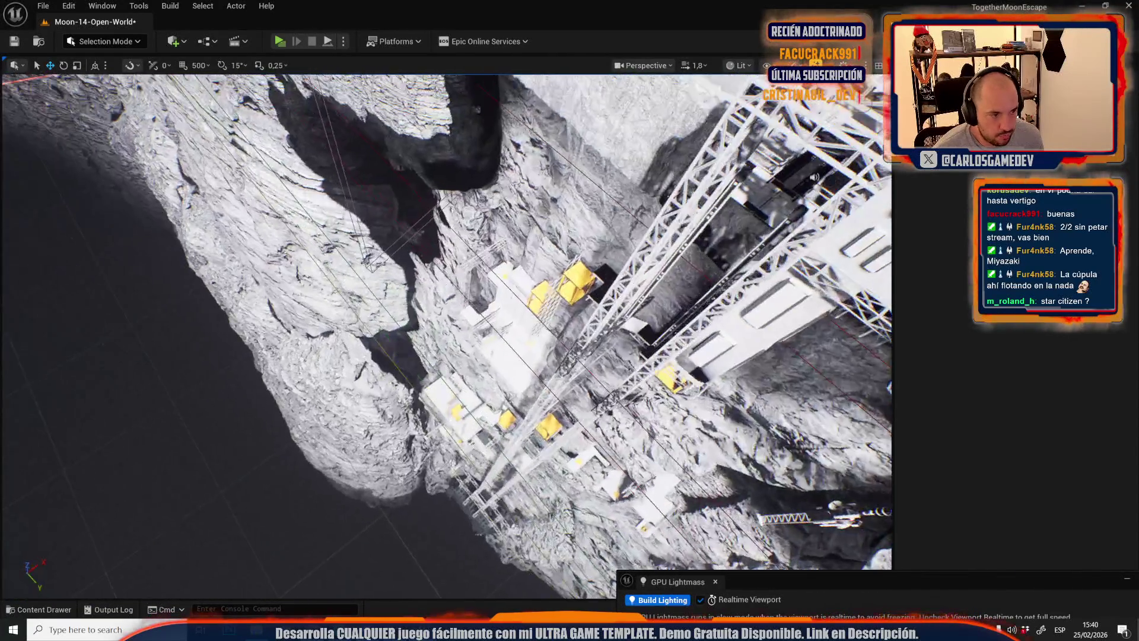
pyautogui.press('w')
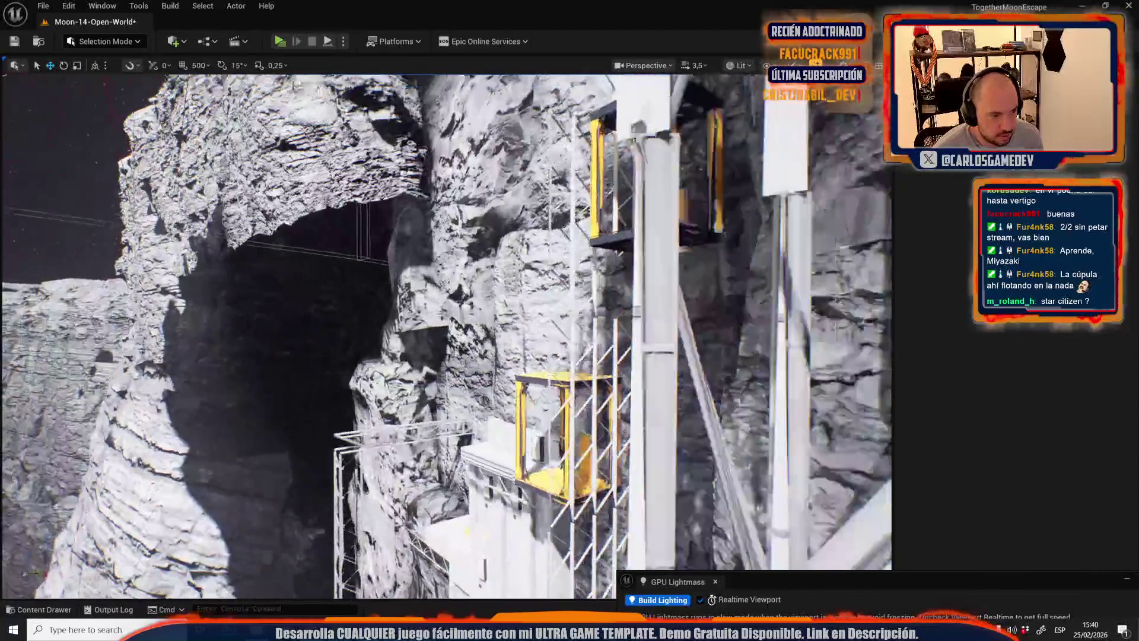
pyautogui.press('e')
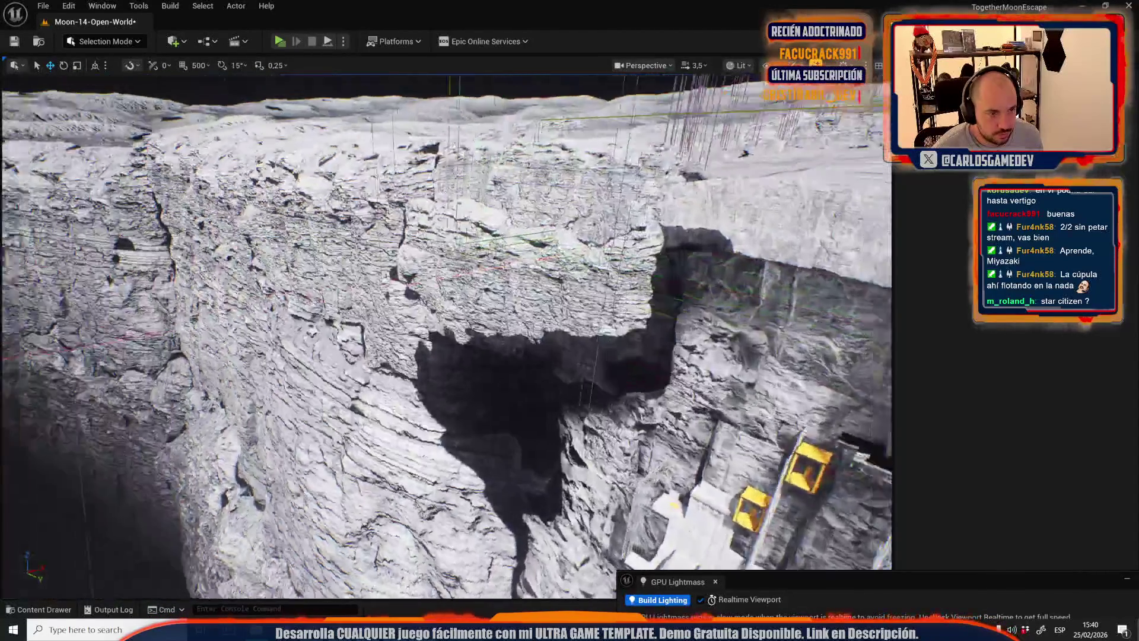
pyautogui.press('q')
pyautogui.scroll(-3, 451, 333)
pyautogui.press('e')
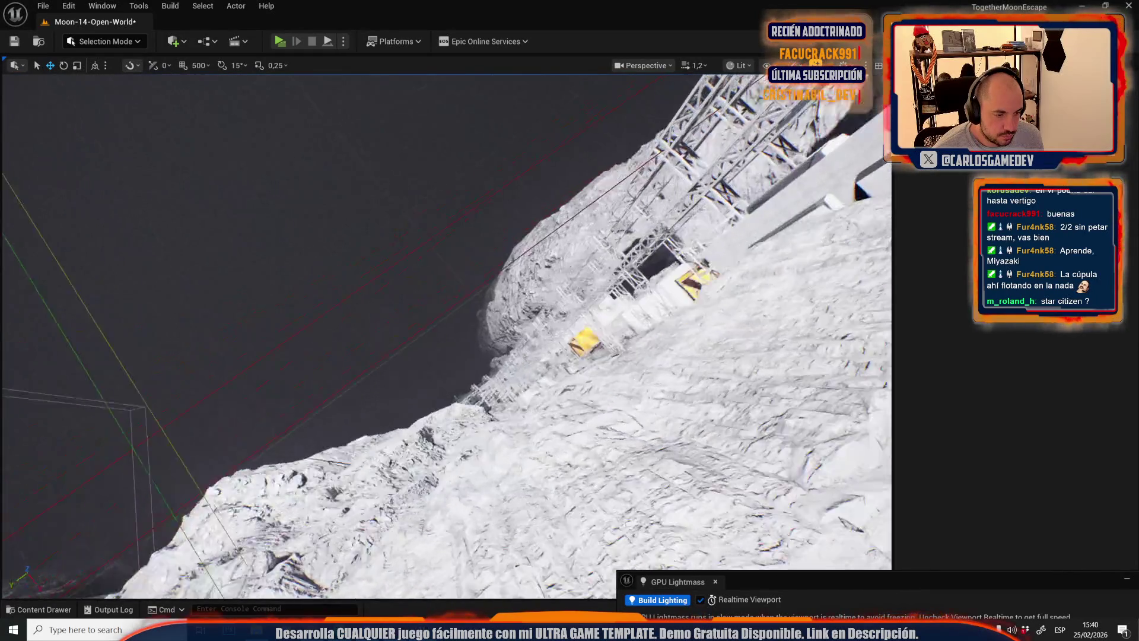
pyautogui.press('q')
pyautogui.scroll(1, 445, 332)
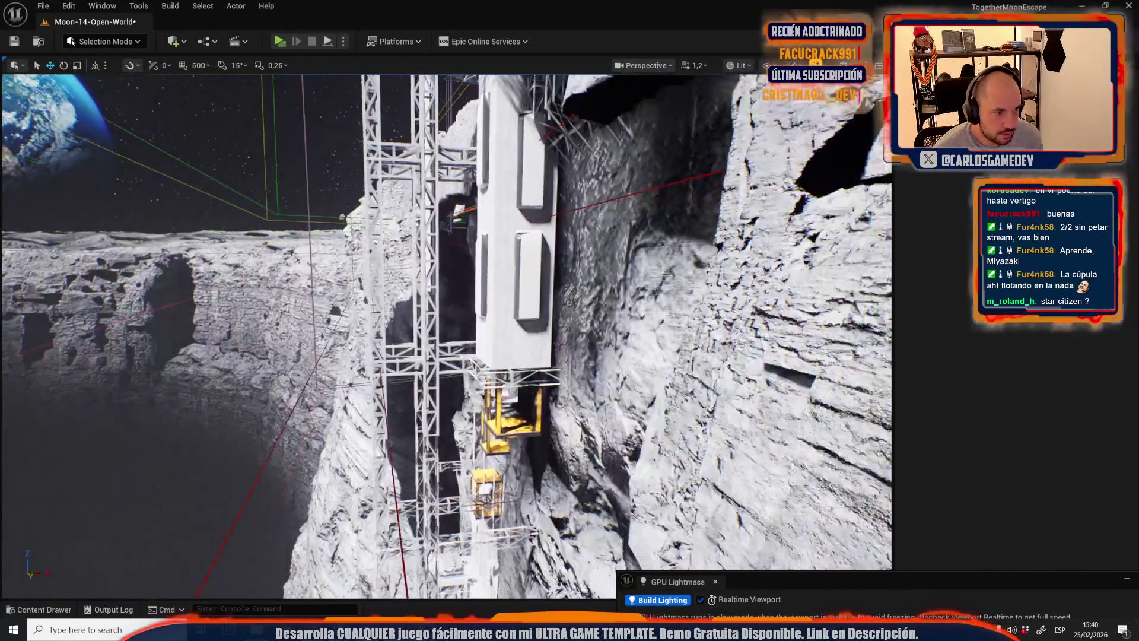
pyautogui.press('e')
pyautogui.scroll(1, 445, 332)
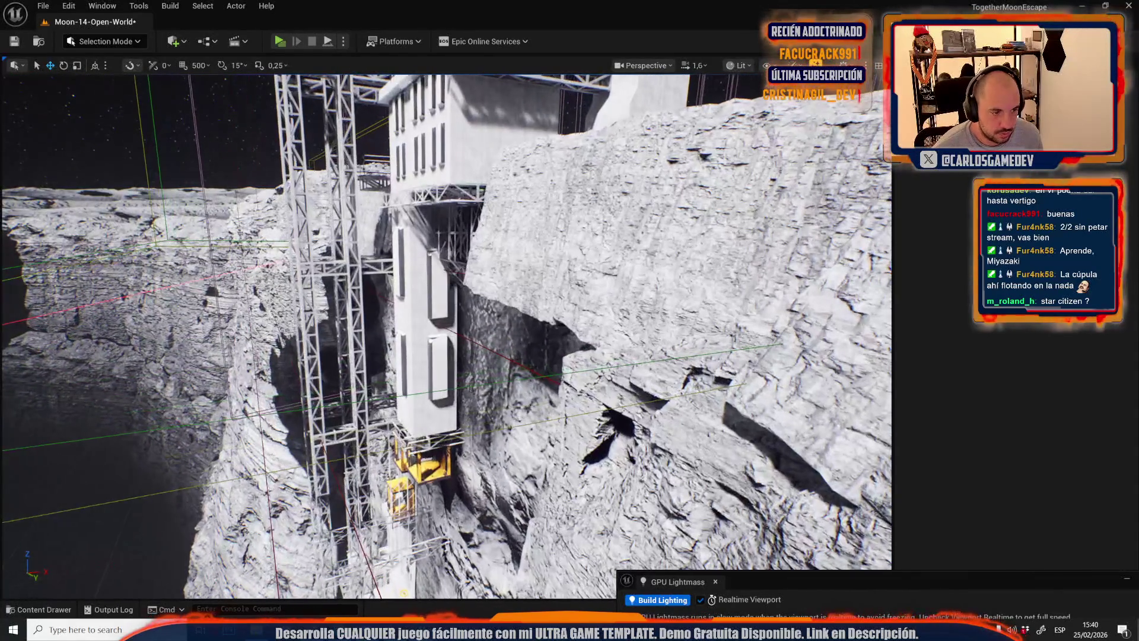
pyautogui.press('e')
pyautogui.scroll(1, 531, 331)
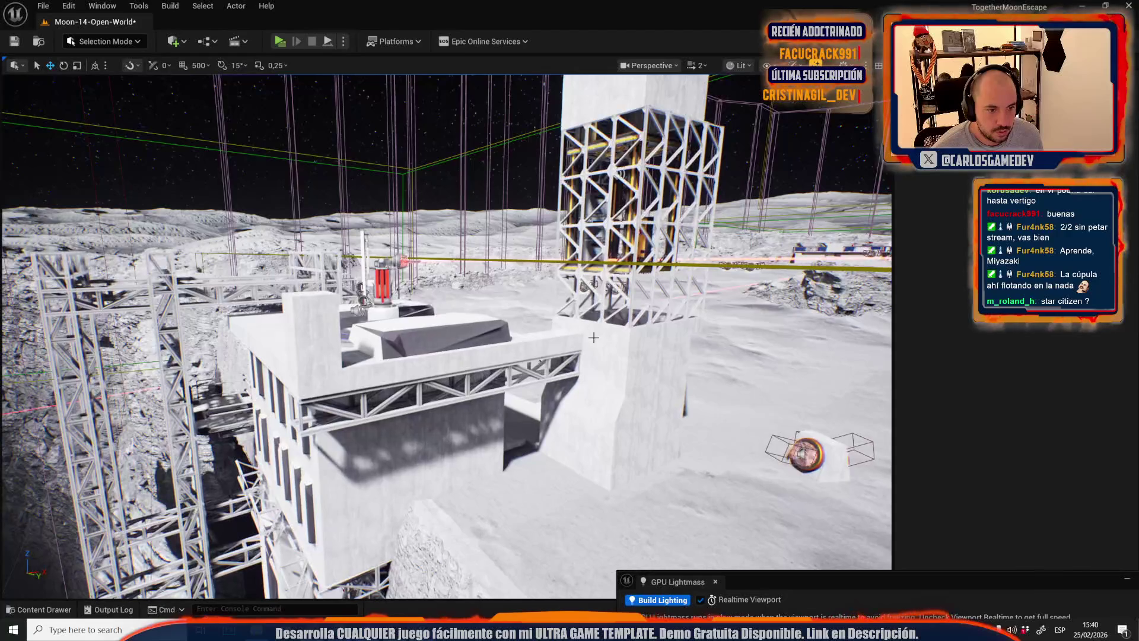
# - Select the concrete wall and white building, then fly into the gap beside the cliff
pyautogui.click(593, 337)
pyautogui.click(446, 411)
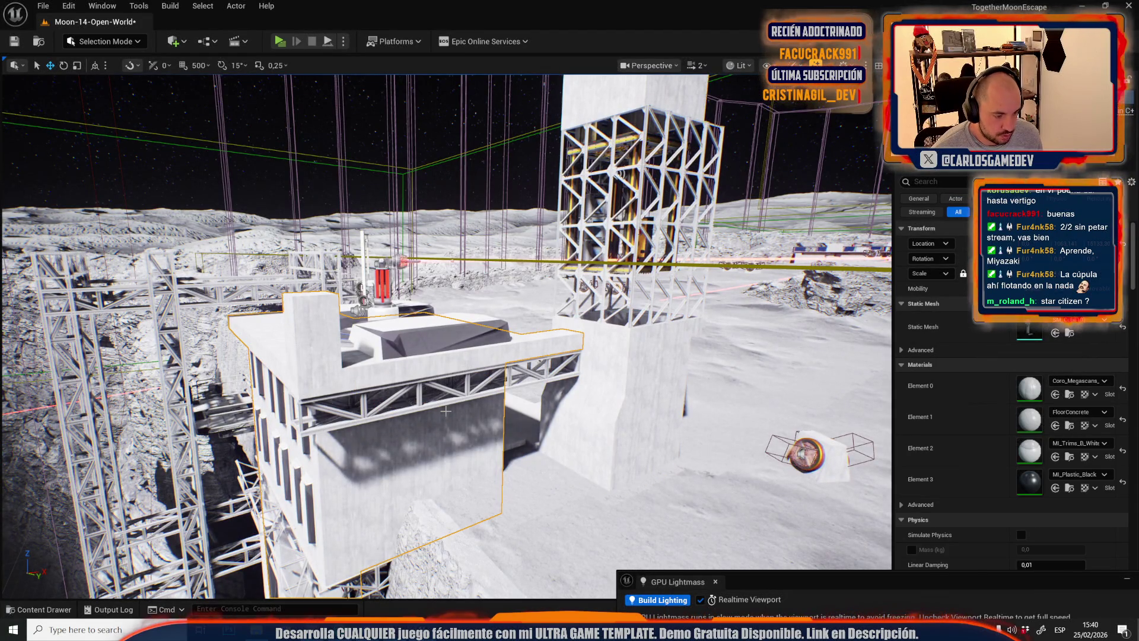
pyautogui.press('Escape')
pyautogui.moveTo(446, 411); pyautogui.dragTo(446, 356)
pyautogui.scroll(-2, 446, 356)
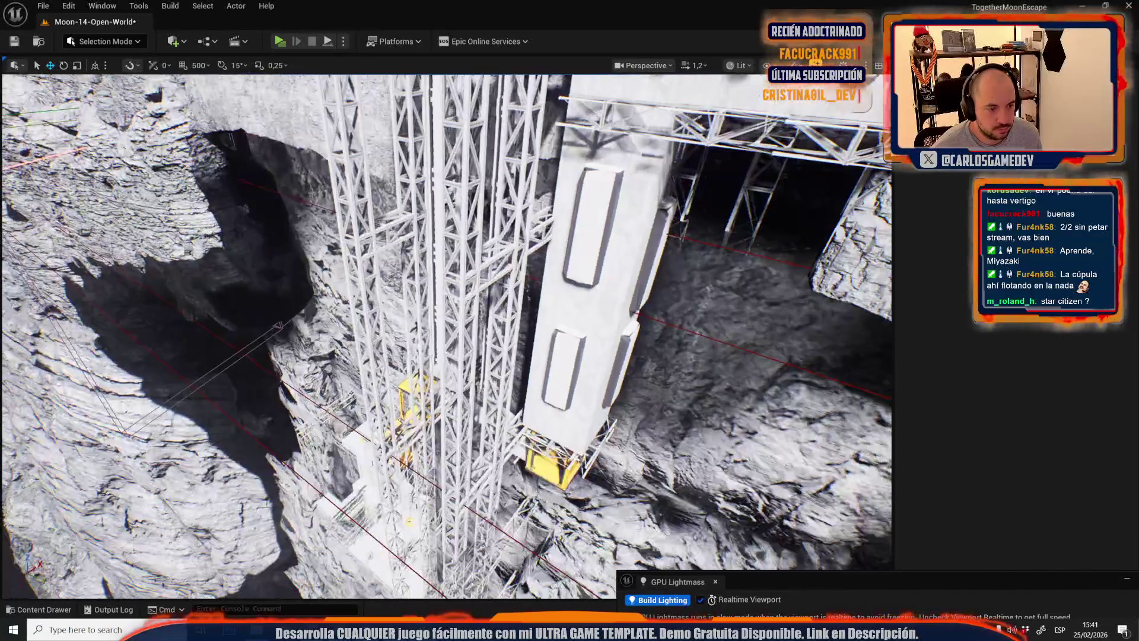
pyautogui.moveTo(446, 356)
pyautogui.mouseDown()
pyautogui.moveTo(445, 323)
pyautogui.moveTo(415, 323)
pyautogui.mouseUp()
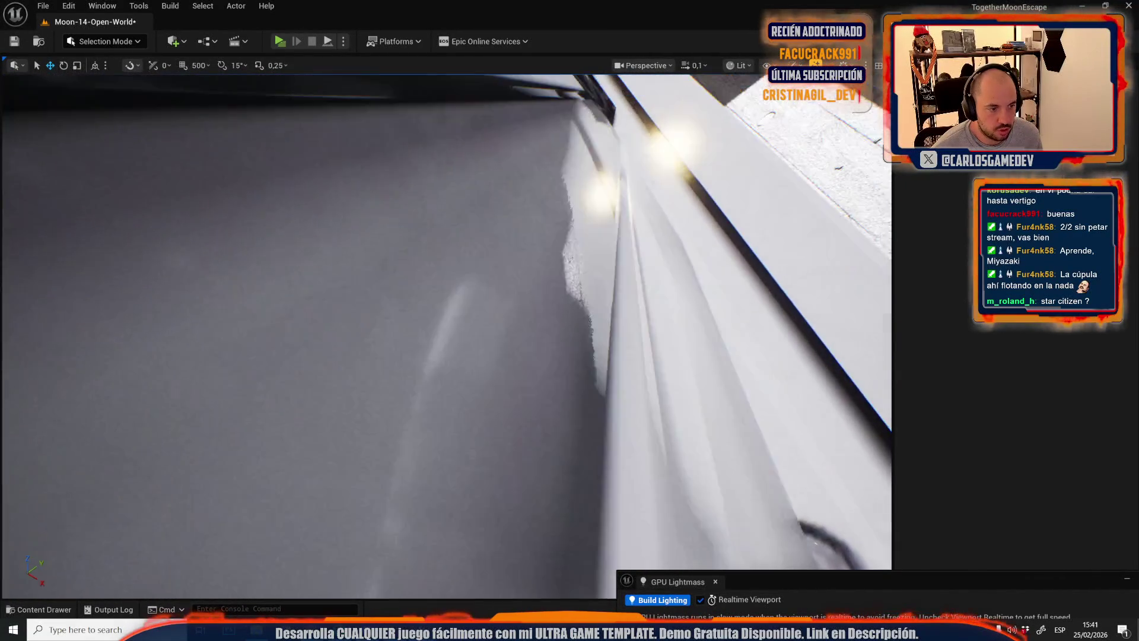
pyautogui.moveTo(446, 323); pyautogui.dragTo(445, 356)
pyautogui.scroll(1, 445, 356)
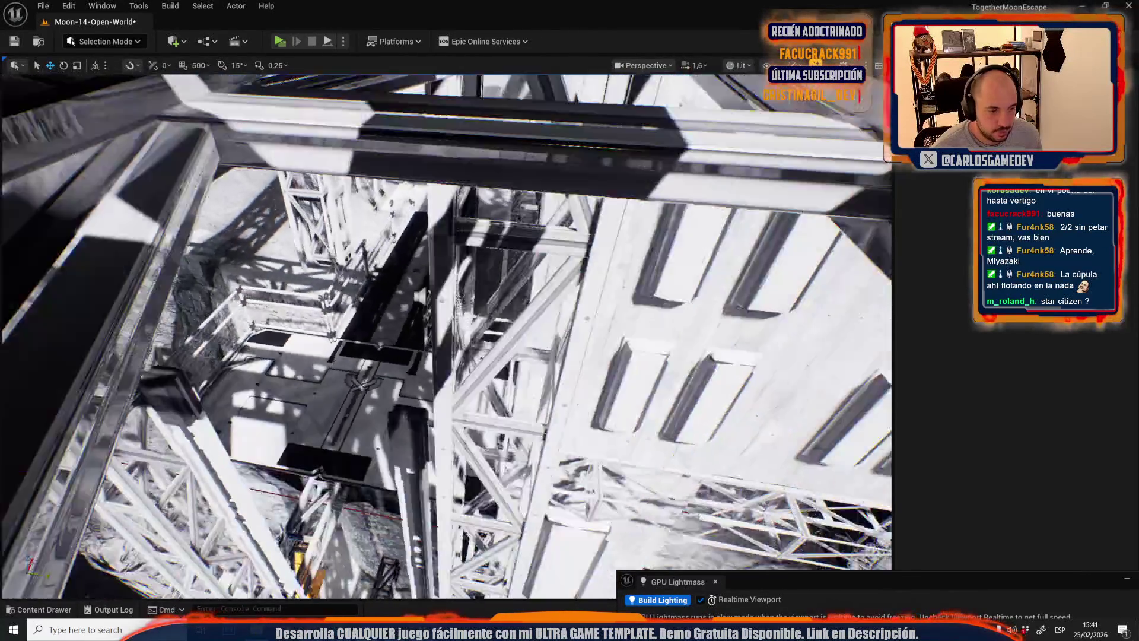
pyautogui.scroll(1, 446, 362)
pyautogui.moveTo(445, 356); pyautogui.dragTo(445, 365)
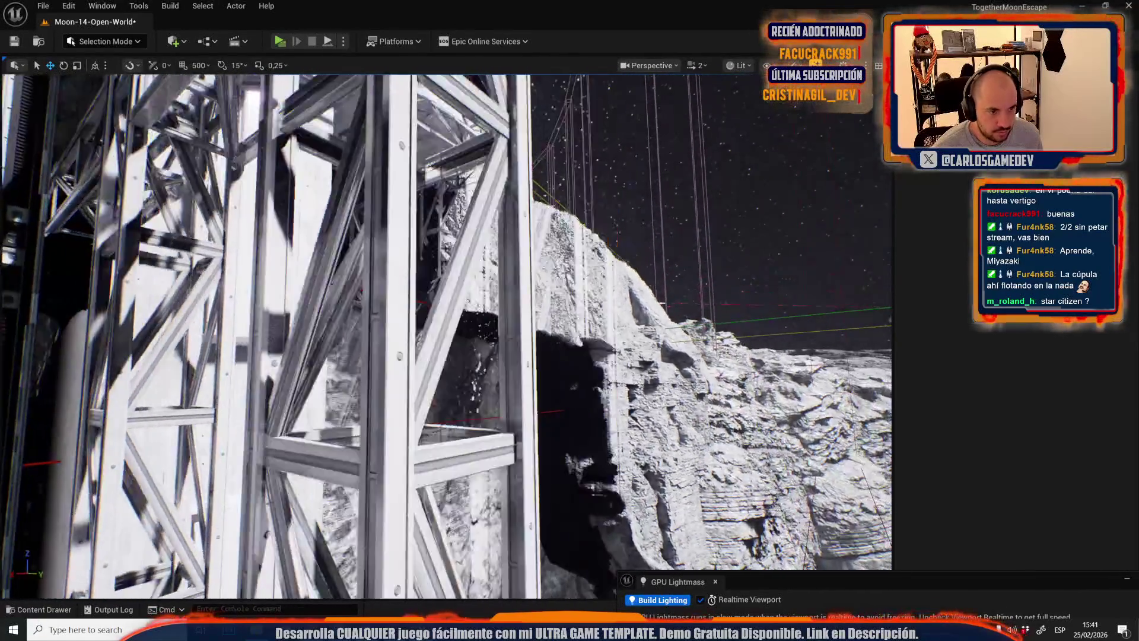
# - Select the cliff rocks and scaffolding group, then fly out over the crater above the tower
pyautogui.moveTo(561, 322); pyautogui.dragTo(561, 322)
pyautogui.click(561, 322)
pyautogui.click(551, 267)
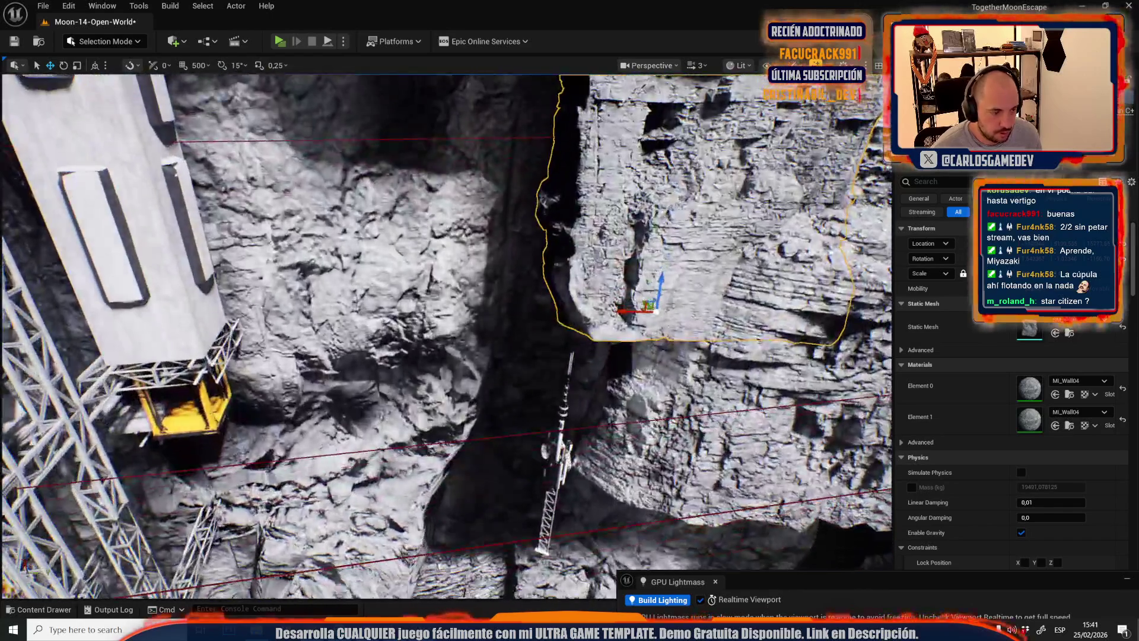
pyautogui.moveTo(595, 252); pyautogui.dragTo(595, 252)
pyautogui.click(595, 252)
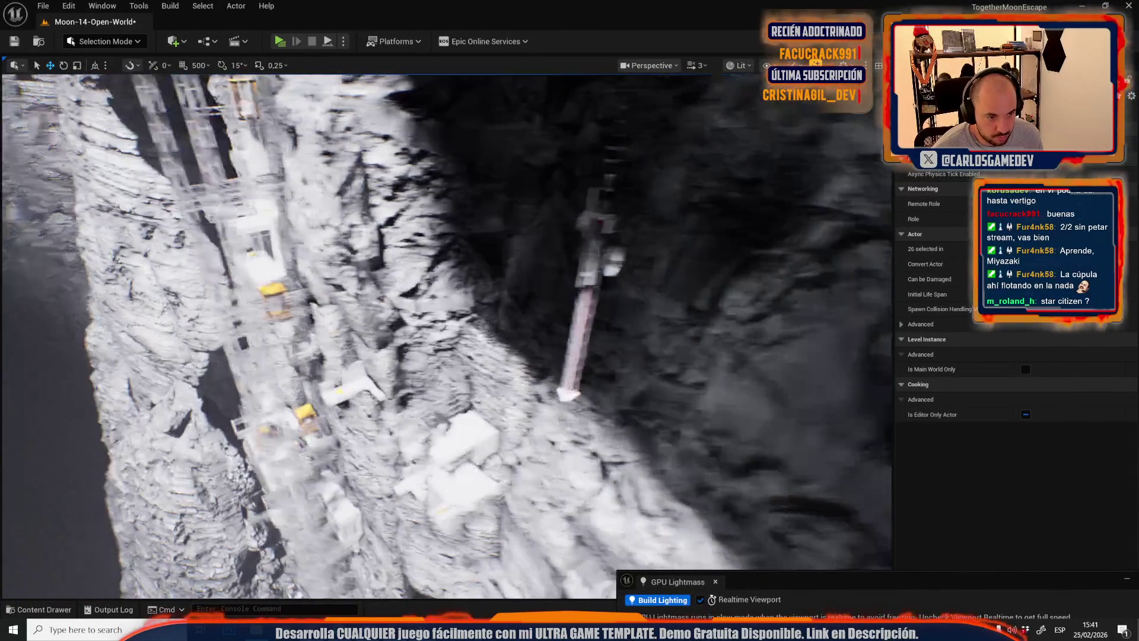
pyautogui.moveTo(595, 252); pyautogui.dragTo(595, 253)
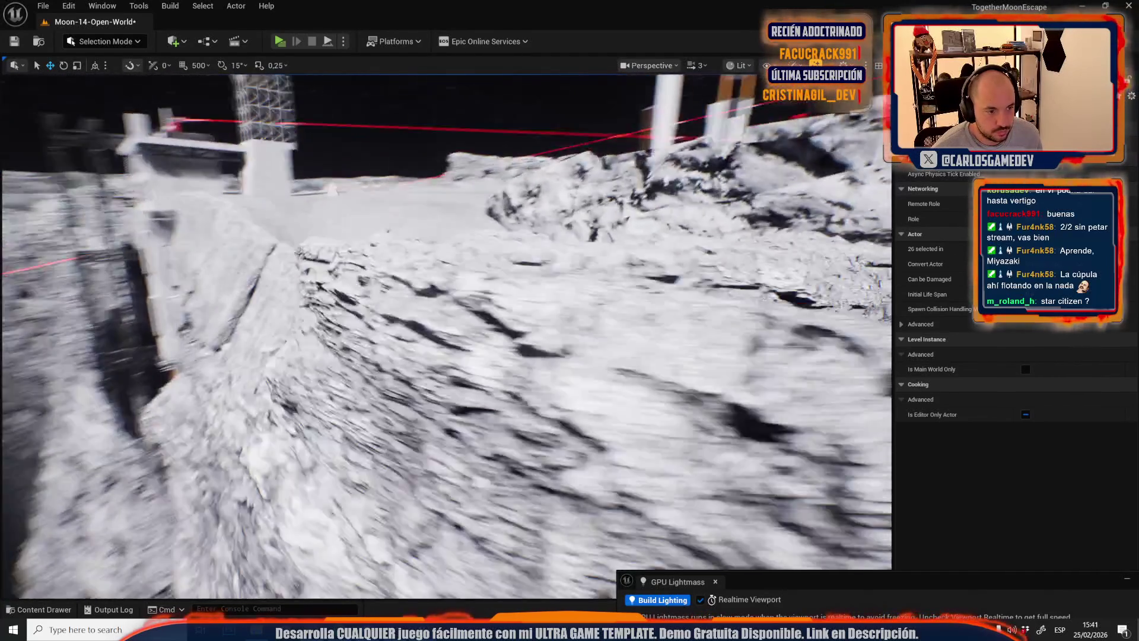
pyautogui.moveTo(595, 252); pyautogui.dragTo(595, 253)
pyautogui.scroll(-1, 595, 255)
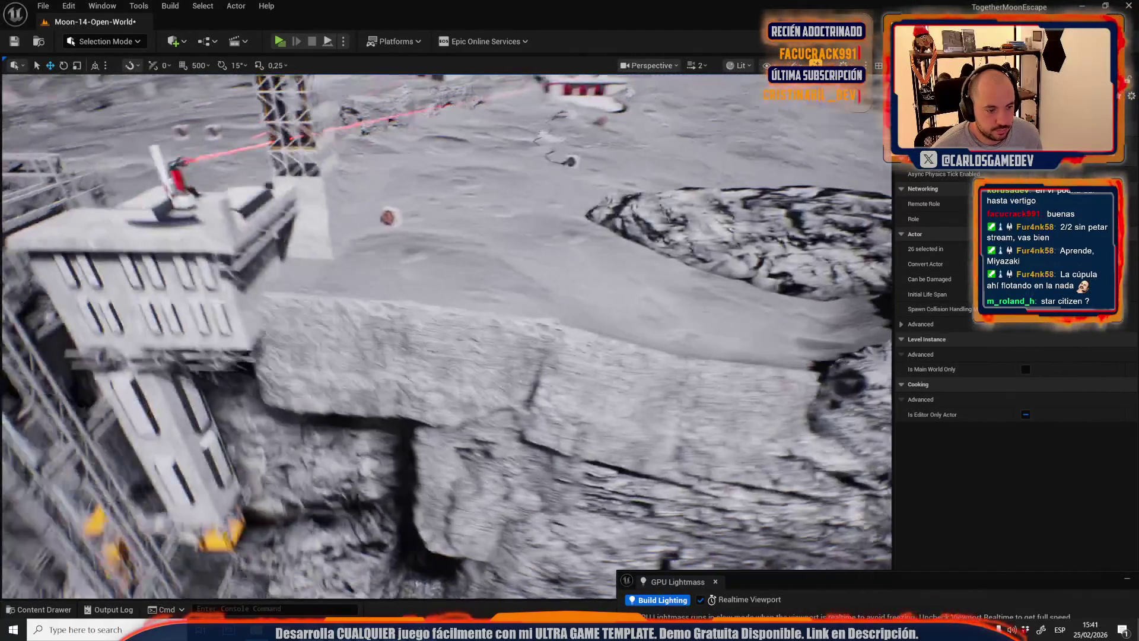
pyautogui.moveTo(595, 252); pyautogui.dragTo(595, 253)
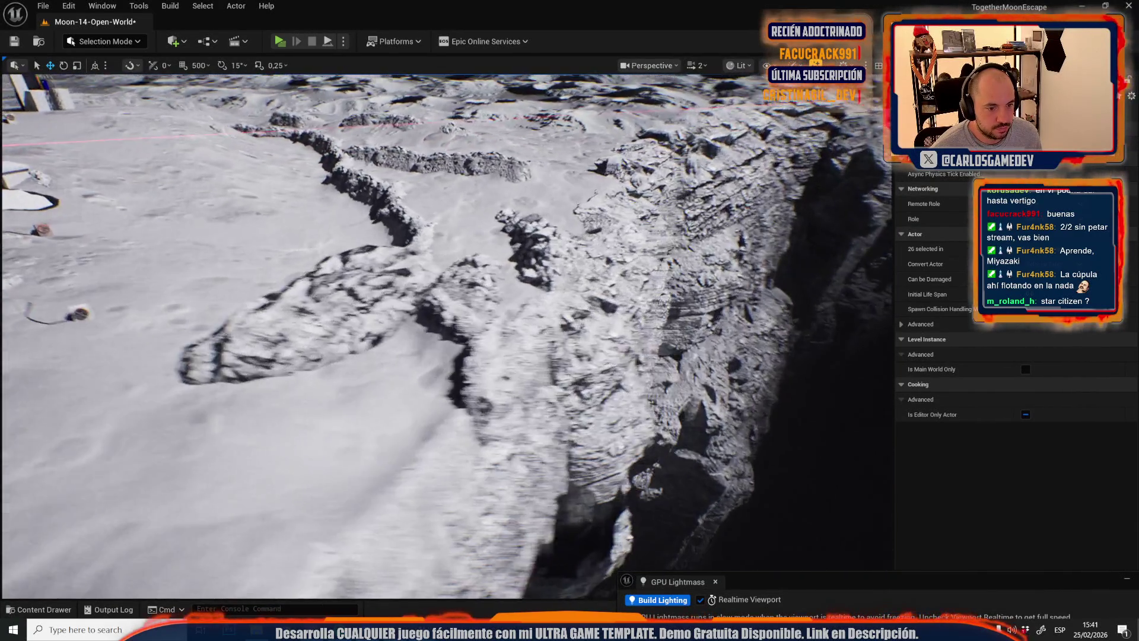
pyautogui.moveTo(595, 252); pyautogui.dragTo(595, 254)
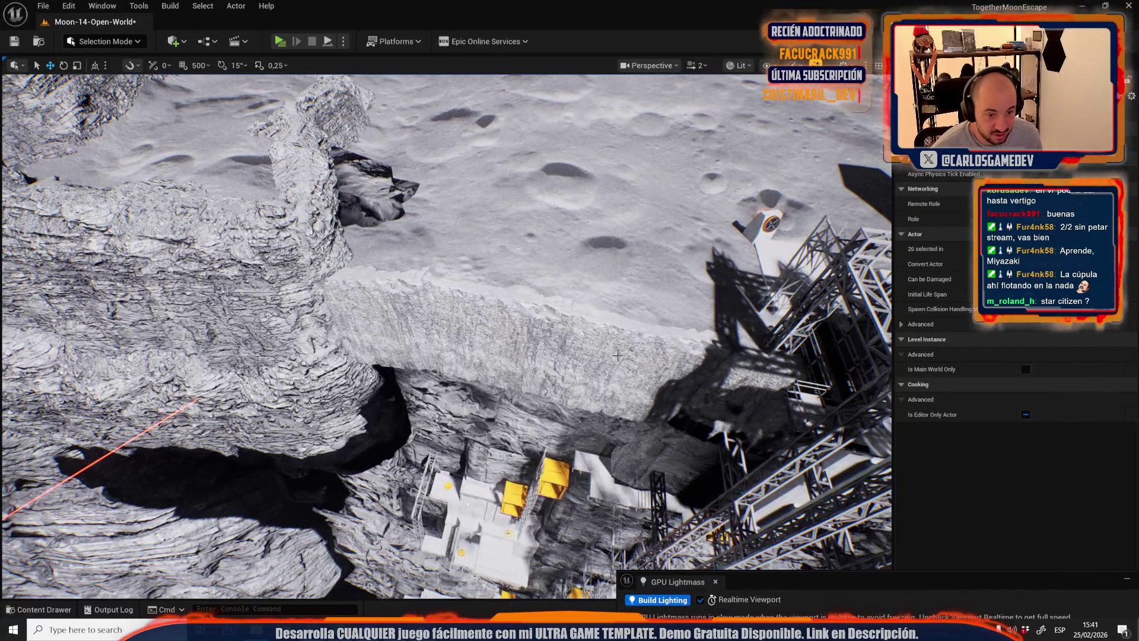
# - Select the rim rock wall and its neighbour, and rotate both to follow the rim
pyautogui.click(590, 389)
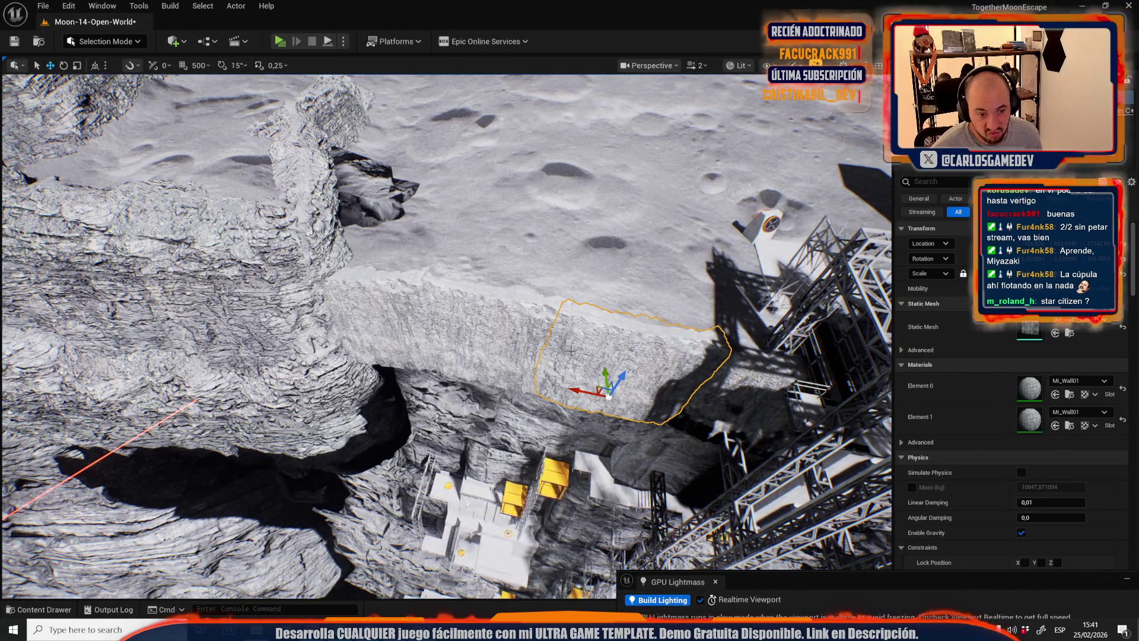
pyautogui.press('f')
pyautogui.scroll(-1, 595, 252)
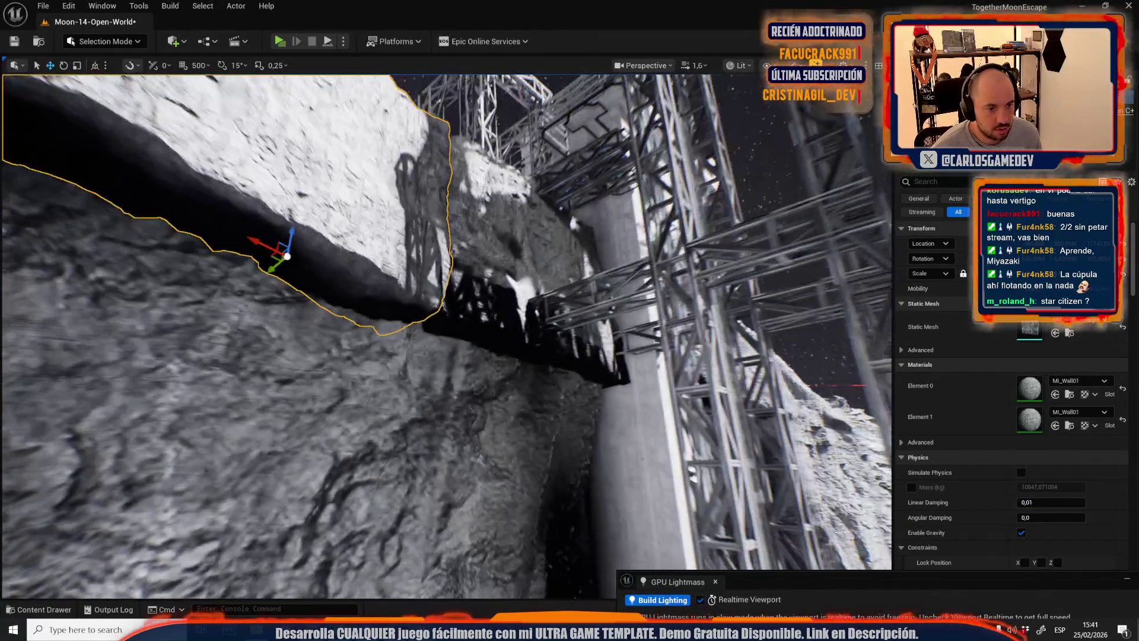
pyautogui.moveTo(595, 252); pyautogui.dragTo(595, 252)
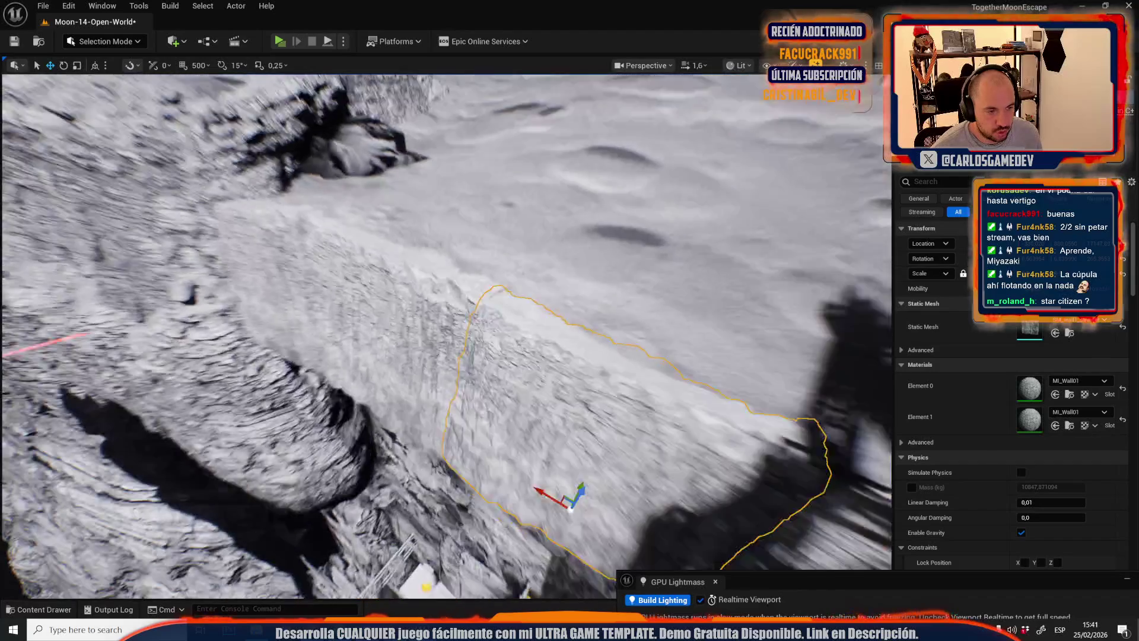
pyautogui.keyDown('ctrl'); pyautogui.click(437, 292); pyautogui.keyUp('ctrl')
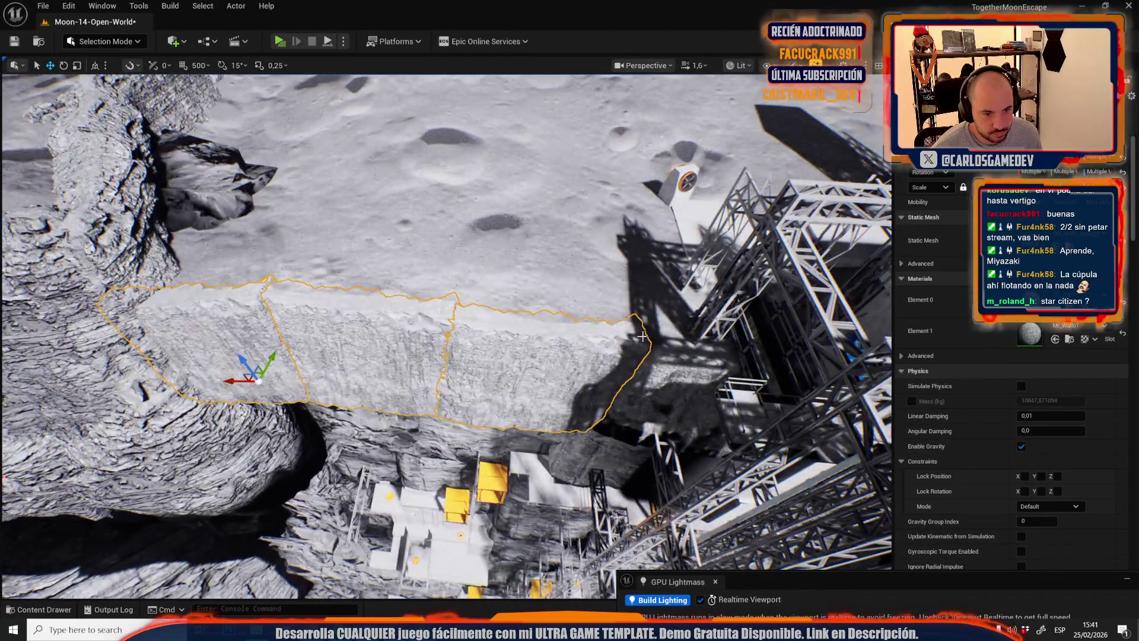
pyautogui.press('e')
pyautogui.keyDown('alt'); pyautogui.middleClick(633, 377); pyautogui.keyUp('alt')
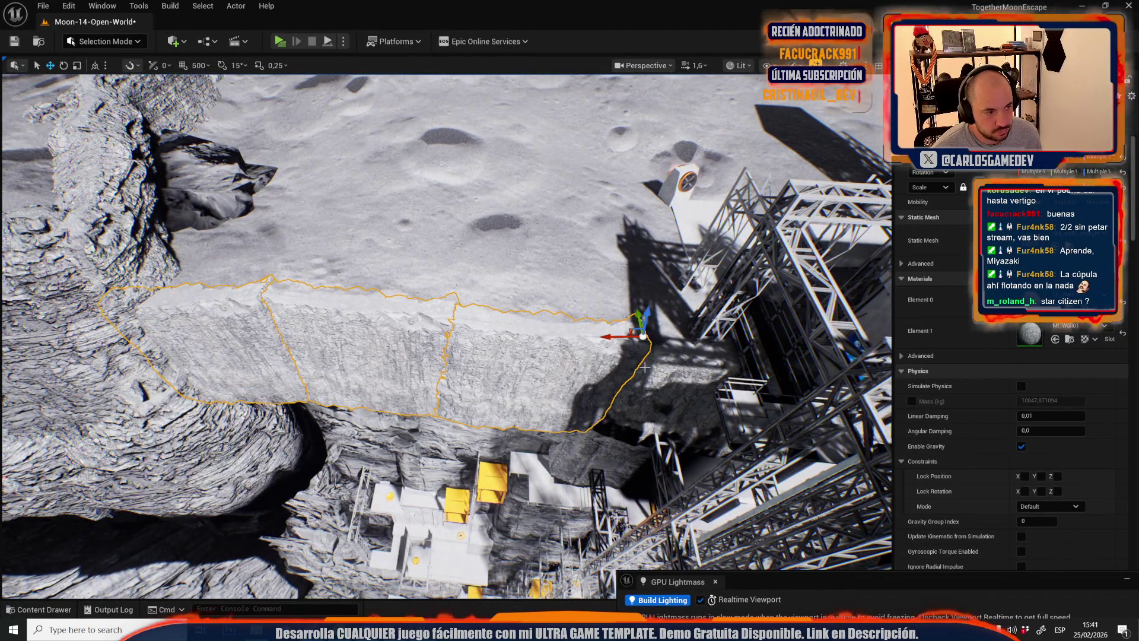
pyautogui.moveTo(633, 377); pyautogui.dragTo(592, 336)
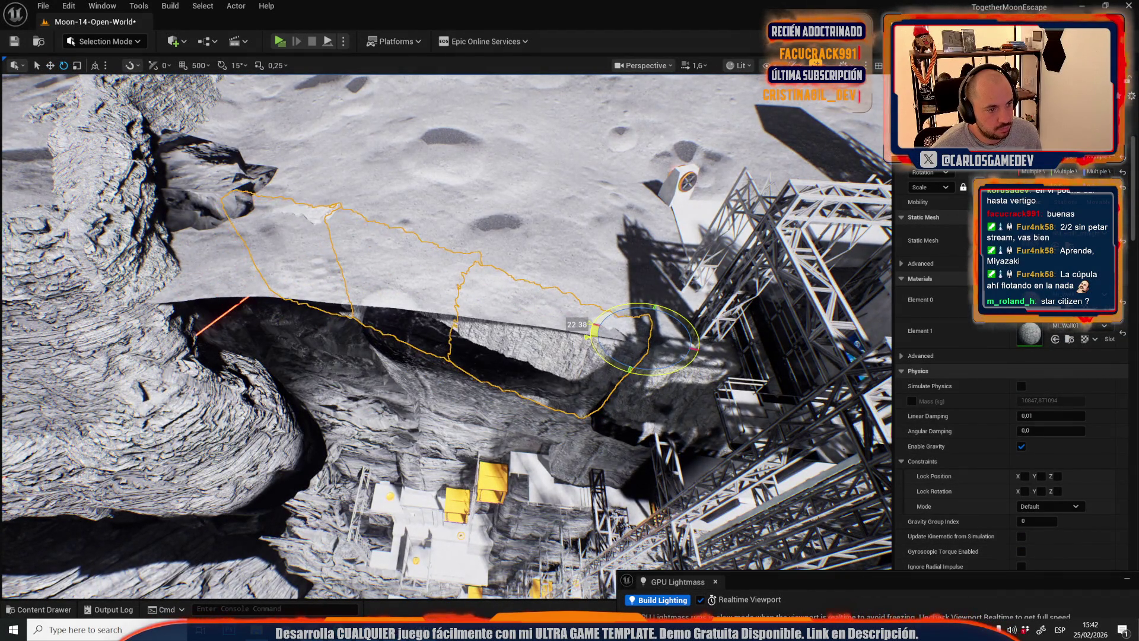
# - Fly the camera in toward the cliff walls and check a rock on the cliff face
pyautogui.press('s')
pyautogui.scroll(-2, 445, 335)
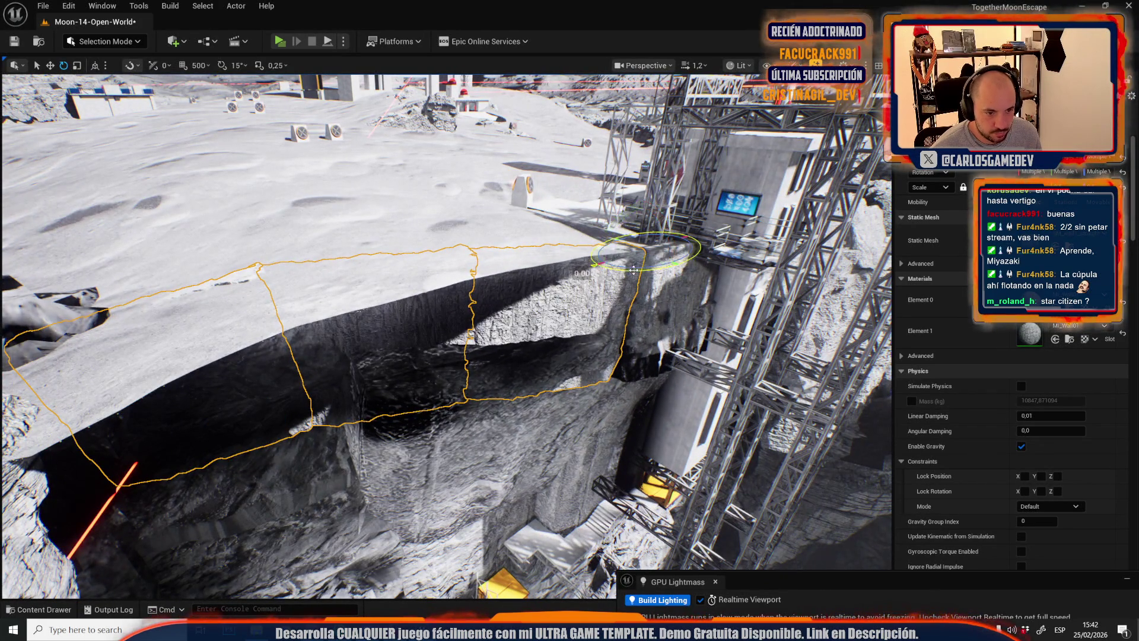
pyautogui.press('w')
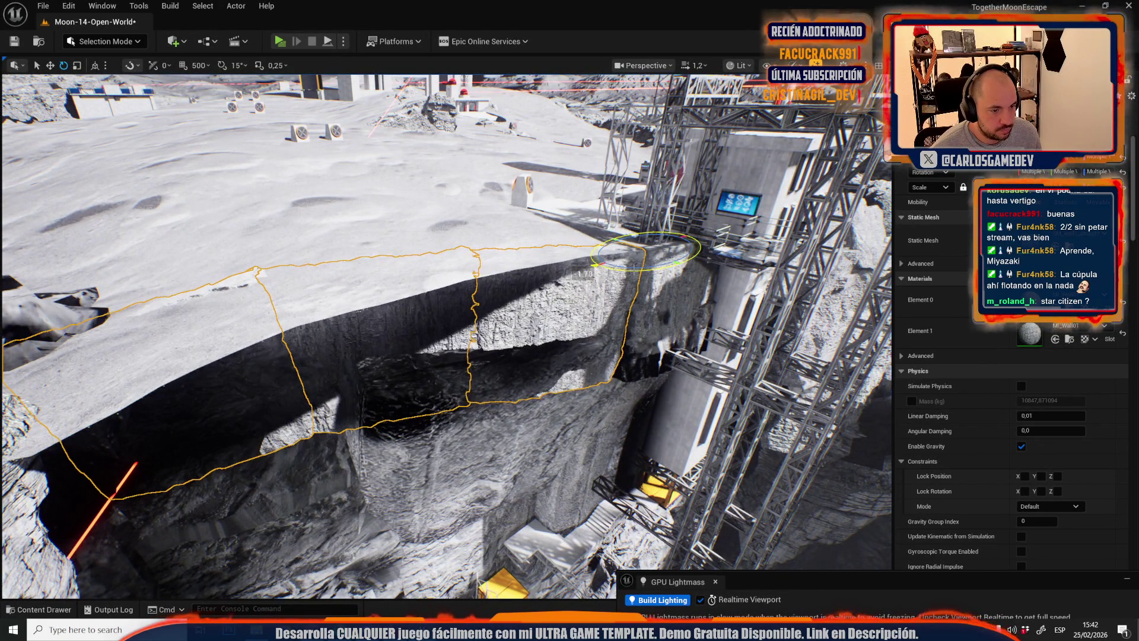
pyautogui.scroll(1, 445, 335)
pyautogui.scroll(2, 445, 335)
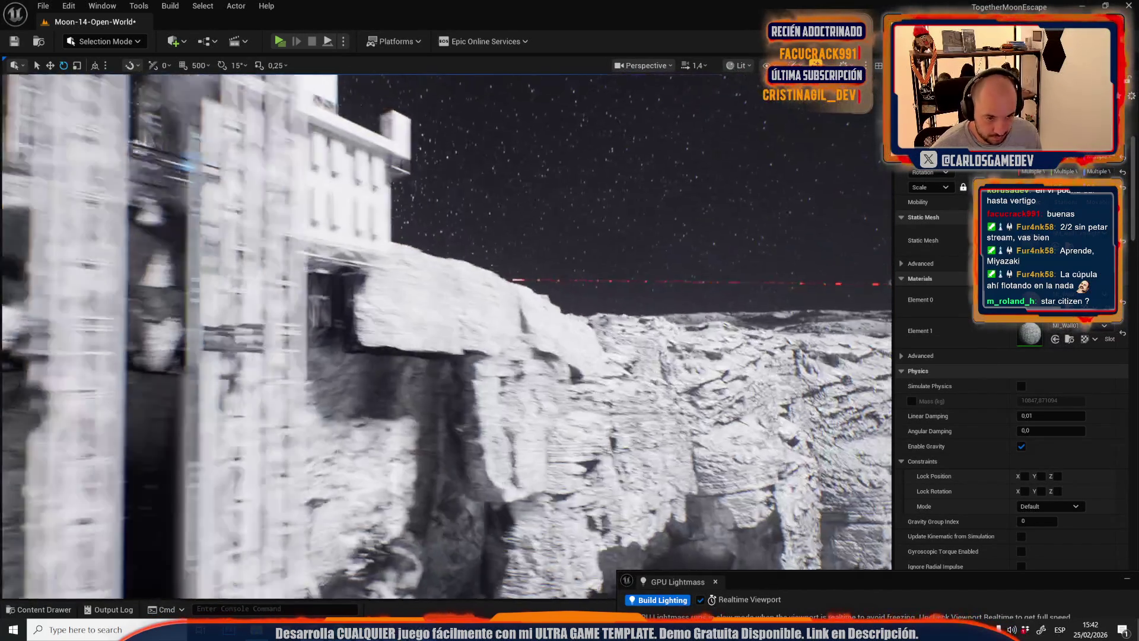
pyautogui.scroll(4, 445, 335)
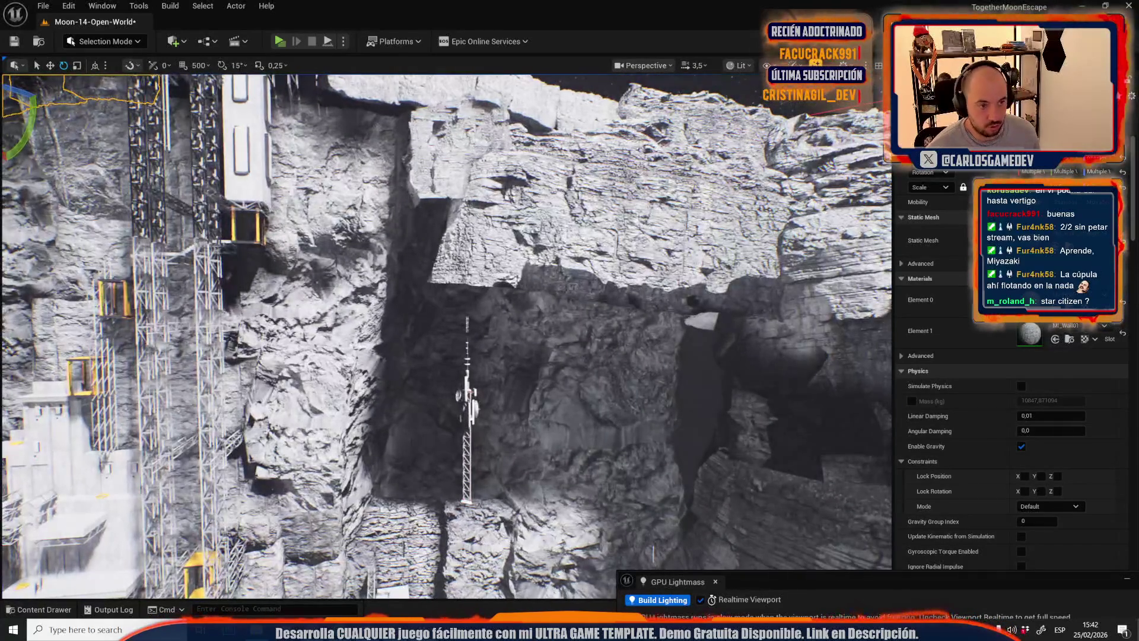
pyautogui.click(565, 323)
pyautogui.press('Escape')
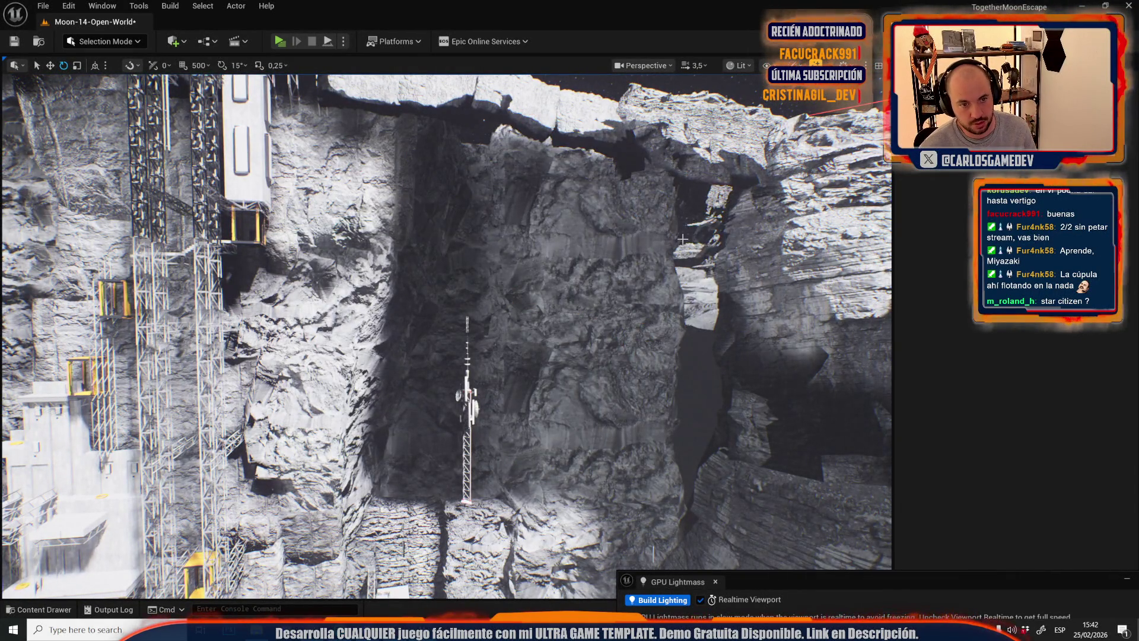
# - Slide the rock down and further along the crater cliff edge
pyautogui.scroll(-2, 682, 238)
pyautogui.scroll(5, 664, 234)
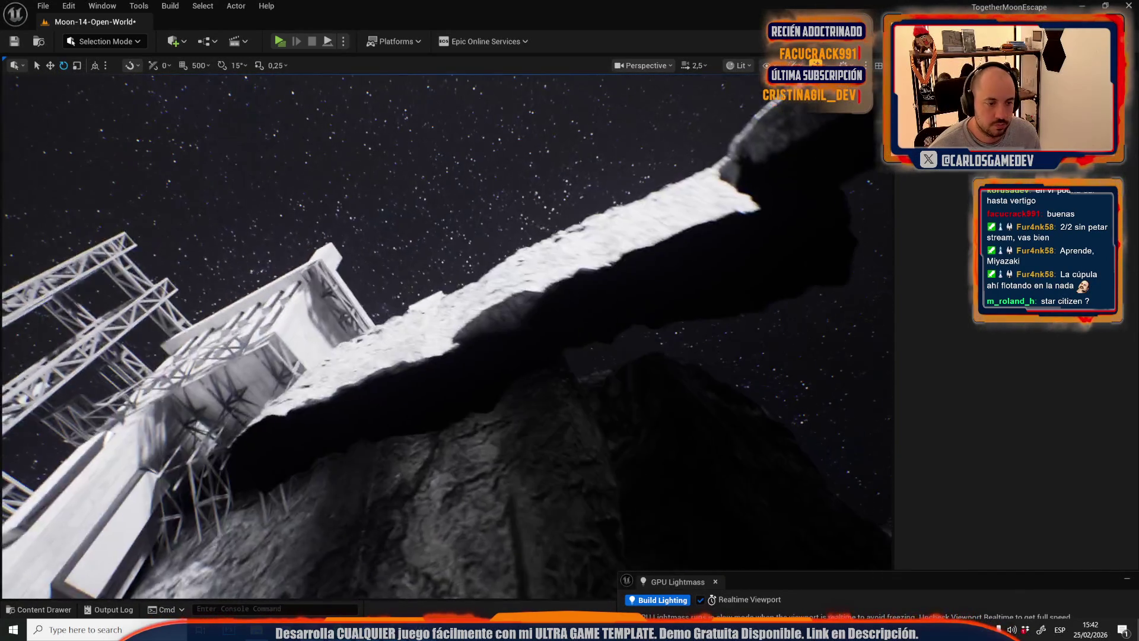
pyautogui.scroll(-2, 427, 300)
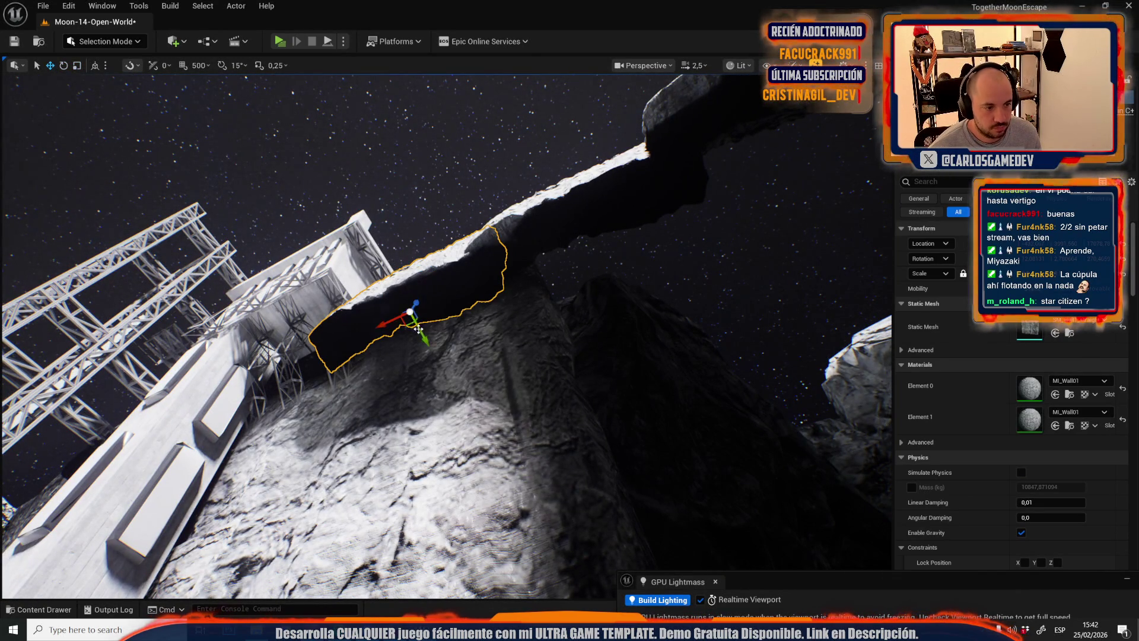
pyautogui.moveTo(413, 328); pyautogui.dragTo(461, 375)
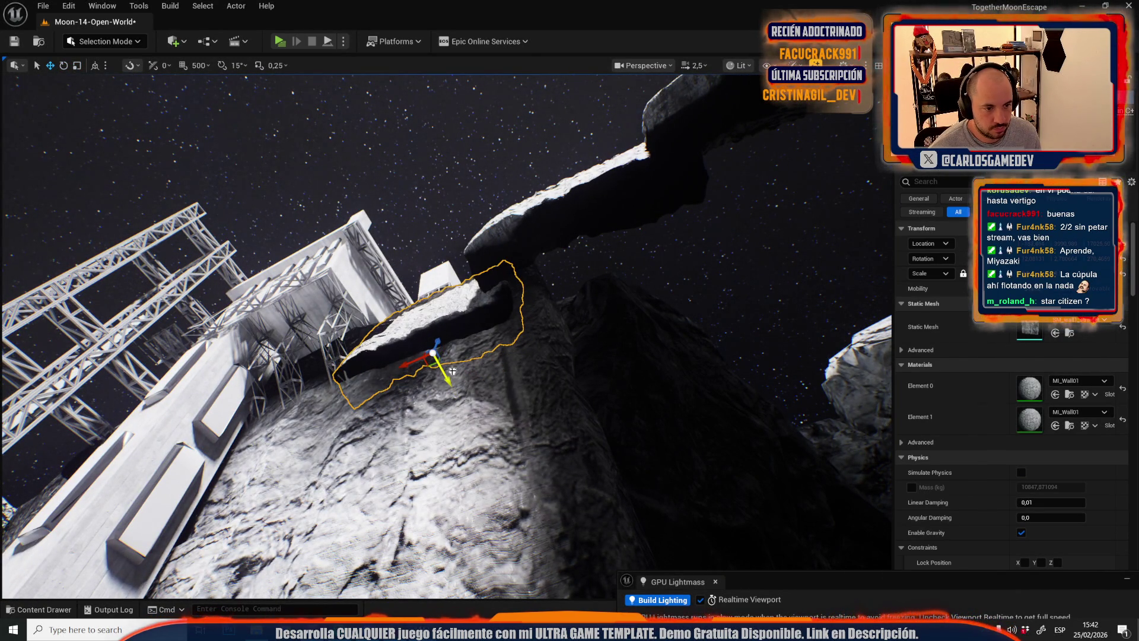
pyautogui.moveTo(561, 234)
pyautogui.mouseDown()
pyautogui.moveTo(588, 318)
pyautogui.moveTo(573, 324)
pyautogui.moveTo(587, 295)
pyautogui.moveTo(534, 320)
pyautogui.mouseUp()
pyautogui.scroll(5, 427, 320)
pyautogui.scroll(-1, 432, 420)
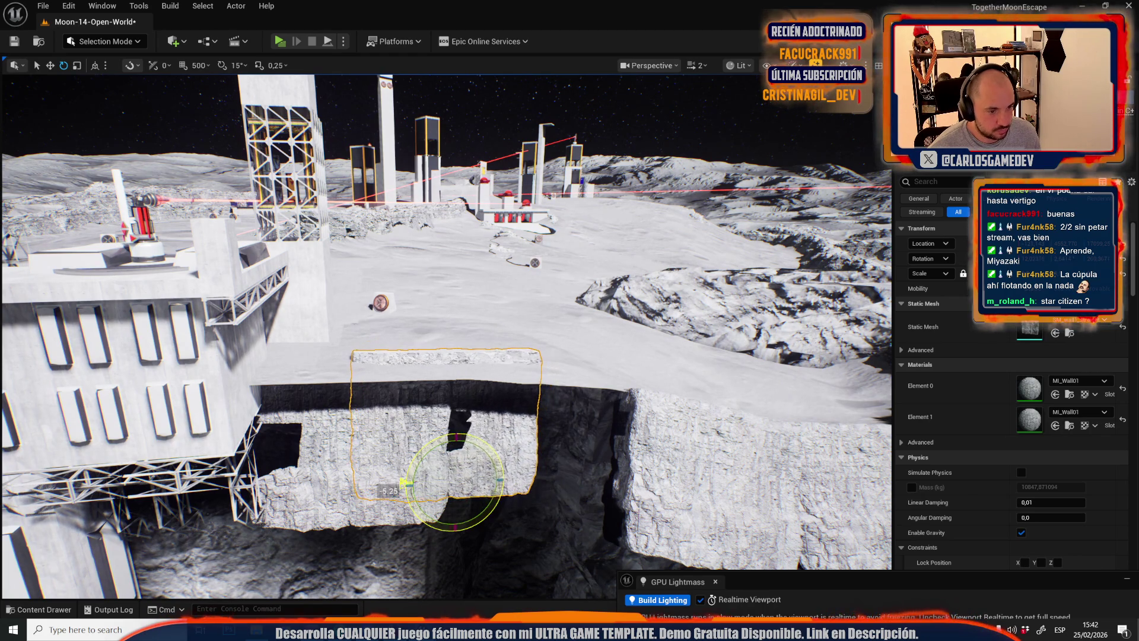
pyautogui.scroll(-1, 458, 450)
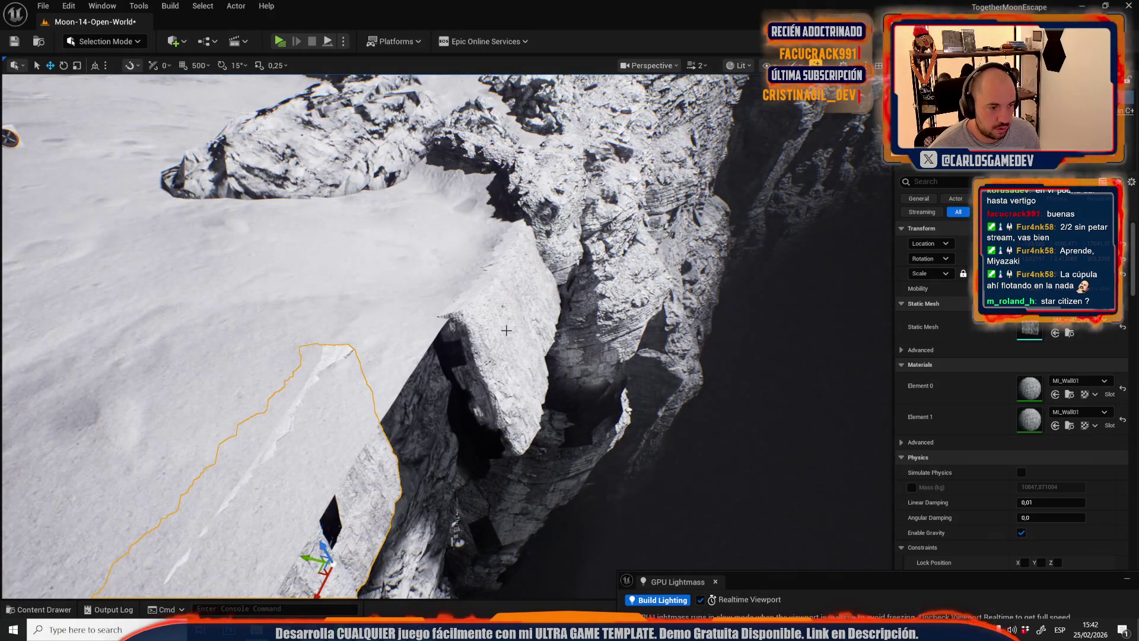
# - Select the rock wall block on the cliff and switch the viewport to Unlit
pyautogui.click(402, 249)
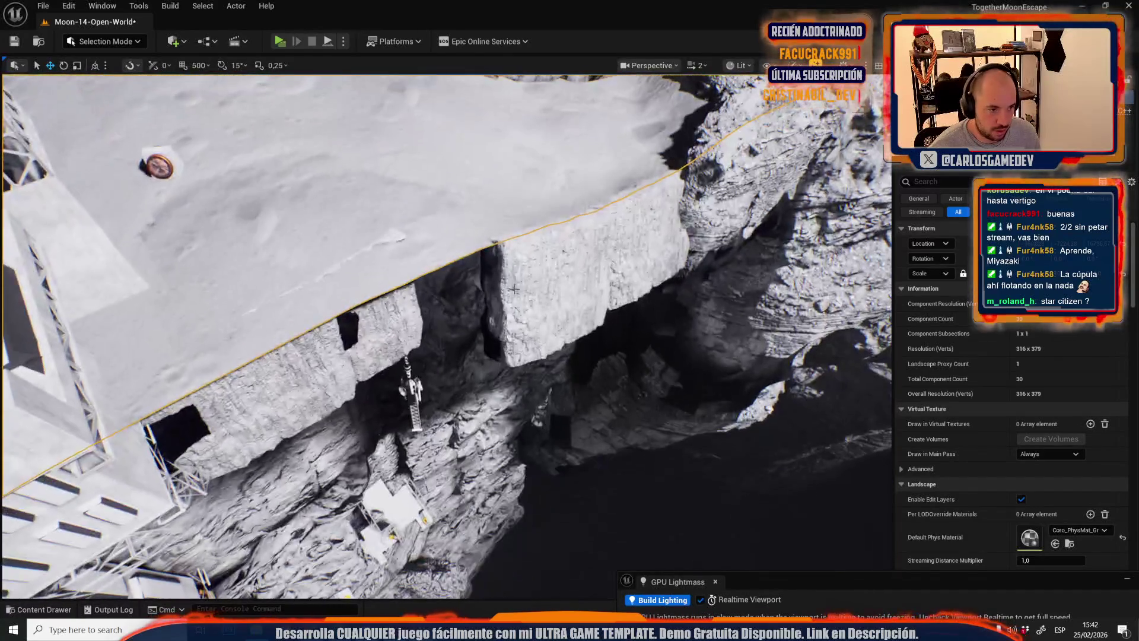
pyautogui.click(531, 279)
pyautogui.moveTo(531, 279); pyautogui.dragTo(510, 320)
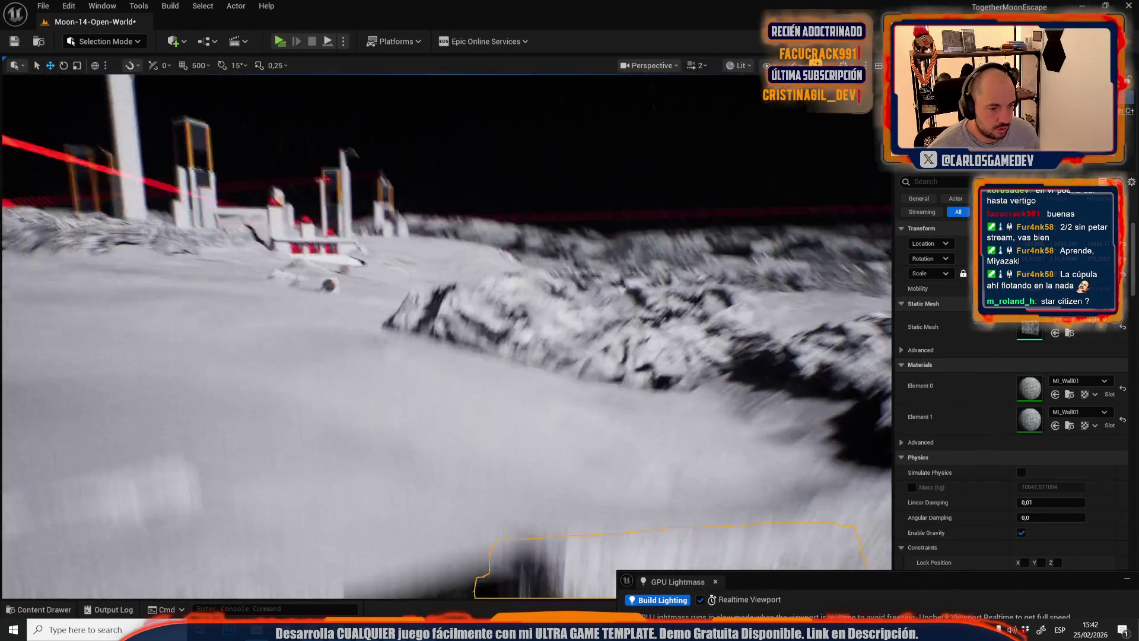
pyautogui.hotkey('alt', '3')
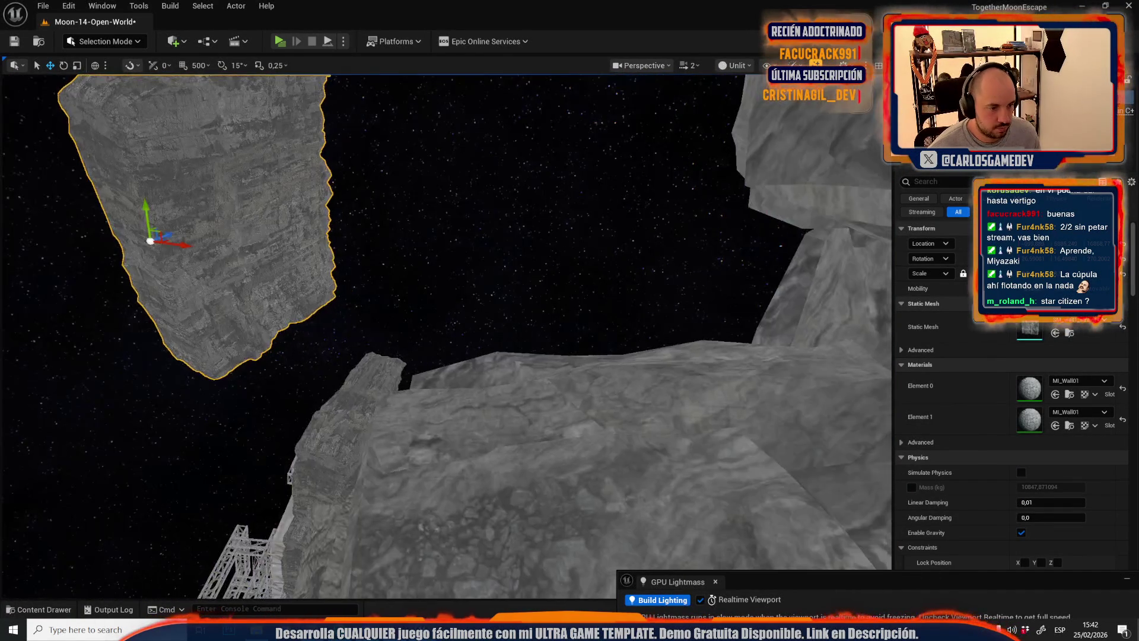
pyautogui.moveTo(445, 332)
pyautogui.mouseDown()
pyautogui.moveTo(445, 356)
pyautogui.moveTo(415, 379)
pyautogui.moveTo(409, 404)
pyautogui.mouseUp()
pyautogui.moveTo(596, 318)
pyautogui.mouseDown()
pyautogui.moveTo(593, 332)
pyautogui.moveTo(596, 319)
pyautogui.mouseUp()
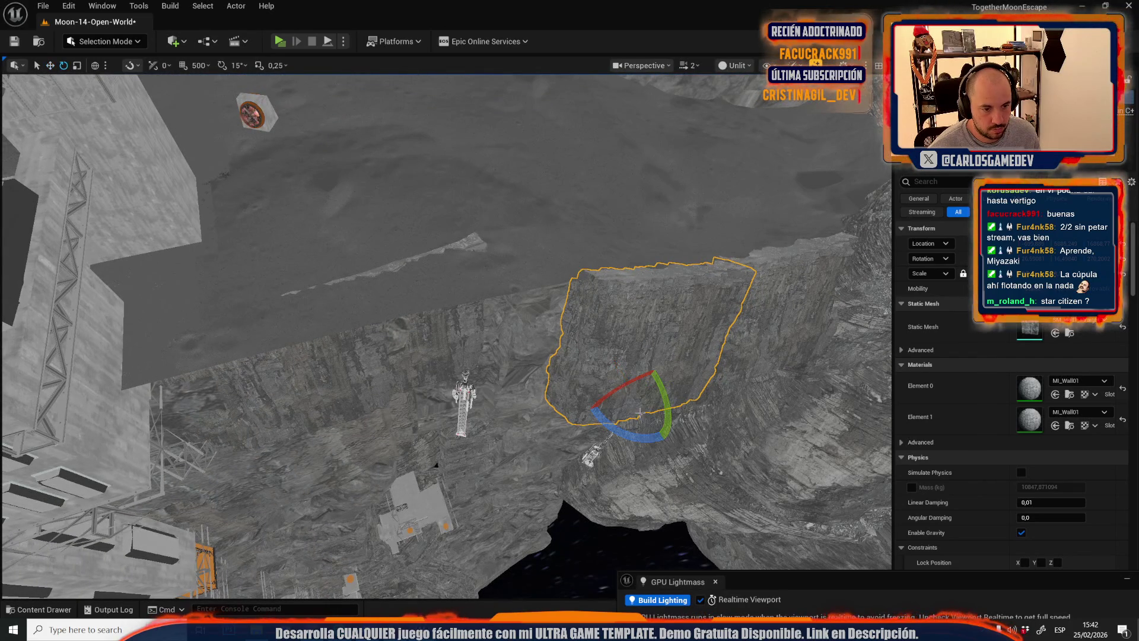
# - Rotate the rock slab about 73°, then re-angle it about -12.39° along the ground
pyautogui.moveTo(622, 431); pyautogui.dragTo(584, 404)
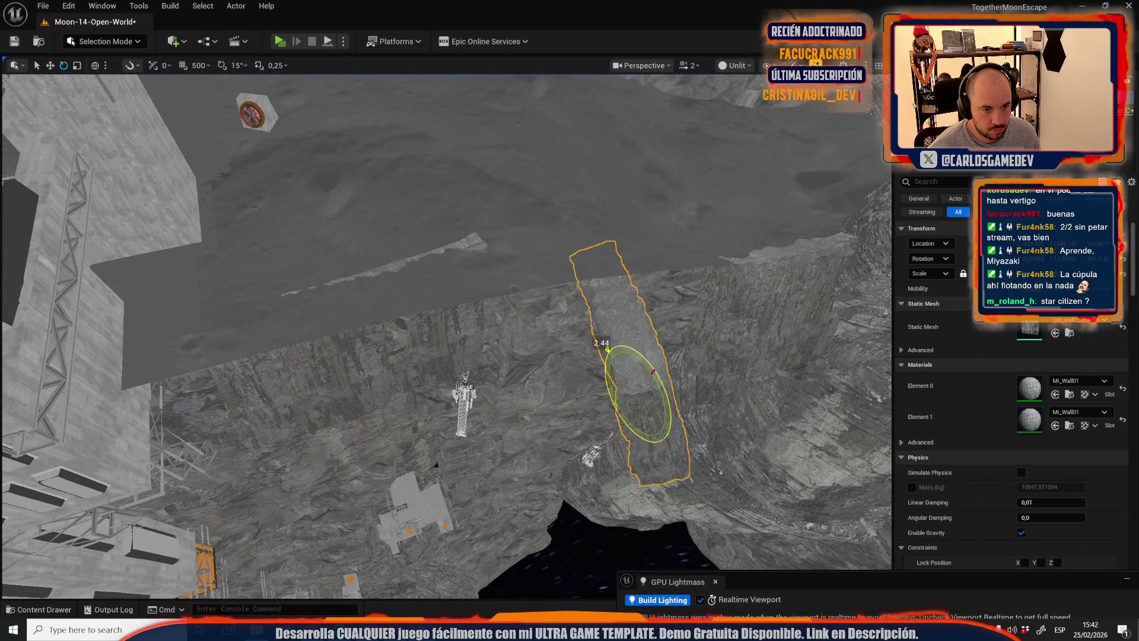
pyautogui.moveTo(637, 381)
pyautogui.mouseDown()
pyautogui.moveTo(611, 407)
pyautogui.moveTo(540, 377)
pyautogui.moveTo(515, 499)
pyautogui.moveTo(505, 468)
pyautogui.moveTo(483, 469)
pyautogui.moveTo(483, 436)
pyautogui.moveTo(502, 451)
pyautogui.moveTo(494, 440)
pyautogui.mouseUp()
pyautogui.press('e')
pyautogui.press('w')
pyautogui.press('e')
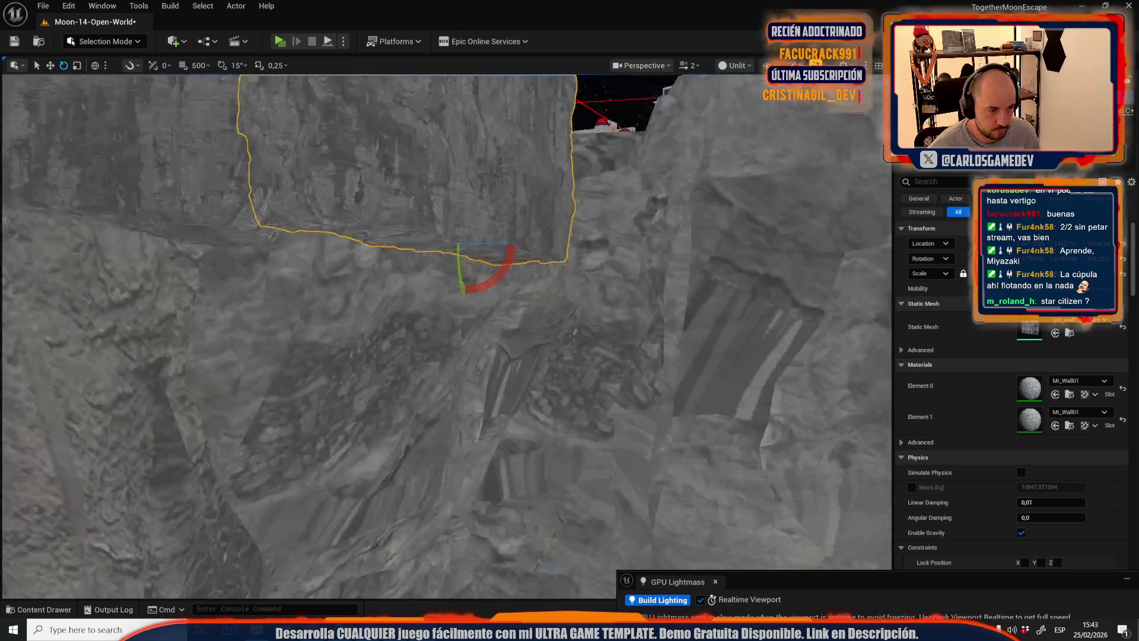
pyautogui.press('w')
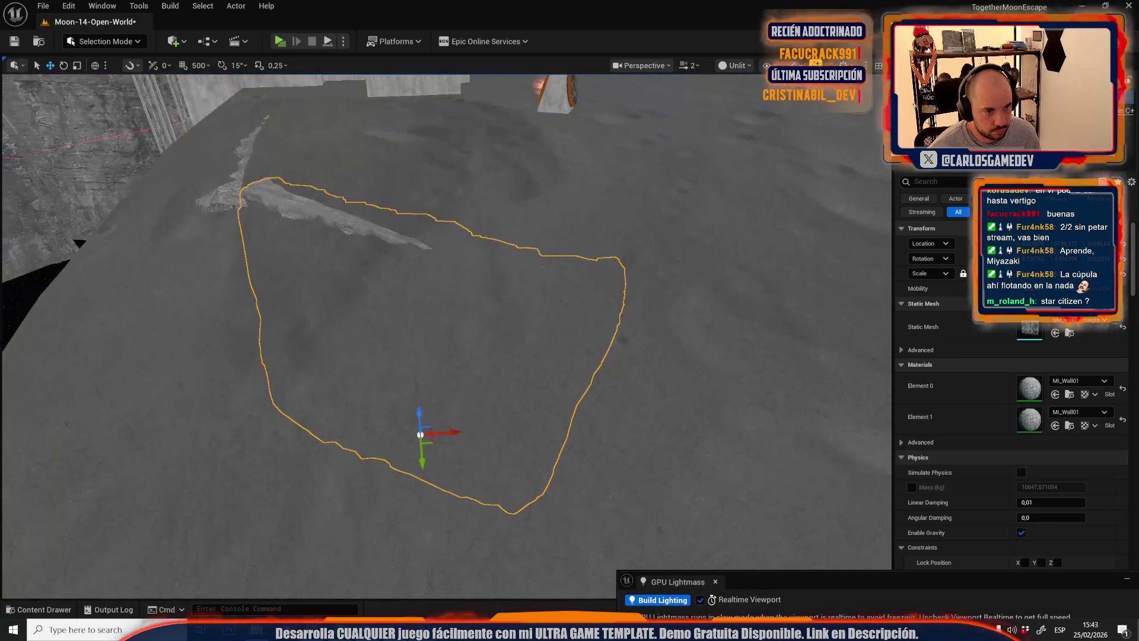
pyautogui.moveTo(303, 176); pyautogui.dragTo(341, 180)
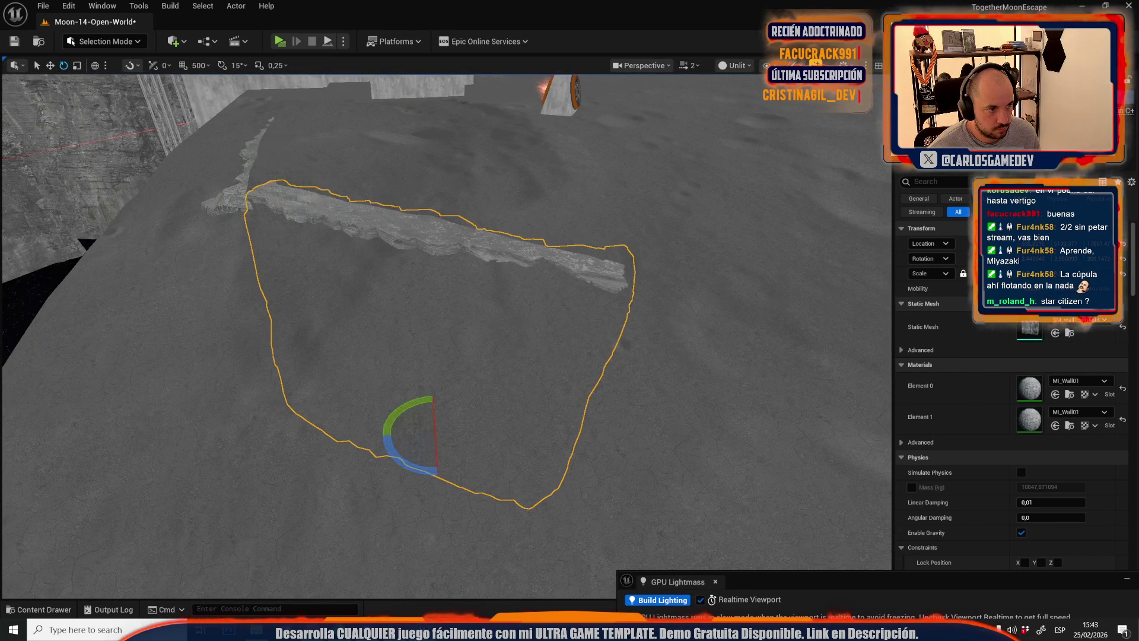
pyautogui.scroll(1, 446, 335)
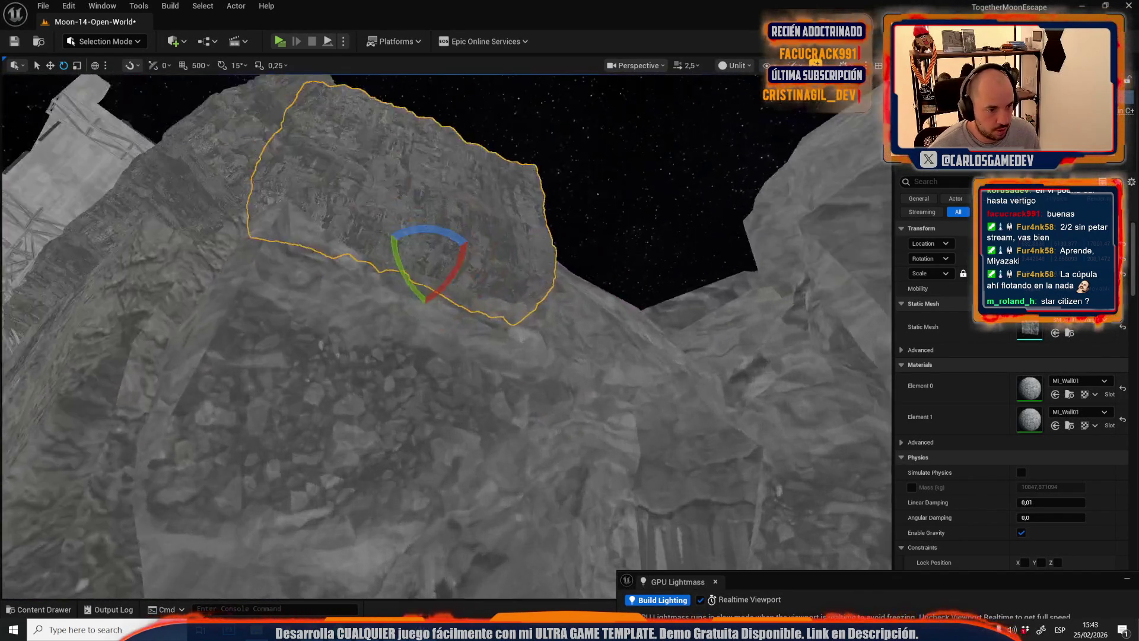
# - Move the rock sideways along the rim and sink it partly into the ground
pyautogui.press('r')
pyautogui.press('w')
pyautogui.moveTo(387, 337)
pyautogui.mouseDown()
pyautogui.moveTo(623, 338)
pyautogui.moveTo(649, 427)
pyautogui.moveTo(654, 330)
pyautogui.moveTo(643, 331)
pyautogui.moveTo(663, 349)
pyautogui.mouseUp()
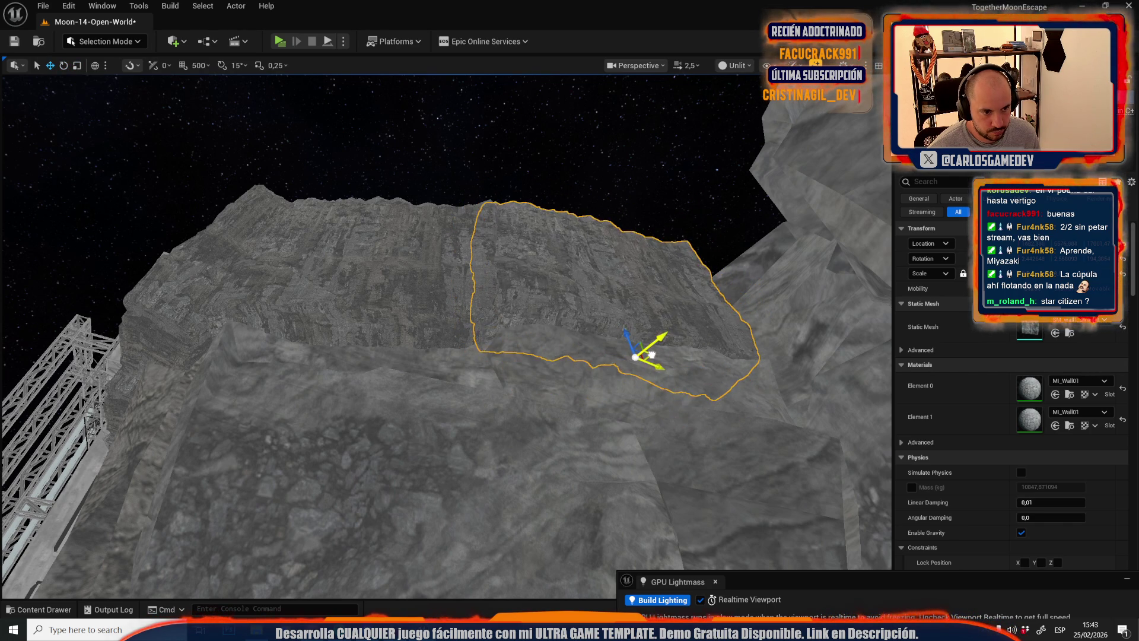
pyautogui.scroll(-3, 659, 360)
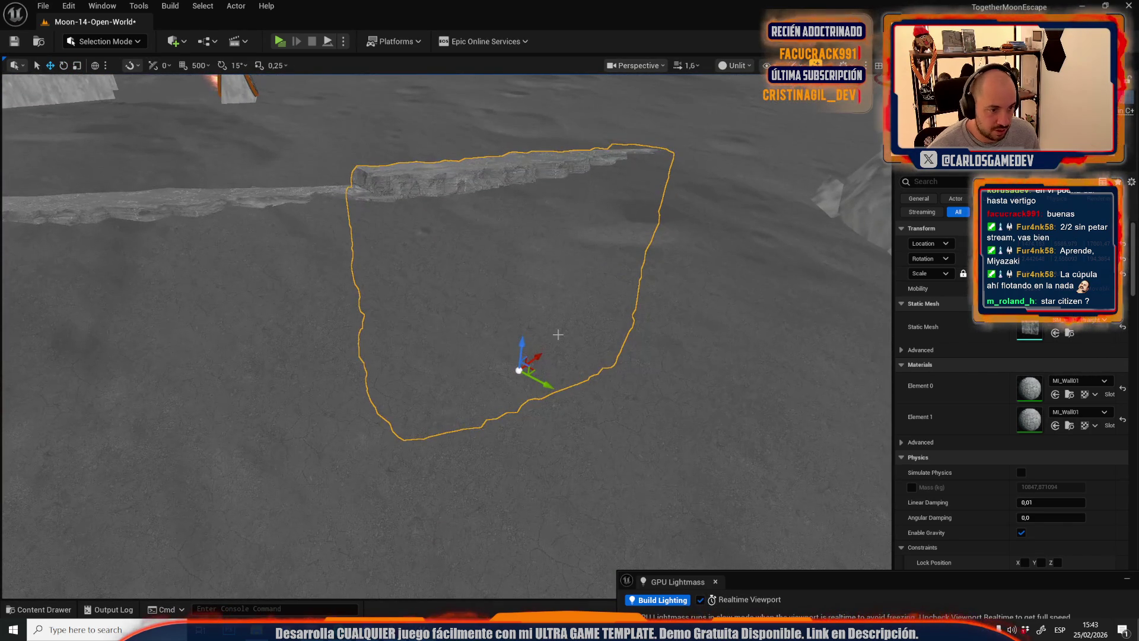
pyautogui.moveTo(520, 343); pyautogui.dragTo(520, 350)
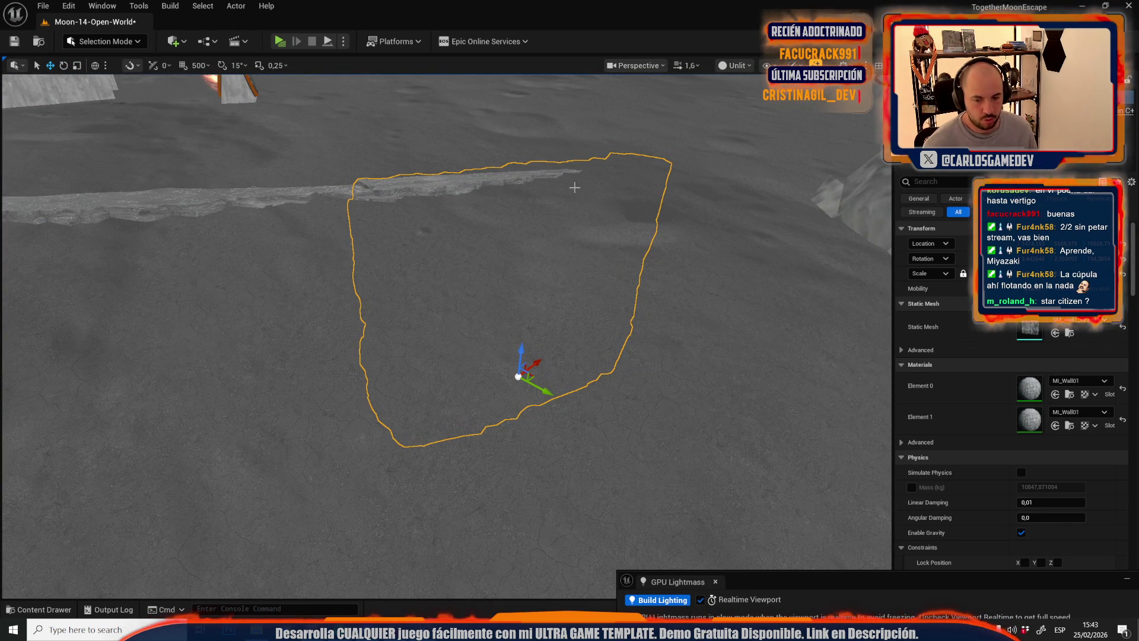
# - Reposition the rock's pivot and tilt it slightly, about 3 degrees
pyautogui.keyDown('alt'); pyautogui.middleClick(615, 166); pyautogui.keyUp('alt')
pyautogui.press('e')
pyautogui.moveTo(611, 138); pyautogui.dragTo(616, 141)
pyautogui.press('w')
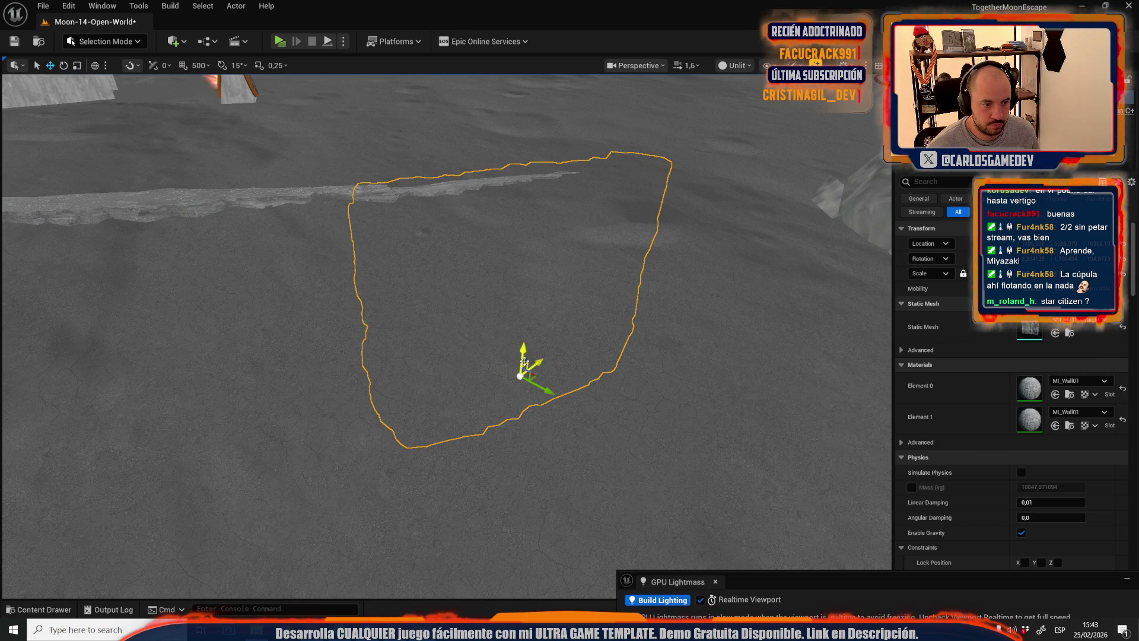
pyautogui.moveTo(525, 361); pyautogui.dragTo(525, 308)
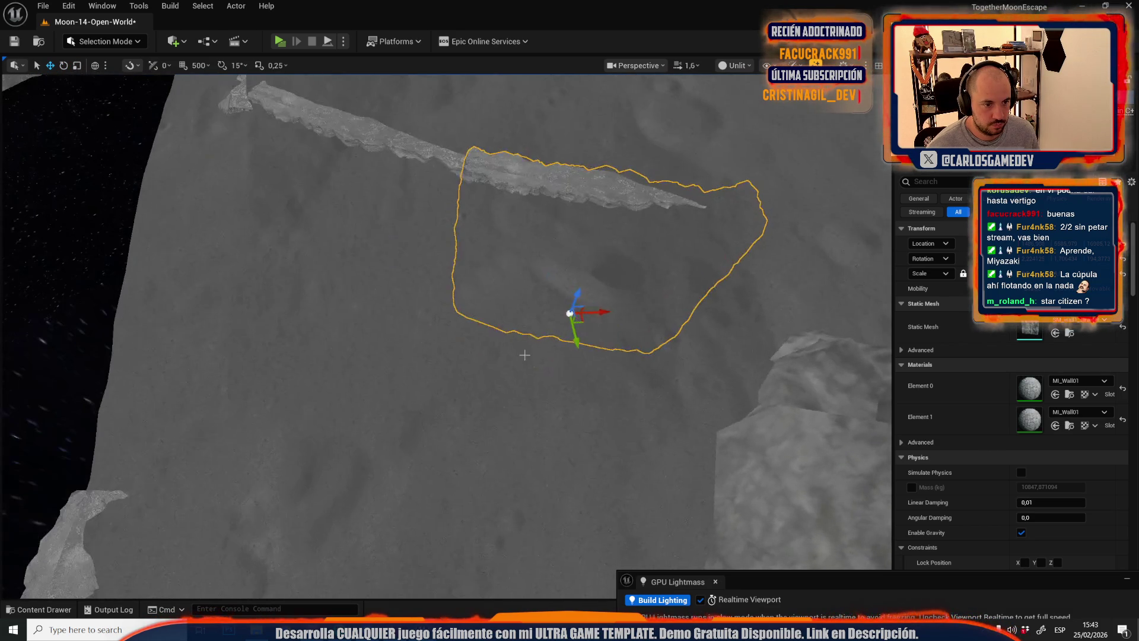
pyautogui.moveTo(459, 413)
pyautogui.mouseDown()
pyautogui.moveTo(451, 403)
pyautogui.moveTo(459, 413)
pyautogui.mouseUp()
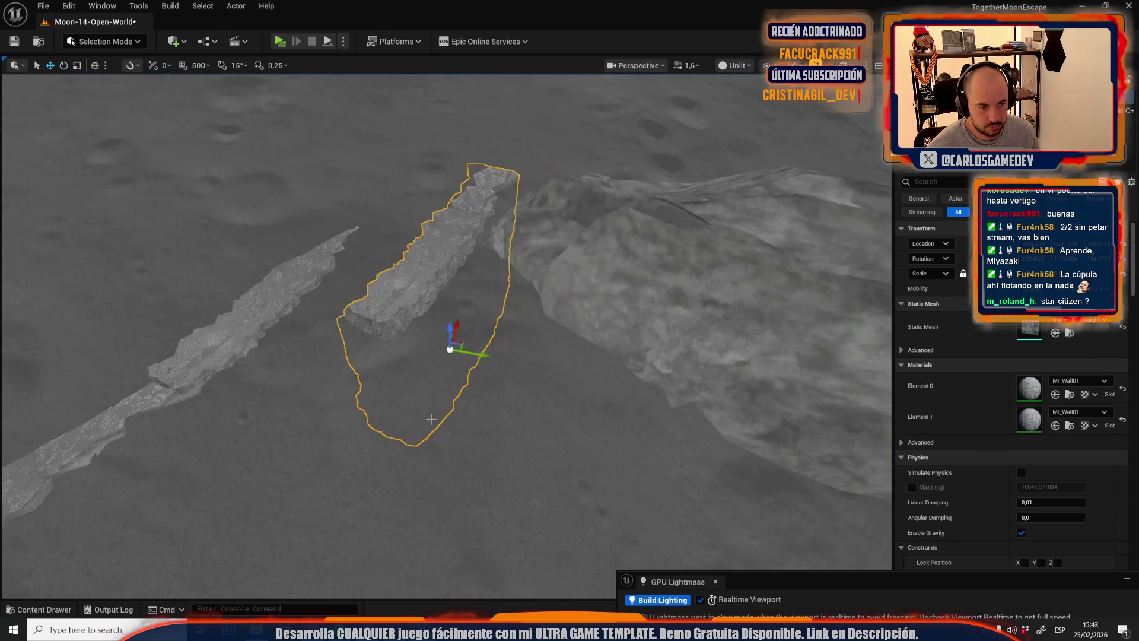
pyautogui.press('e')
pyautogui.moveTo(468, 356)
pyautogui.mouseDown()
pyautogui.moveTo(504, 351)
pyautogui.moveTo(505, 329)
pyautogui.mouseUp()
pyautogui.moveTo(428, 429)
pyautogui.mouseDown()
pyautogui.moveTo(428, 416)
pyautogui.moveTo(428, 428)
pyautogui.mouseUp()
pyautogui.moveTo(454, 512)
pyautogui.mouseDown()
pyautogui.moveTo(461, 498)
pyautogui.moveTo(442, 503)
pyautogui.mouseUp()
# - Move the rock toward the cliff edge and rotate it about 45° to lie flatter
pyautogui.press('r')
pyautogui.scroll(2, 442, 504)
pyautogui.moveTo(358, 308)
pyautogui.mouseDown()
pyautogui.moveTo(519, 380)
pyautogui.moveTo(503, 383)
pyautogui.moveTo(475, 427)
pyautogui.moveTo(496, 433)
pyautogui.mouseUp()
pyautogui.moveTo(487, 245)
pyautogui.mouseDown()
pyautogui.moveTo(423, 290)
pyautogui.moveTo(412, 341)
pyautogui.mouseUp()
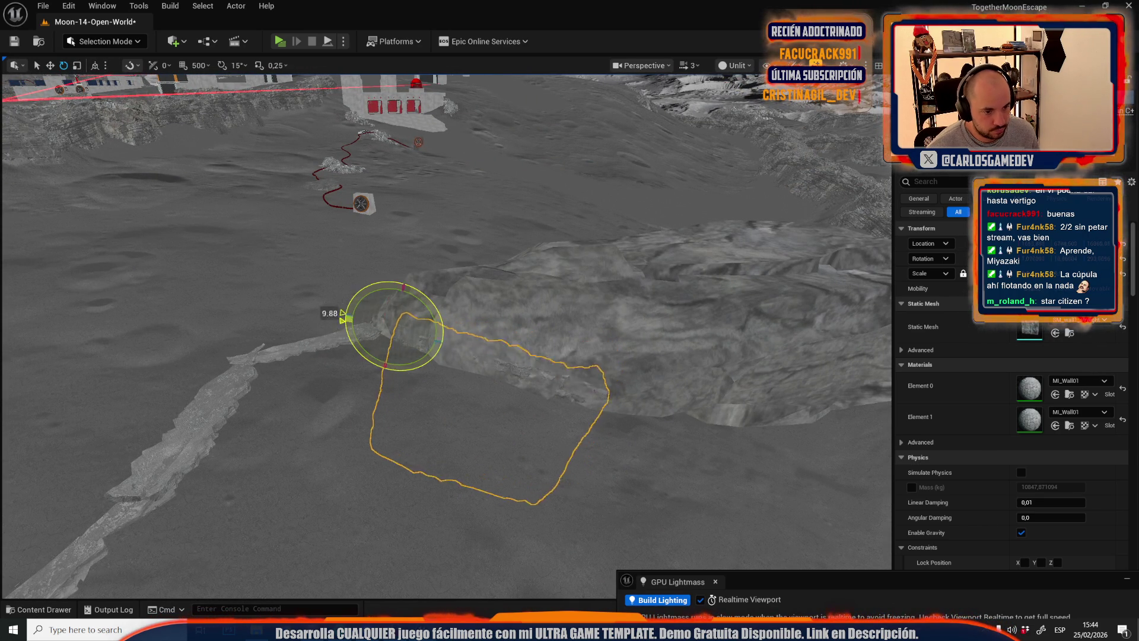
pyautogui.press('r')
pyautogui.moveTo(331, 313)
pyautogui.mouseDown()
pyautogui.moveTo(283, 320)
pyautogui.moveTo(364, 539)
pyautogui.mouseUp()
pyautogui.press('e')
pyautogui.moveTo(371, 501); pyautogui.dragTo(373, 478)
pyautogui.press('w')
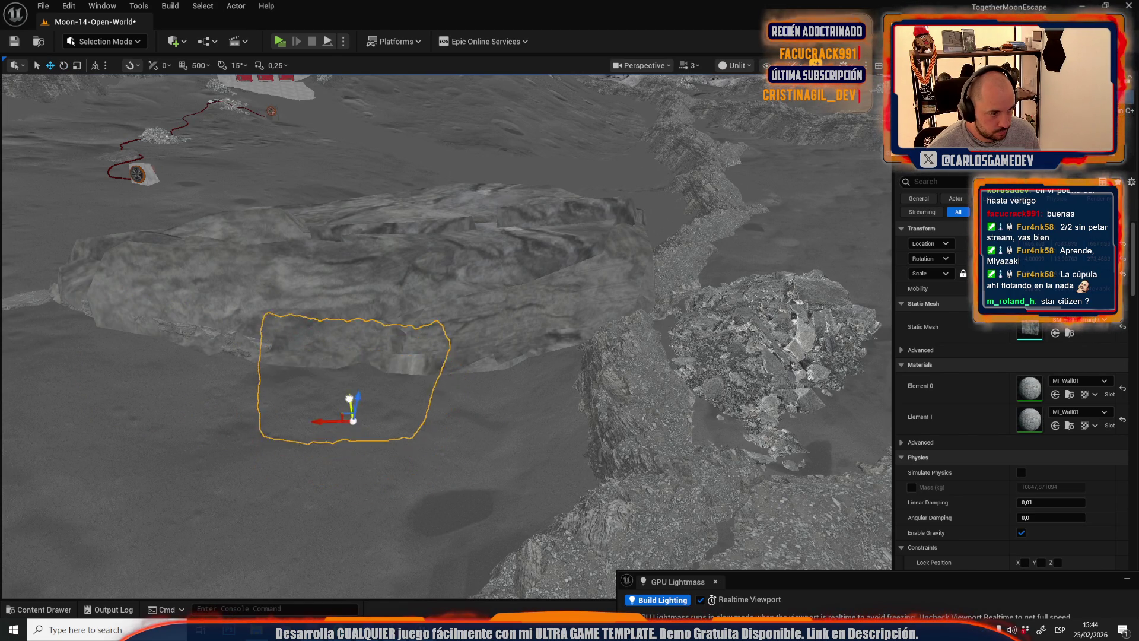
pyautogui.scroll(5, 347, 434)
pyautogui.moveTo(445, 332)
pyautogui.mouseDown()
pyautogui.moveTo(463, 409)
pyautogui.moveTo(265, 479)
pyautogui.moveTo(445, 469)
pyautogui.mouseUp()
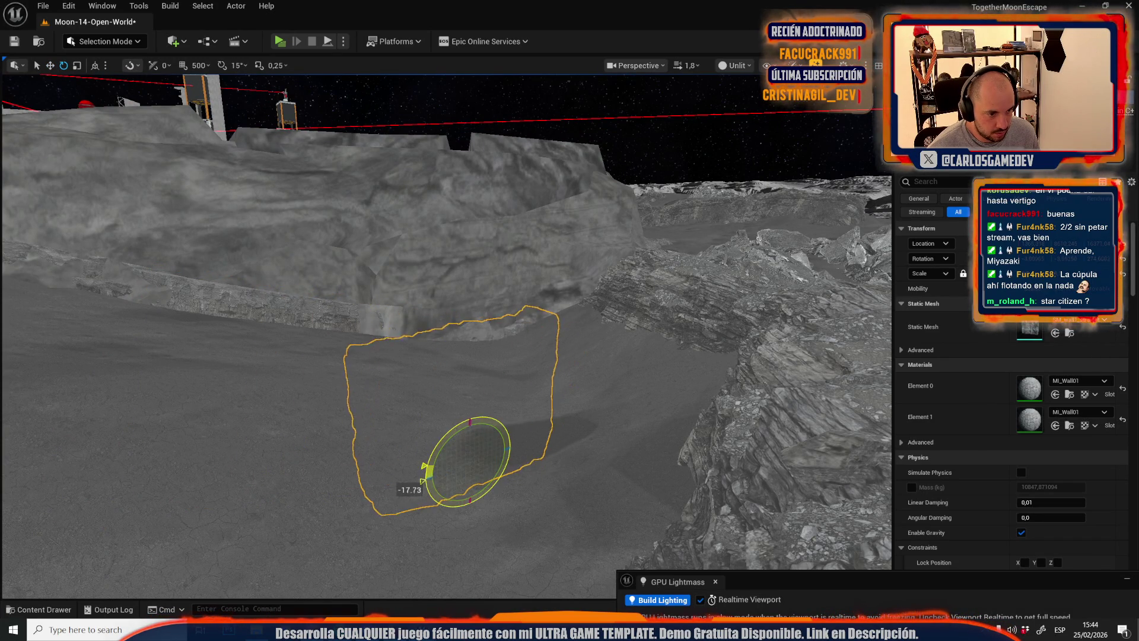
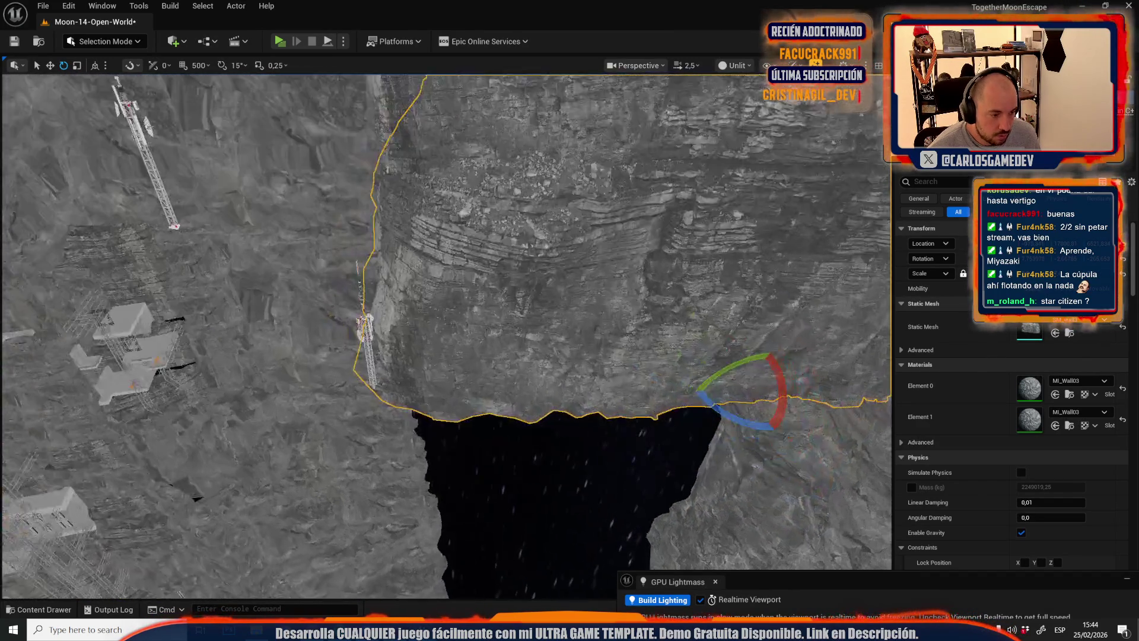
# - Switch the viewport to Lit view mode from an angled view of the tower complex
pyautogui.scroll(-10, 766, 112)
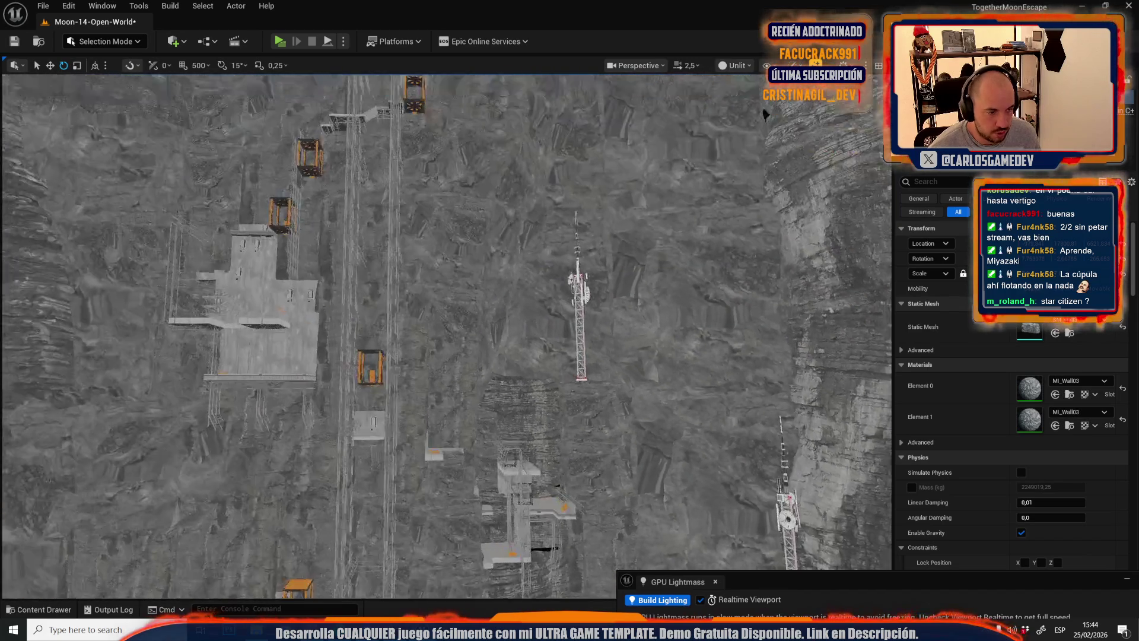
pyautogui.moveTo(765, 112)
pyautogui.mouseDown()
pyautogui.moveTo(608, 341)
pyautogui.moveTo(617, 13)
pyautogui.mouseUp()
pyautogui.click(732, 66)
pyautogui.click(735, 109)
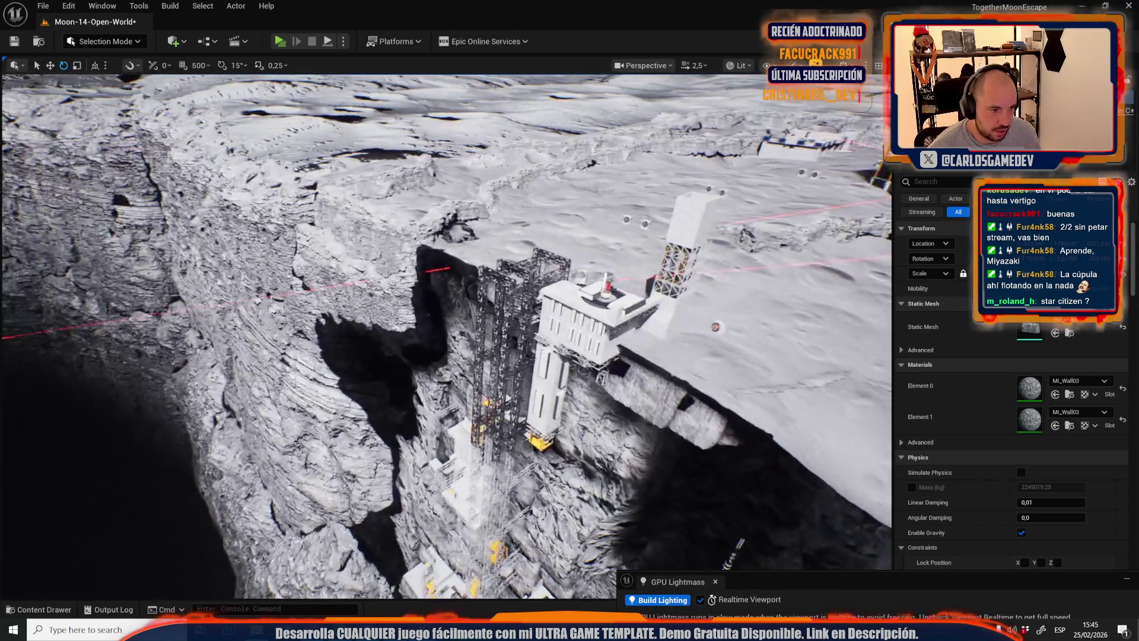
# - Inspect a rock mesh on the cliff up close, then select the cliff landscape
pyautogui.click(424, 310)
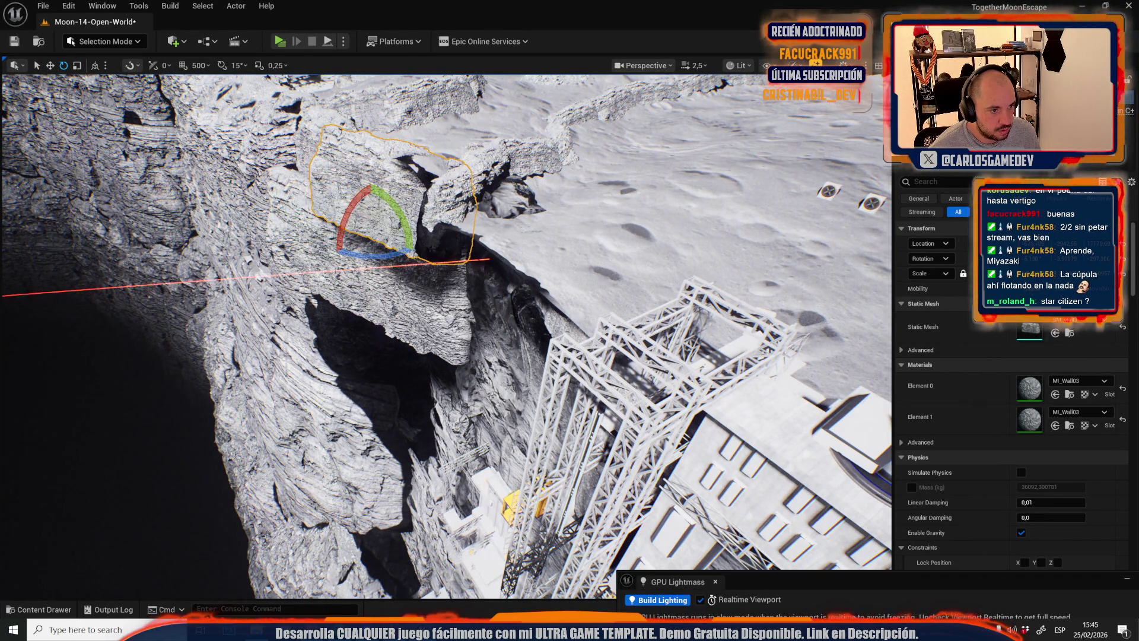
pyautogui.press('f')
pyautogui.press('s')
pyautogui.press('w')
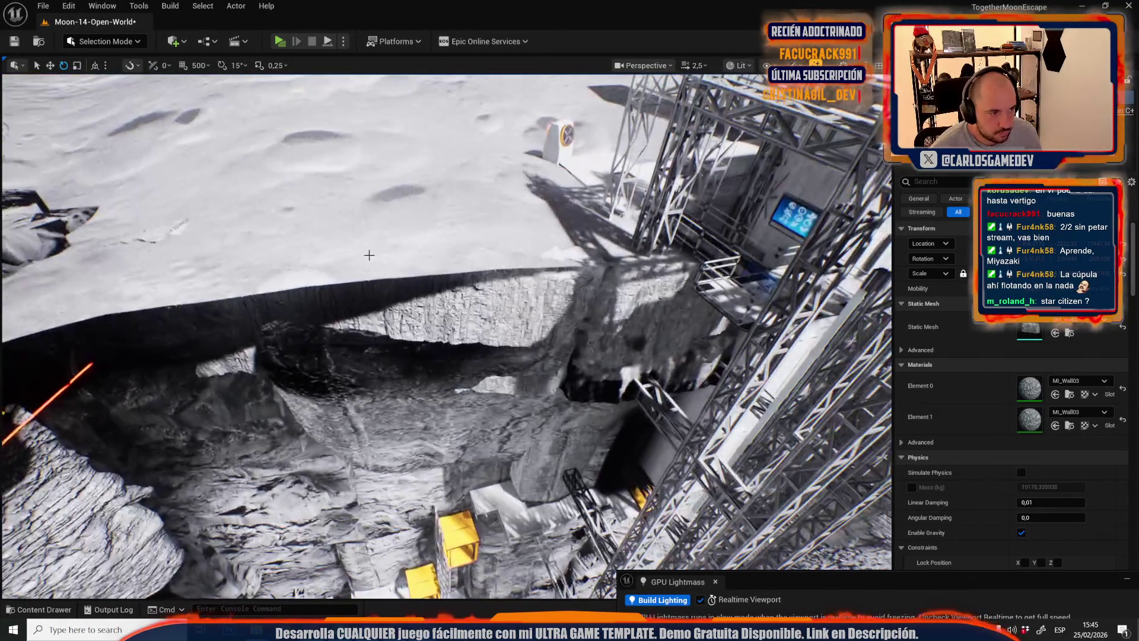
pyautogui.click(362, 242)
pyautogui.click(104, 44)
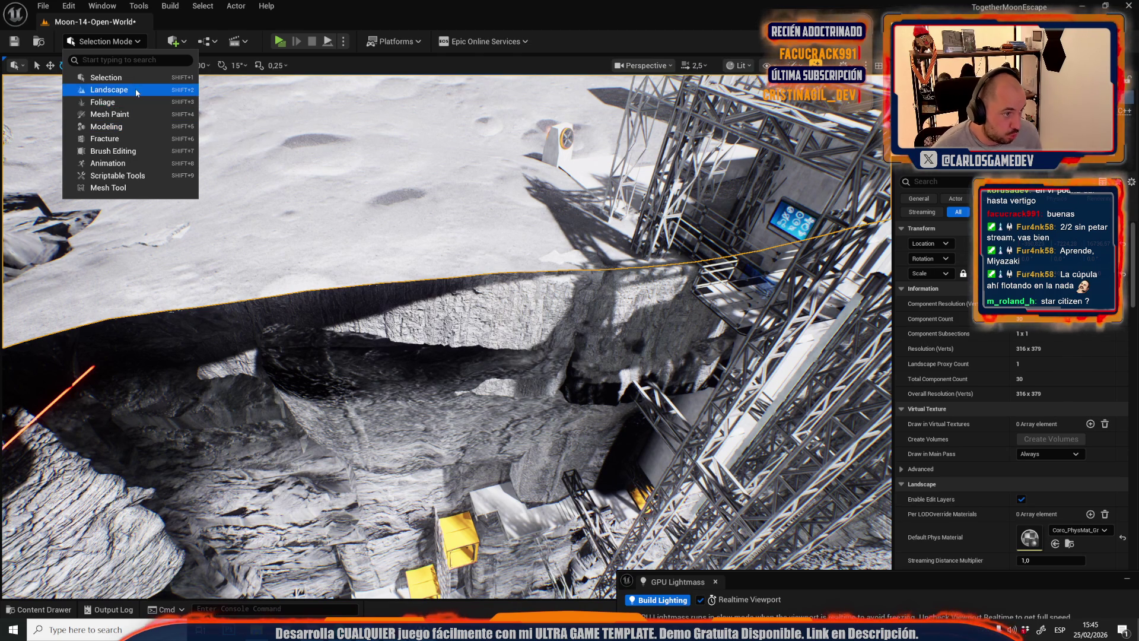
# - Enter Landscape mode with sculpt strength 1 and brush size about 925
pyautogui.press('Escape')
pyautogui.hotkey('shift', '2')
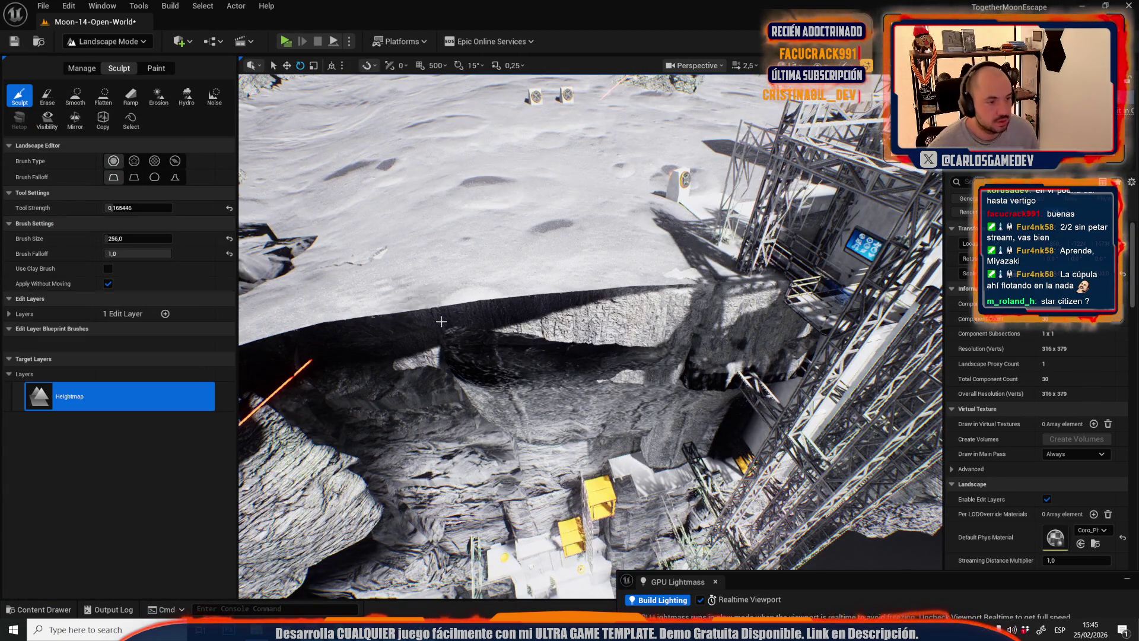
pyautogui.moveTo(385, 295); pyautogui.dragTo(553, 394)
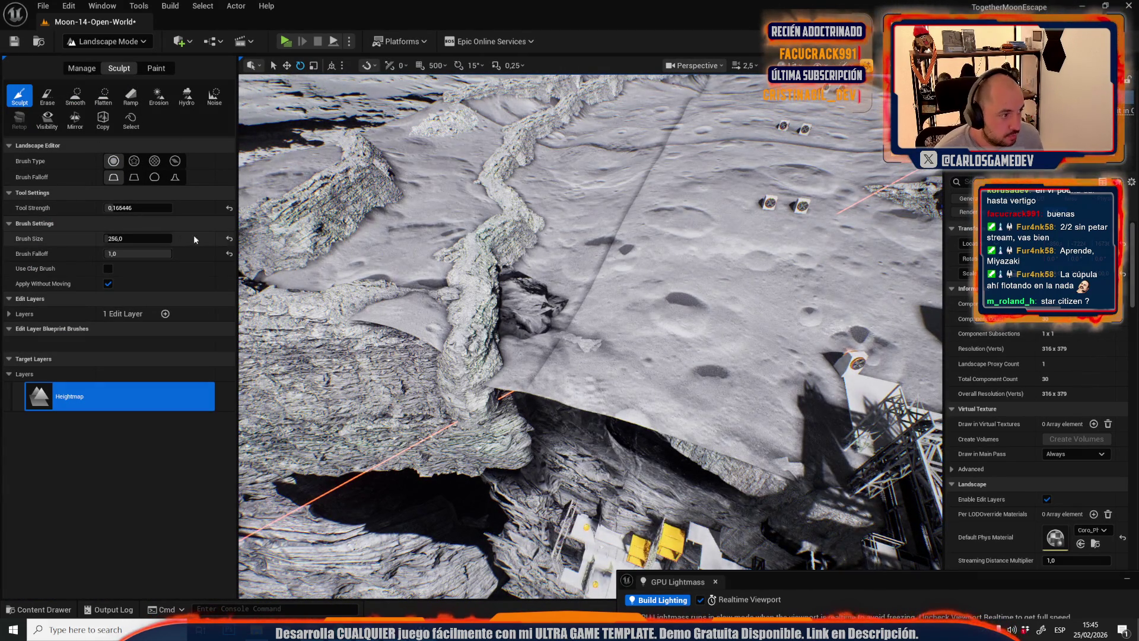
pyautogui.click(136, 208)
pyautogui.write('1')
pyautogui.press('Return')
pyautogui.moveTo(119, 238)
pyautogui.mouseDown()
pyautogui.moveTo(133, 244)
pyautogui.moveTo(109, 253)
pyautogui.mouseUp()
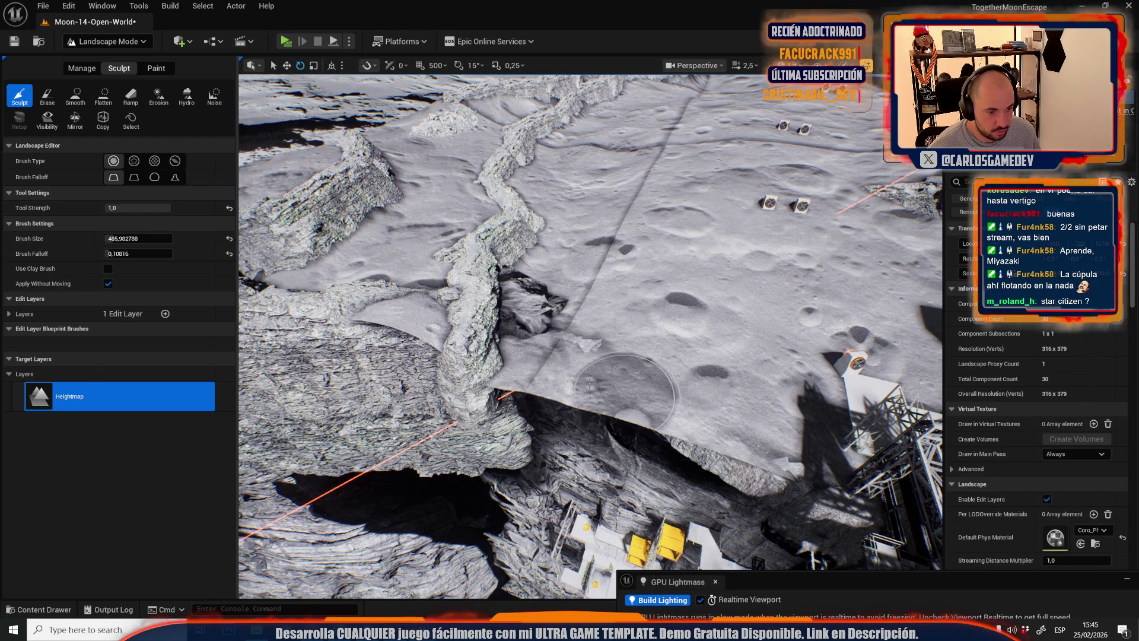
# - Sculpt the canyon wall terrain at the cliff edge with the enlarged brush
pyautogui.moveTo(551, 487)
pyautogui.mouseDown()
pyautogui.moveTo(561, 537)
pyautogui.moveTo(604, 527)
pyautogui.moveTo(602, 418)
pyautogui.moveTo(552, 412)
pyautogui.mouseUp()
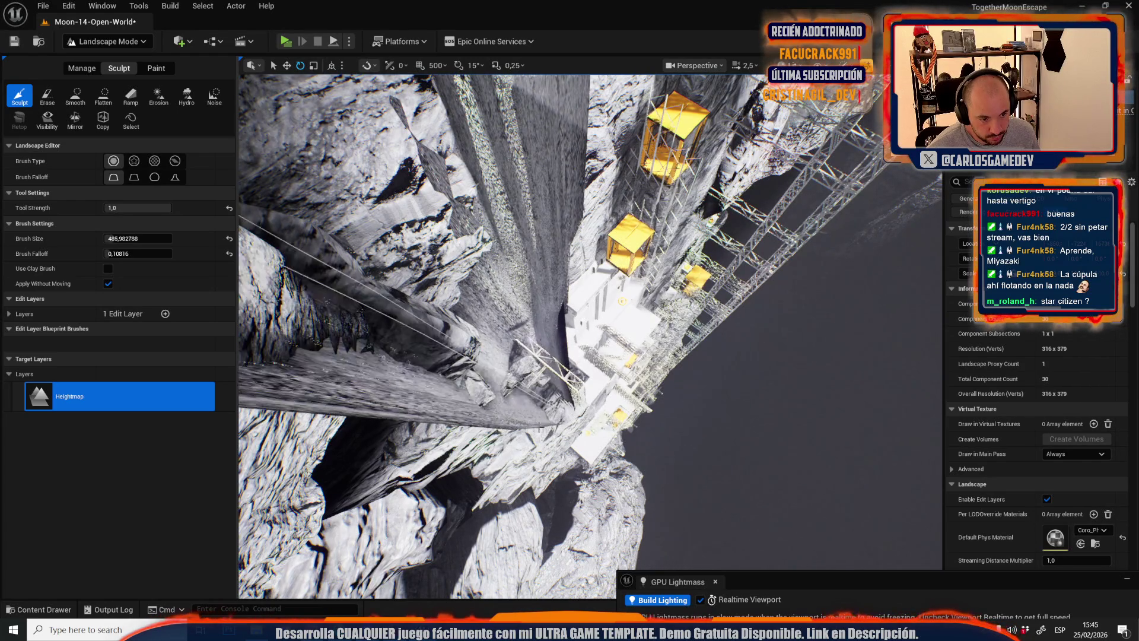
pyautogui.moveTo(562, 434); pyautogui.dragTo(571, 426)
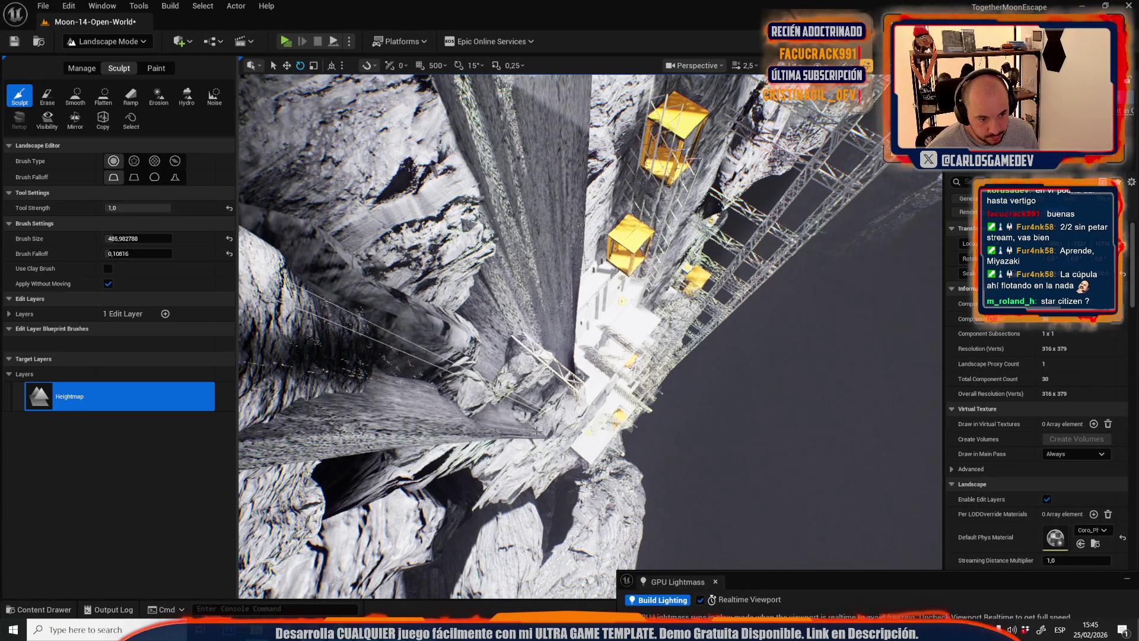
pyautogui.moveTo(552, 437); pyautogui.dragTo(553, 437)
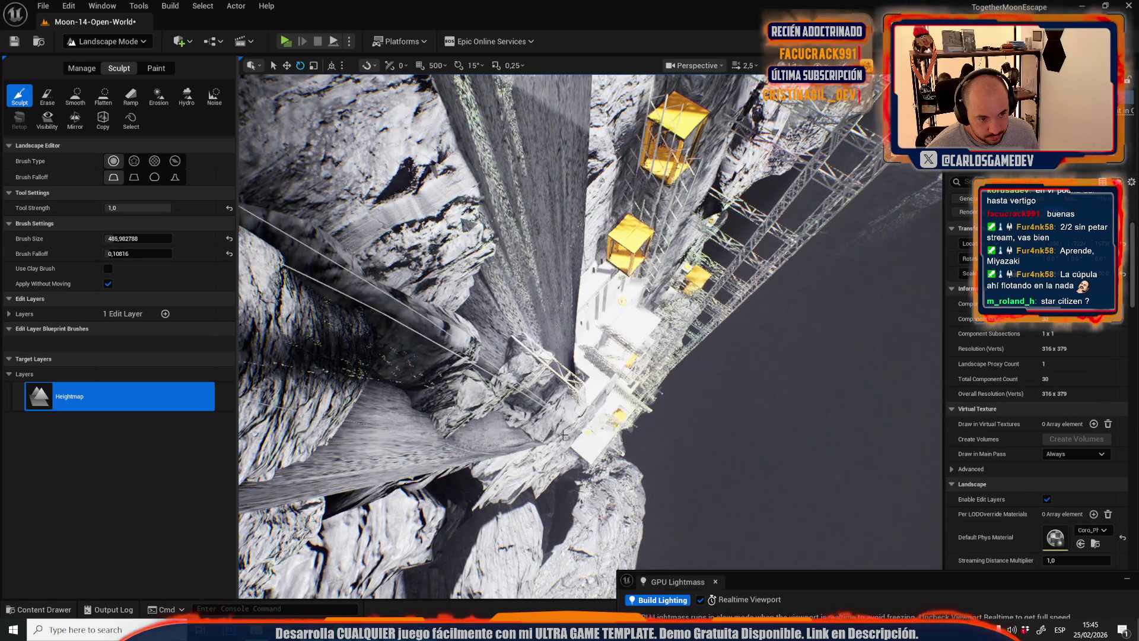
pyautogui.scroll(3, 553, 437)
pyautogui.scroll(-2, 561, 435)
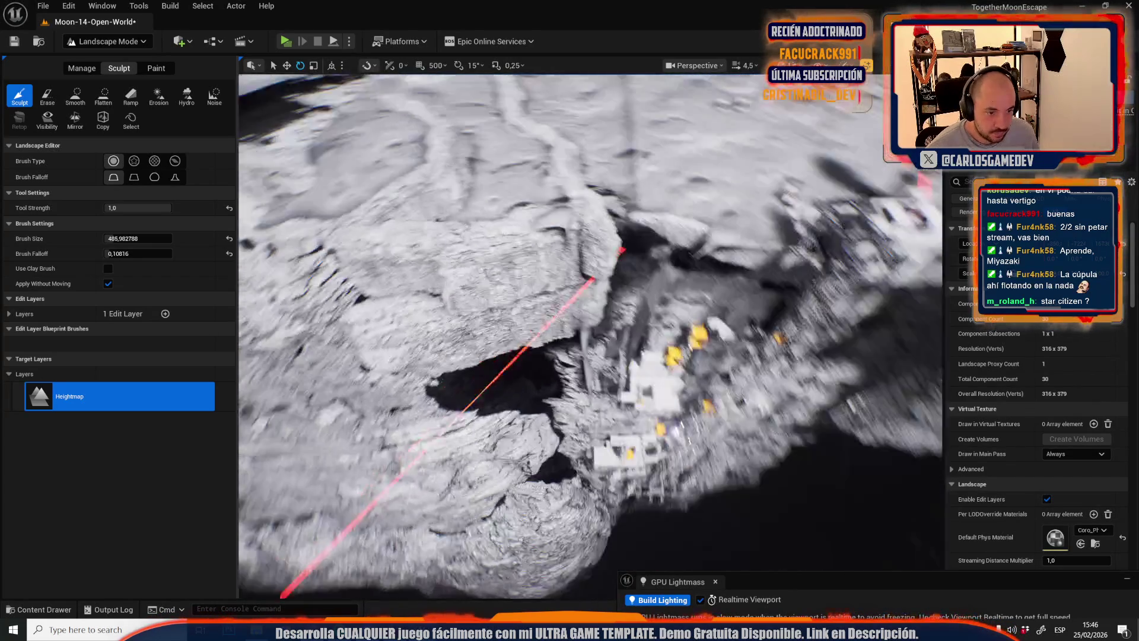
pyautogui.scroll(-3, 561, 435)
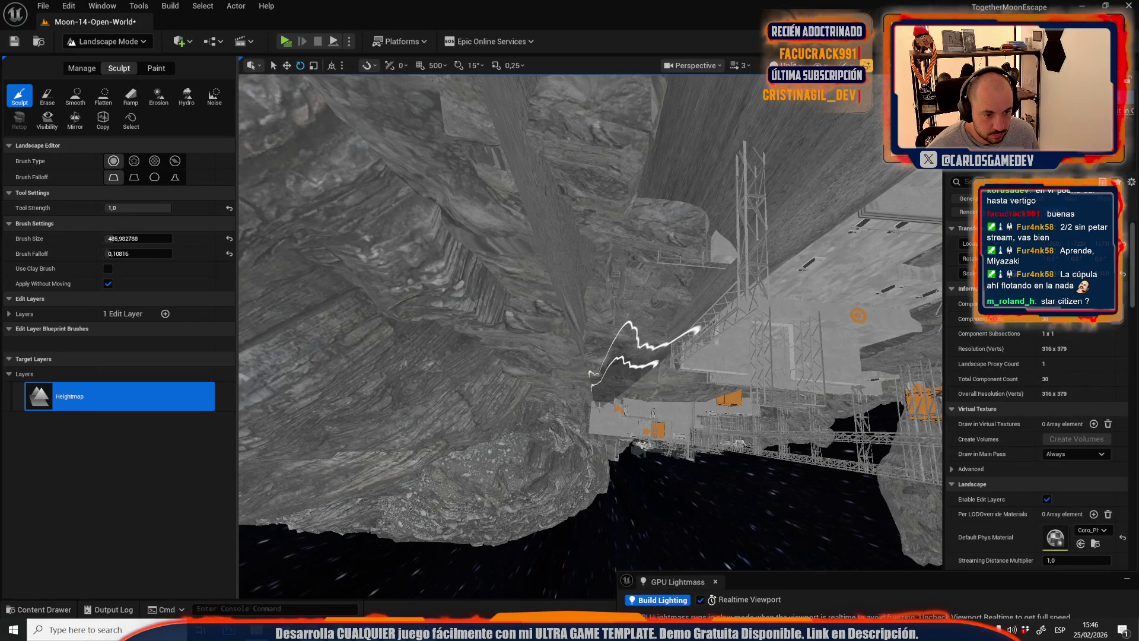
pyautogui.click(103, 95)
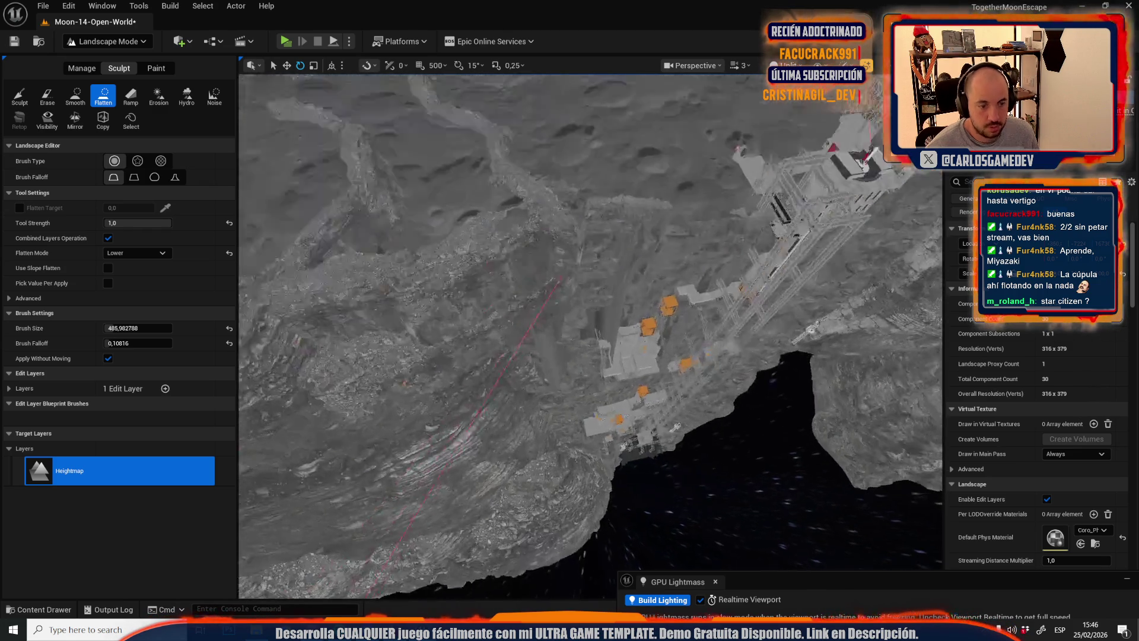
# - Flatten the cliff terrain beside the scaffolding and crates with the Flatten brush
pyautogui.click(574, 430)
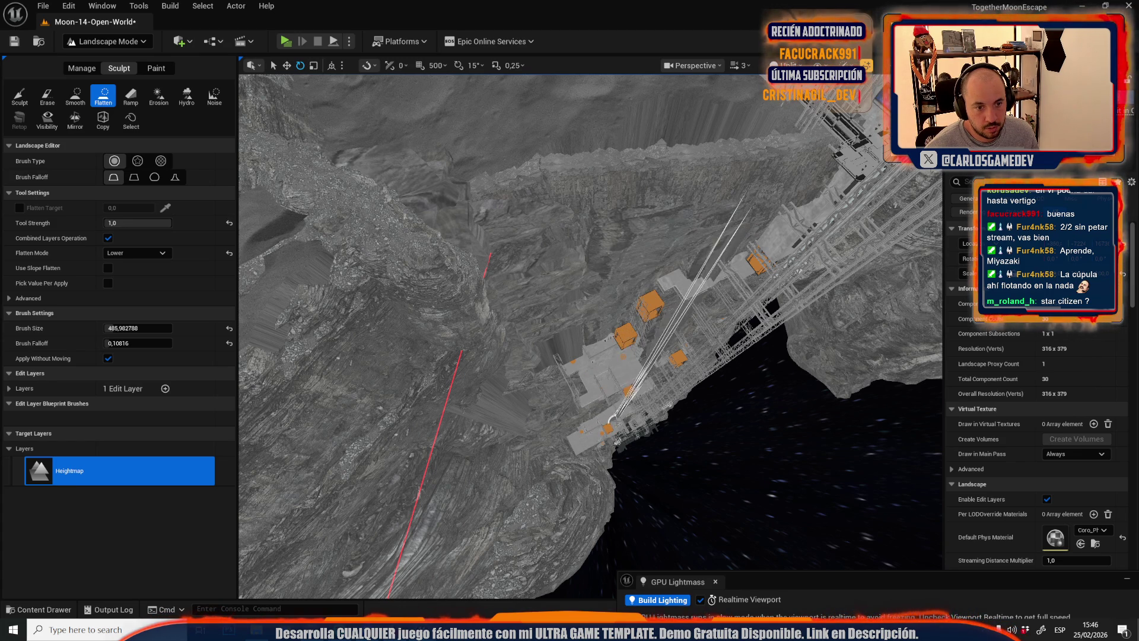
pyautogui.scroll(-3, 590, 336)
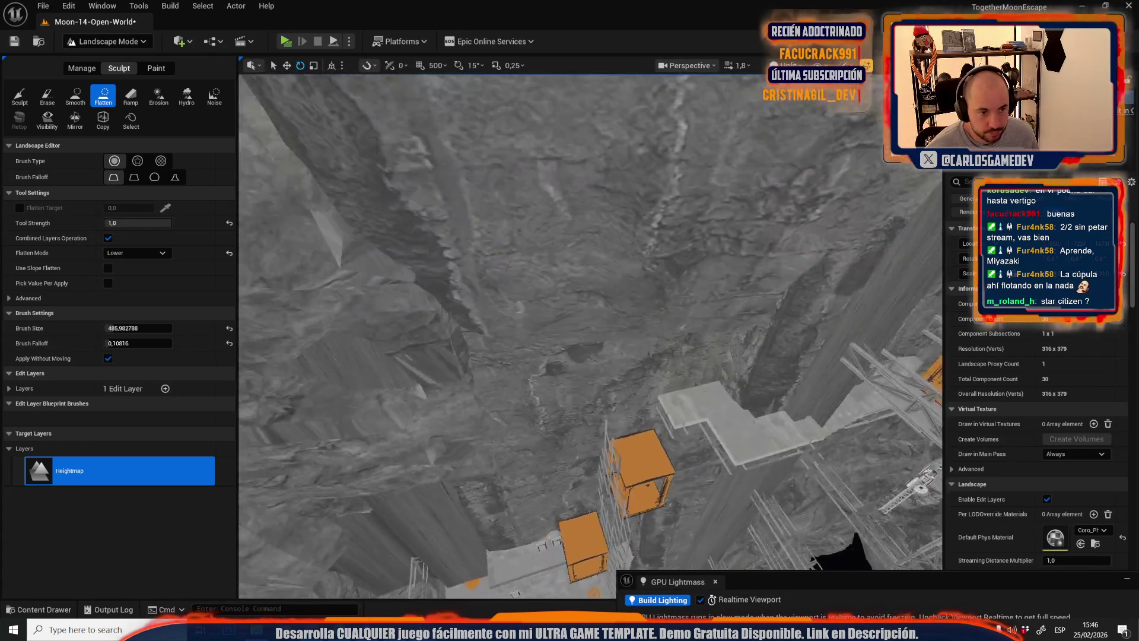
pyautogui.moveTo(591, 336)
pyautogui.mouseDown()
pyautogui.moveTo(590, 288)
pyautogui.moveTo(590, 323)
pyautogui.mouseUp()
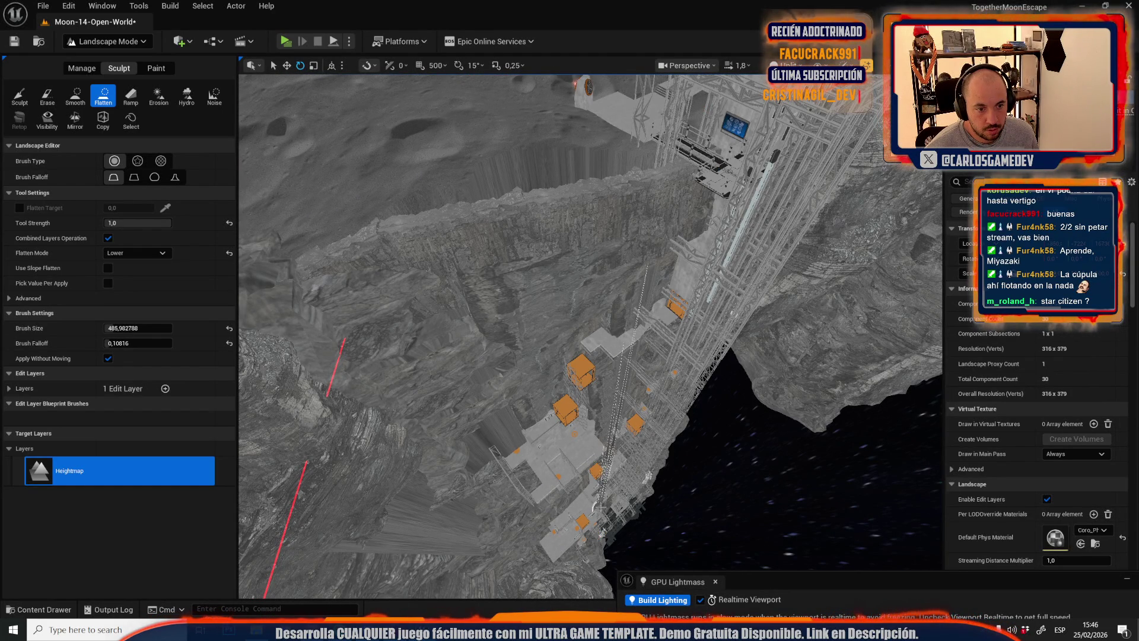
pyautogui.moveTo(600, 497); pyautogui.dragTo(557, 491)
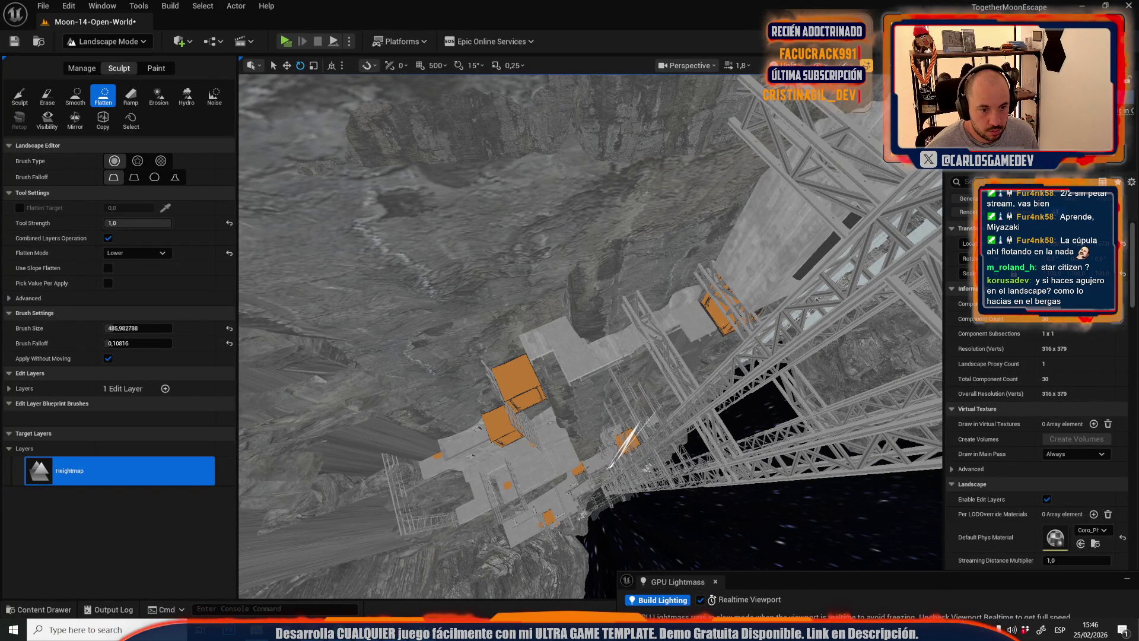
pyautogui.moveTo(557, 491)
pyautogui.mouseDown()
pyautogui.moveTo(541, 475)
pyautogui.moveTo(599, 444)
pyautogui.moveTo(563, 436)
pyautogui.mouseUp()
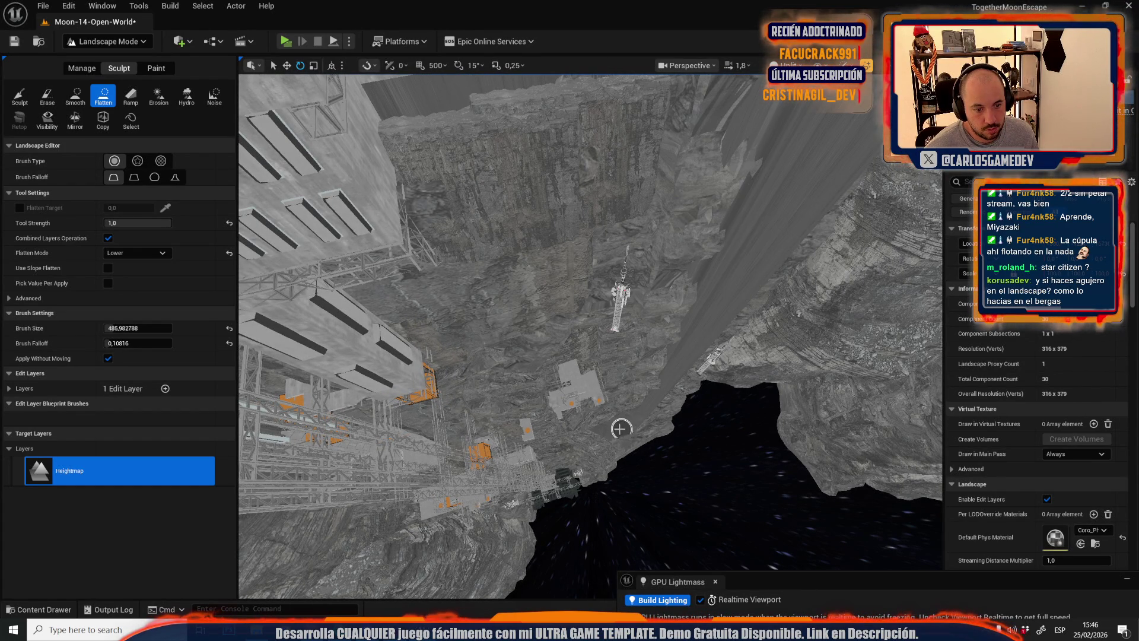
pyautogui.scroll(5, 709, 358)
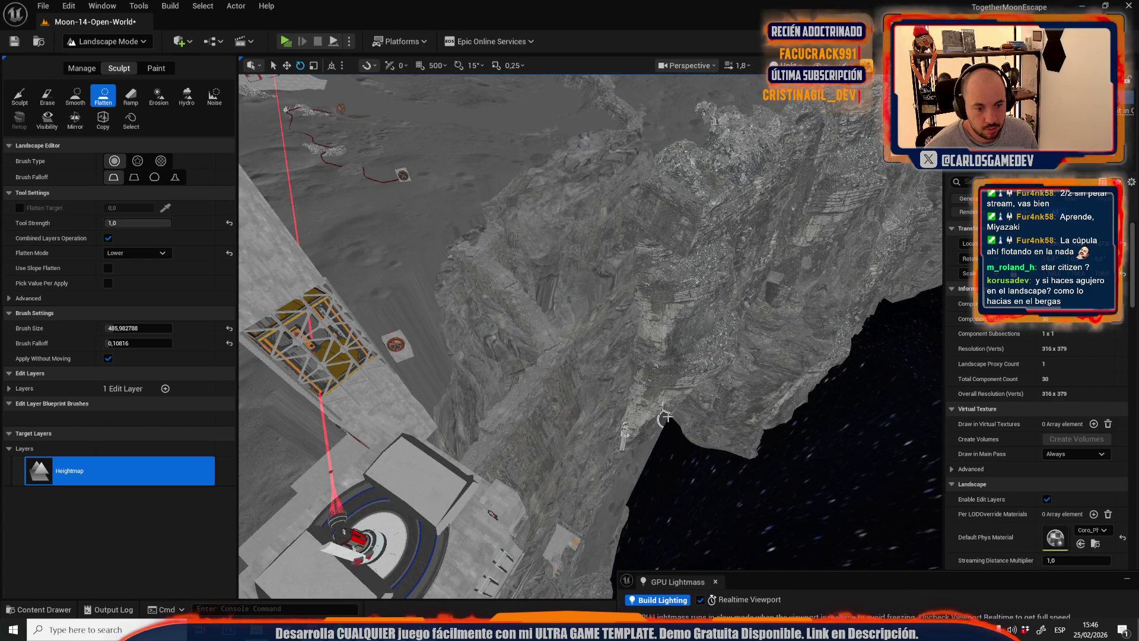
# - Carve a hollow down the cliff face by the yellow structures, then select the Ramp tool
pyautogui.press('s')
pyautogui.press('w')
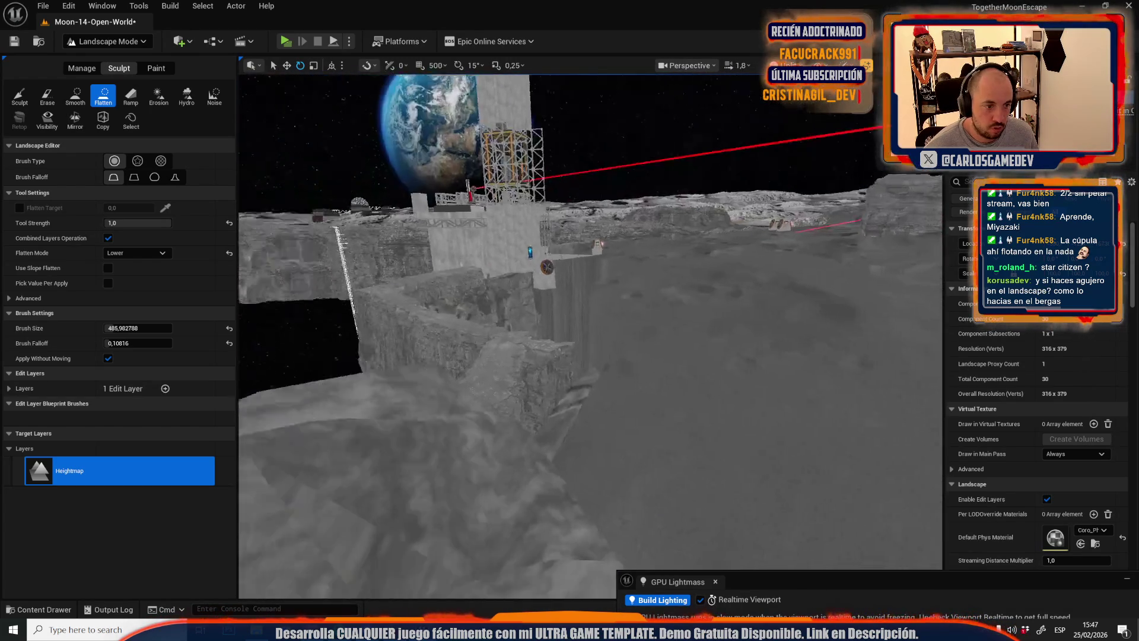
pyautogui.press('w')
pyautogui.scroll(2, 590, 335)
pyautogui.press('w')
pyautogui.press('w')
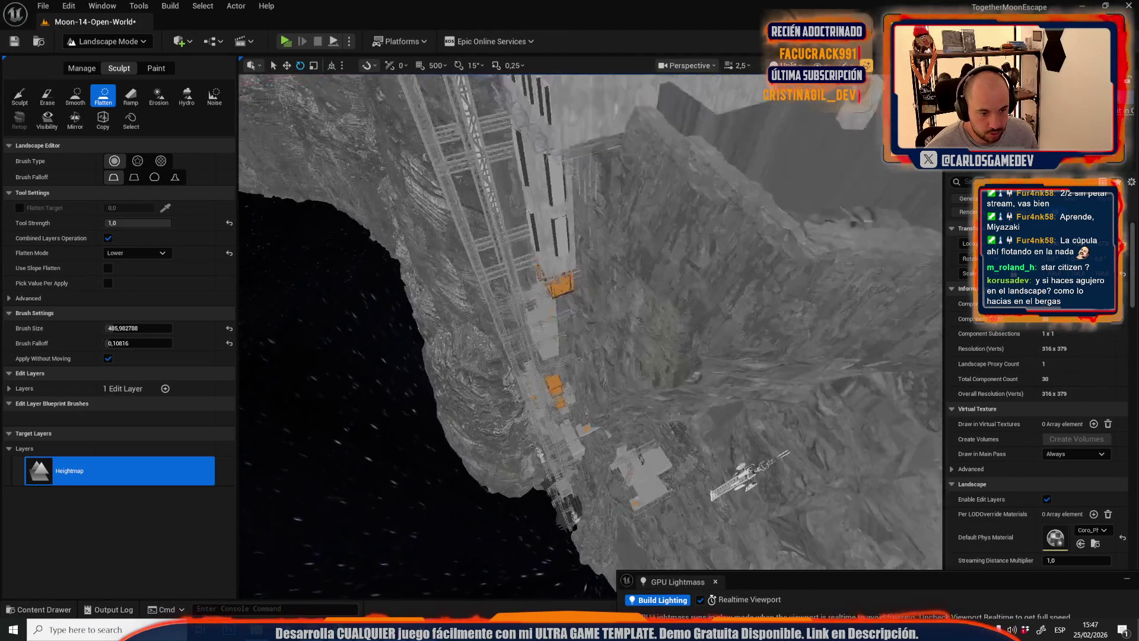
pyautogui.press('w')
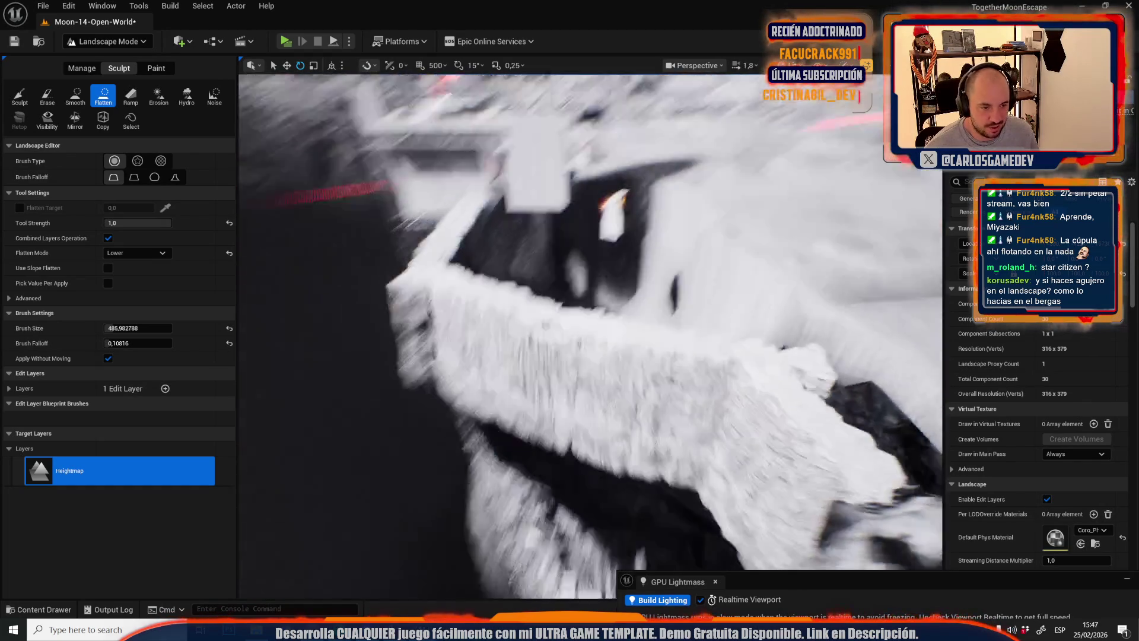
pyautogui.scroll(-1, 590, 335)
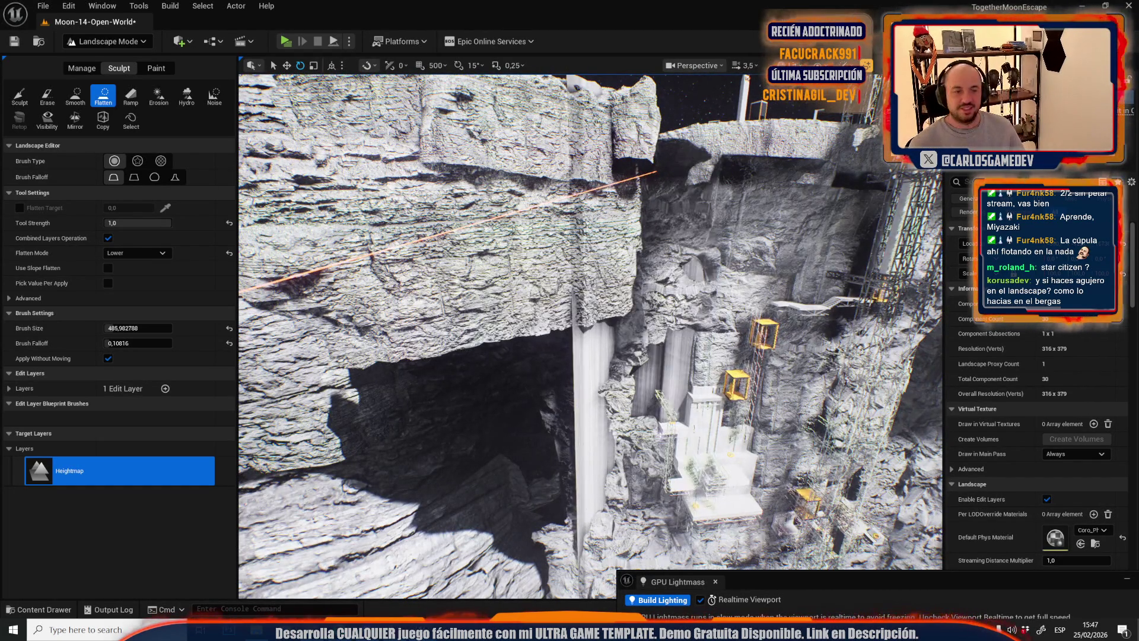
pyautogui.moveTo(553, 597); pyautogui.dragTo(553, 596)
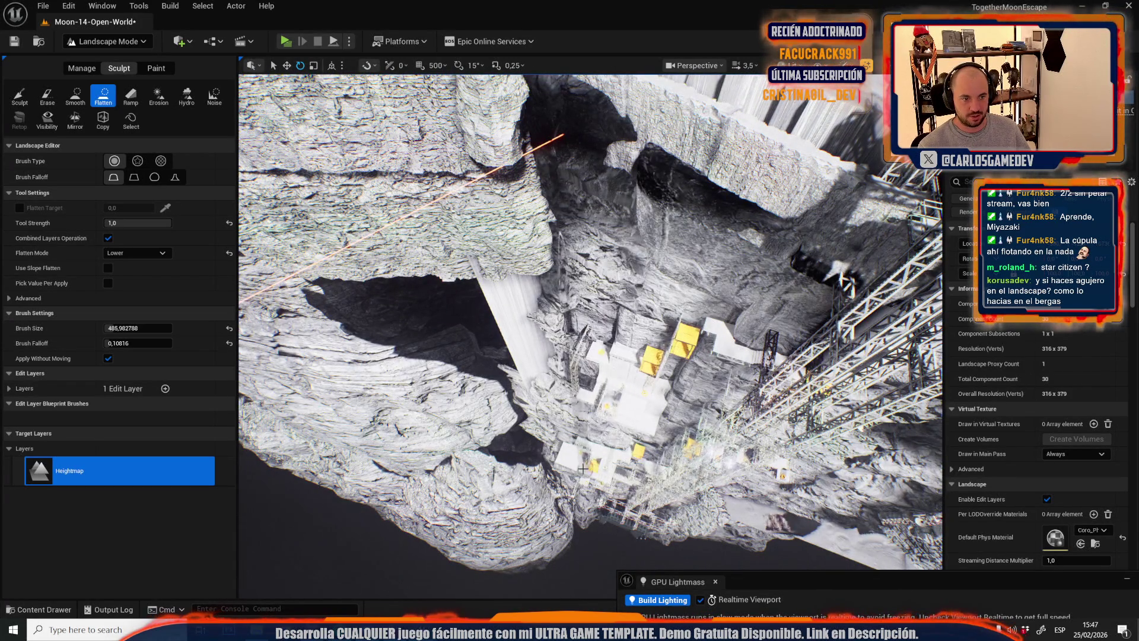
pyautogui.moveTo(584, 468); pyautogui.dragTo(584, 469)
pyautogui.click(19, 95)
pyautogui.moveTo(570, 477); pyautogui.dragTo(584, 579)
pyautogui.click(131, 95)
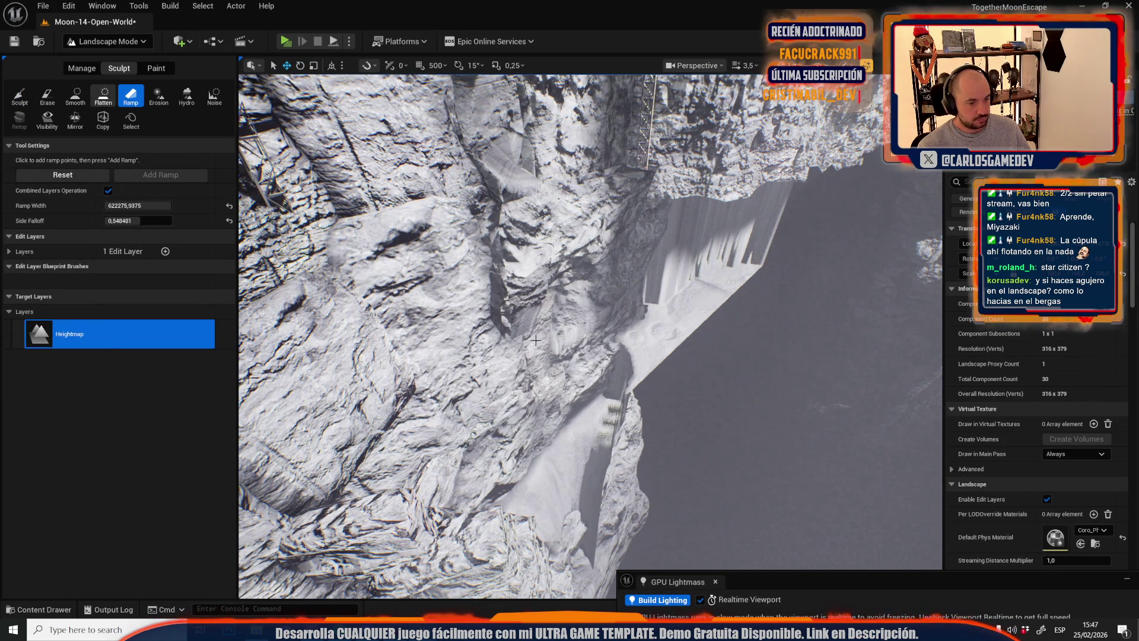
pyautogui.moveTo(543, 572); pyautogui.dragTo(725, 310)
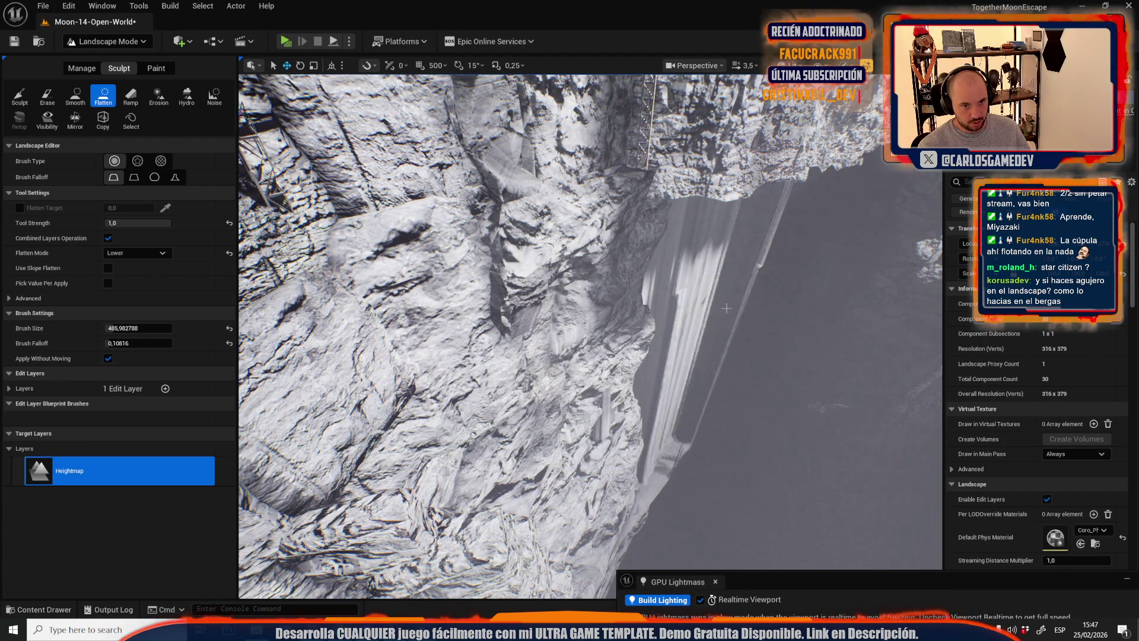
pyautogui.scroll(5, 725, 310)
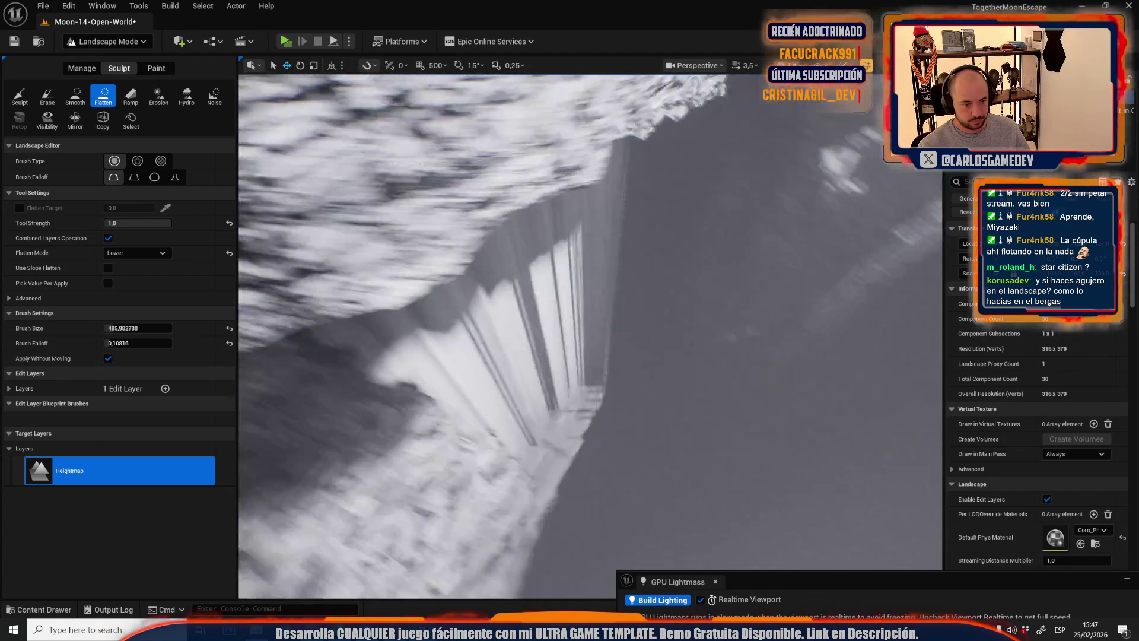
pyautogui.scroll(5, 592, 424)
pyautogui.moveTo(591, 424); pyautogui.dragTo(566, 279)
pyautogui.scroll(-10, 590, 284)
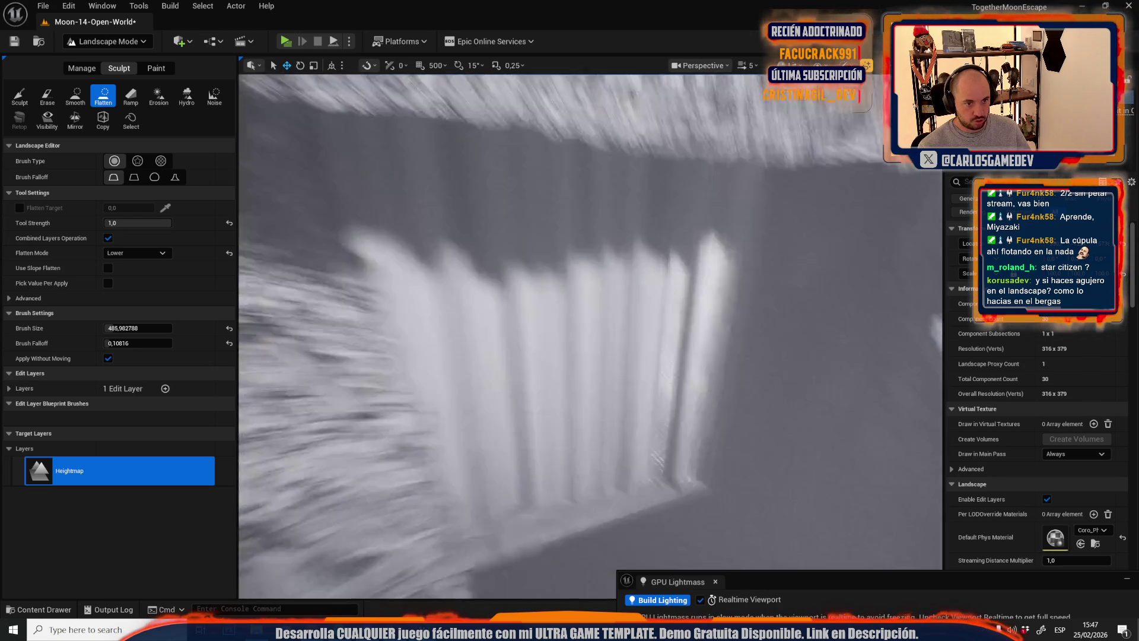
pyautogui.scroll(-2, 590, 336)
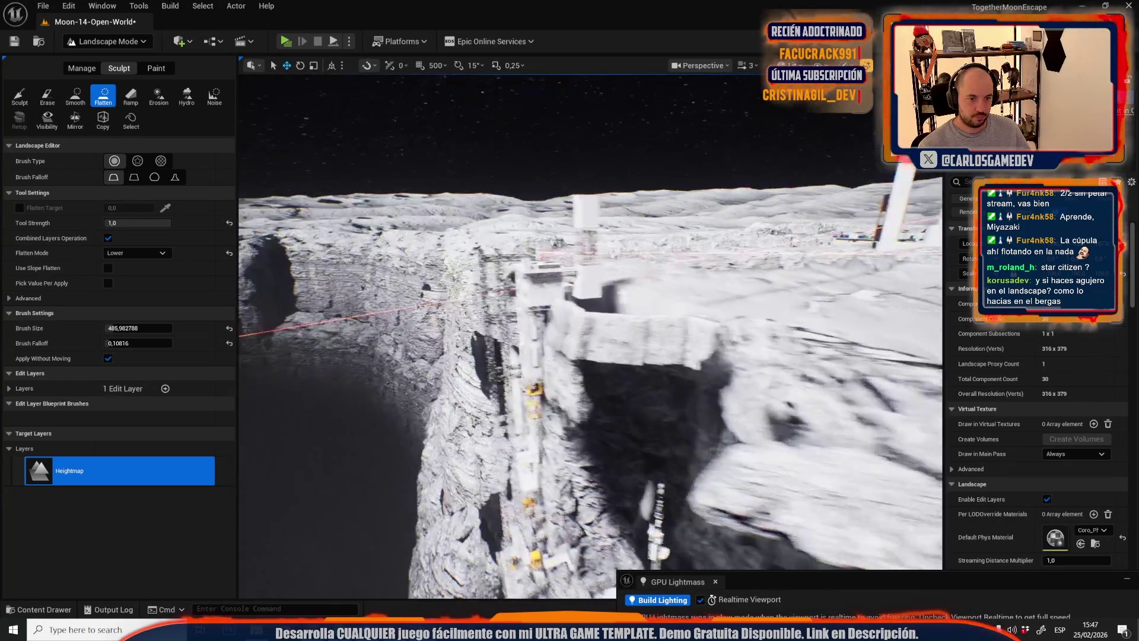
pyautogui.scroll(-5, 590, 332)
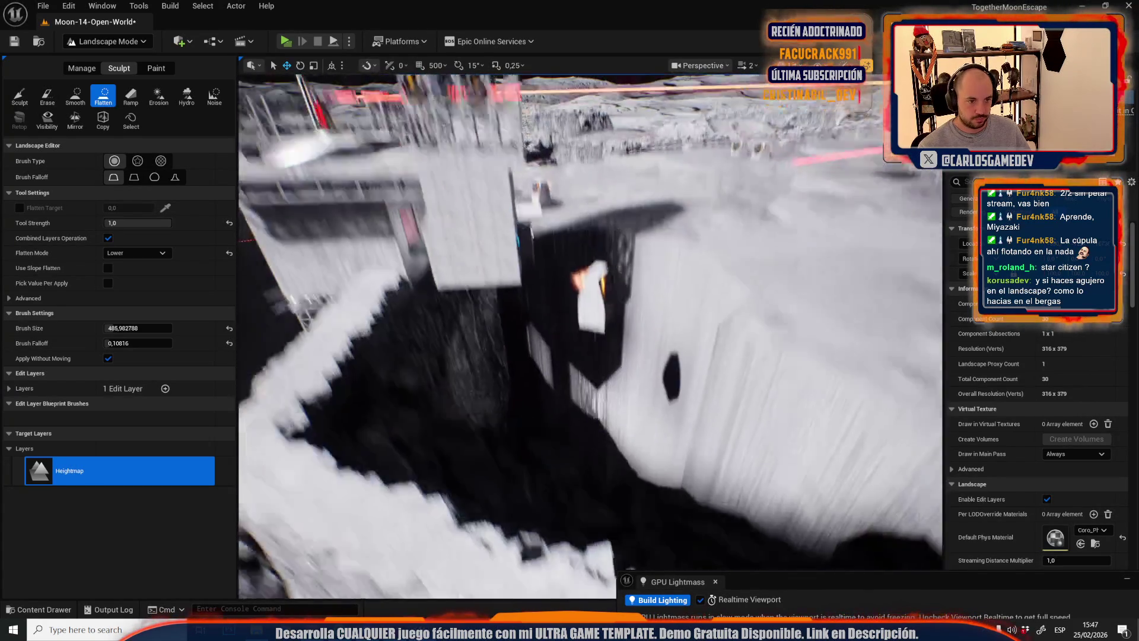
pyautogui.scroll(-5, 590, 335)
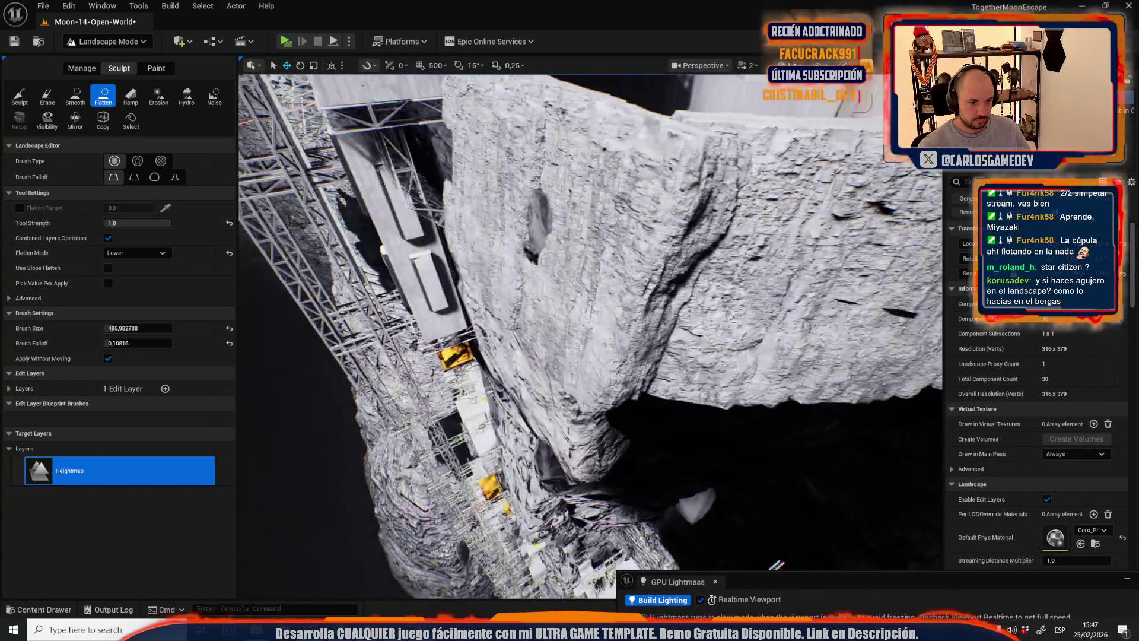
pyautogui.scroll(5, 773, 317)
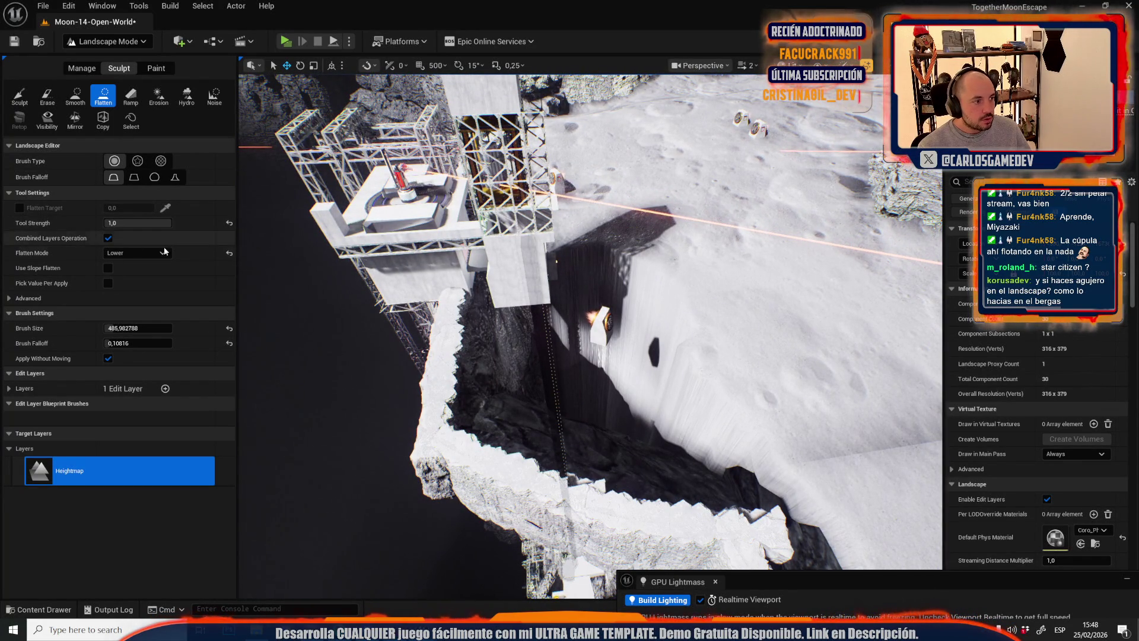
pyautogui.click(229, 254)
# - Flatten the pit-edge terrain next to the tower using Flatten mode Both
pyautogui.moveTo(719, 306); pyautogui.dragTo(671, 322)
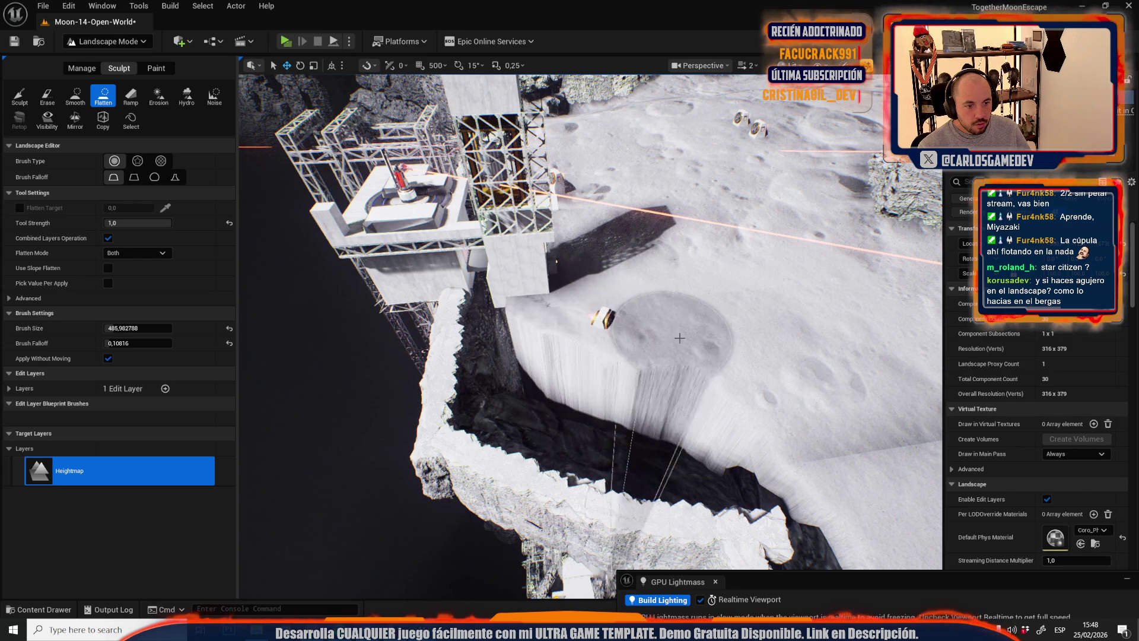
pyautogui.scroll(5, 670, 330)
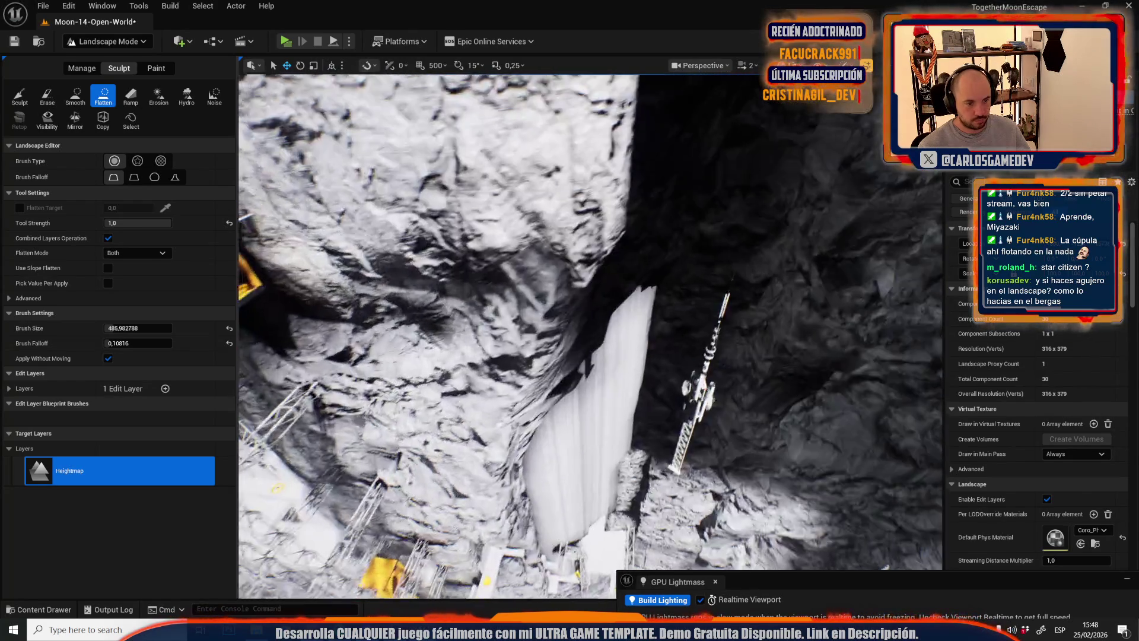
pyautogui.scroll(-5, 590, 336)
pyautogui.scroll(5, 591, 335)
pyautogui.scroll(-5, 591, 335)
pyautogui.scroll(-3, 590, 335)
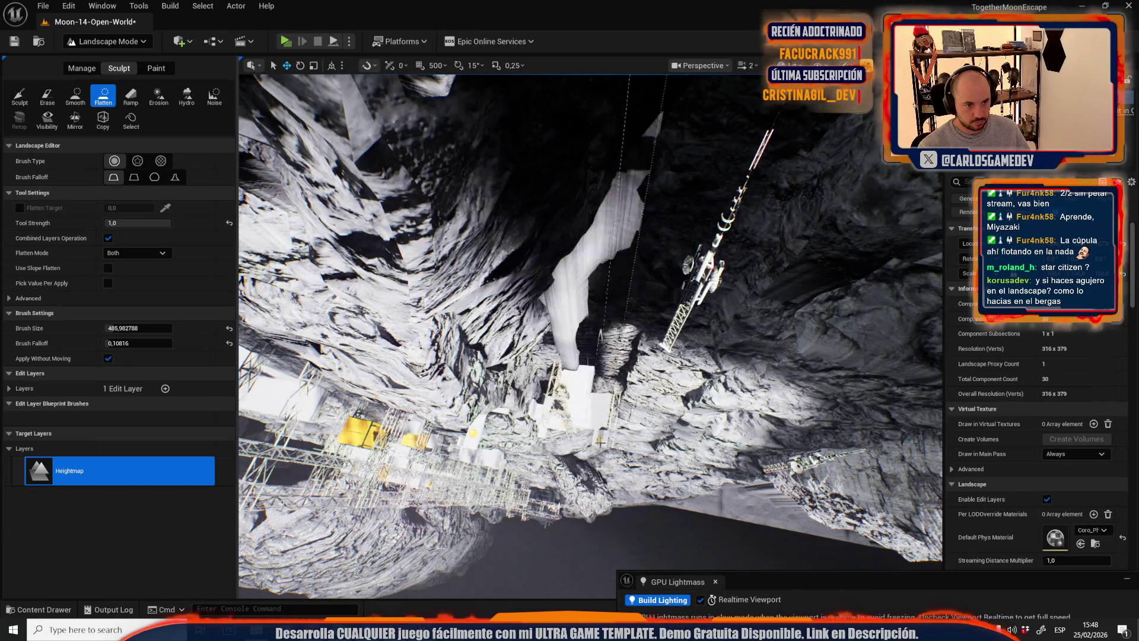
pyautogui.scroll(3, 579, 443)
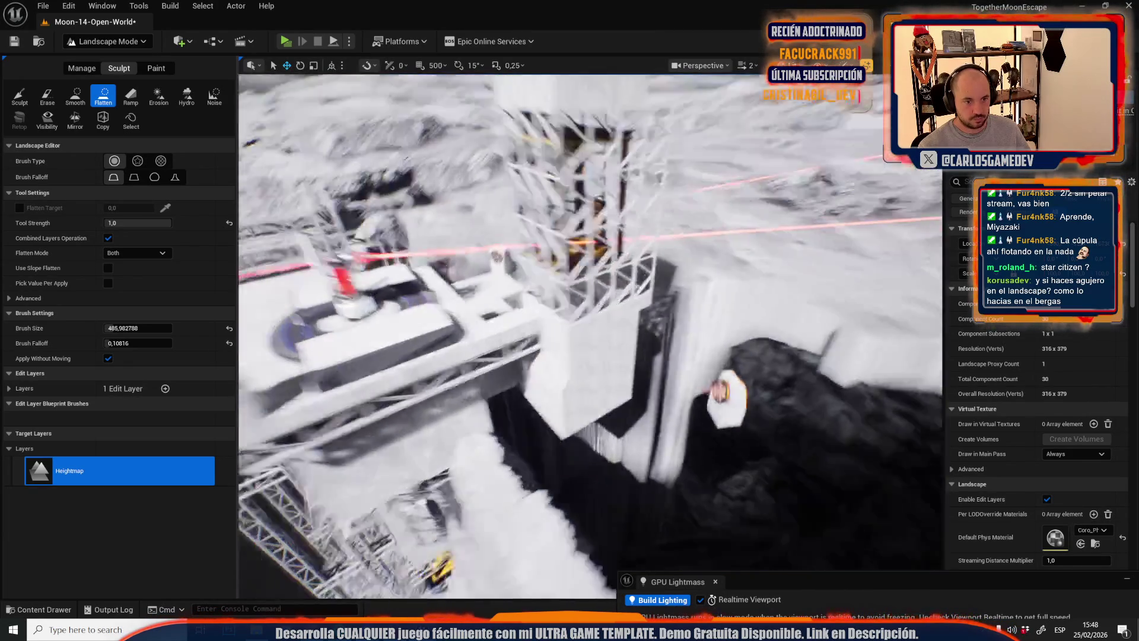
pyautogui.scroll(-3, 590, 335)
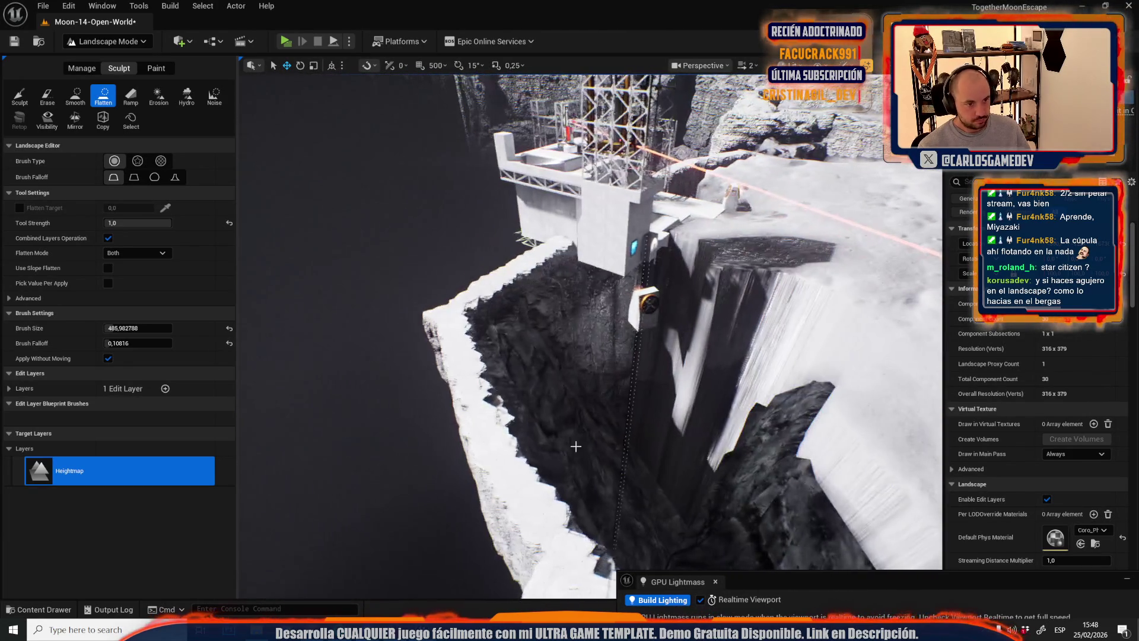
pyautogui.click(107, 41)
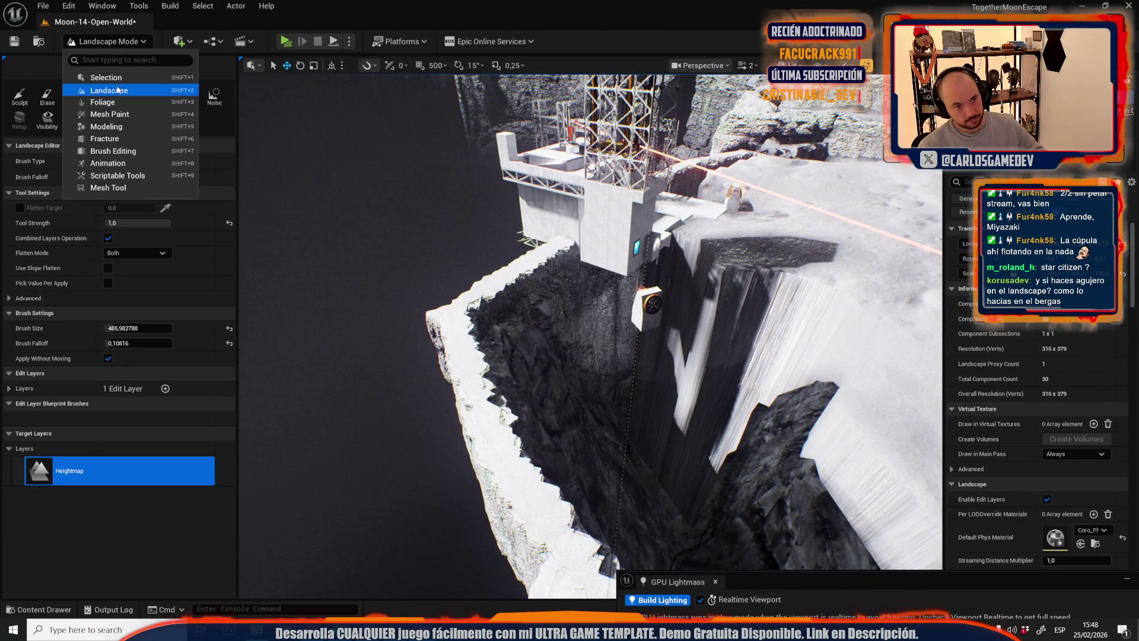
pyautogui.click(141, 82)
pyautogui.scroll(3, 657, 237)
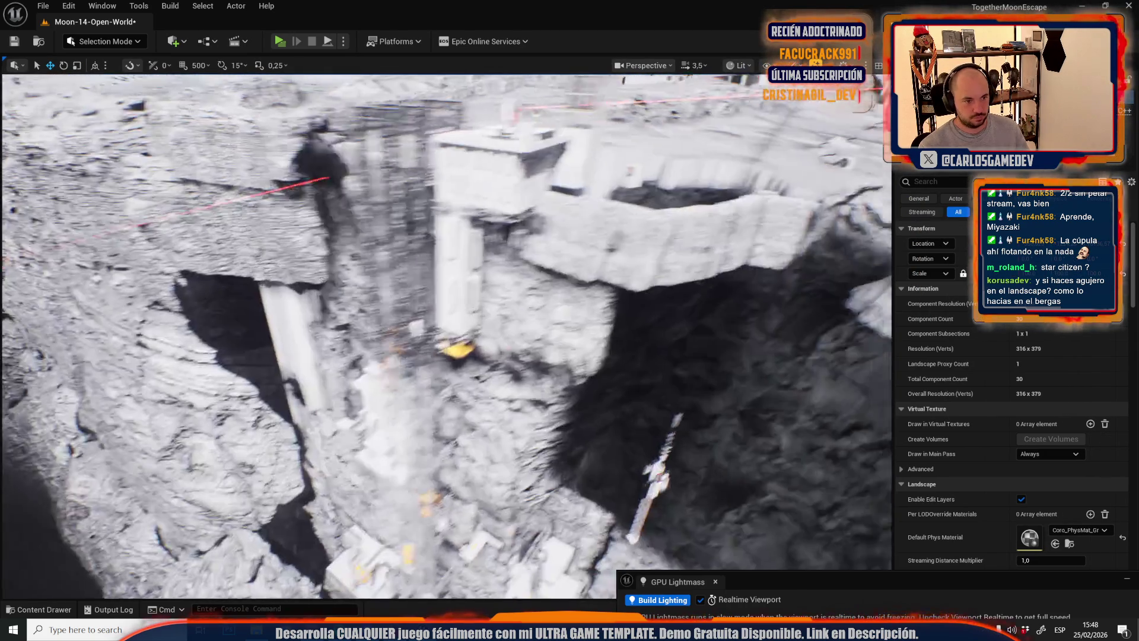
pyautogui.moveTo(661, 228); pyautogui.dragTo(742, 196)
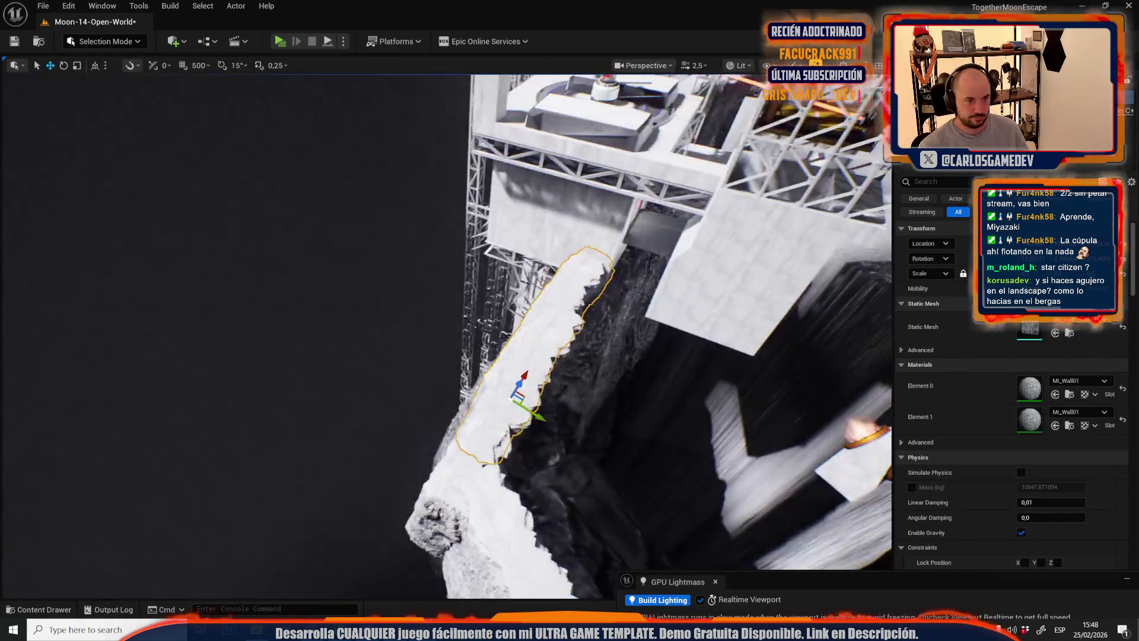
pyautogui.scroll(-1, 447, 336)
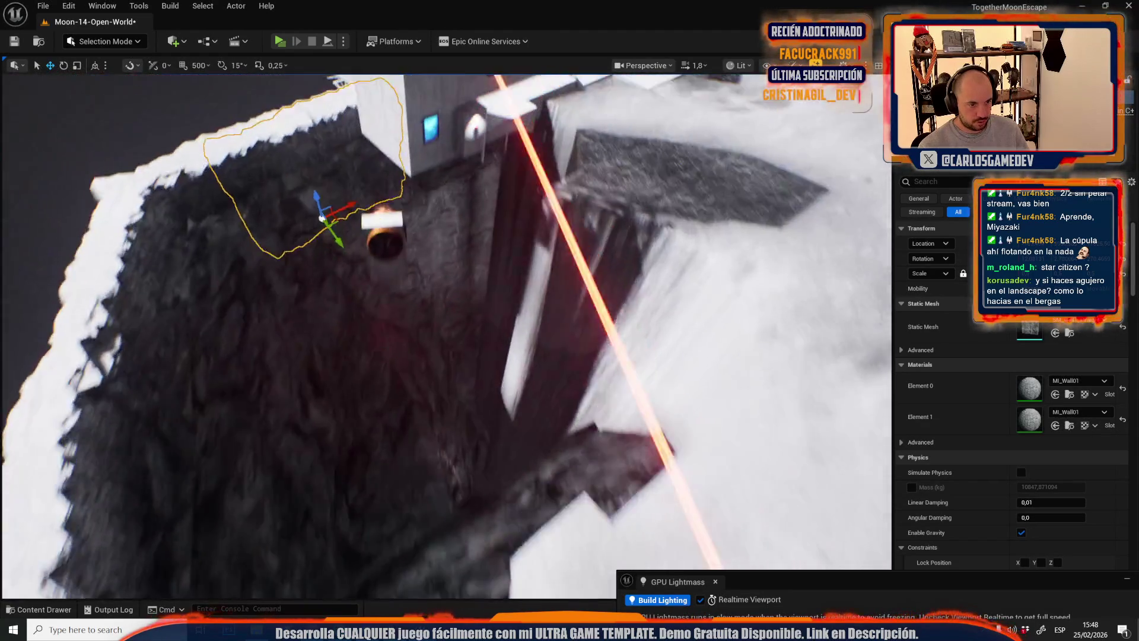
pyautogui.press('w')
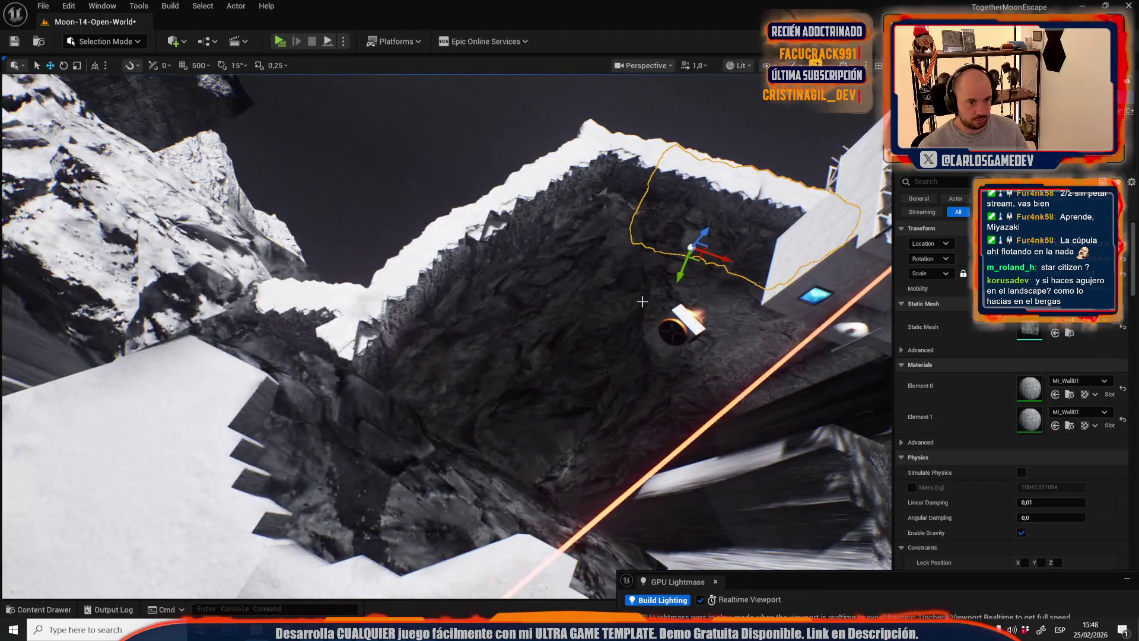
pyautogui.click(516, 303)
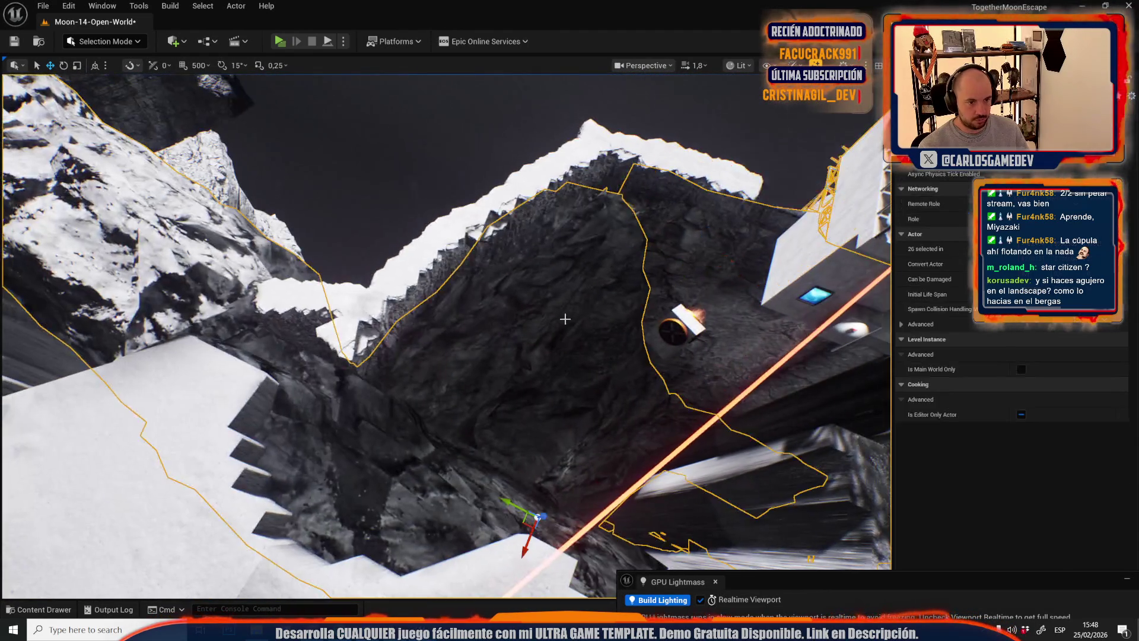
pyautogui.click(462, 235)
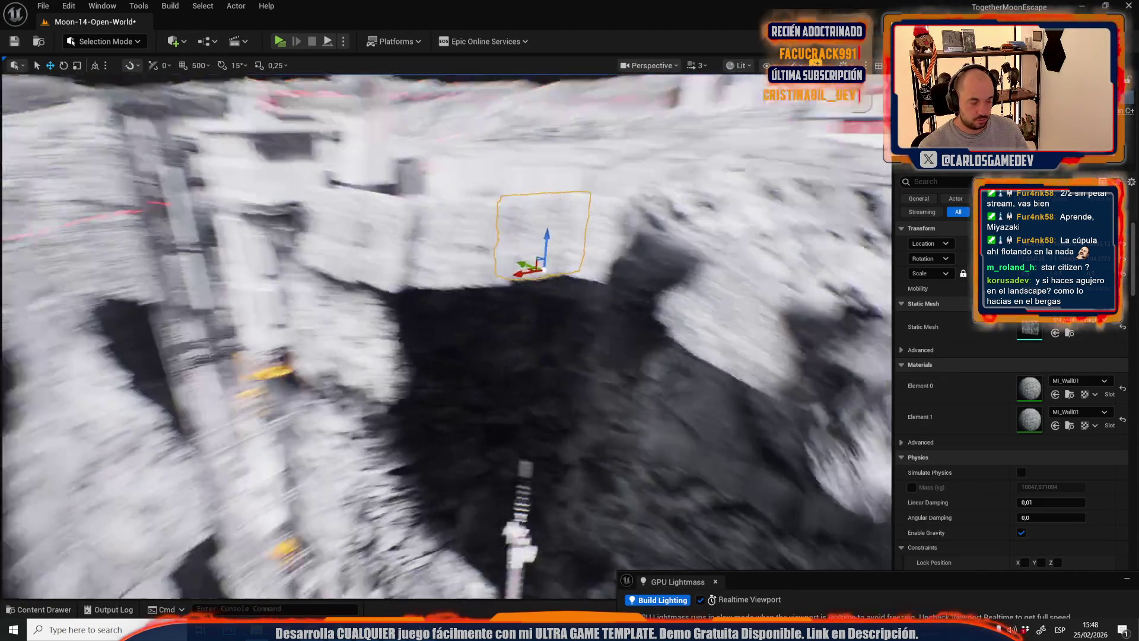
pyautogui.moveTo(599, 356); pyautogui.dragTo(635, 386)
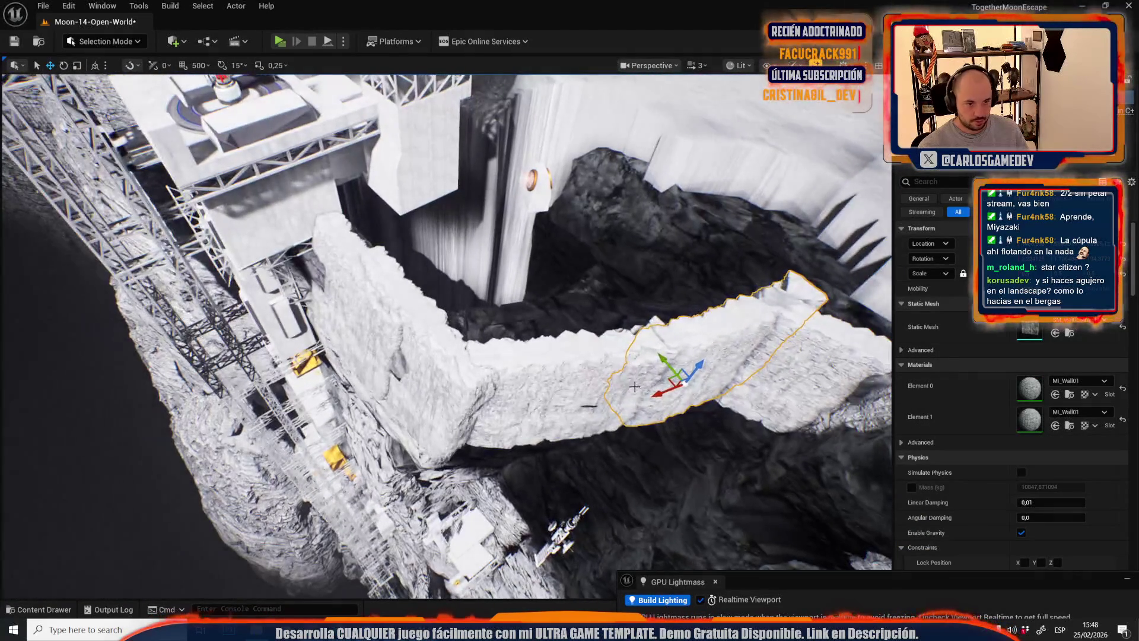
pyautogui.hotkey('ctrl', 'z')
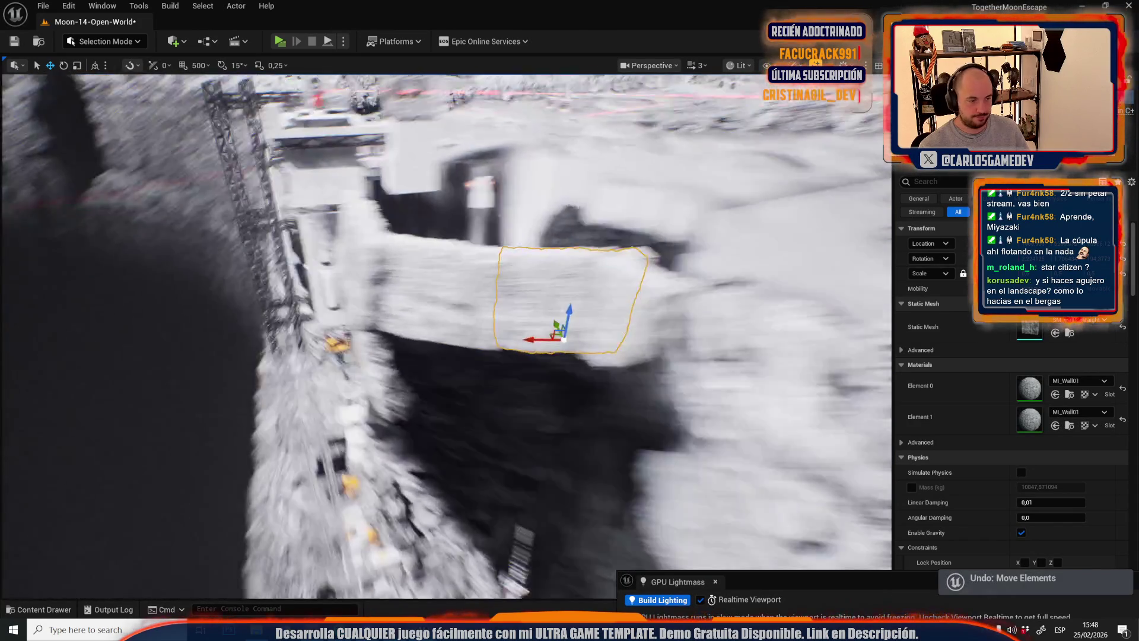
pyautogui.scroll(-2, 445, 332)
pyautogui.moveTo(445, 332)
pyautogui.mouseDown()
pyautogui.moveTo(409, 327)
pyautogui.moveTo(391, 338)
pyautogui.moveTo(415, 329)
pyautogui.mouseUp()
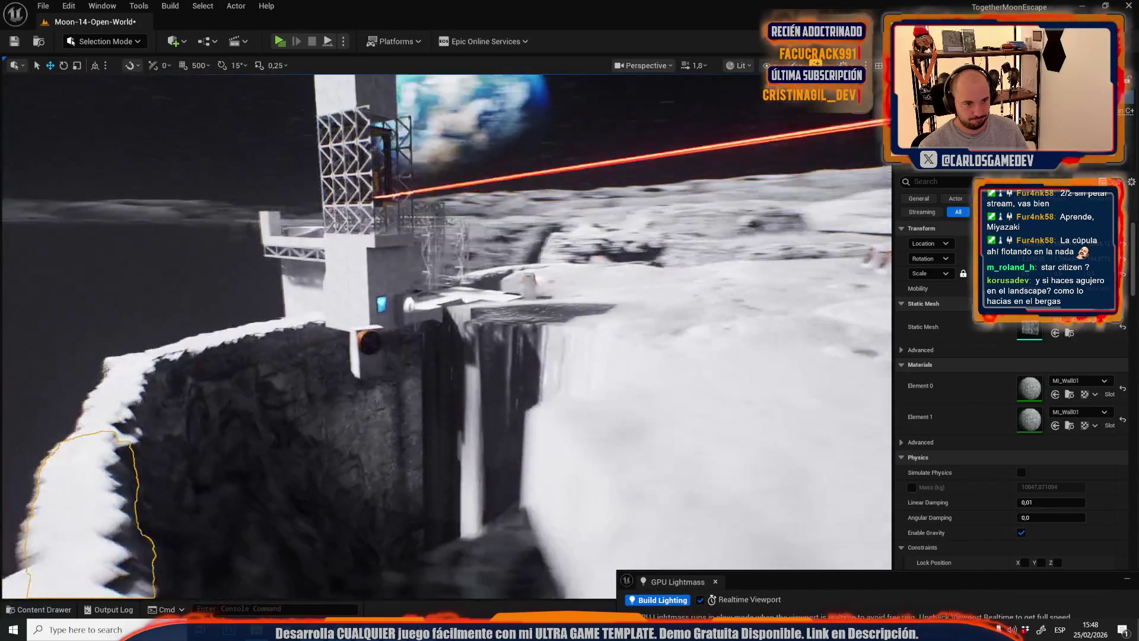
pyautogui.scroll(2, 415, 329)
pyautogui.moveTo(416, 329); pyautogui.dragTo(392, 362)
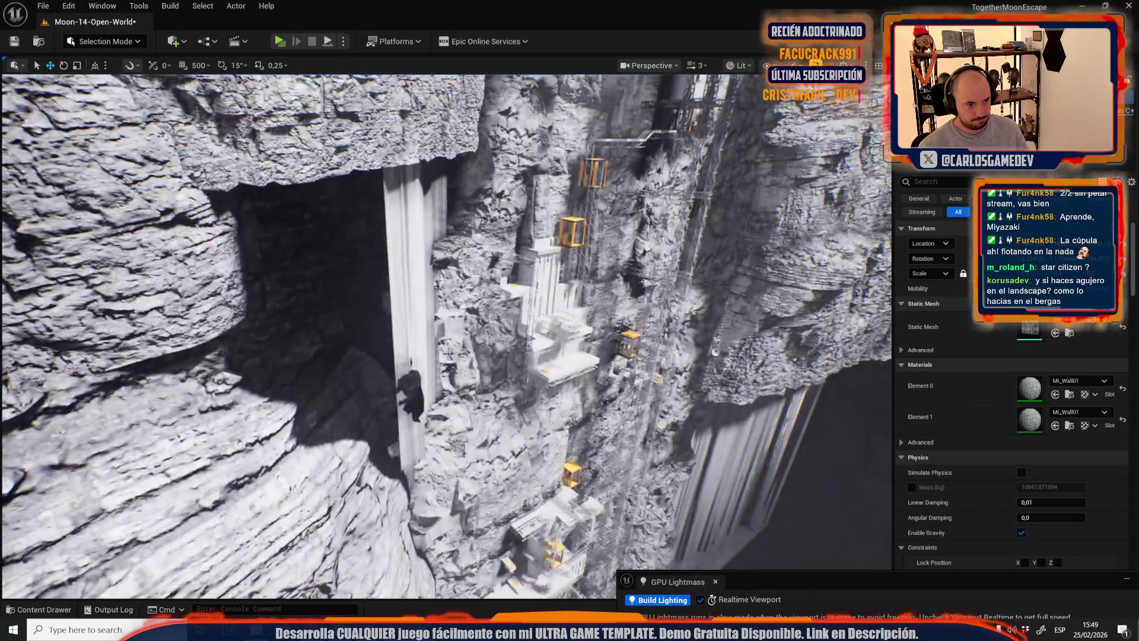
pyautogui.moveTo(392, 362); pyautogui.dragTo(398, 324)
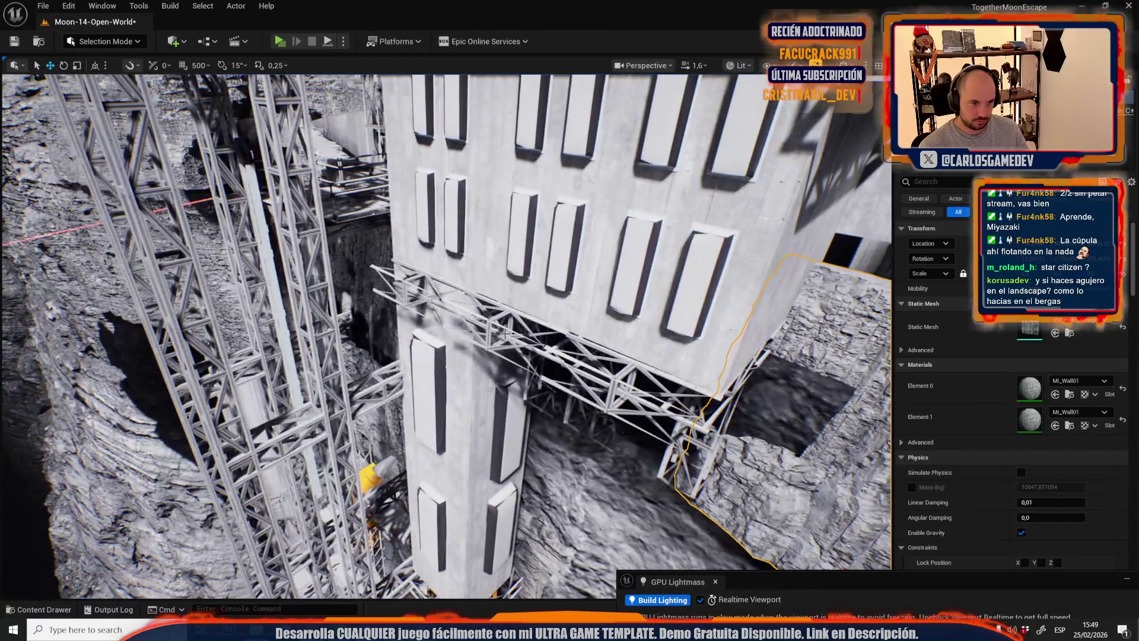
pyautogui.keyDown('ctrl'); pyautogui.click(505, 335); pyautogui.keyUp('ctrl')
pyautogui.moveTo(505, 335); pyautogui.dragTo(505, 371)
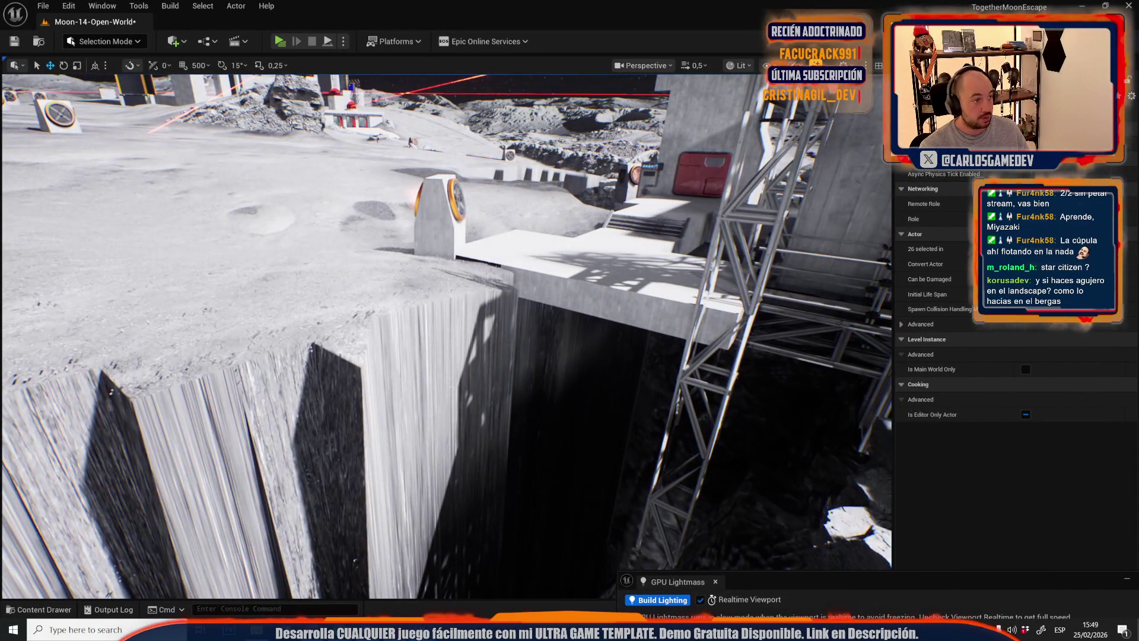
pyautogui.hotkey('shift', '2')
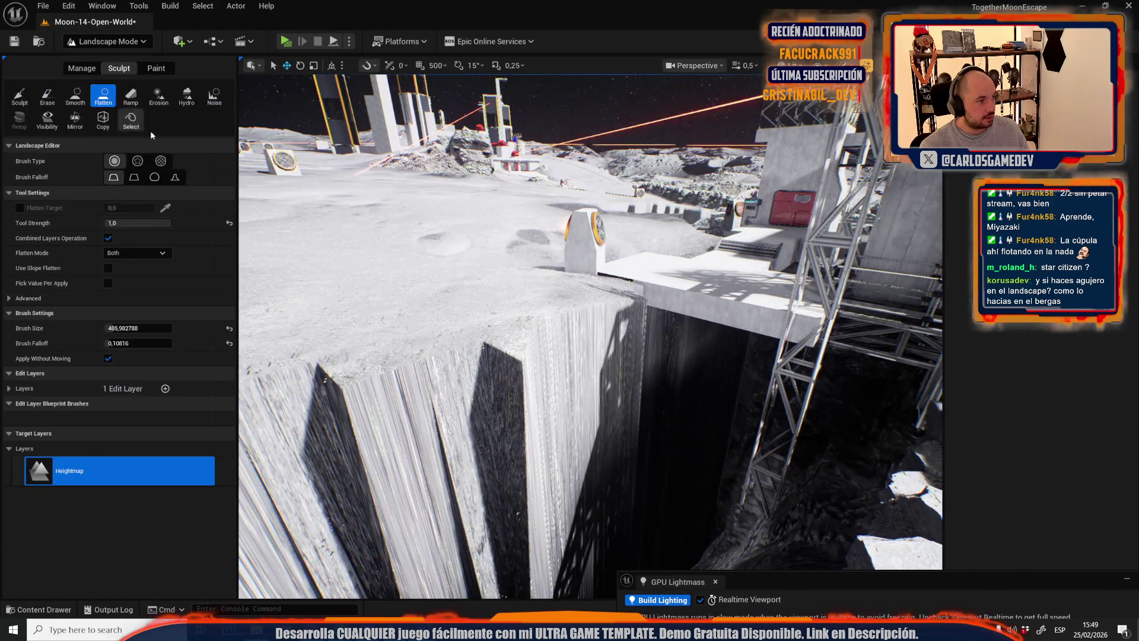
# - Smooth the stretched cliff pillar back into the crater wall
pyautogui.click(75, 95)
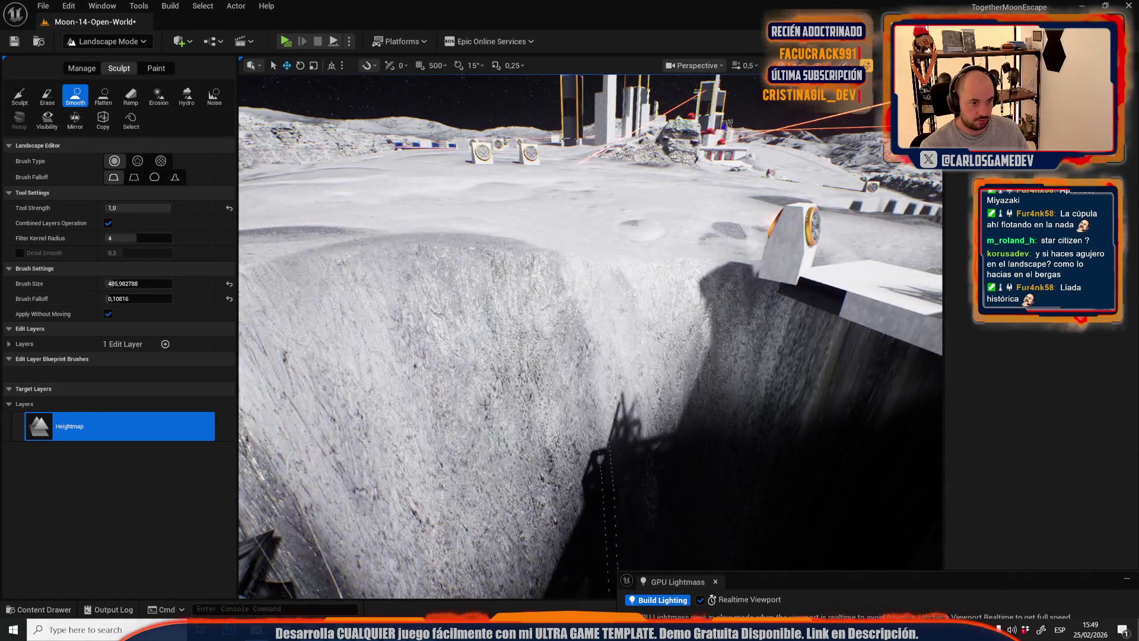
pyautogui.moveTo(518, 356); pyautogui.dragTo(604, 355)
pyautogui.click(605, 355)
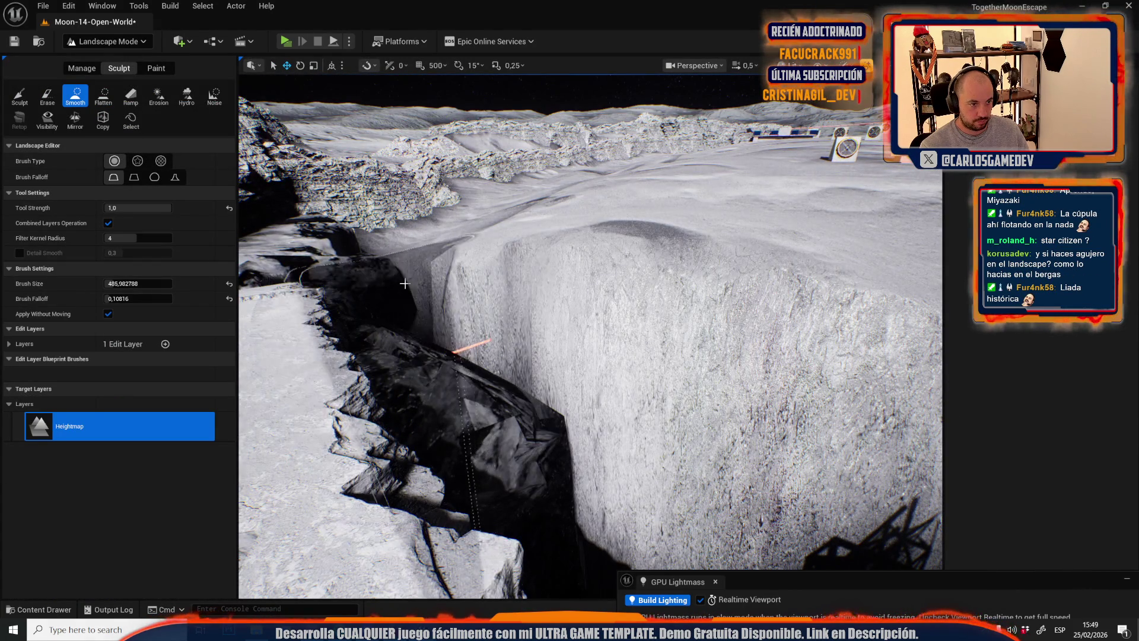
pyautogui.scroll(3, 590, 336)
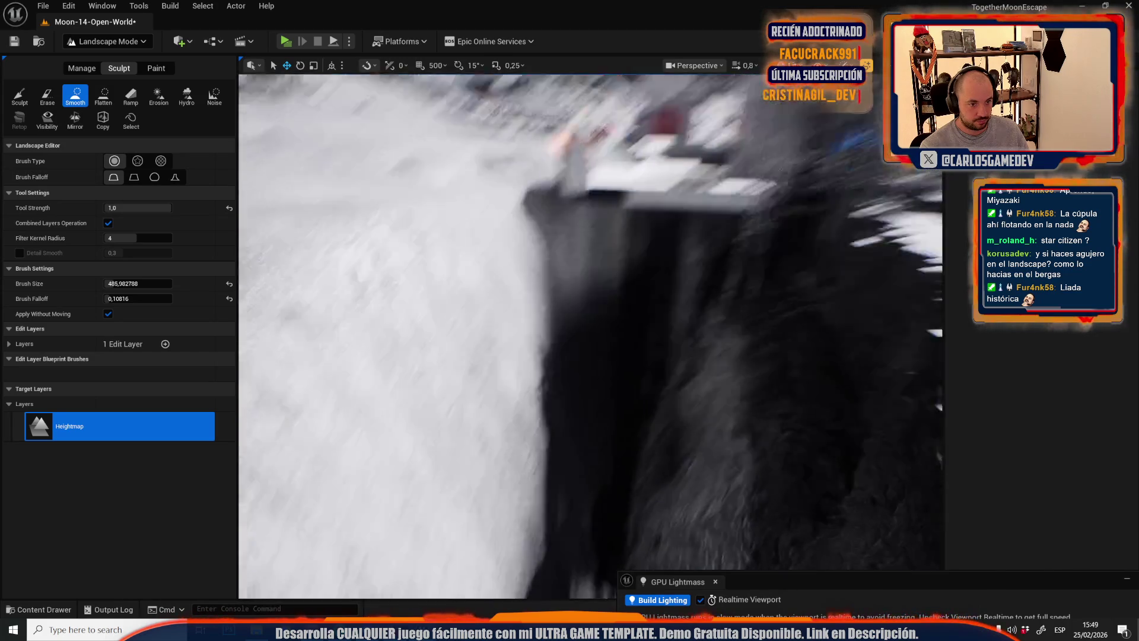
pyautogui.scroll(2, 590, 336)
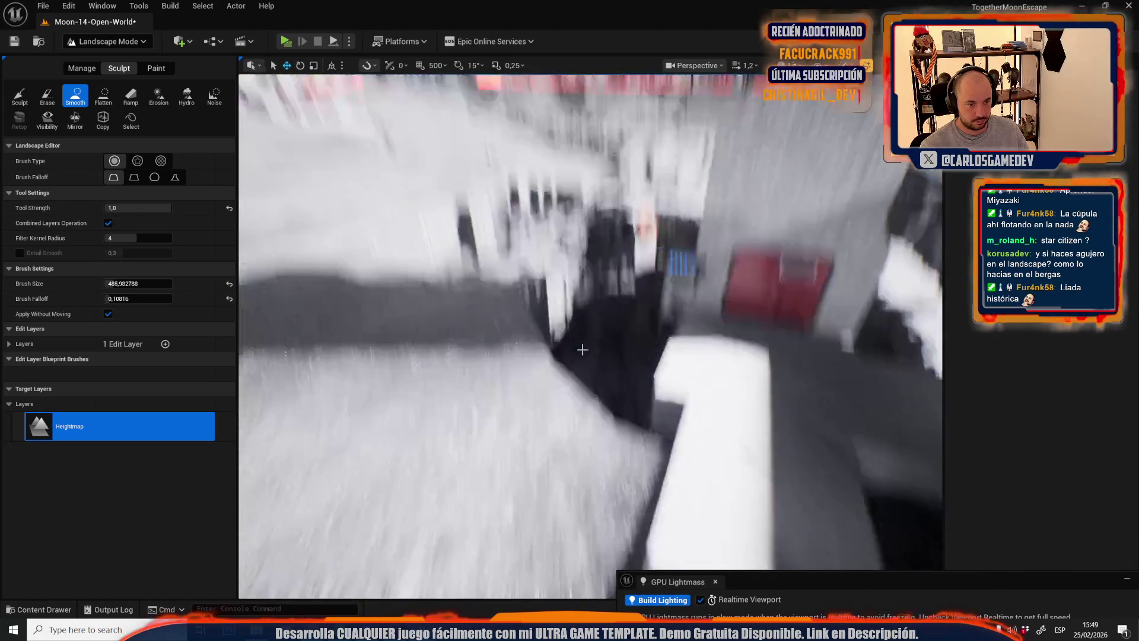
pyautogui.scroll(2, 521, 427)
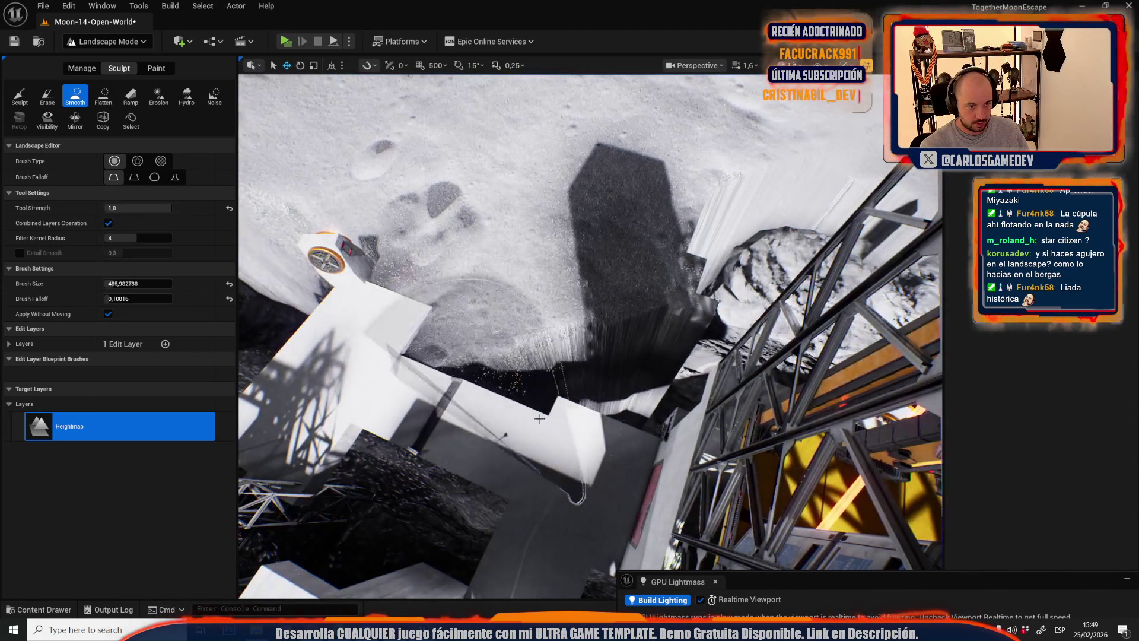
pyautogui.moveTo(674, 358); pyautogui.dragTo(475, 365)
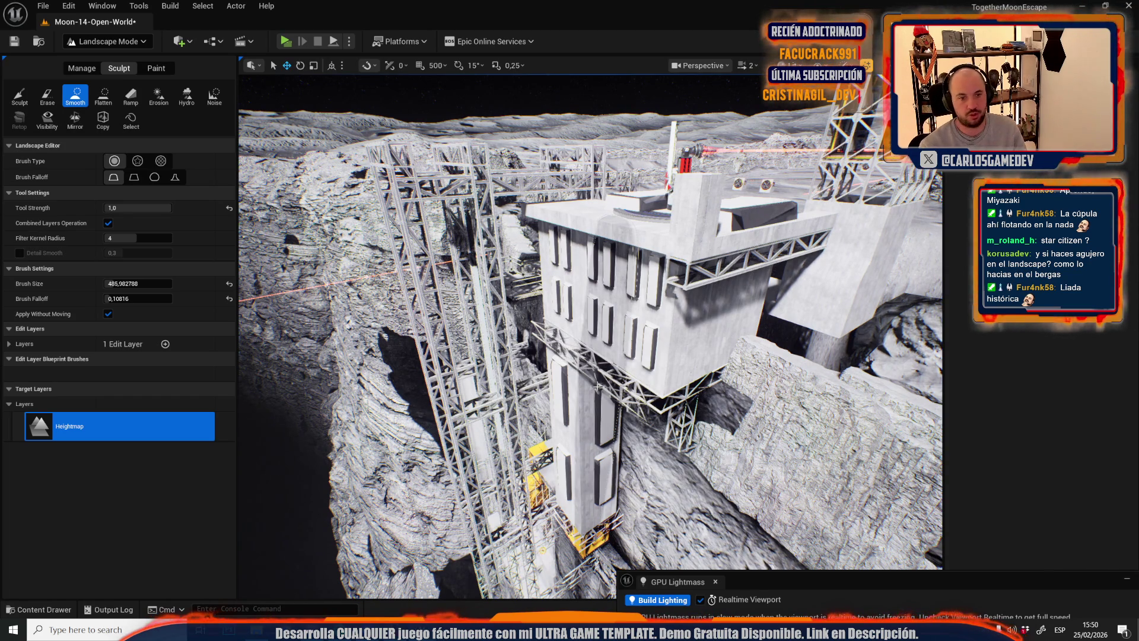
# - Fly over the rocky ridge and return to Selection Mode
pyautogui.press('w')
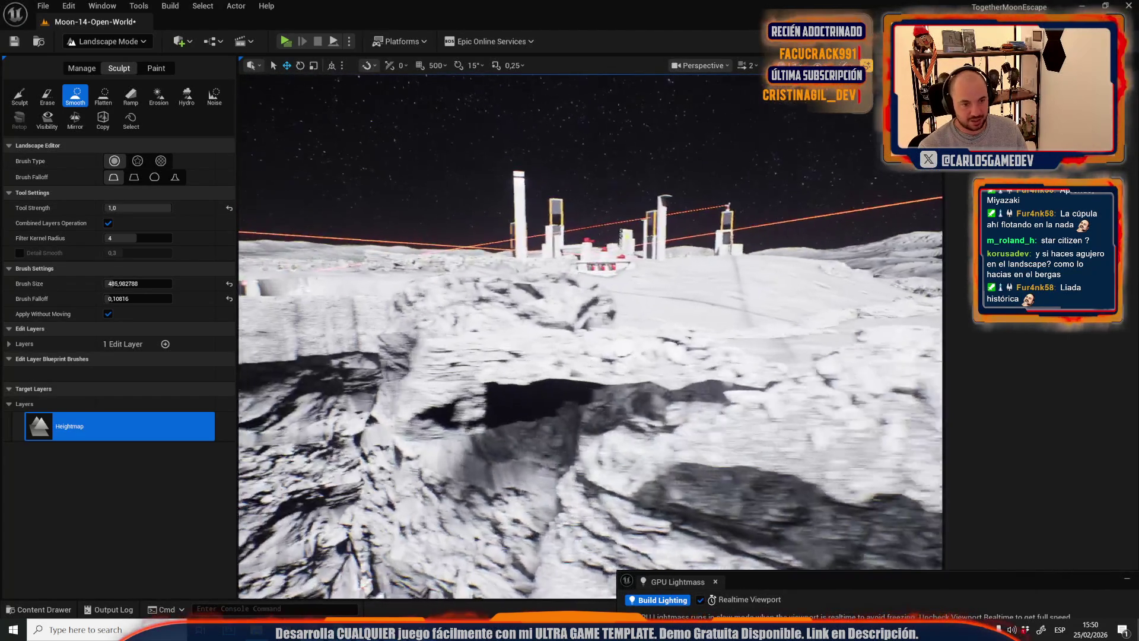
pyautogui.press('w')
pyautogui.press('w')
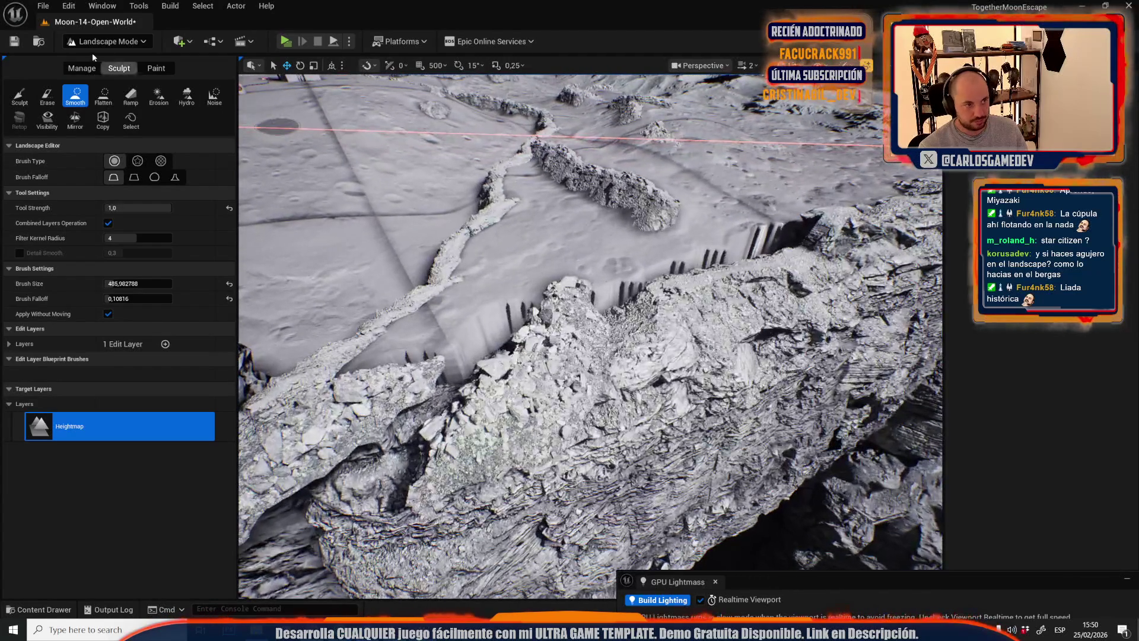
pyautogui.click(115, 41)
pyautogui.click(98, 79)
pyautogui.press('w')
pyautogui.press('w')
pyautogui.press('w')
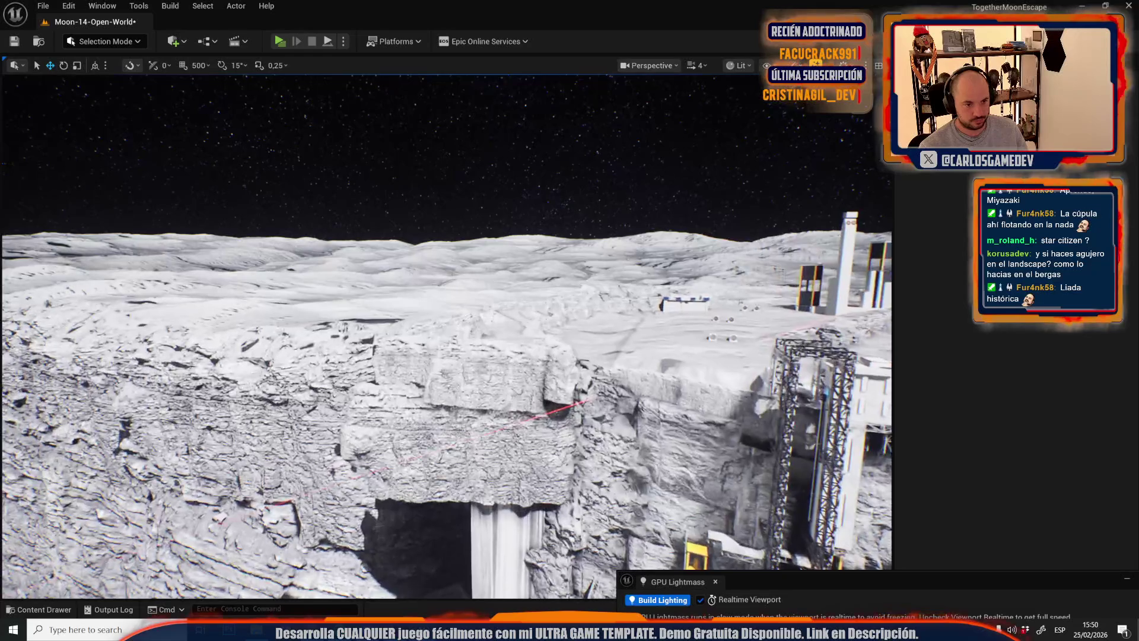
# - Save the Moon-14-Open-World level
pyautogui.press('w')
pyautogui.scroll(-3, 445, 333)
pyautogui.press('w')
pyautogui.hotkey('ctrl', 's')
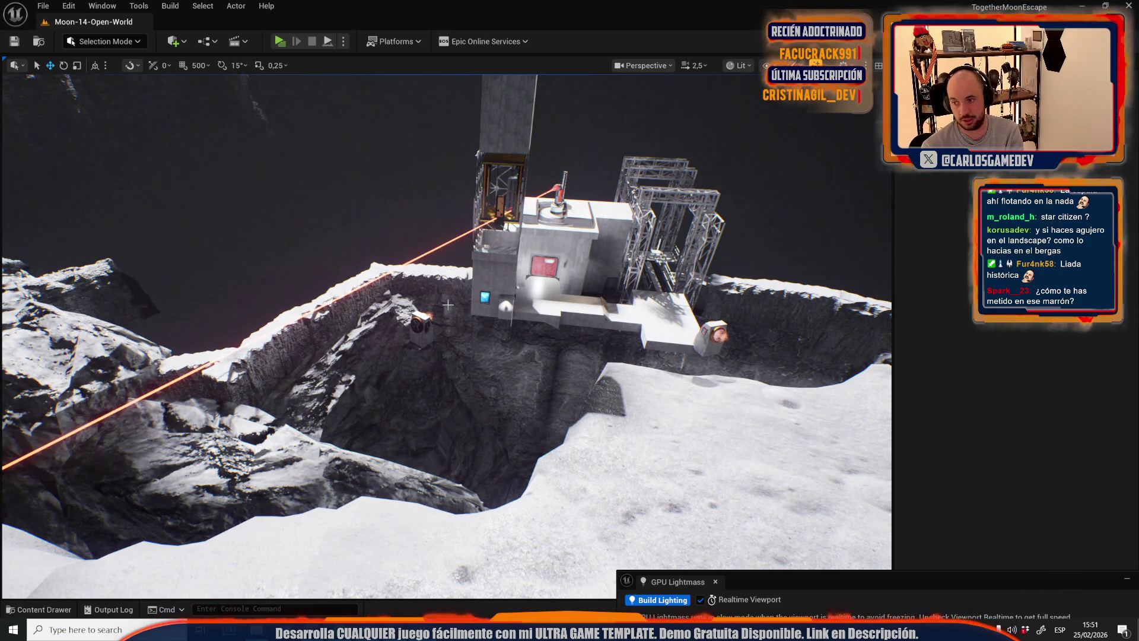
# - Select and frame the wall rock, then browse to its mesh asset in _GENERATED
pyautogui.moveTo(447, 304)
pyautogui.mouseDown()
pyautogui.moveTo(504, 255)
pyautogui.moveTo(483, 427)
pyautogui.moveTo(483, 321)
pyautogui.moveTo(471, 338)
pyautogui.moveTo(522, 329)
pyautogui.moveTo(498, 341)
pyautogui.mouseUp()
pyautogui.click(522, 330)
pyautogui.press('f')
pyautogui.scroll(-3, 516, 332)
pyautogui.moveTo(210, 160); pyautogui.dragTo(211, 160)
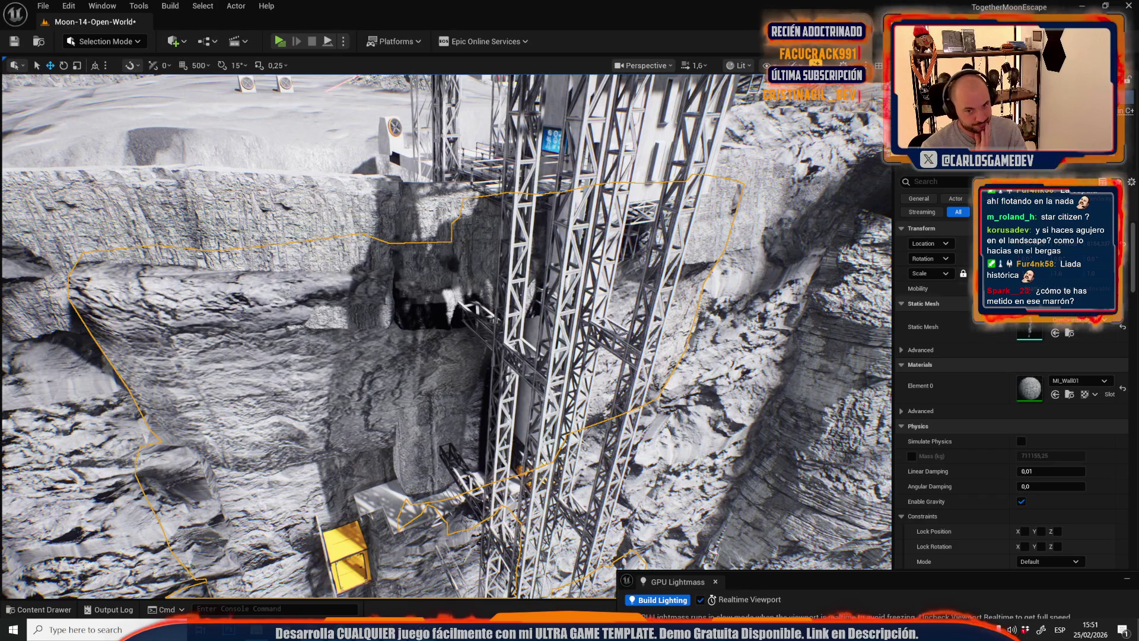
pyautogui.hotkey('ctrl', 'b')
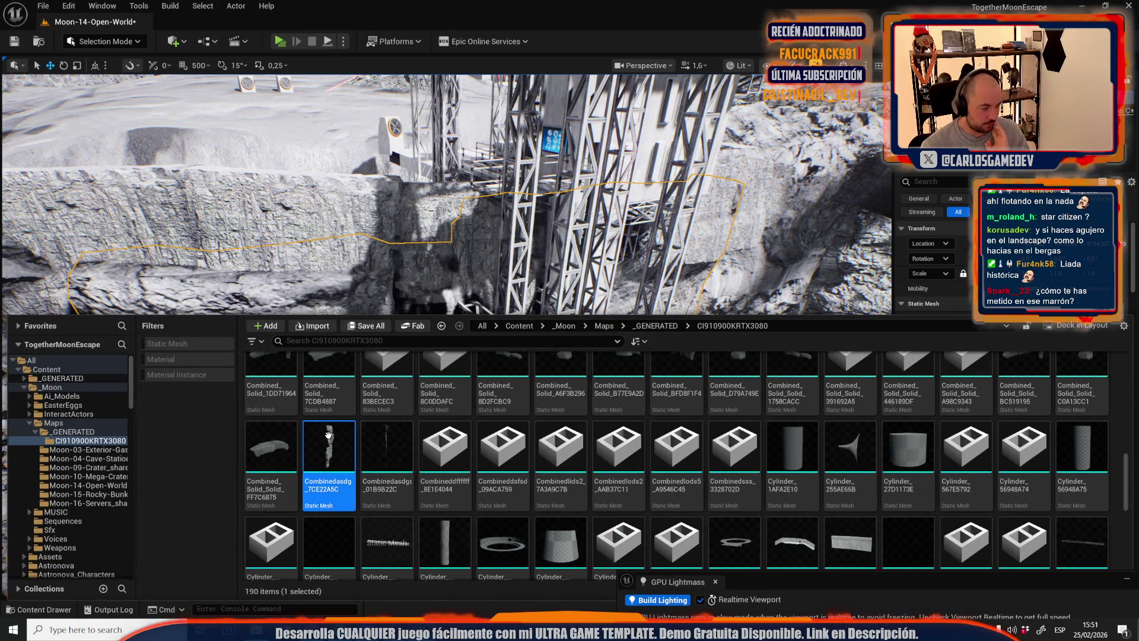
# - Duplicate Combinedasdg_7CE22A5C1 and assign the copy to the wall rock's Static Mesh
pyautogui.rightClick(330, 451)
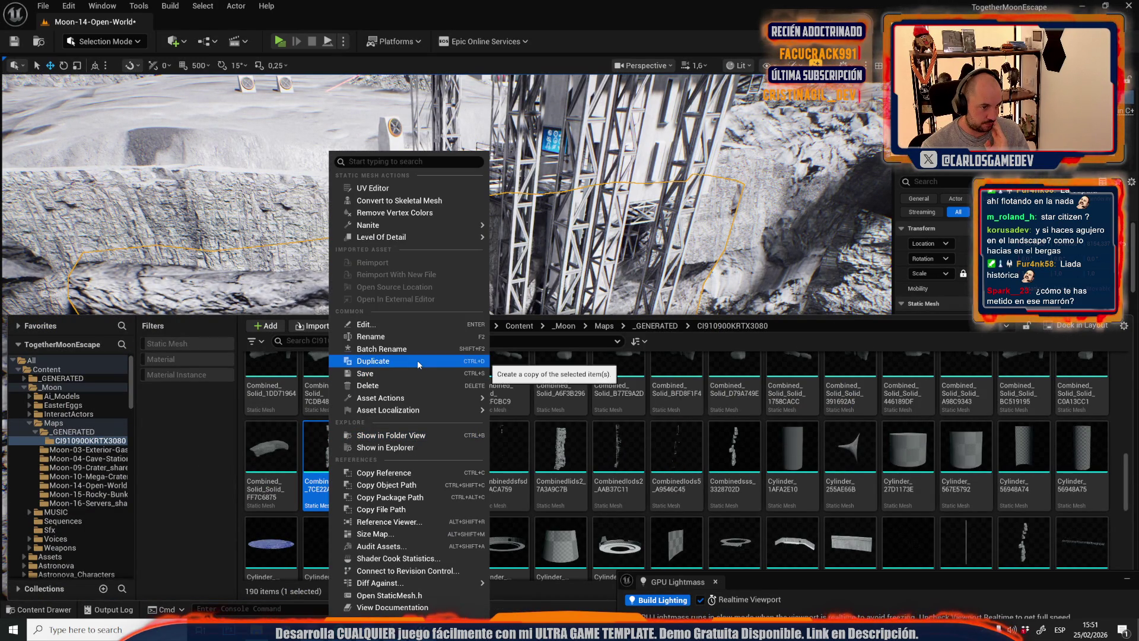
pyautogui.click(418, 361)
pyautogui.press('Return')
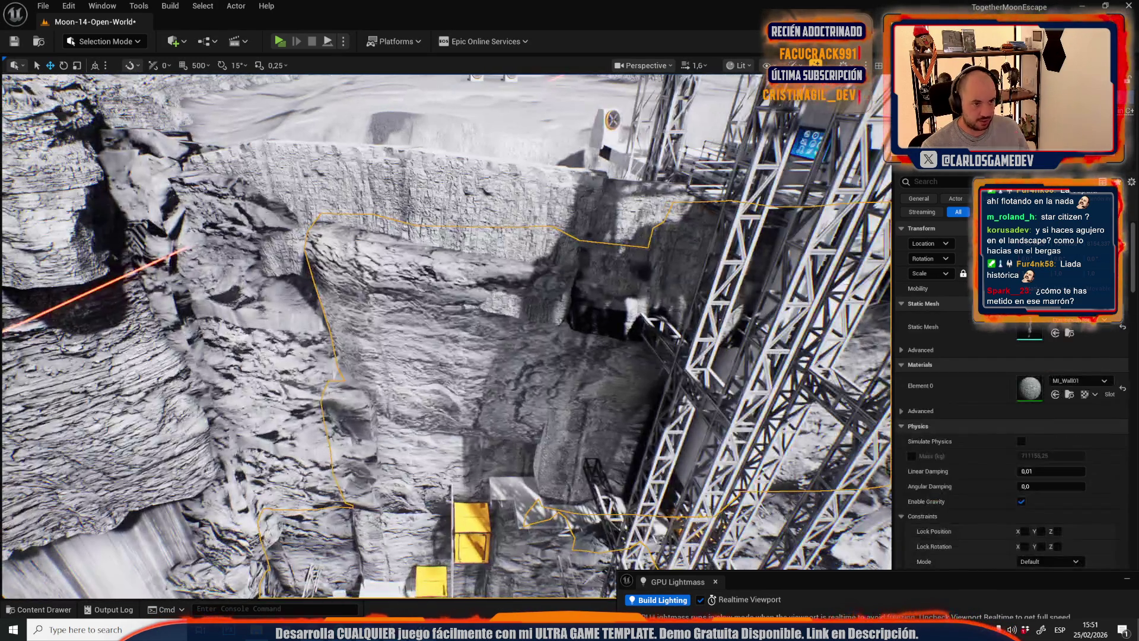
pyautogui.click(1054, 333)
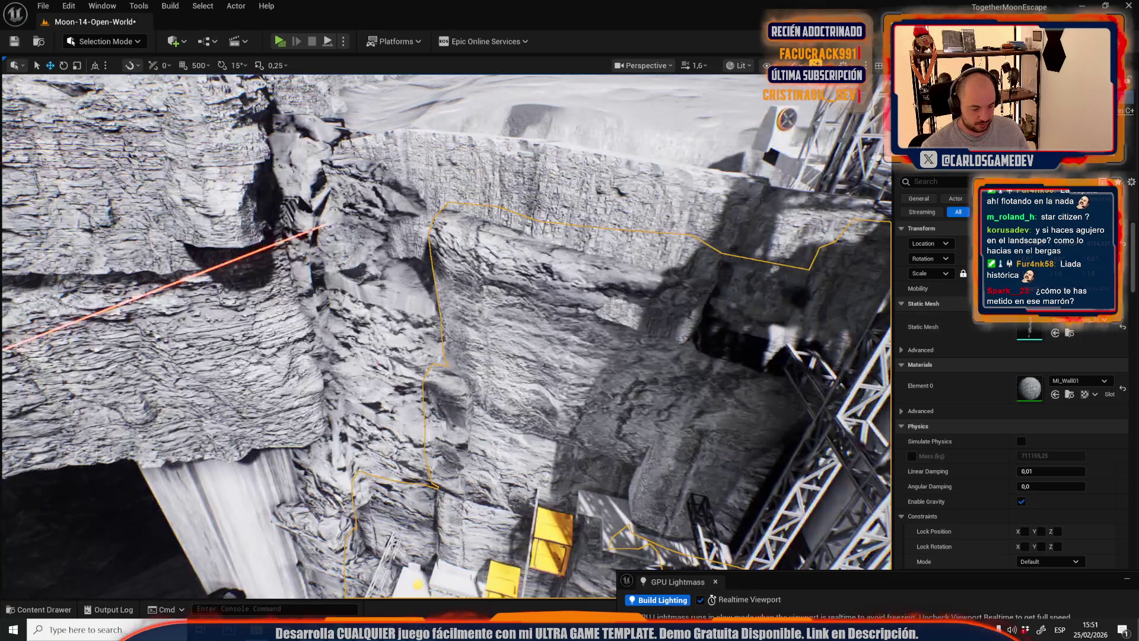
pyautogui.press('f')
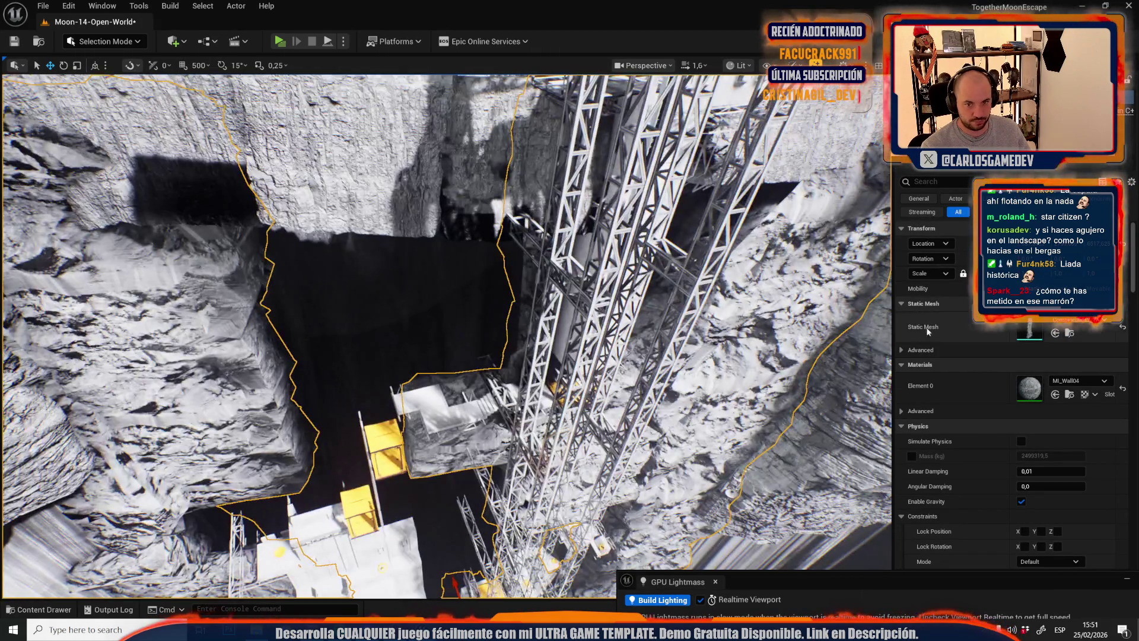
# - Duplicate Combinedlids2_7A3A9C7B1 and assign the copy to the cliff rock
pyautogui.click(1070, 336)
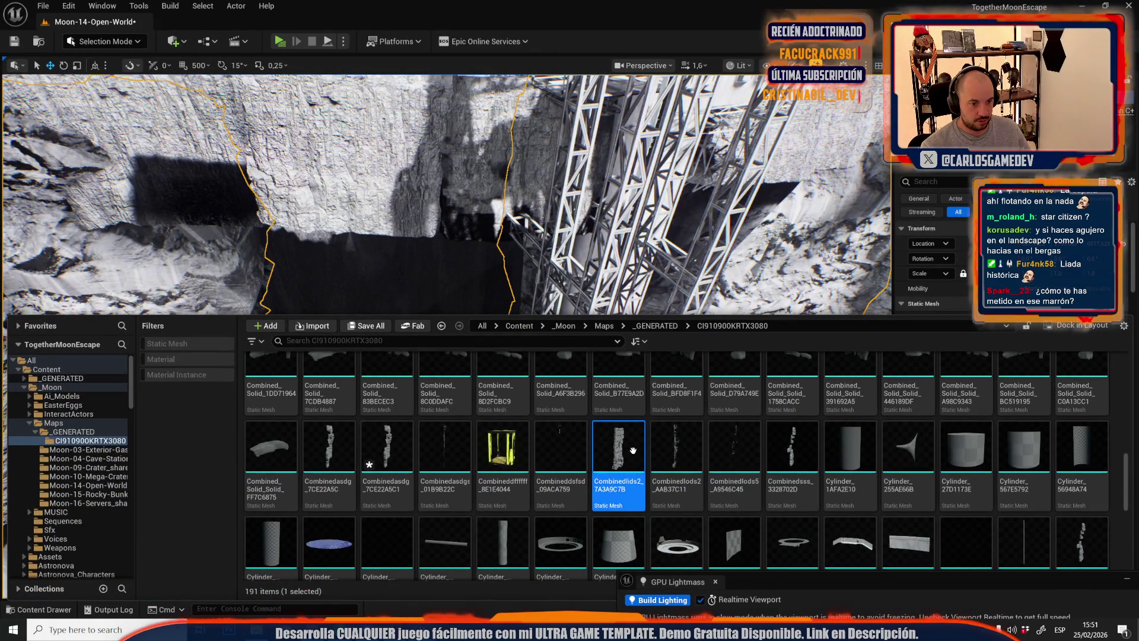
pyautogui.rightClick(623, 457)
pyautogui.click(677, 360)
pyautogui.click(1055, 333)
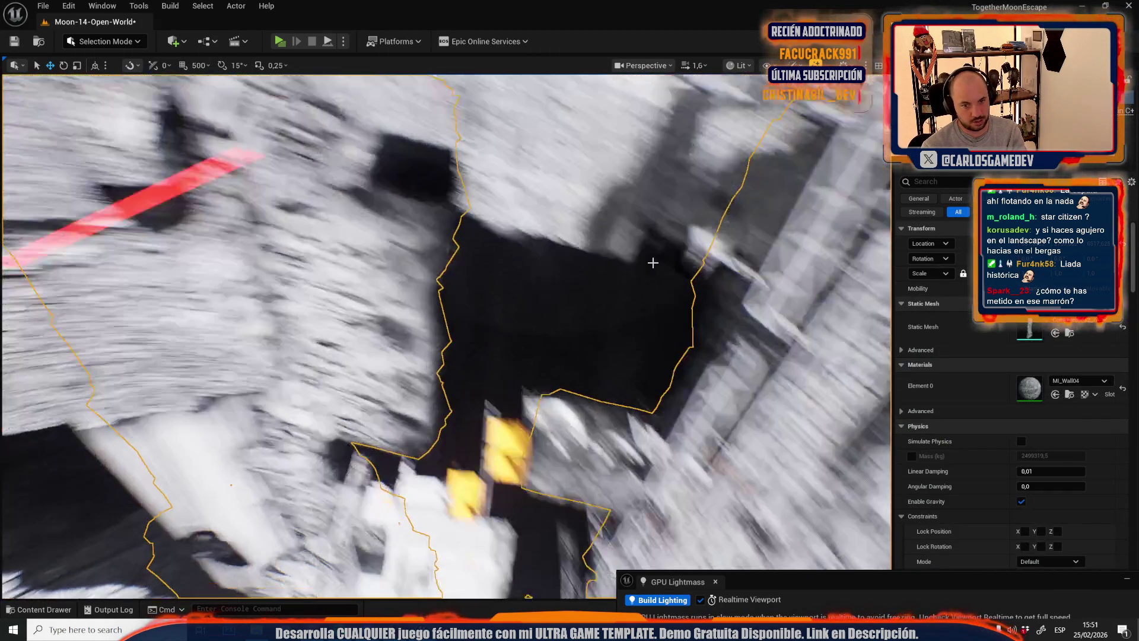
# - Fly into the shaft and select rock pieces on the cliff and inside it
pyautogui.moveTo(666, 305); pyautogui.dragTo(518, 356)
pyautogui.scroll(2, 519, 356)
pyautogui.moveTo(448, 298); pyautogui.dragTo(447, 298)
pyautogui.click(447, 298)
pyautogui.moveTo(510, 326); pyautogui.dragTo(510, 326)
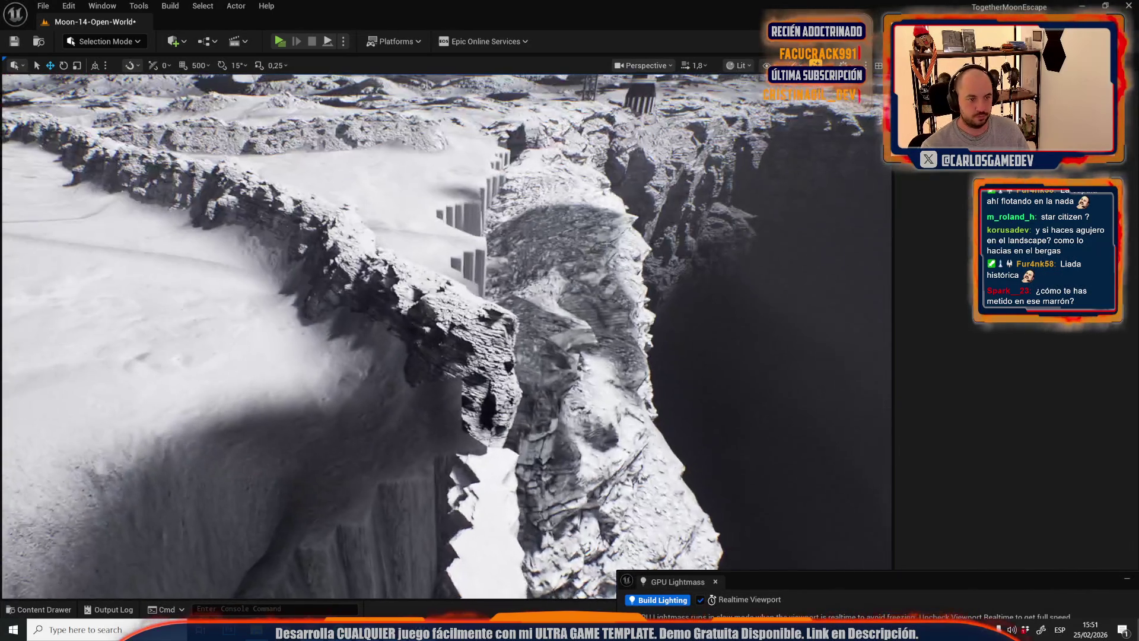
pyautogui.click(511, 326)
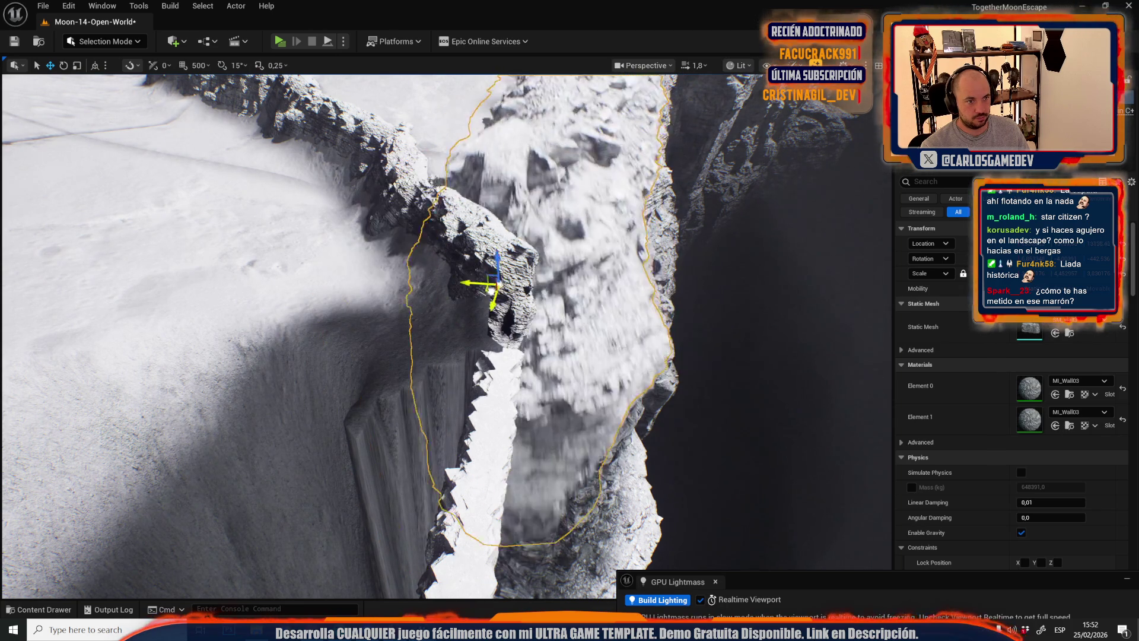
# - Frame another cliff rock, find its mesh asset, then save the level and both new meshes
pyautogui.moveTo(484, 286); pyautogui.dragTo(485, 286)
pyautogui.scroll(3, 531, 436)
pyautogui.moveTo(531, 437); pyautogui.dragTo(531, 436)
pyautogui.scroll(2, 531, 437)
pyautogui.scroll(2, 531, 436)
pyautogui.moveTo(711, 350)
pyautogui.mouseDown()
pyautogui.moveTo(498, 375)
pyautogui.moveTo(484, 410)
pyautogui.moveTo(497, 382)
pyautogui.mouseUp()
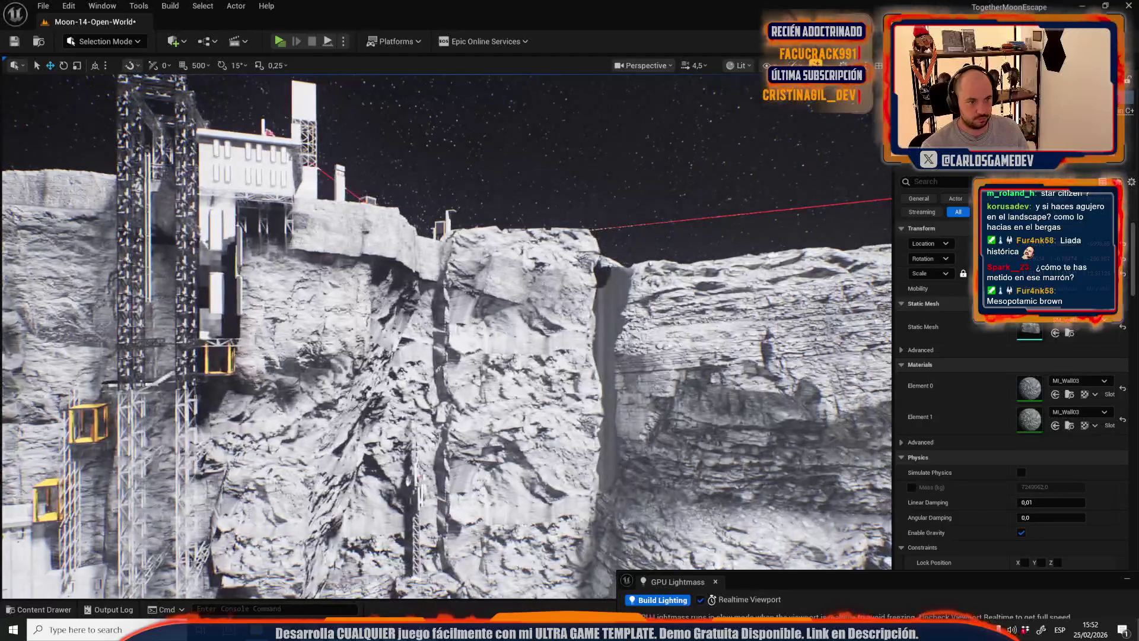
pyautogui.click(522, 356)
pyautogui.press('f')
pyautogui.scroll(-2, 446, 335)
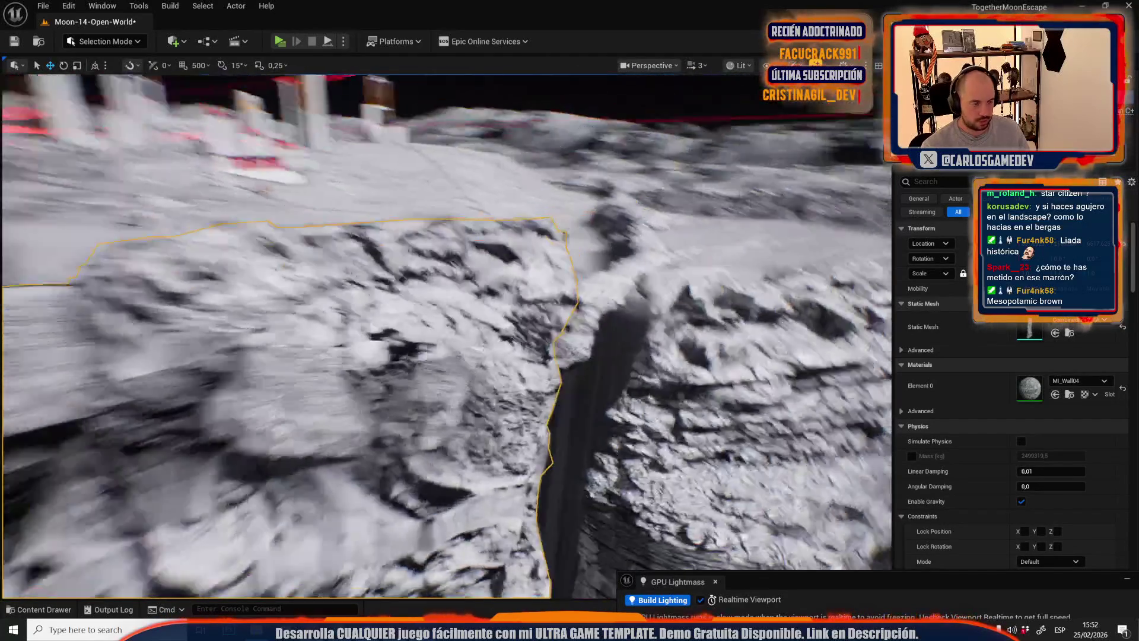
pyautogui.scroll(-1, 446, 336)
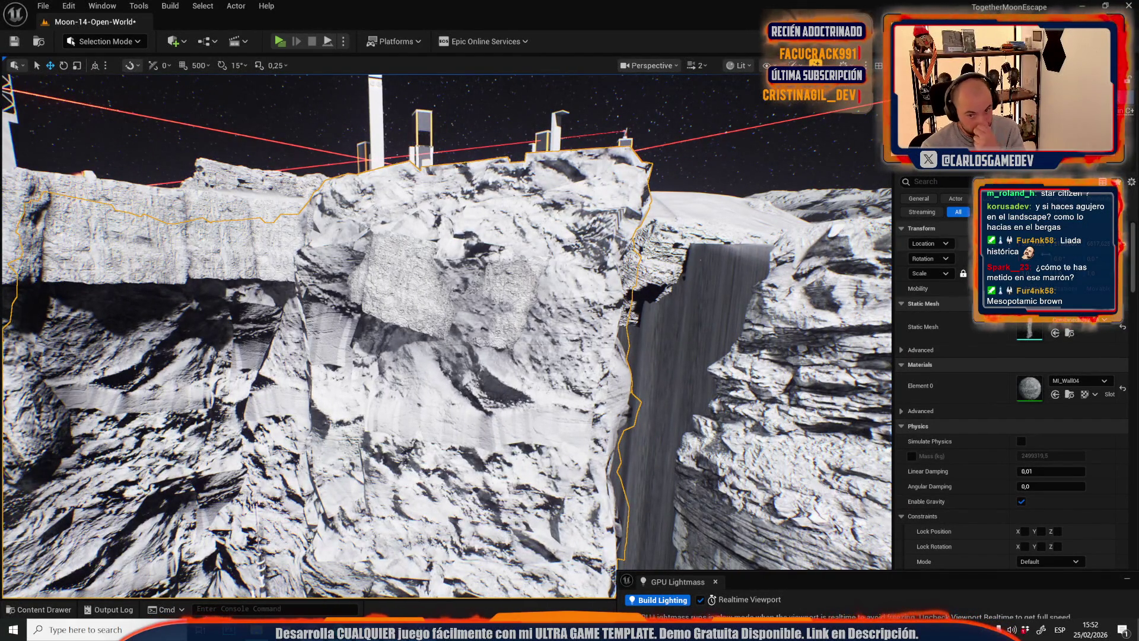
pyautogui.click(1069, 332)
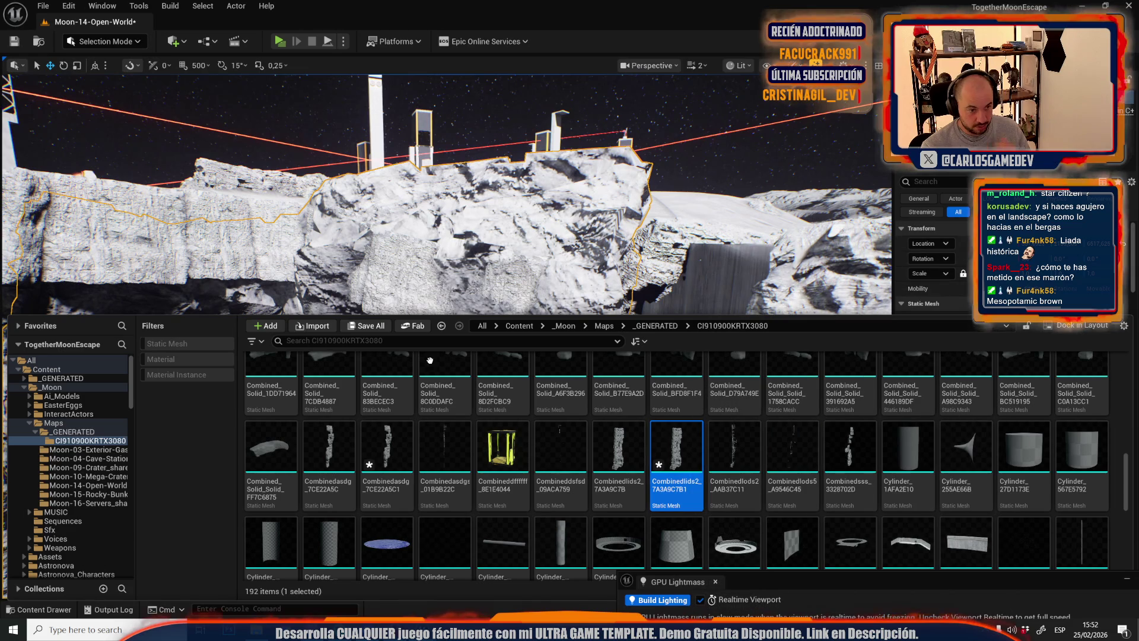
pyautogui.click(363, 327)
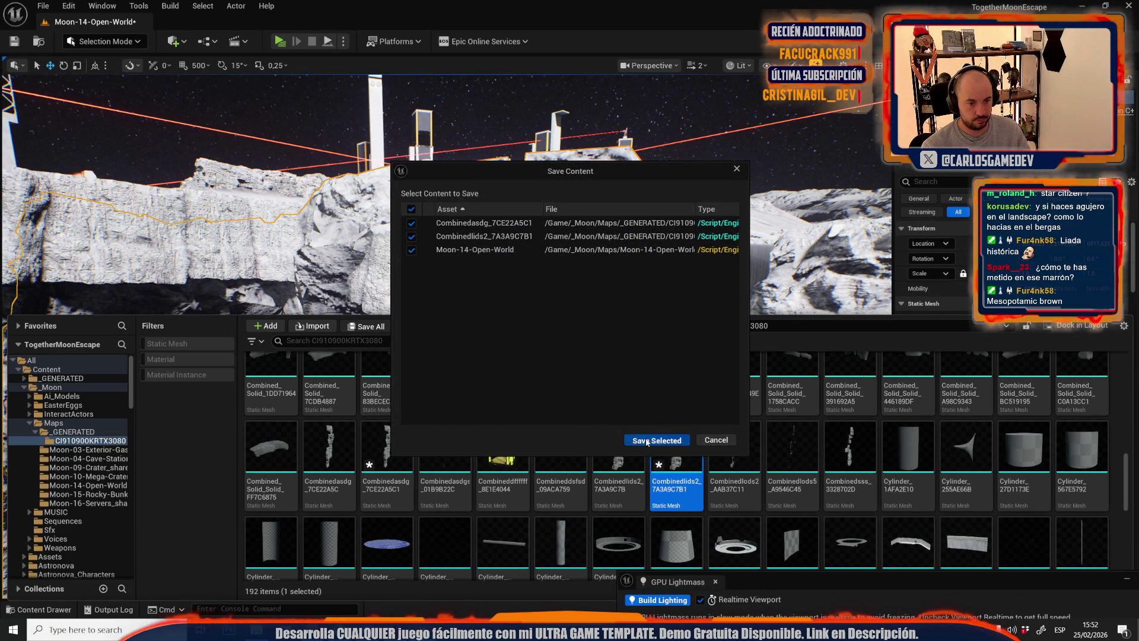
pyautogui.click(646, 438)
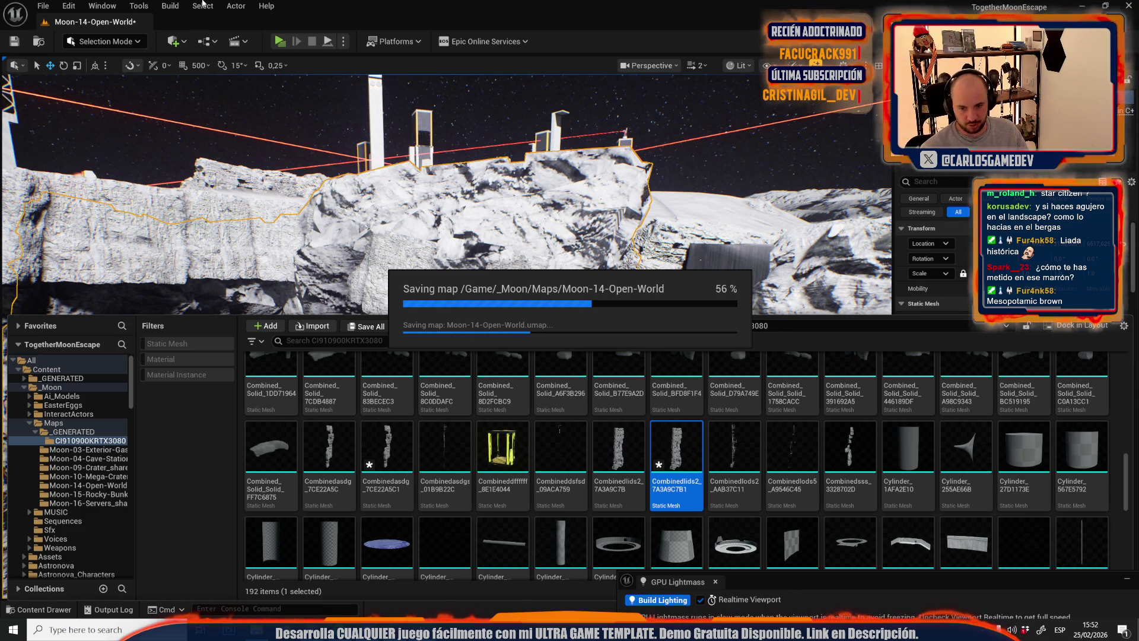
# - Enter Modeling Mode's Deform tools and raise the Move brush falloff to 1,0
pyautogui.click(108, 44)
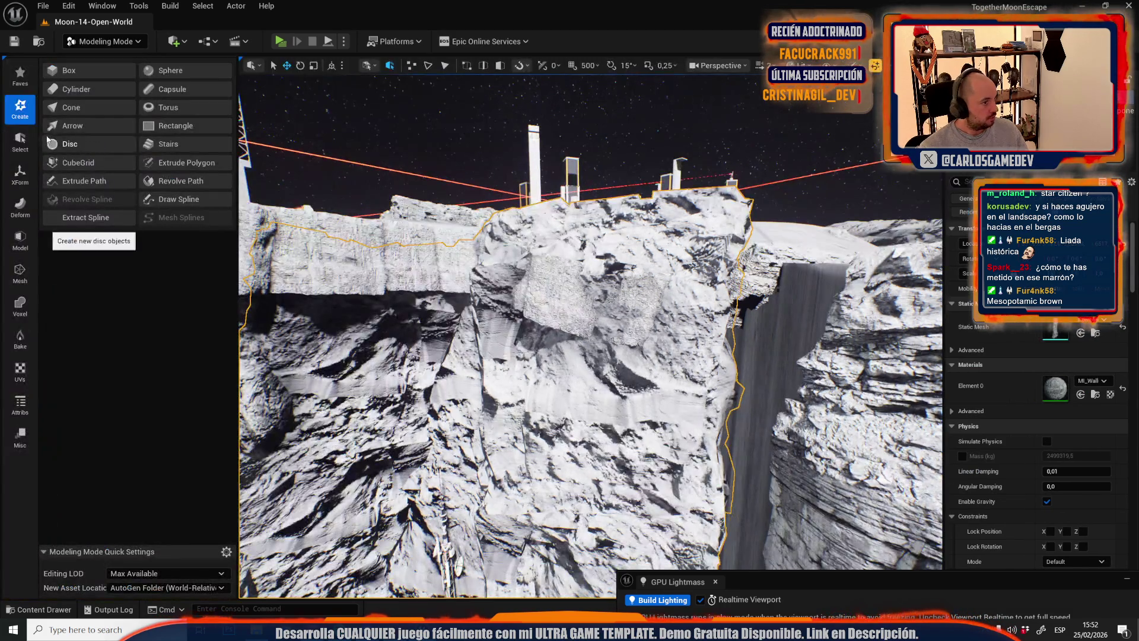
pyautogui.click(20, 207)
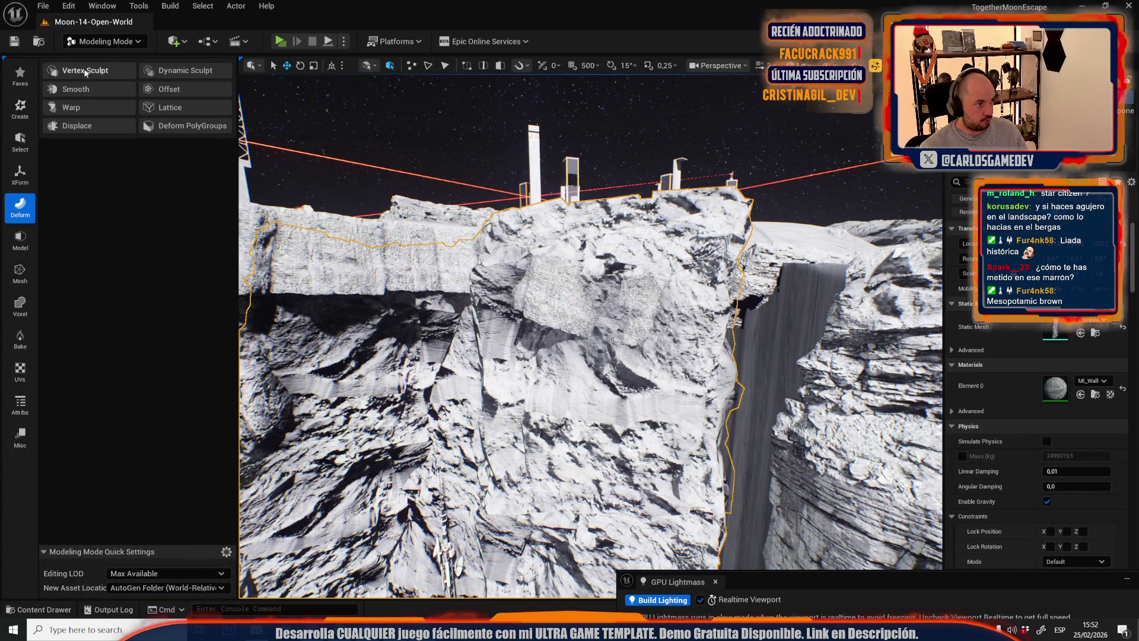
pyautogui.scroll(3, 503, 225)
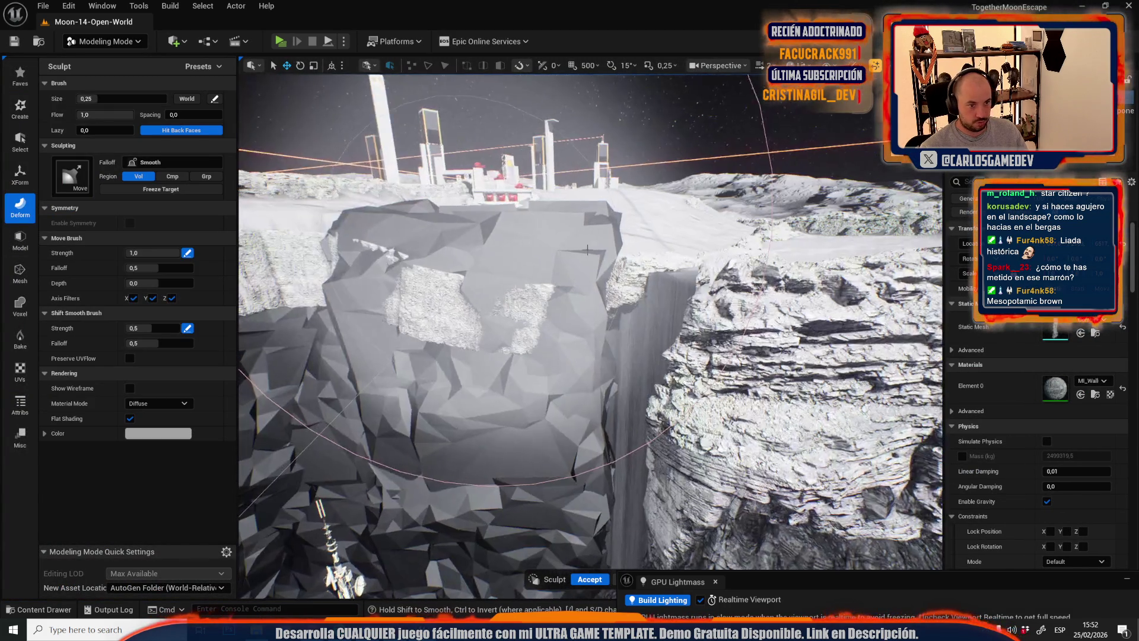
pyautogui.click(184, 403)
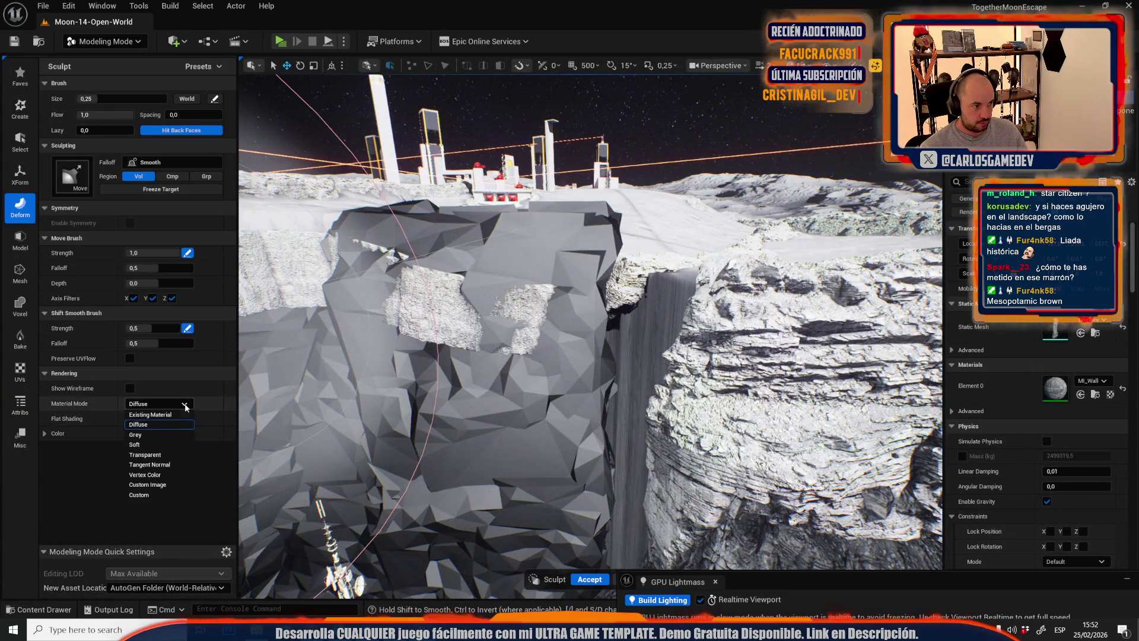
pyautogui.scroll(-5, 364, 300)
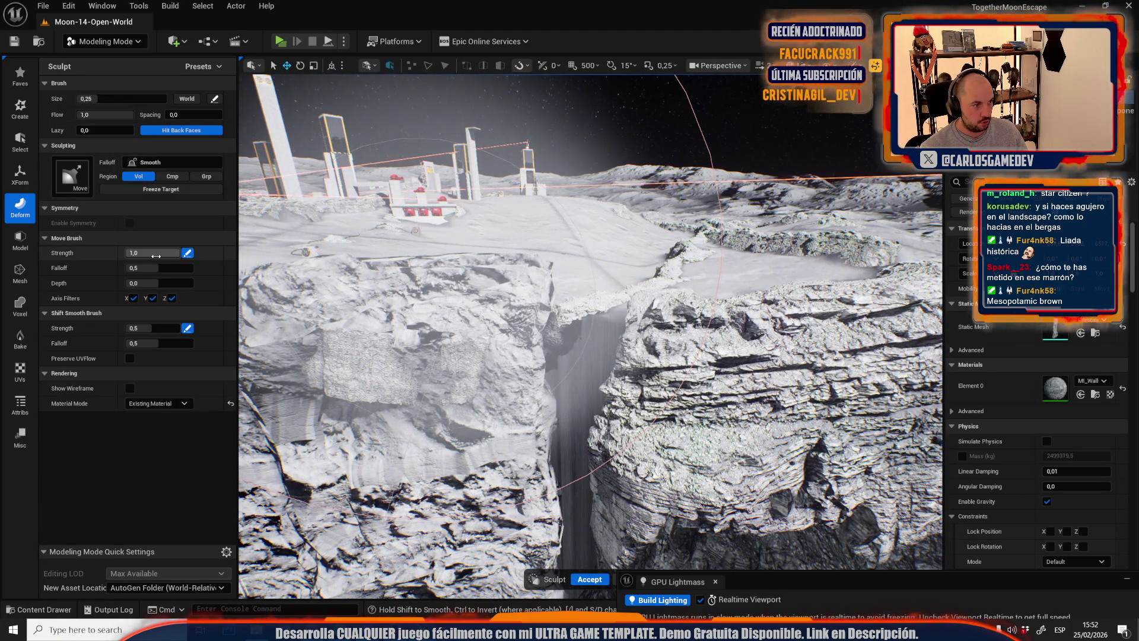
pyautogui.moveTo(157, 268); pyautogui.dragTo(199, 268)
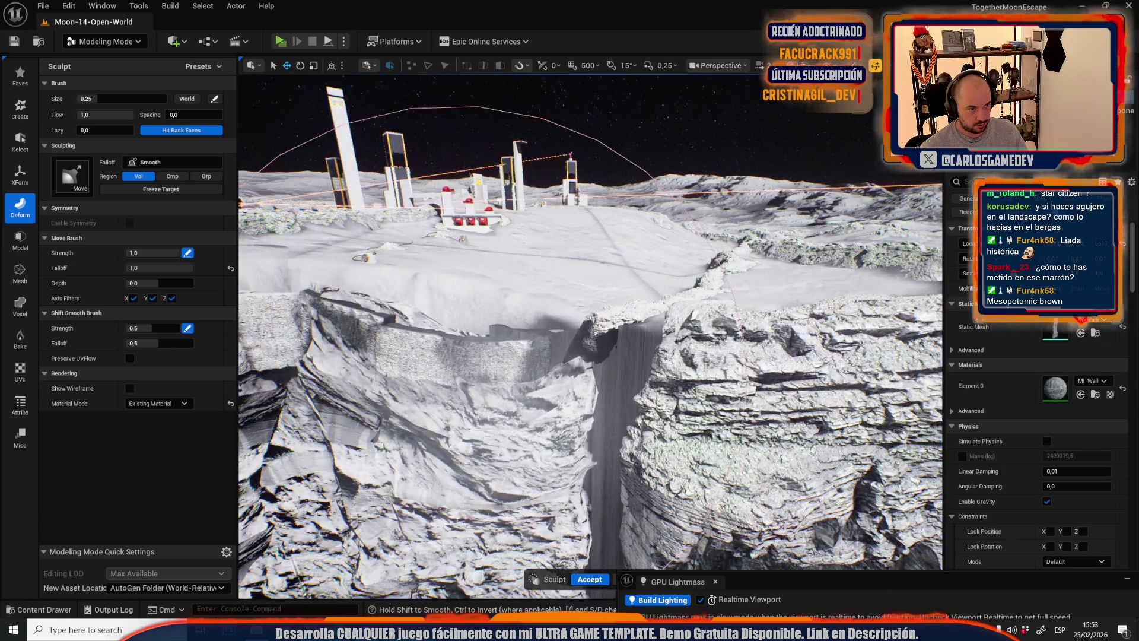
# - Vertex-sculpt the large rock block's front face with brush value 0,12 and accept
pyautogui.moveTo(452, 376); pyautogui.dragTo(452, 377)
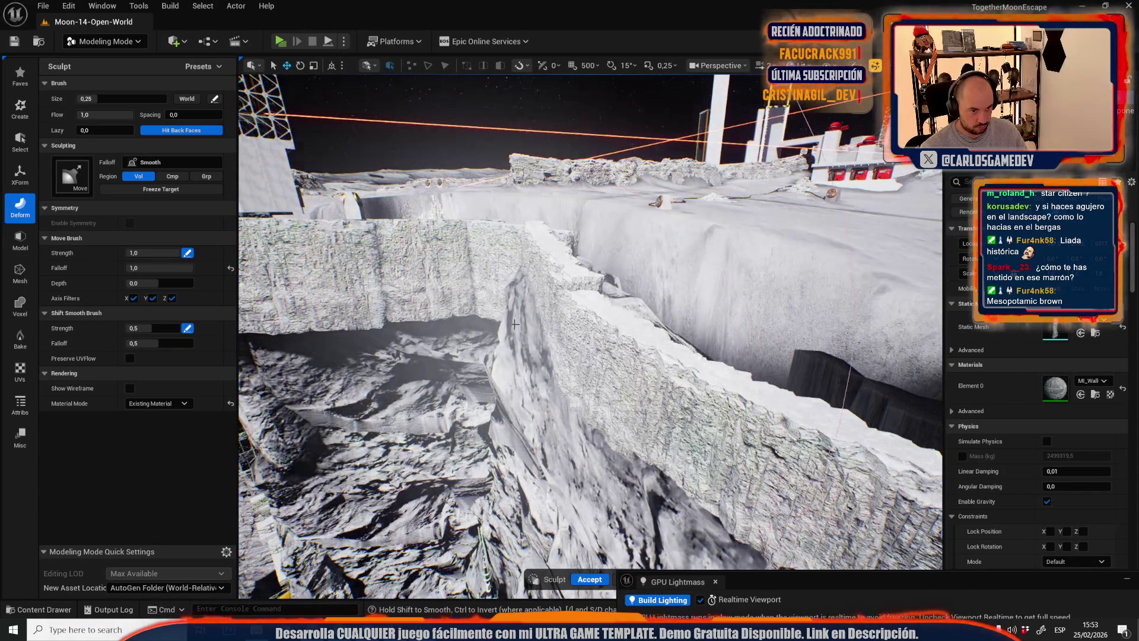
pyautogui.moveTo(517, 338); pyautogui.dragTo(517, 338)
pyautogui.moveTo(636, 236); pyautogui.dragTo(636, 236)
pyautogui.moveTo(502, 224); pyautogui.dragTo(526, 353)
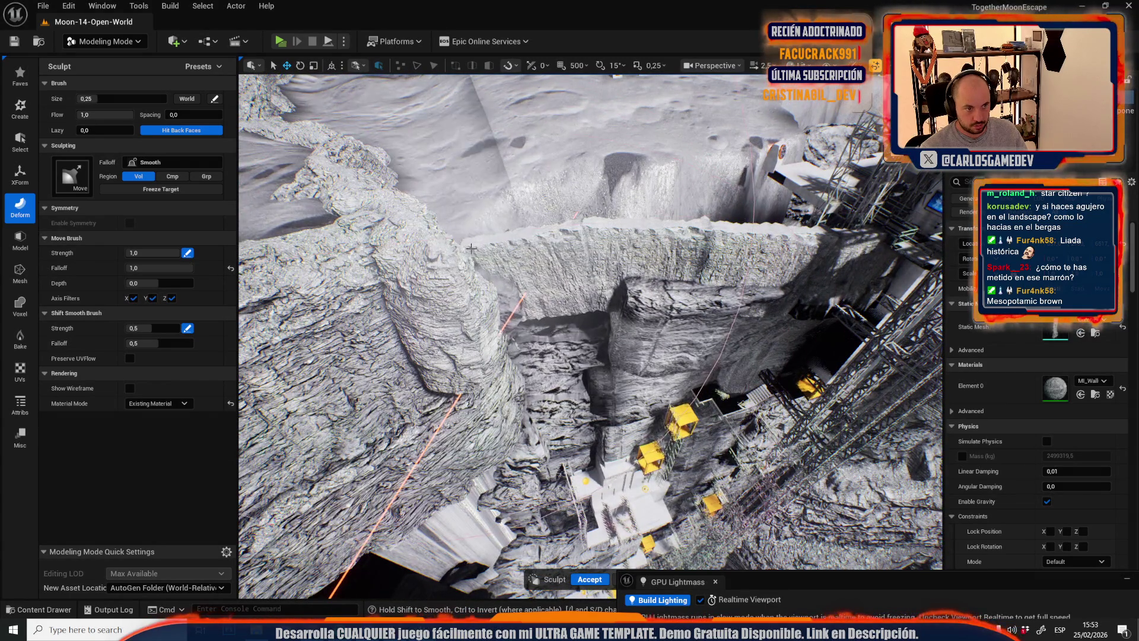
pyautogui.moveTo(501, 268); pyautogui.dragTo(500, 326)
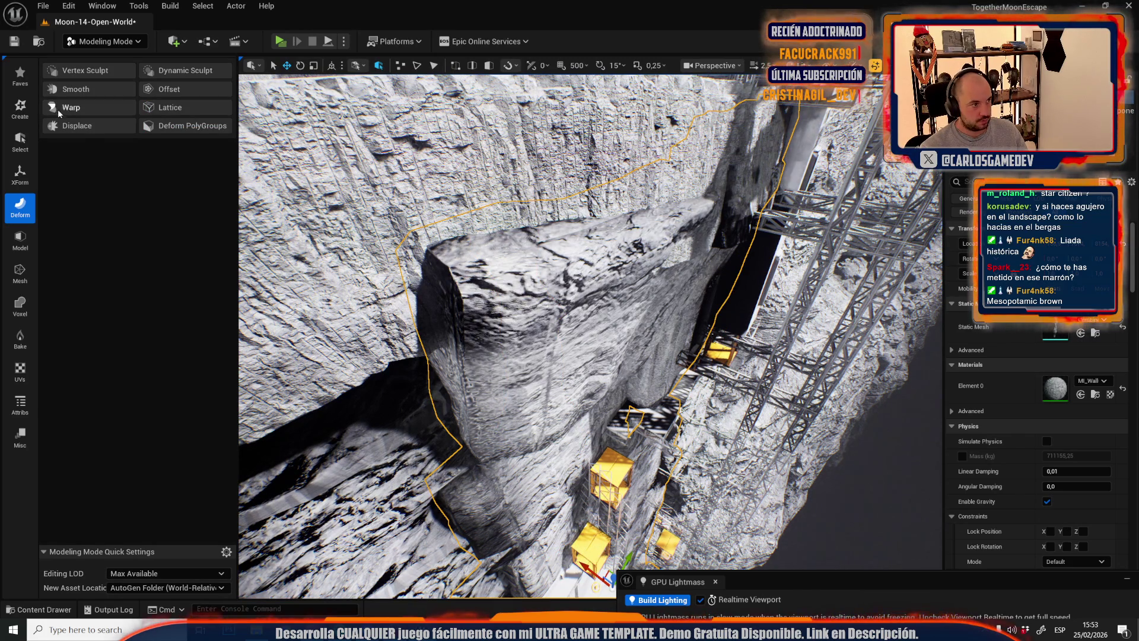
pyautogui.click(85, 74)
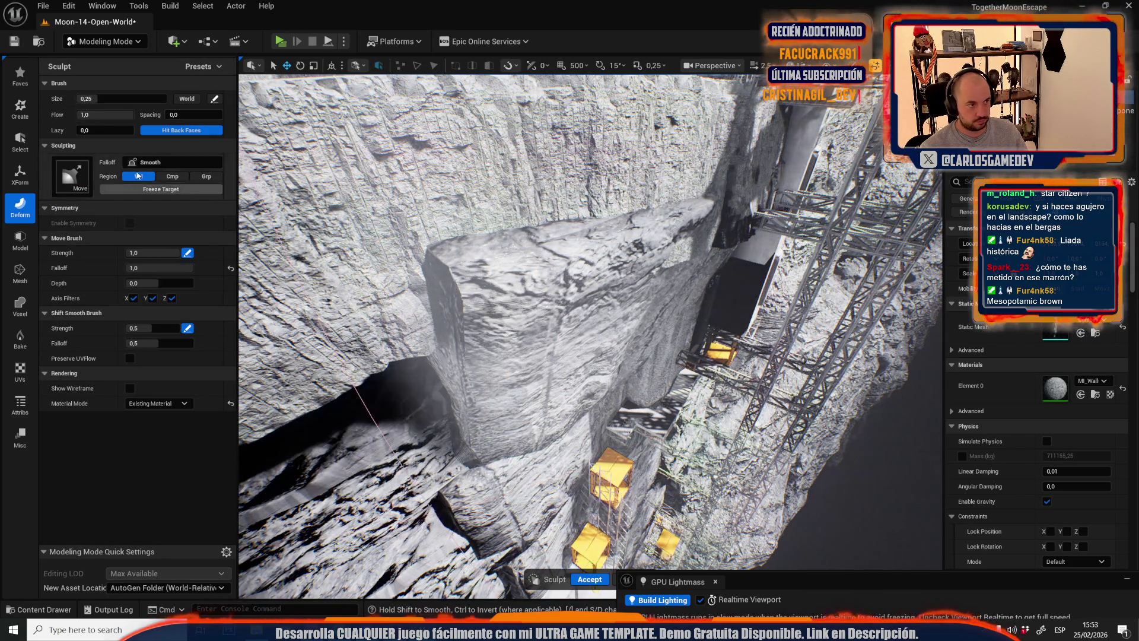
pyautogui.write('0,12')
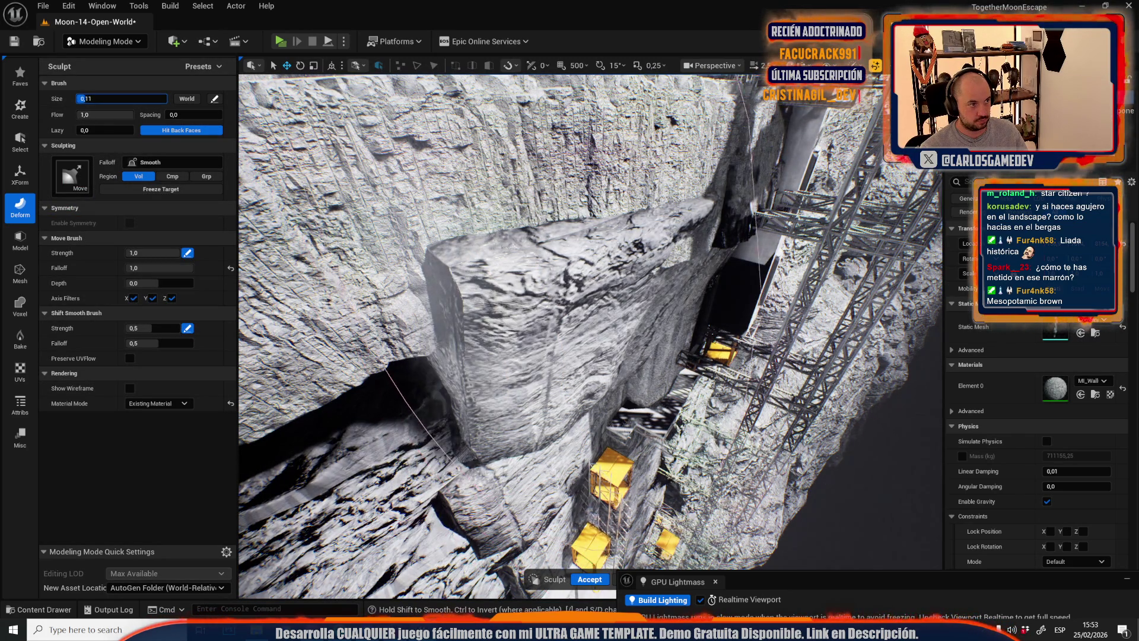
pyautogui.moveTo(366, 215)
pyautogui.mouseDown()
pyautogui.moveTo(518, 289)
pyautogui.moveTo(458, 248)
pyautogui.mouseUp()
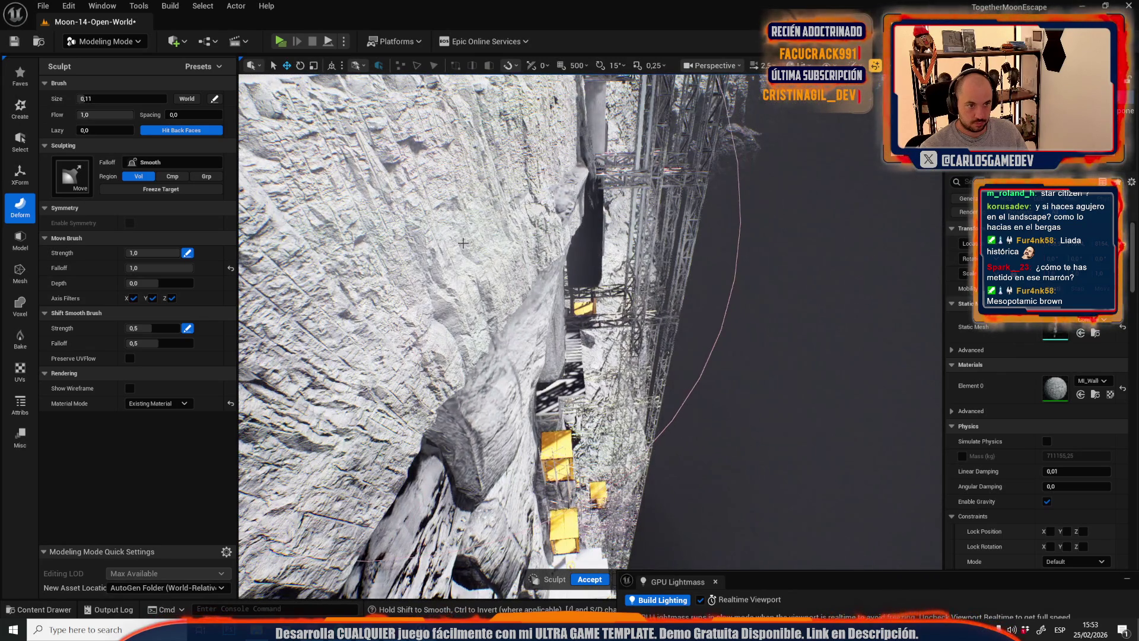
pyautogui.moveTo(542, 197)
pyautogui.mouseDown()
pyautogui.moveTo(522, 125)
pyautogui.moveTo(534, 196)
pyautogui.moveTo(440, 354)
pyautogui.mouseUp()
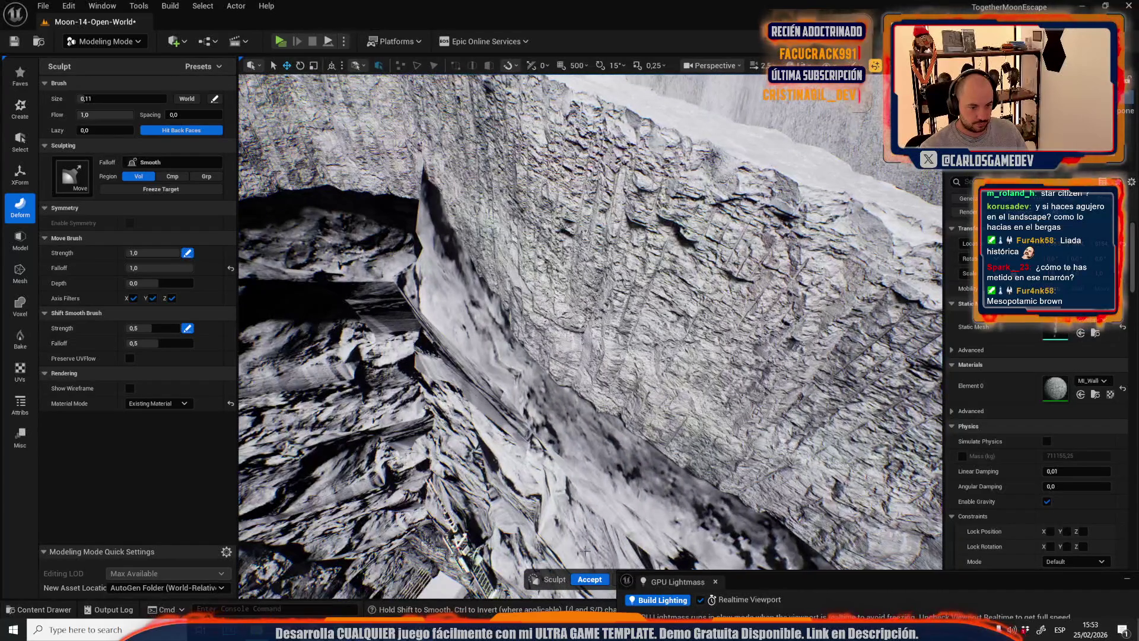
pyautogui.click(583, 579)
# - Vertex-sculpt the rock wall mesh beside the building and truss, then accept the edits
pyautogui.press('f')
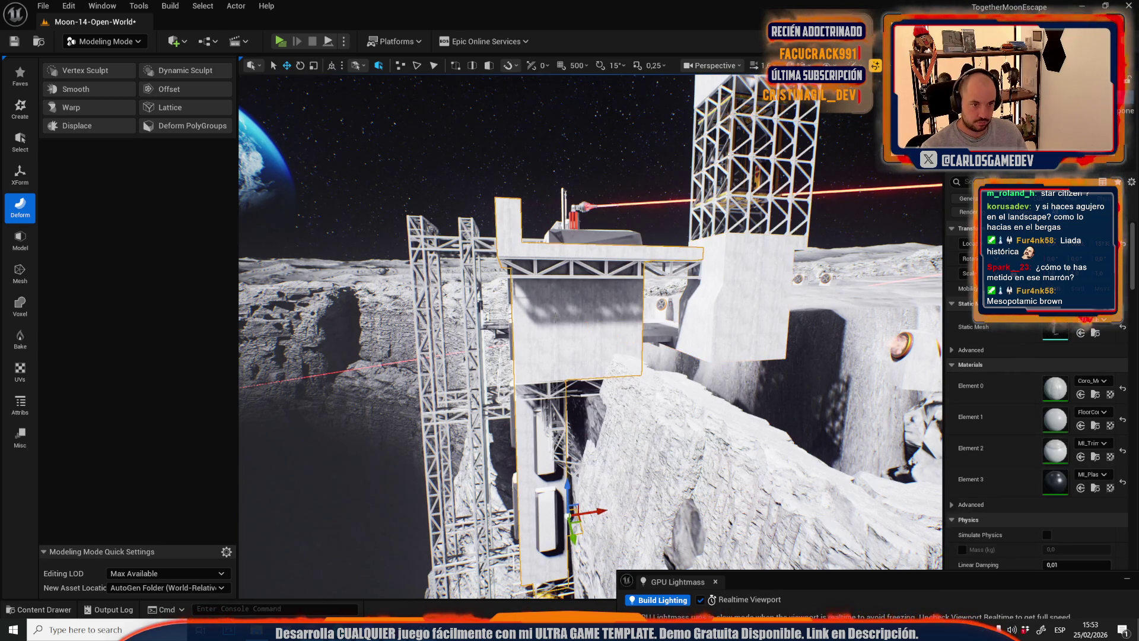
pyautogui.press('Escape')
pyautogui.moveTo(555, 318); pyautogui.dragTo(614, 359)
pyautogui.moveTo(590, 320)
pyautogui.mouseDown()
pyautogui.moveTo(626, 332)
pyautogui.moveTo(602, 320)
pyautogui.moveTo(614, 303)
pyautogui.mouseUp()
pyautogui.click(608, 309)
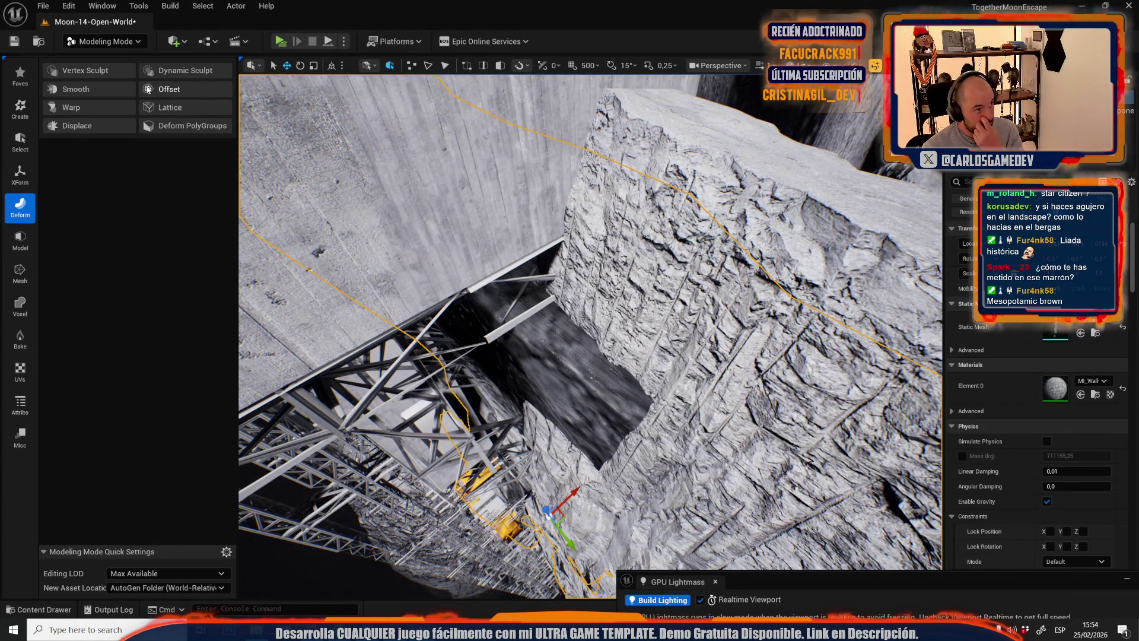
pyautogui.click(123, 74)
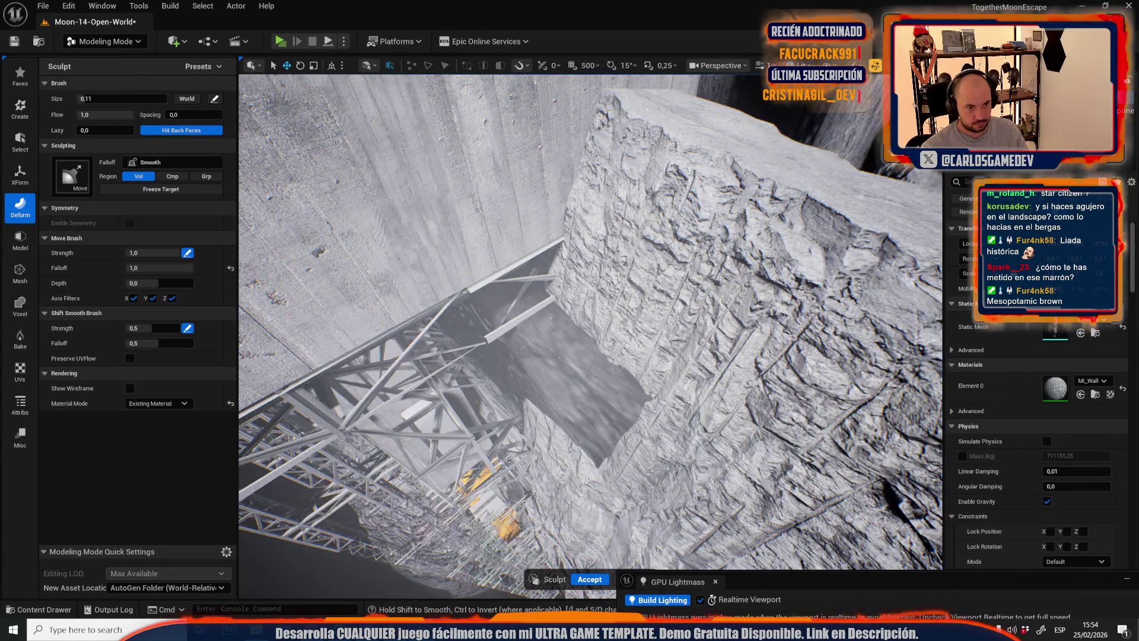
pyautogui.moveTo(554, 300)
pyautogui.mouseDown()
pyautogui.moveTo(554, 279)
pyautogui.moveTo(539, 321)
pyautogui.moveTo(555, 585)
pyautogui.moveTo(504, 540)
pyautogui.mouseUp()
pyautogui.click(589, 579)
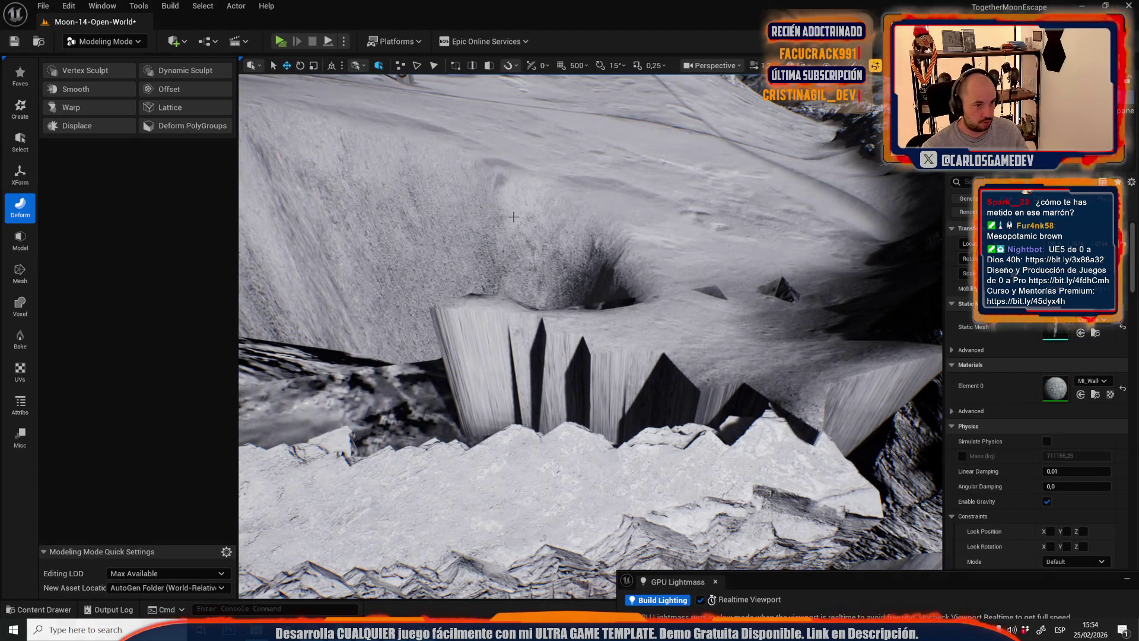
pyautogui.click(513, 216)
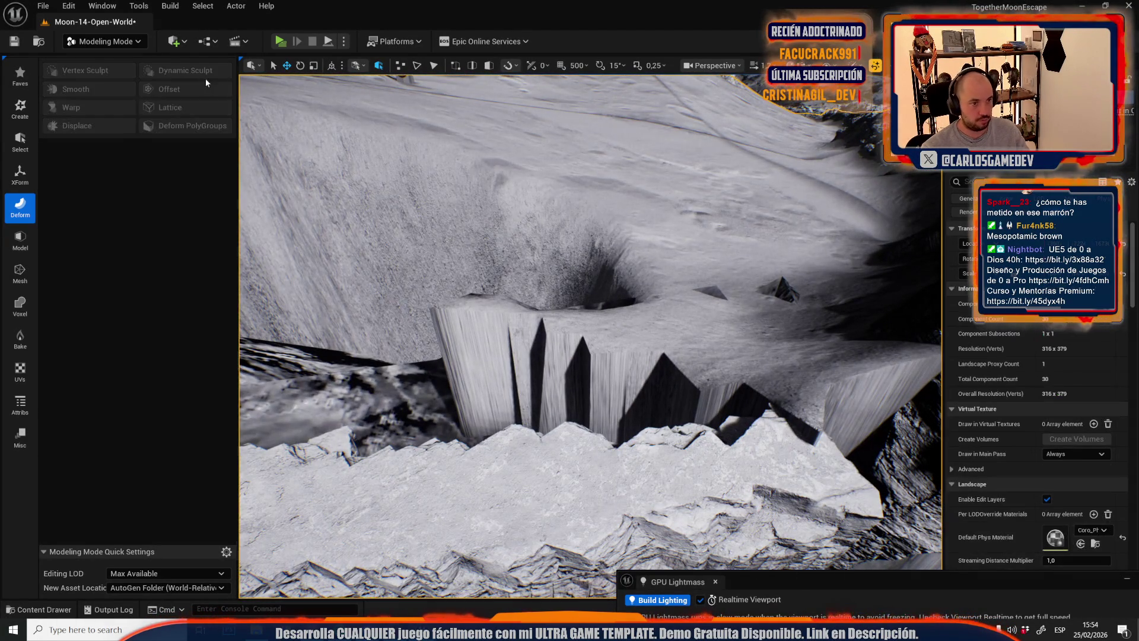
# - Switch to Landscape Mode and set the Smooth brush to size about 2137, falloff 1,0
pyautogui.click(126, 44)
pyautogui.click(89, 90)
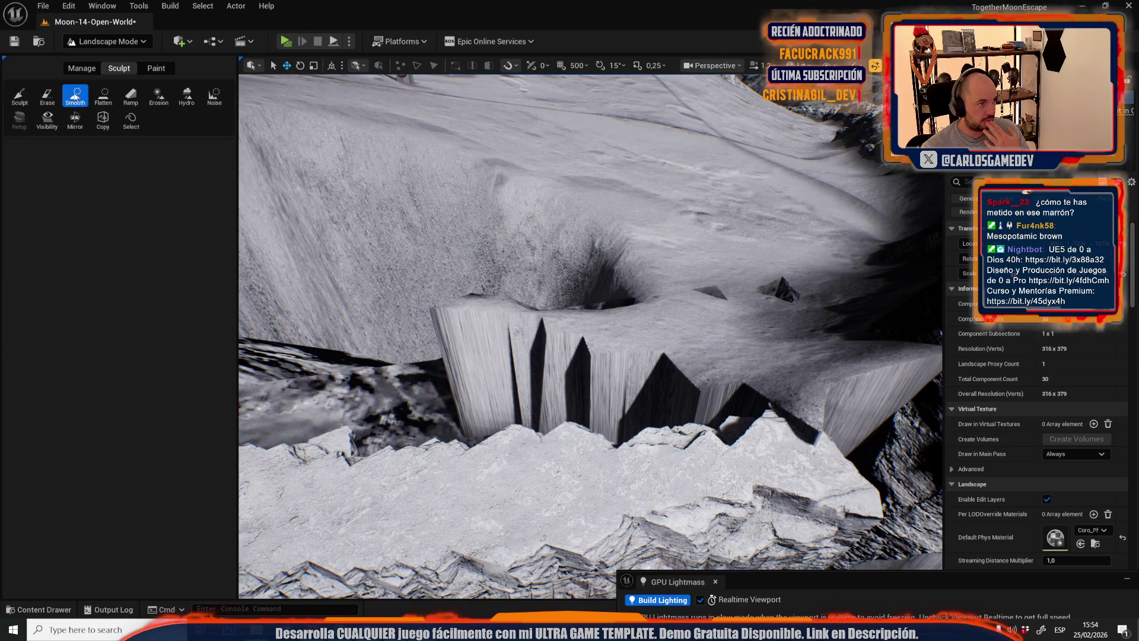
pyautogui.press(']')
pyautogui.press(']')
pyautogui.press(']')
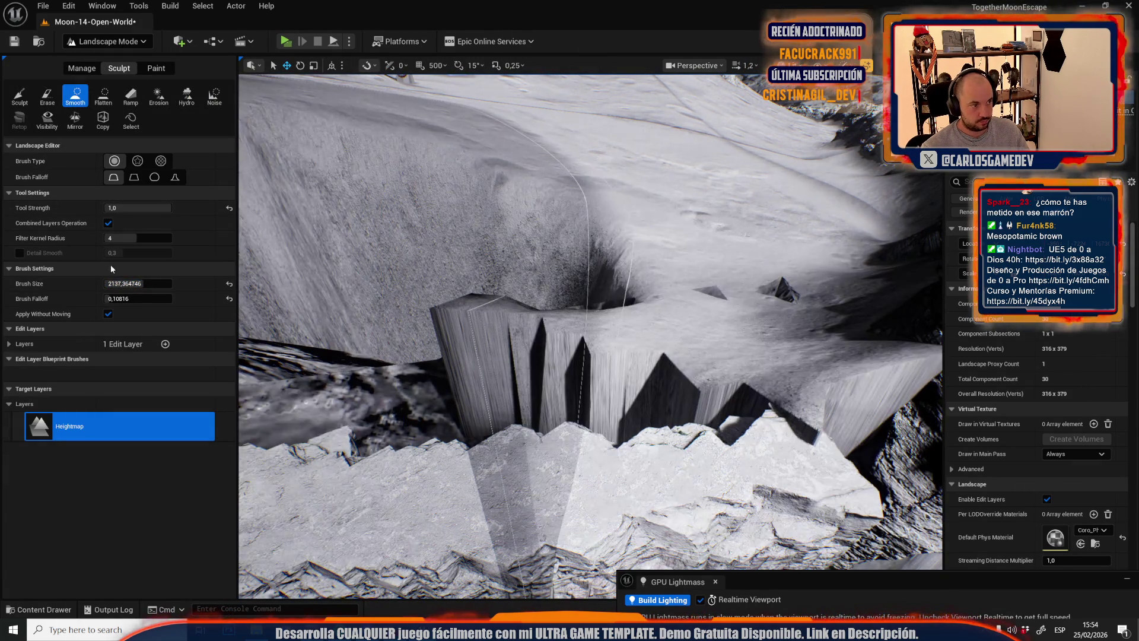
pyautogui.moveTo(136, 299); pyautogui.dragTo(172, 299)
pyautogui.moveTo(595, 354); pyautogui.dragTo(595, 309)
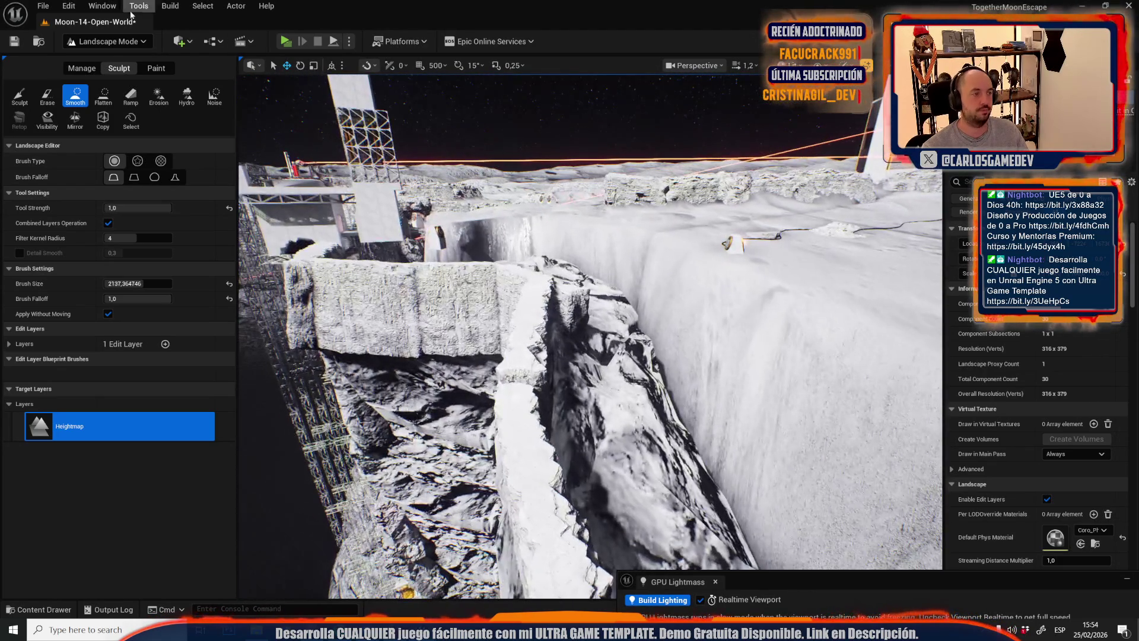
pyautogui.click(111, 41)
# - Return to Selection Mode and select the MI_Wall04 cliff wall rock mesh
pyautogui.click(112, 76)
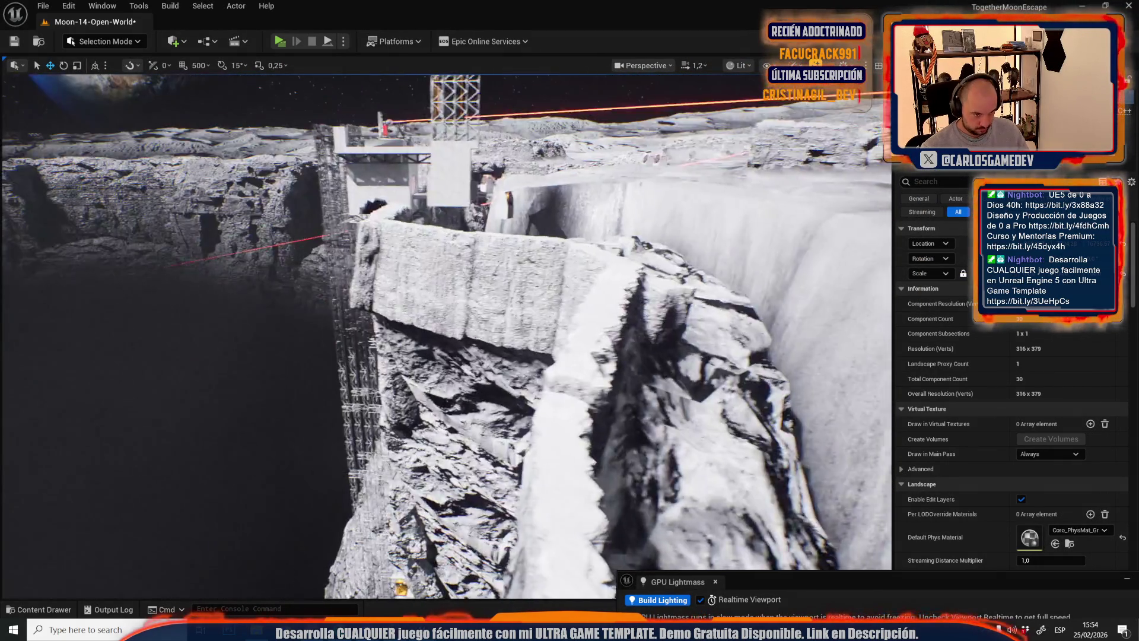
pyautogui.scroll(1, 472, 220)
pyautogui.moveTo(472, 220); pyautogui.dragTo(497, 252)
pyautogui.click(474, 208)
pyautogui.press('Escape')
pyautogui.click(497, 252)
pyautogui.click(89, 41)
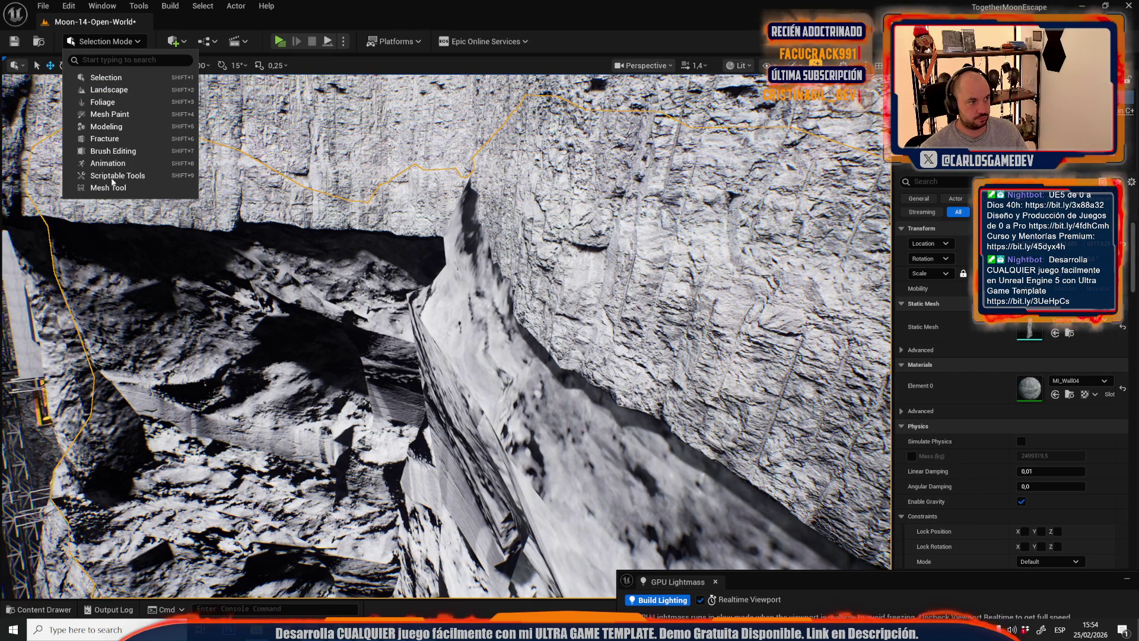
# - Reshape the MI_Wall04 cliff wall with Modeling's Deform > Vertex Sculpt Move brush and accept it
pyautogui.click(106, 127)
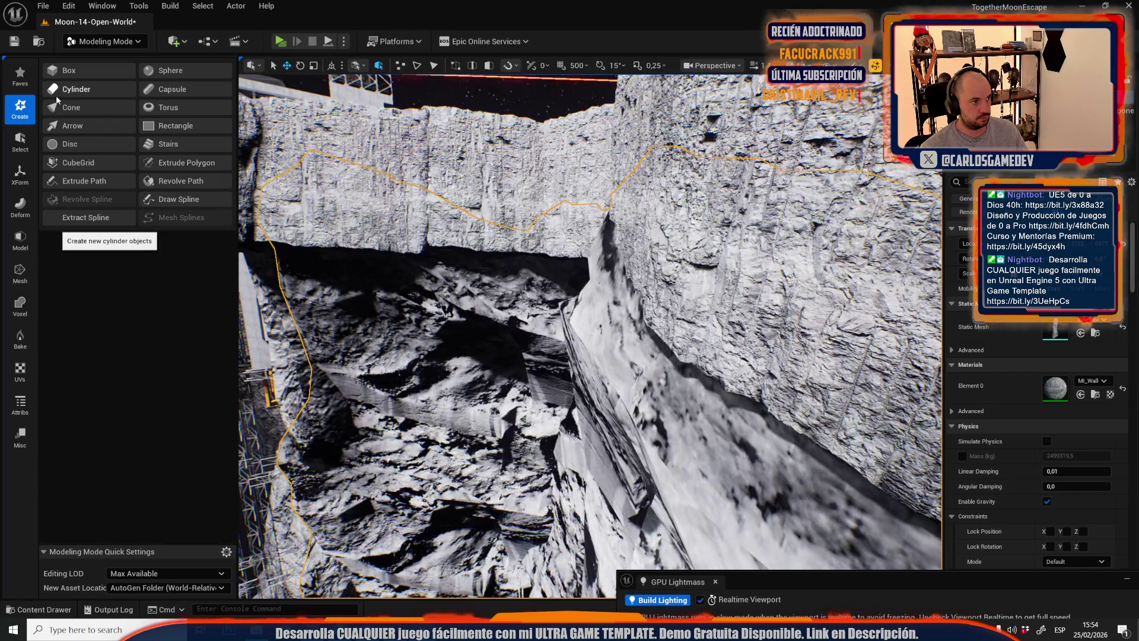
pyautogui.click(20, 207)
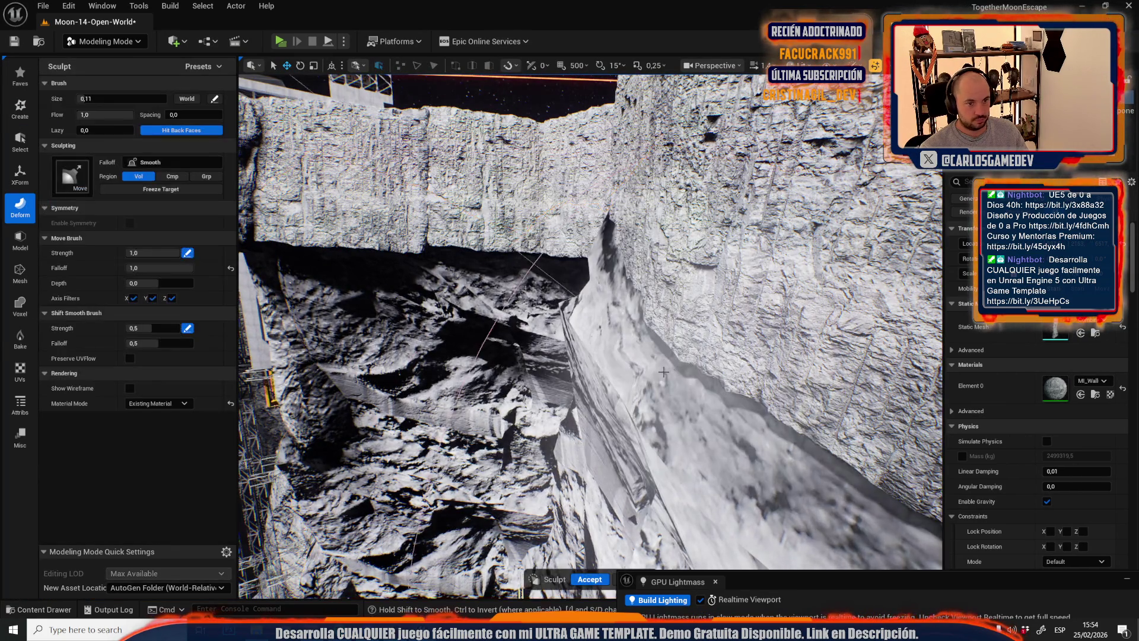
pyautogui.click(74, 70)
pyautogui.moveTo(615, 340)
pyautogui.mouseDown()
pyautogui.moveTo(619, 323)
pyautogui.moveTo(592, 574)
pyautogui.mouseUp()
pyautogui.click(592, 576)
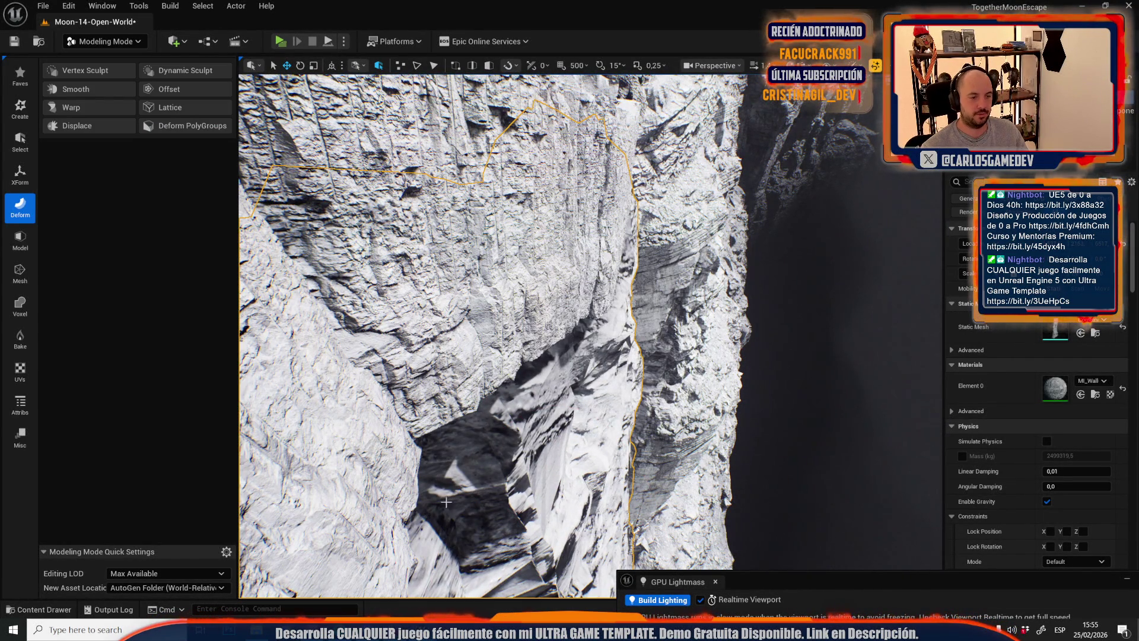
pyautogui.click(103, 41)
# - Back in Selection Mode, select and frame the nearby rocks, ending on MI_Wall01
pyautogui.click(89, 77)
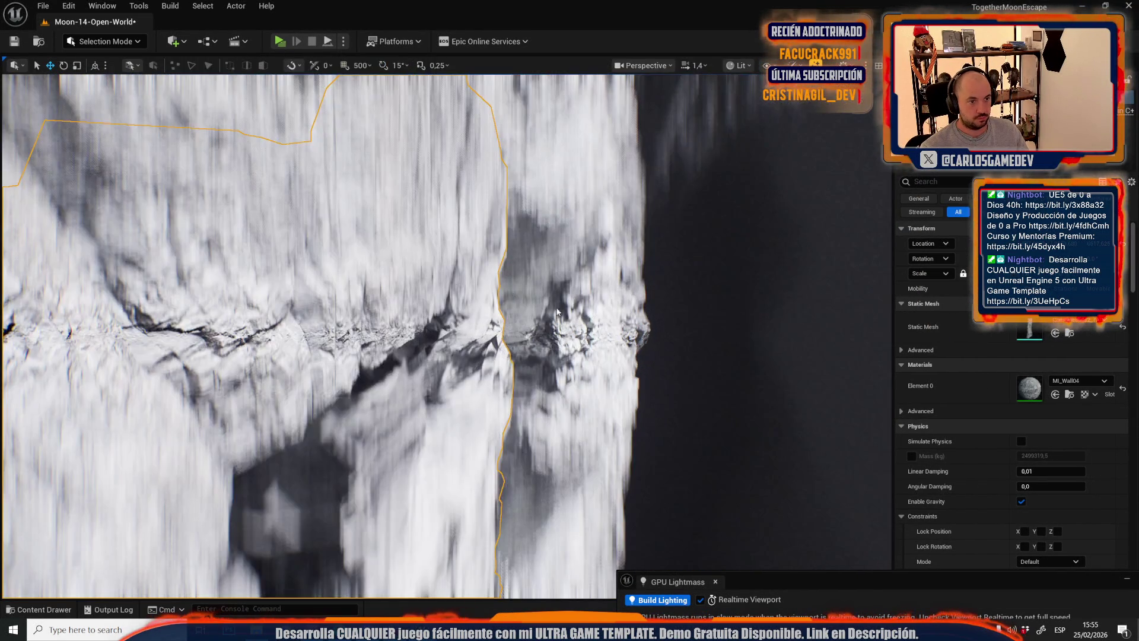
pyautogui.scroll(2, 446, 336)
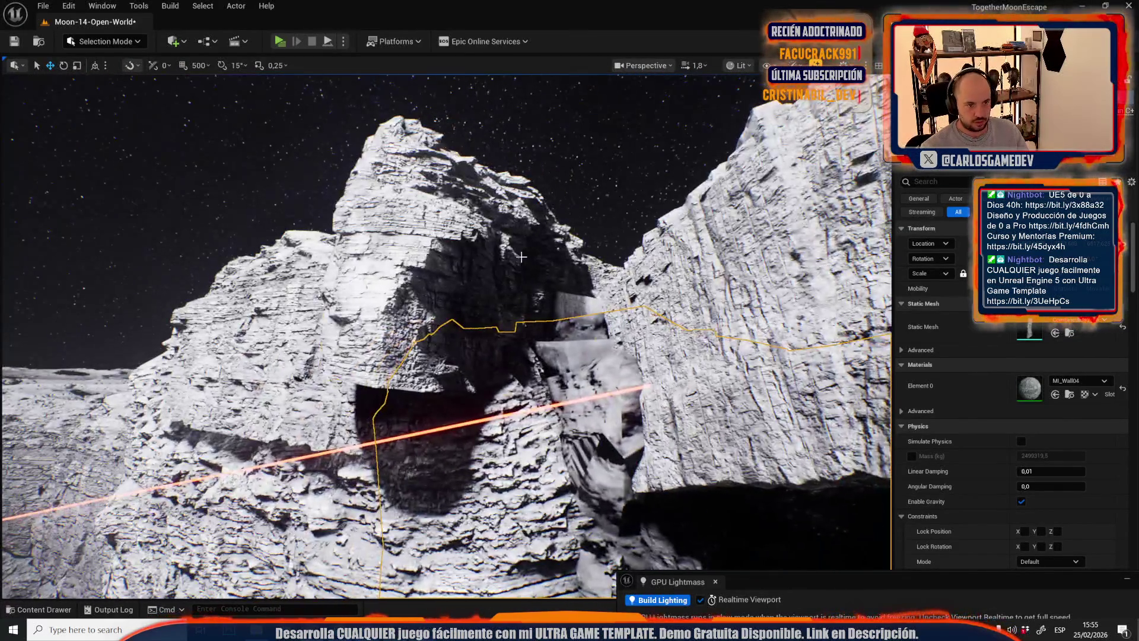
pyautogui.click(514, 281)
pyautogui.press('f')
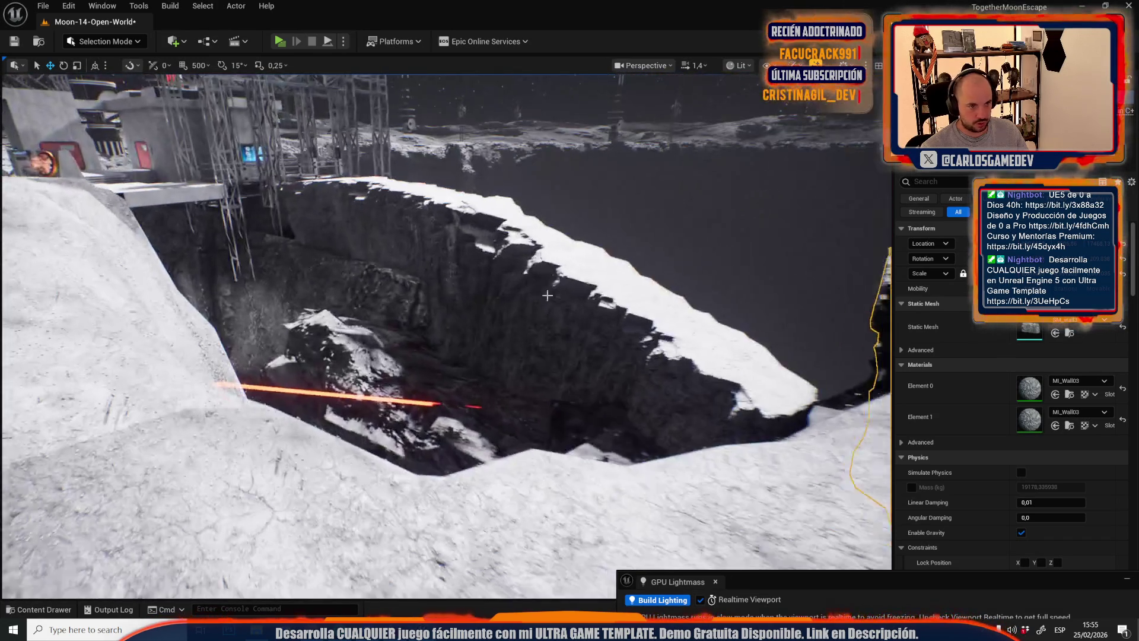
pyautogui.click(547, 295)
pyautogui.press('f')
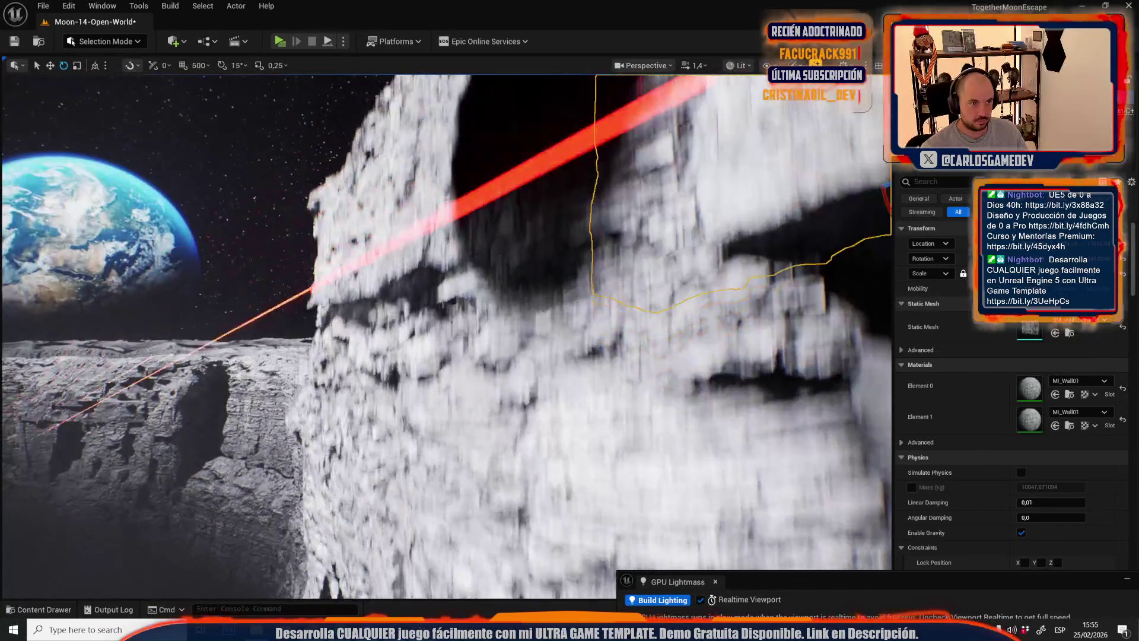
# - Select the MI_Wall03 rock and drag it down over the shaft gap
pyautogui.click(460, 352)
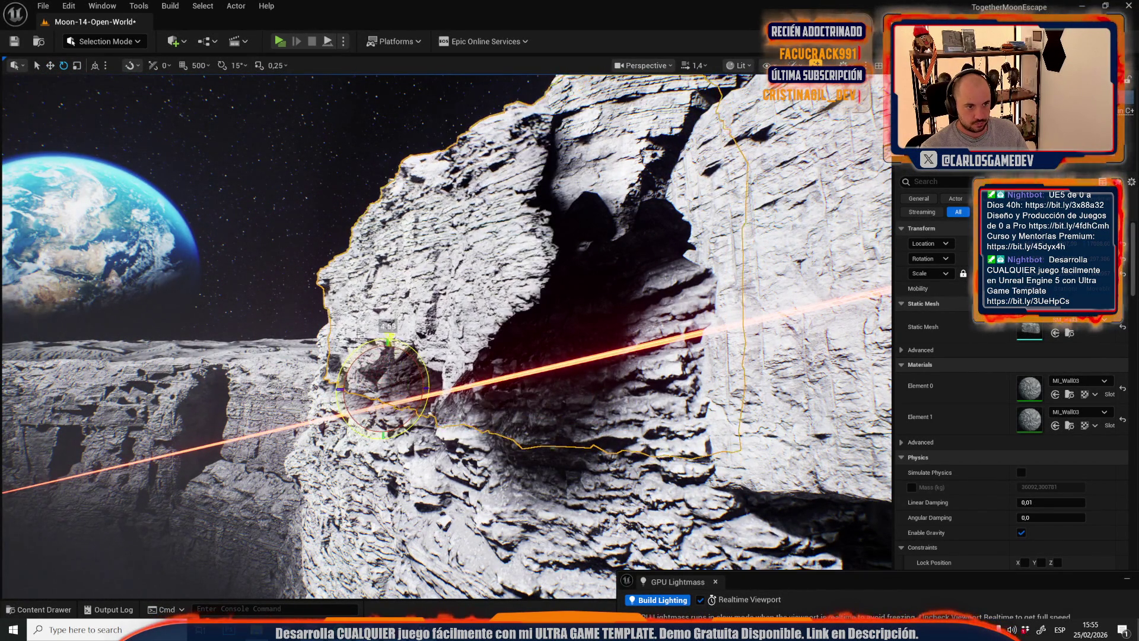
pyautogui.scroll(2, 513, 268)
pyautogui.scroll(3, 513, 268)
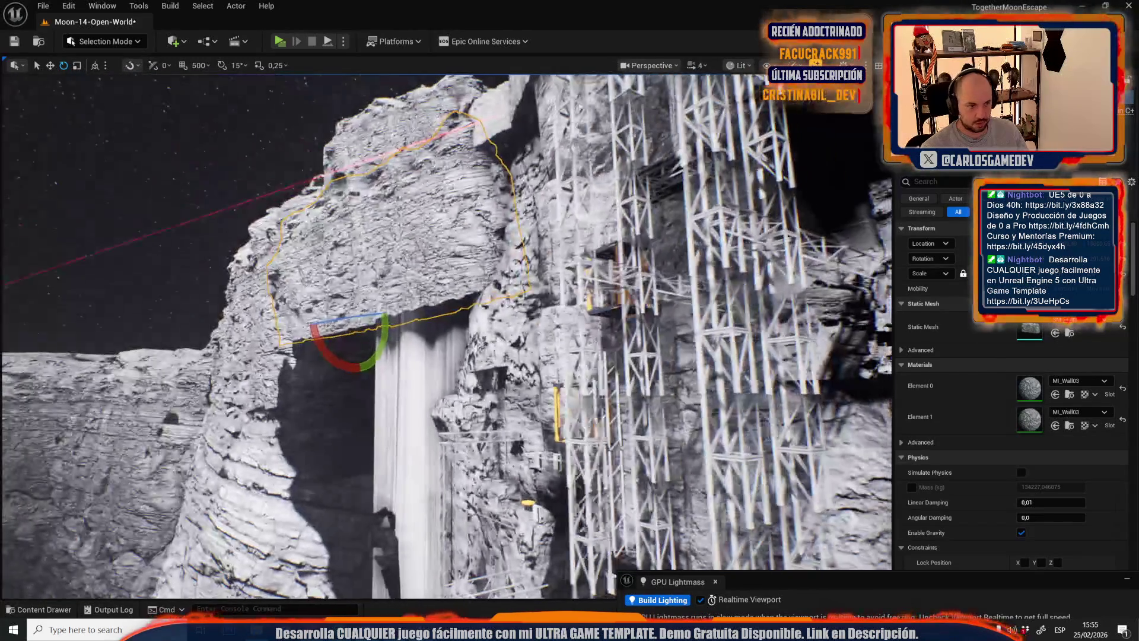
pyautogui.scroll(-1, 419, 261)
pyautogui.press('r')
pyautogui.moveTo(341, 294); pyautogui.dragTo(357, 470)
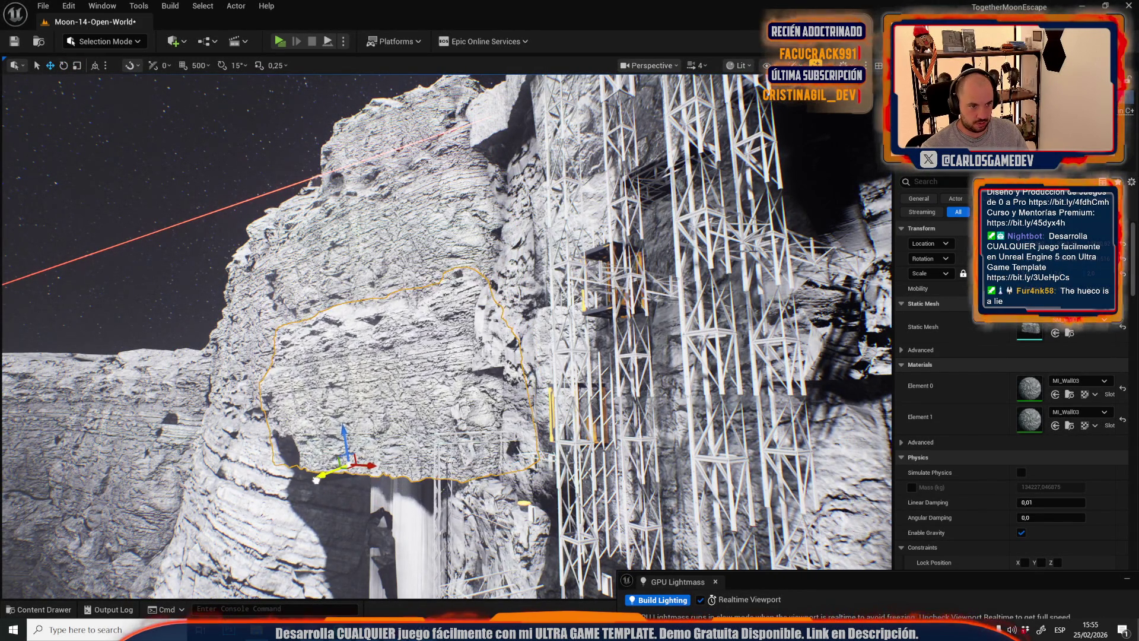
pyautogui.scroll(-1, 402, 255)
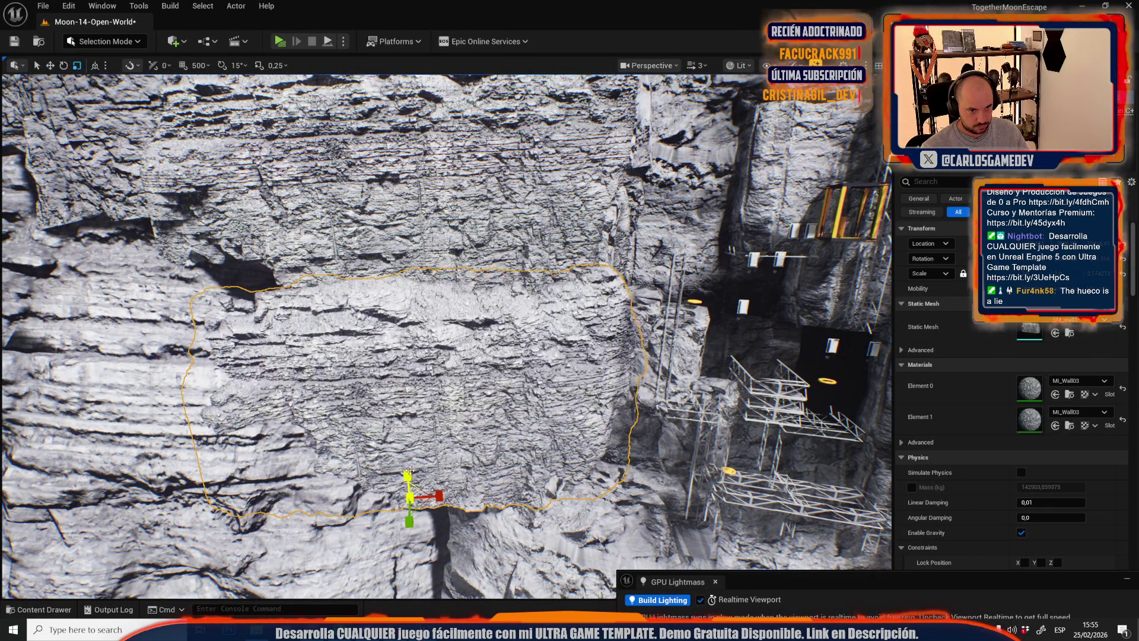
pyautogui.scroll(-2, 447, 335)
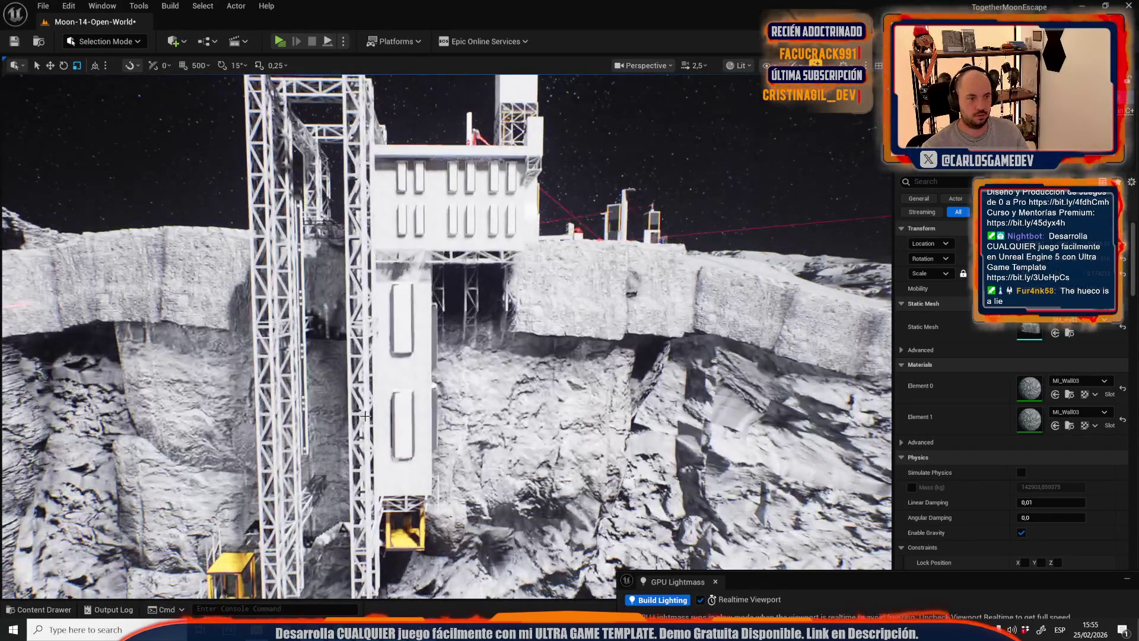
# - Inspect the white scaffold building, then select and frame the rock beside the scaffolding
pyautogui.click(404, 373)
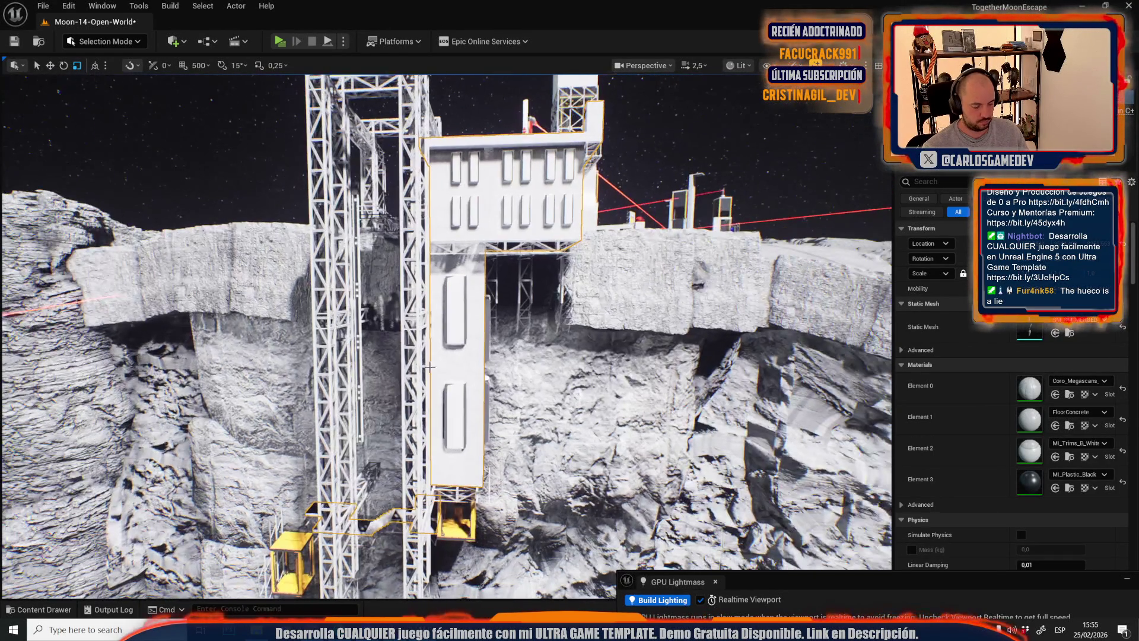
pyautogui.press('Escape')
pyautogui.click(458, 359)
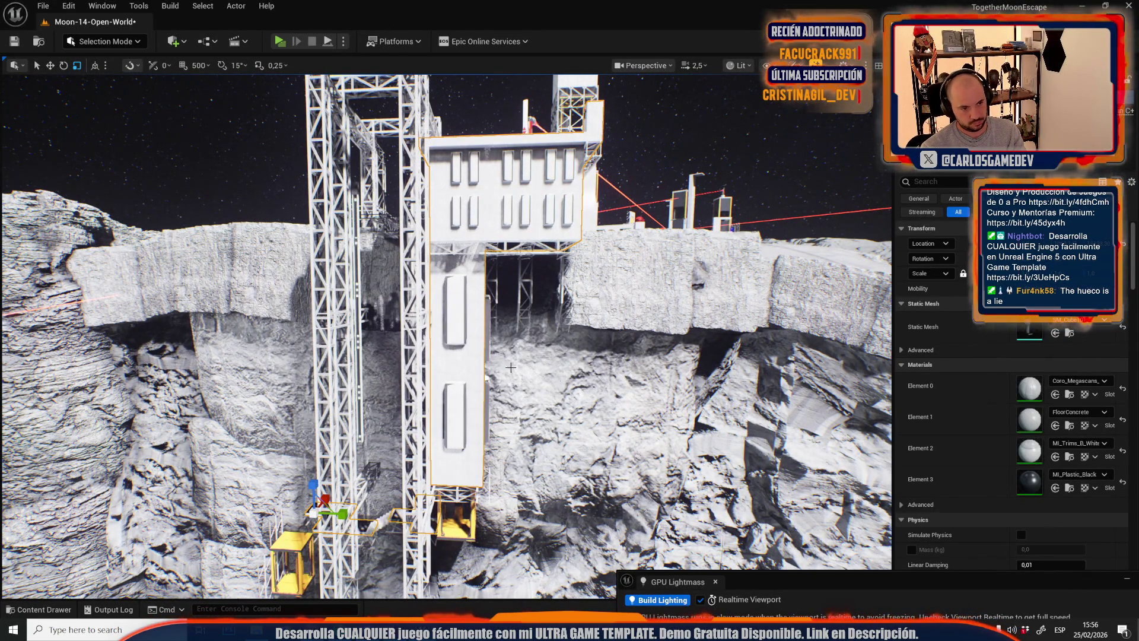
pyautogui.press('Escape')
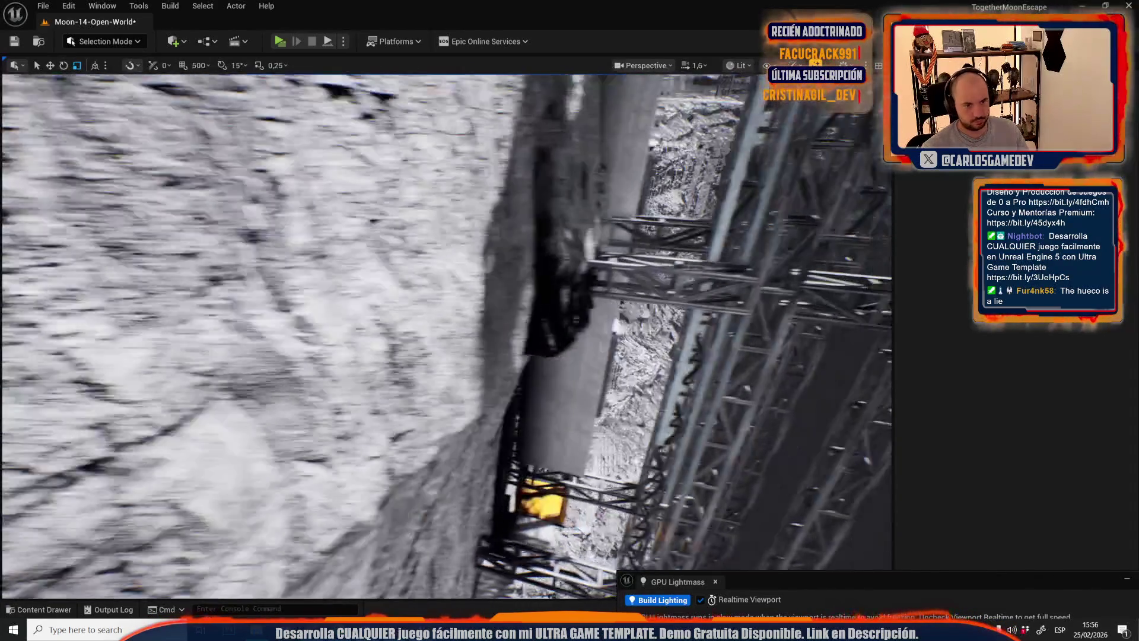
pyautogui.moveTo(491, 341); pyautogui.dragTo(491, 341)
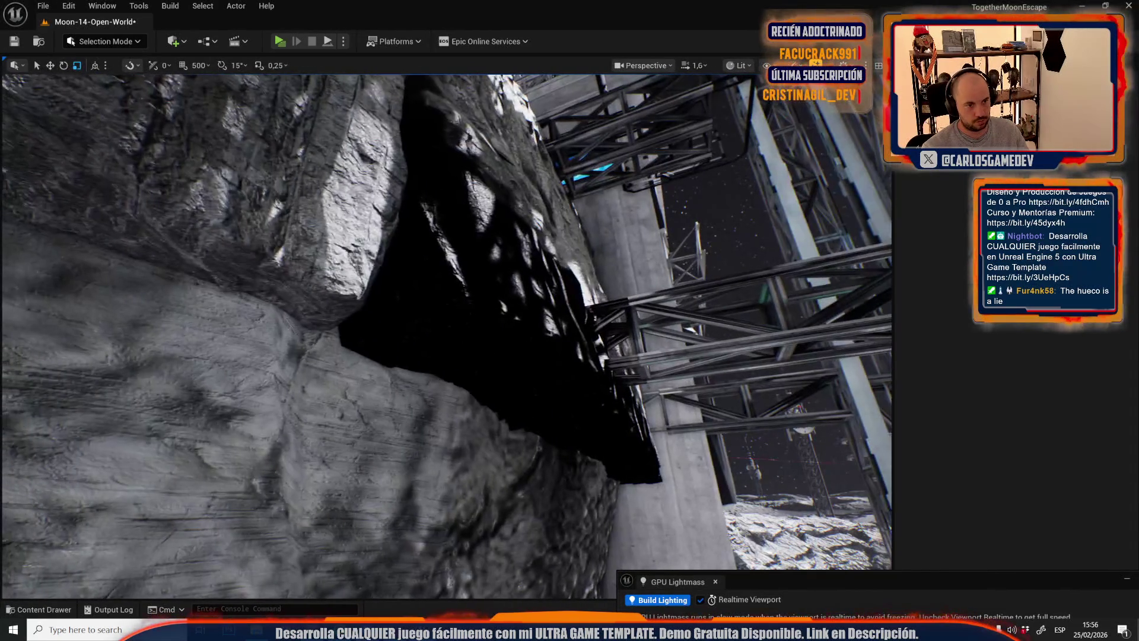
pyautogui.click(490, 341)
pyautogui.press('f')
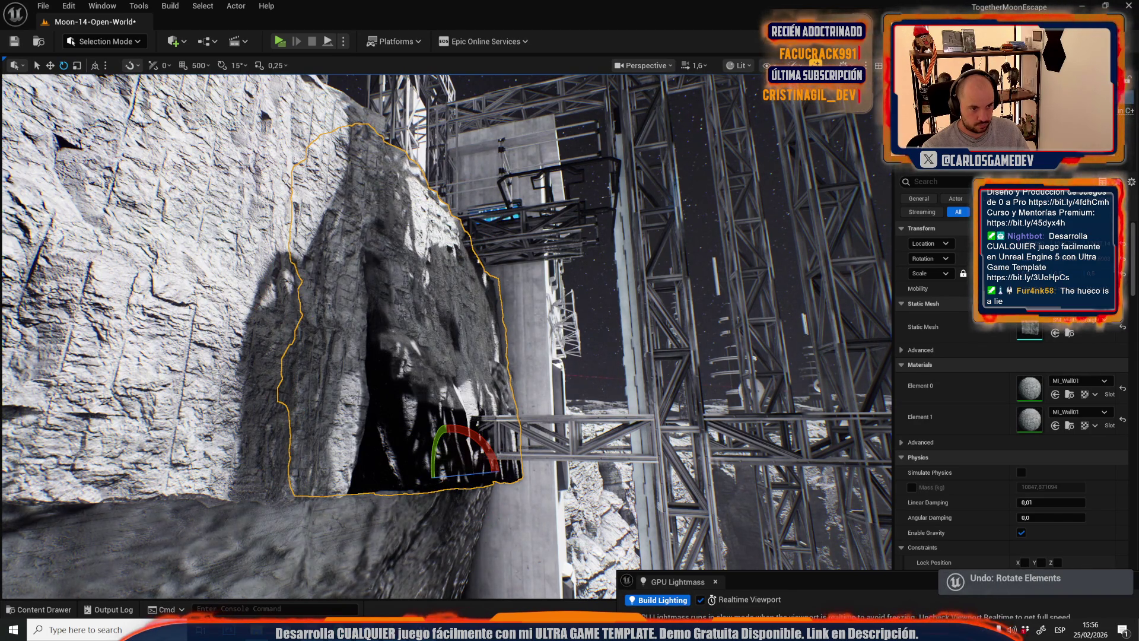
# - Open the Deform > Sculpt tool on the MI_Wall01 rock, accept it, and return to Selection Mode
pyautogui.press('f')
pyautogui.click(104, 41)
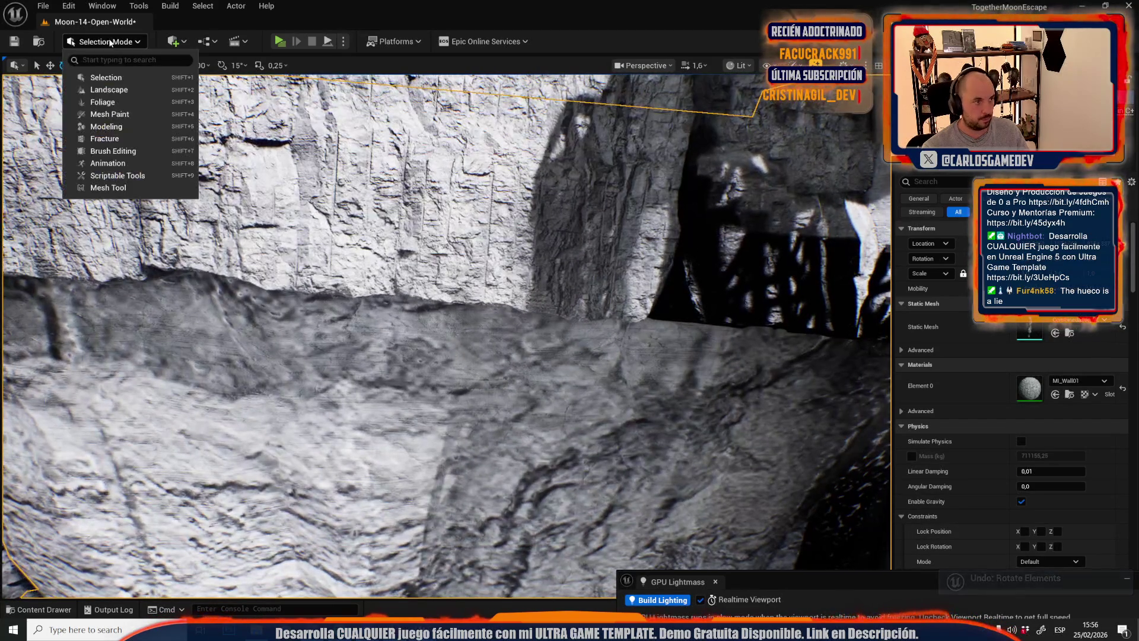
pyautogui.click(107, 128)
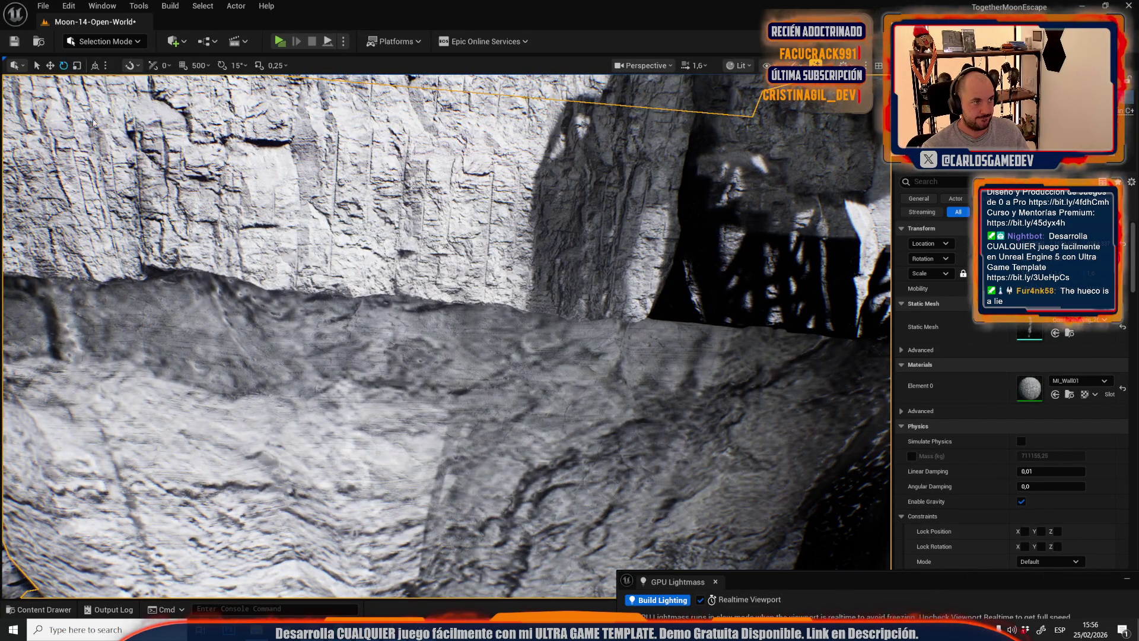
pyautogui.click(20, 205)
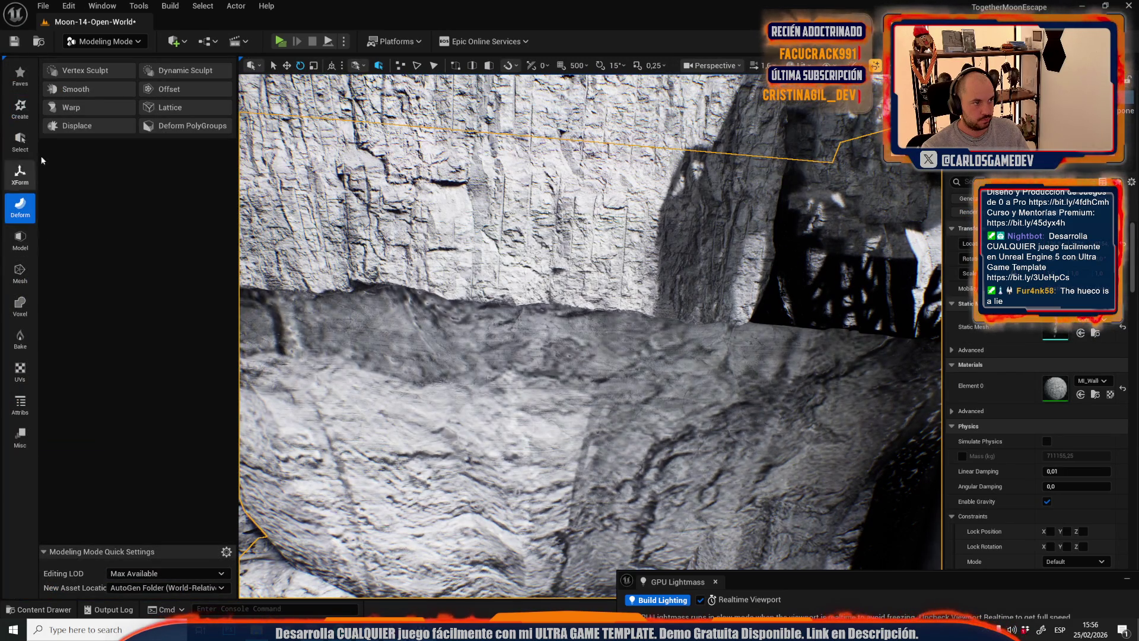
pyautogui.click(69, 70)
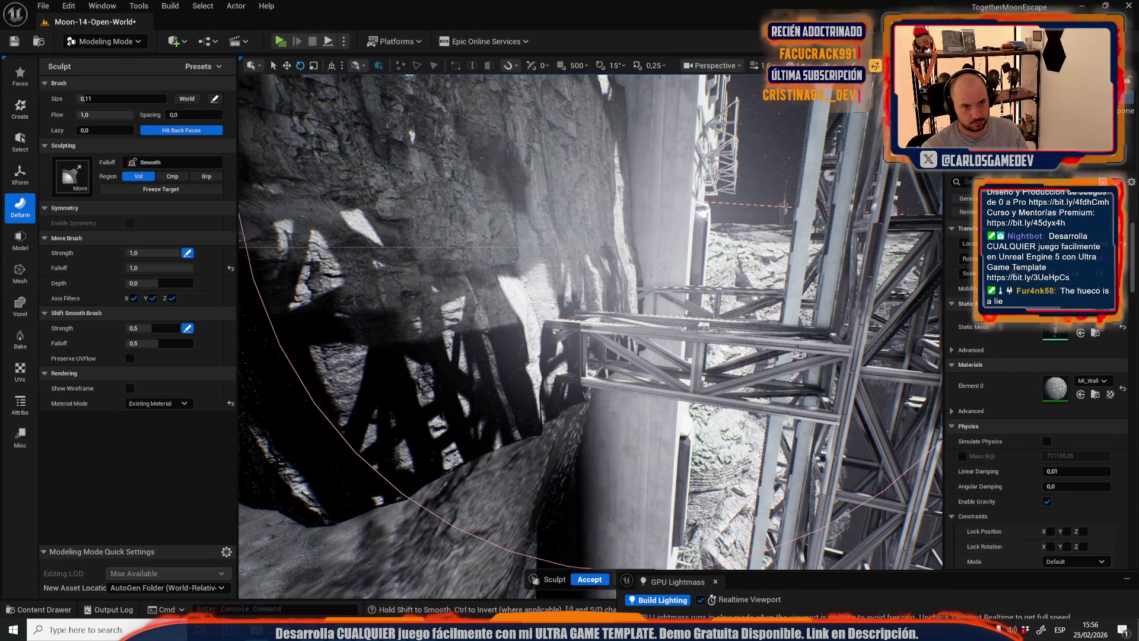
pyautogui.click(587, 580)
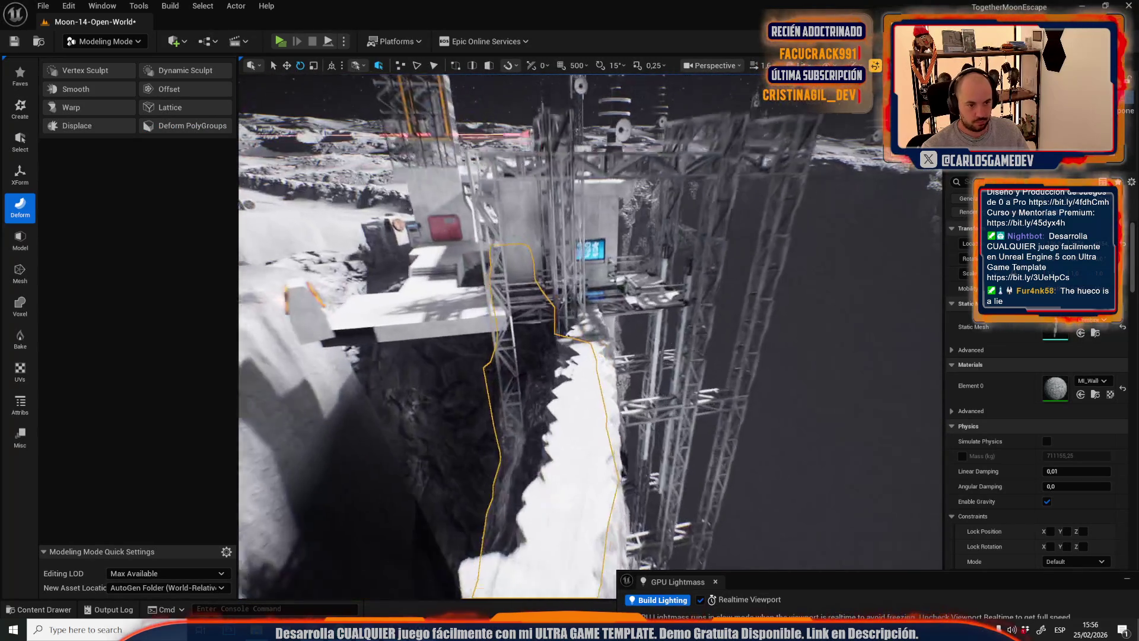
pyautogui.click(104, 41)
pyautogui.click(105, 77)
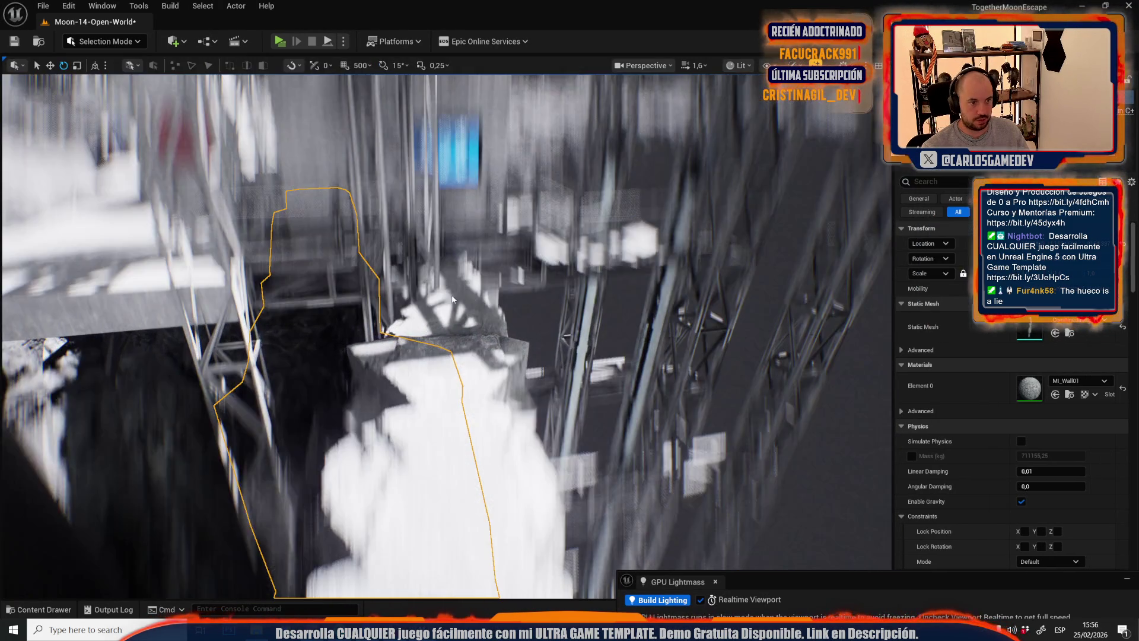
# - Save all modified assets and the Moon-14-Open-World map with Save Selected
pyautogui.hotkey('ctrl', 'space')
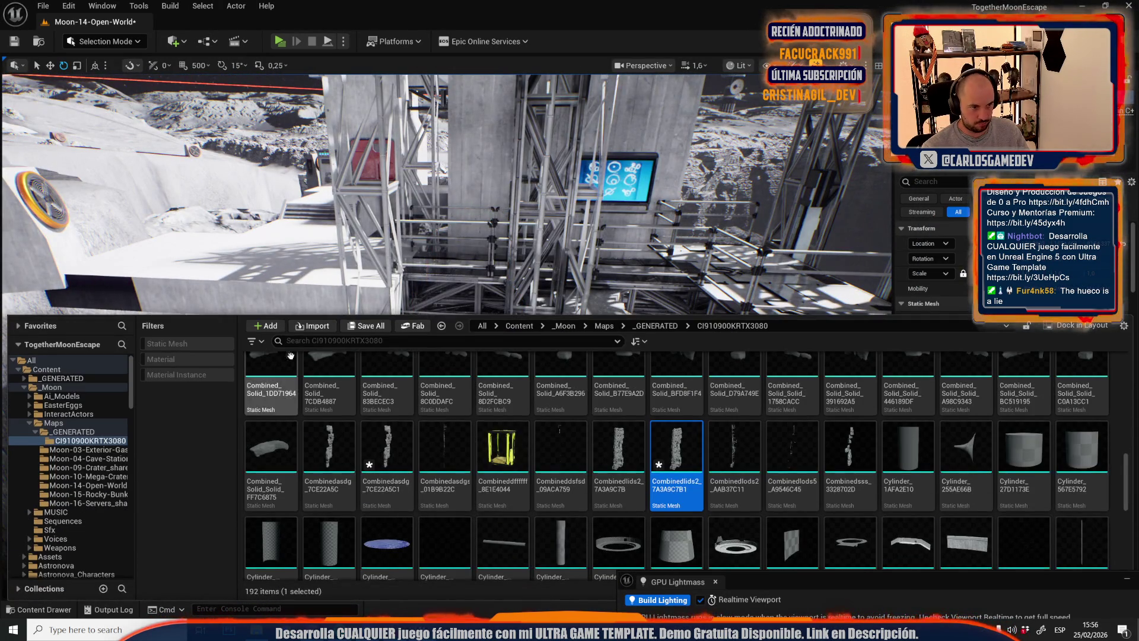
pyautogui.click(366, 327)
pyautogui.click(657, 440)
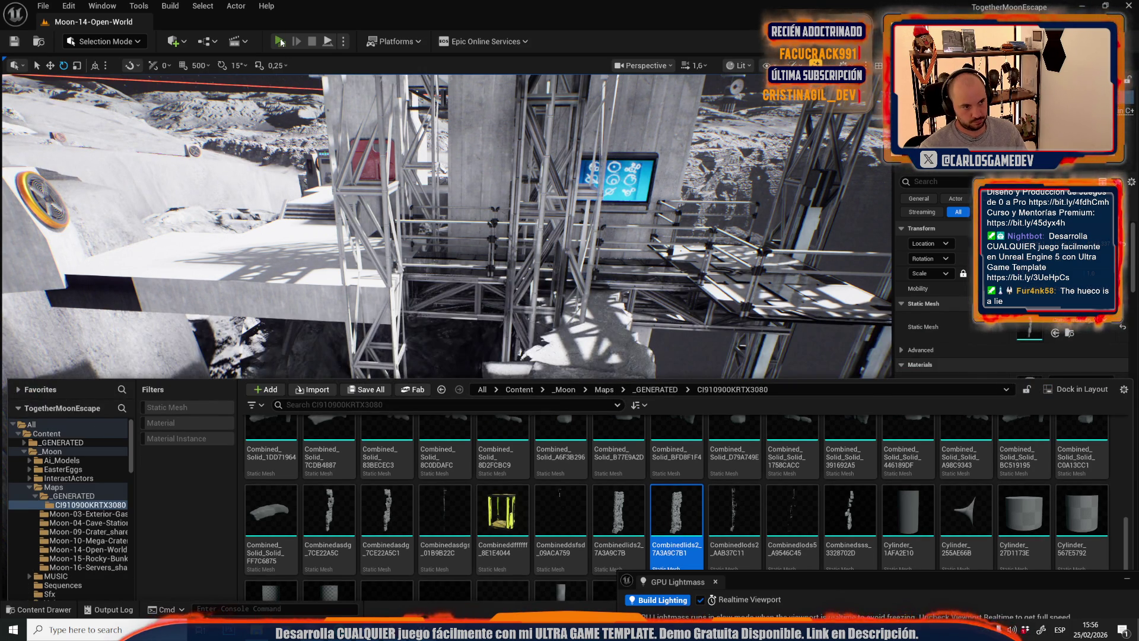
pyautogui.click(280, 41)
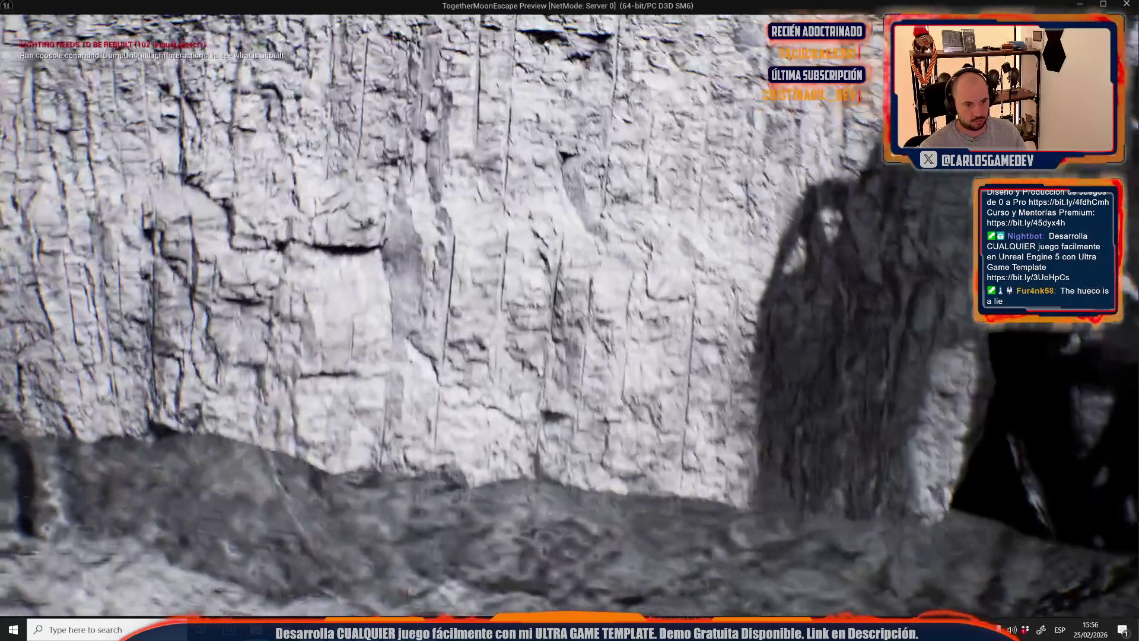
# - Stop the preview play session with Esc and return to the level editor
pyautogui.press('Escape')
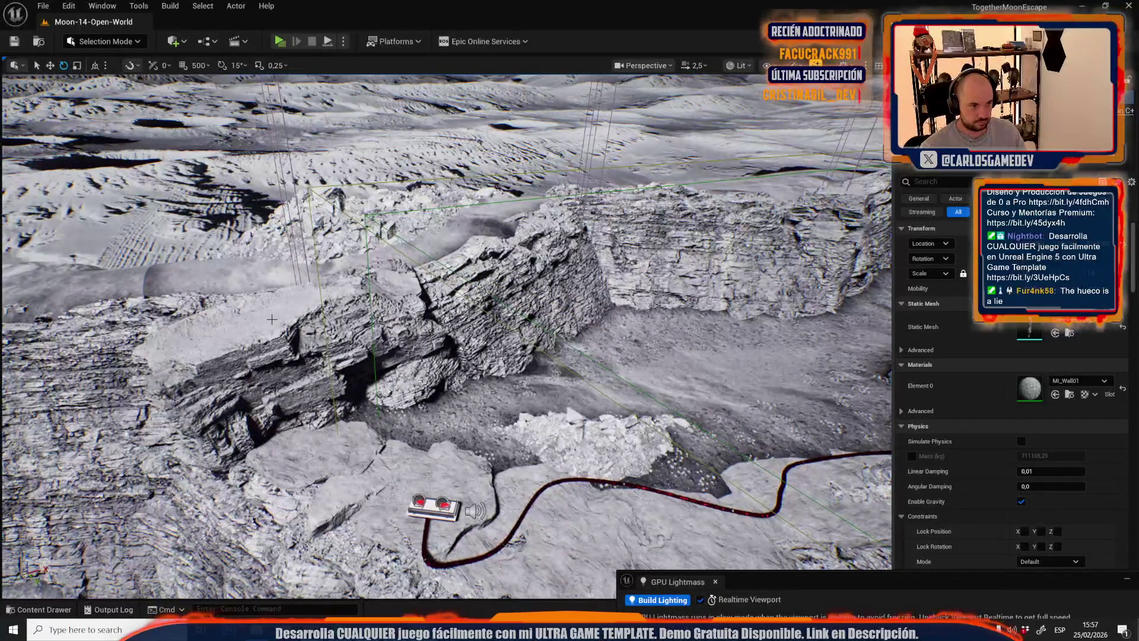
# - Select the patch rock, shrink it, and slide it across the cliff face
pyautogui.click(270, 319)
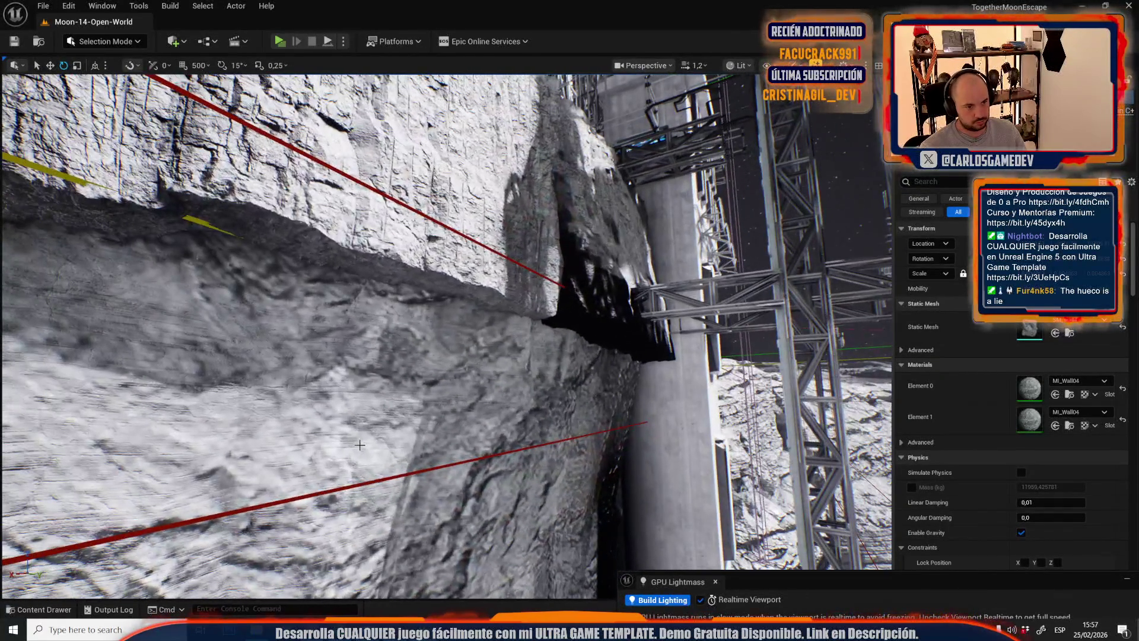
pyautogui.click(360, 444)
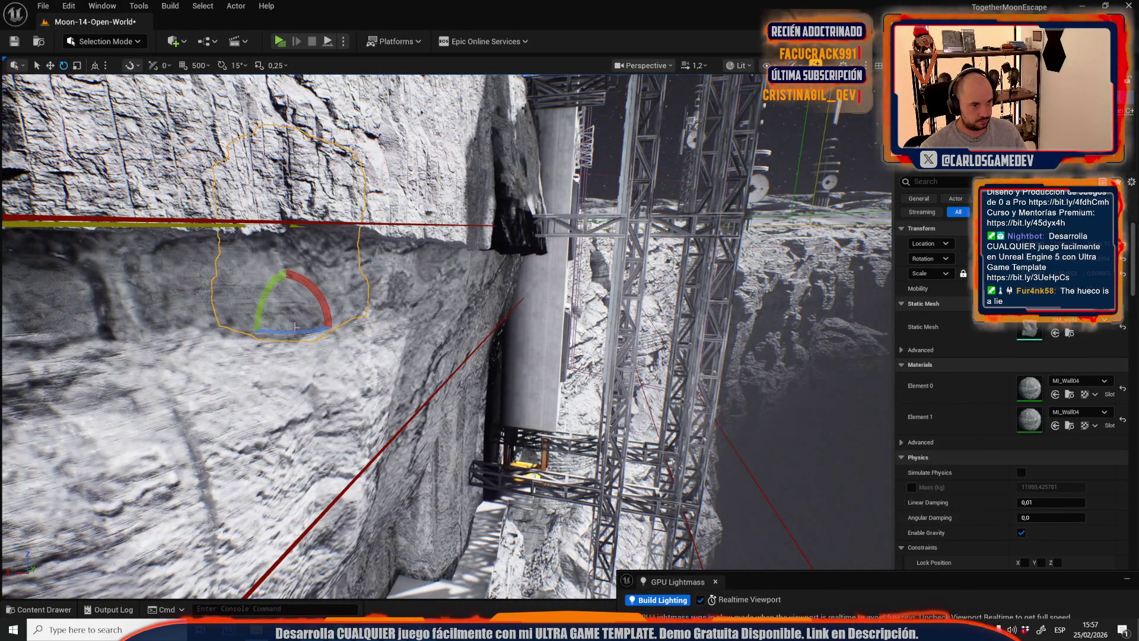
pyautogui.press('f')
pyautogui.press('r')
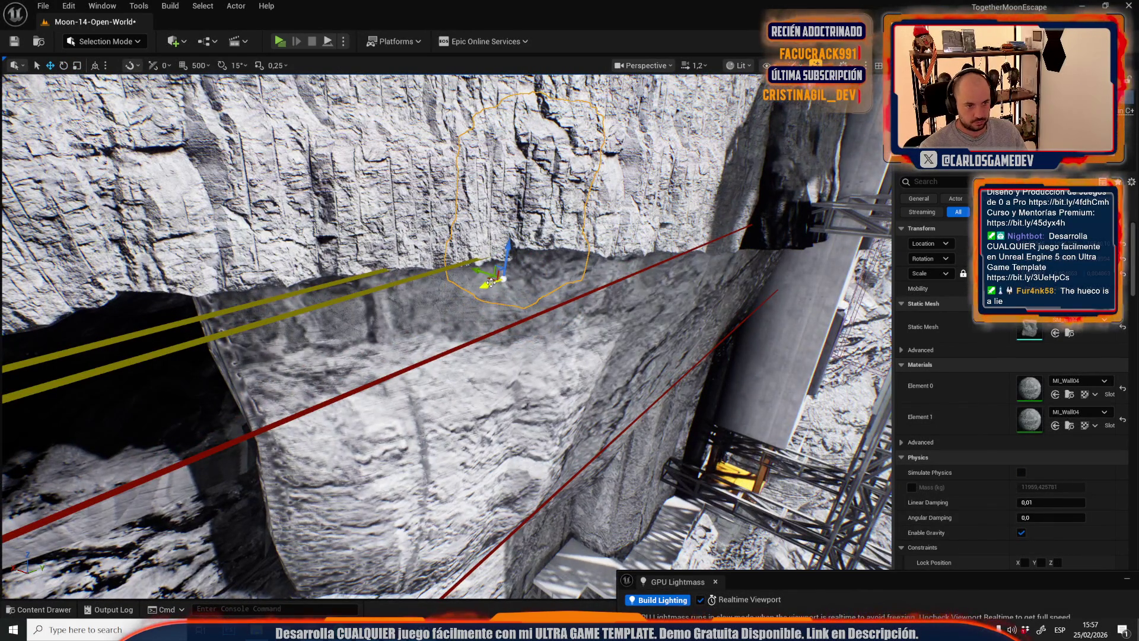
pyautogui.moveTo(509, 423); pyautogui.dragTo(497, 375)
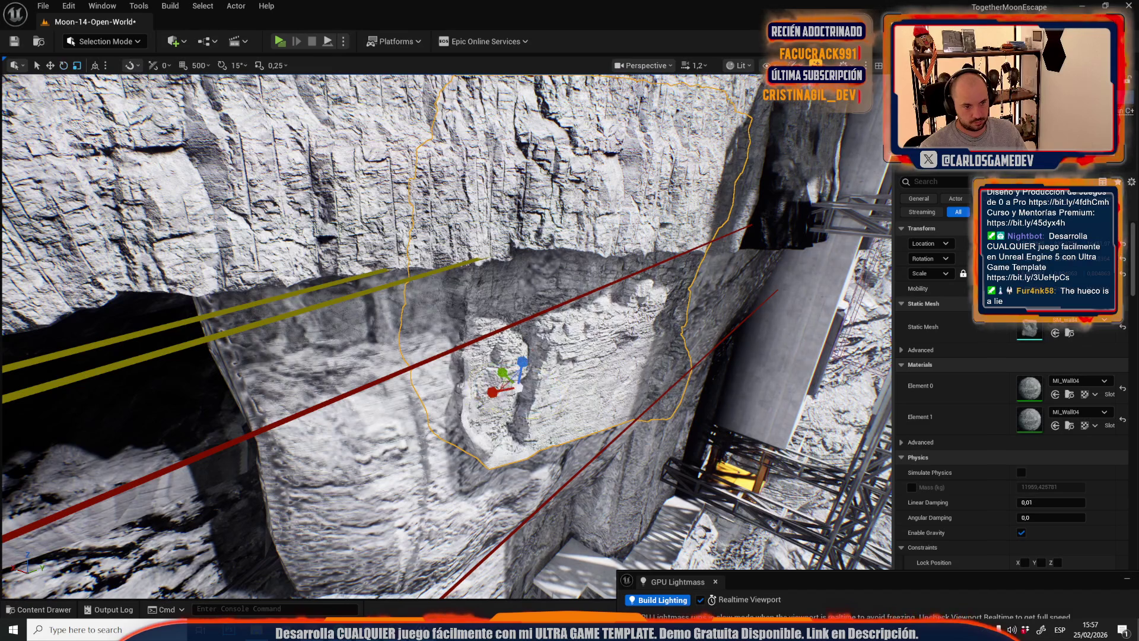
pyautogui.moveTo(498, 388); pyautogui.dragTo(392, 398)
pyautogui.press('f')
# - Rotate the rock about 11.55 degrees and move it into the arched gap on the left
pyautogui.press('e')
pyautogui.moveTo(572, 436)
pyautogui.mouseDown()
pyautogui.moveTo(548, 460)
pyautogui.moveTo(558, 510)
pyautogui.moveTo(563, 481)
pyautogui.moveTo(665, 415)
pyautogui.mouseUp()
pyautogui.press('w')
pyautogui.scroll(1, 664, 413)
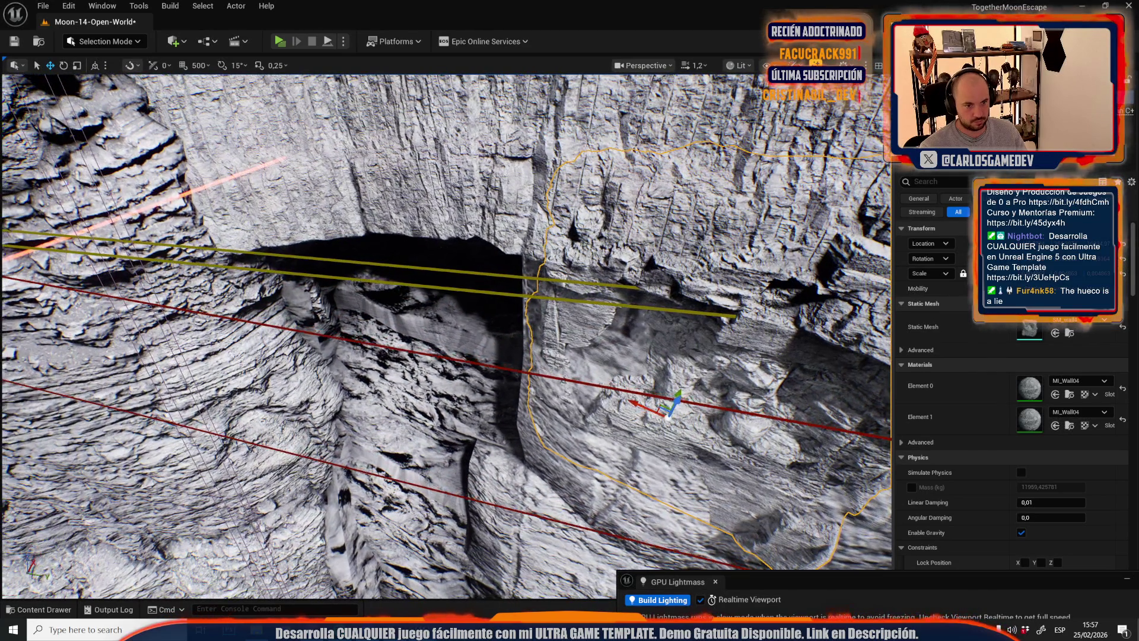
pyautogui.moveTo(662, 410)
pyautogui.mouseDown()
pyautogui.moveTo(542, 483)
pyautogui.moveTo(422, 295)
pyautogui.moveTo(425, 324)
pyautogui.moveTo(381, 318)
pyautogui.moveTo(385, 307)
pyautogui.moveTo(433, 341)
pyautogui.moveTo(372, 349)
pyautogui.moveTo(391, 347)
pyautogui.mouseUp()
# - Nudge the rock right onto the cliff face beneath the white building
pyautogui.press('w')
pyautogui.scroll(1, 381, 352)
pyautogui.press('w')
pyautogui.press('s')
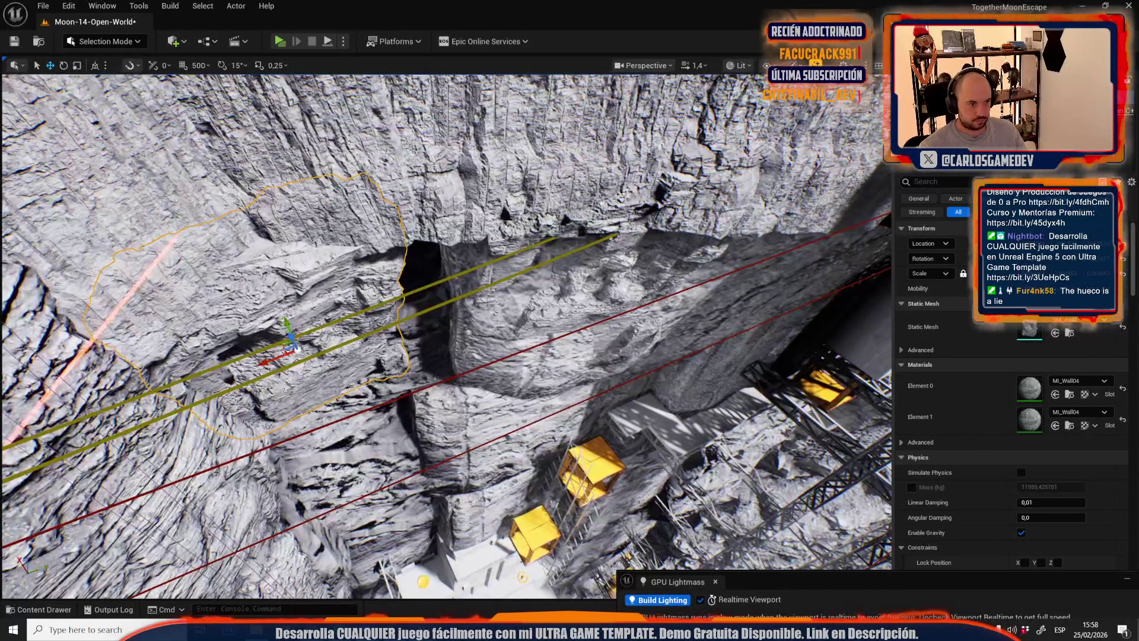
pyautogui.moveTo(291, 339)
pyautogui.mouseDown()
pyautogui.moveTo(451, 380)
pyautogui.moveTo(429, 379)
pyautogui.mouseUp()
pyautogui.press('e')
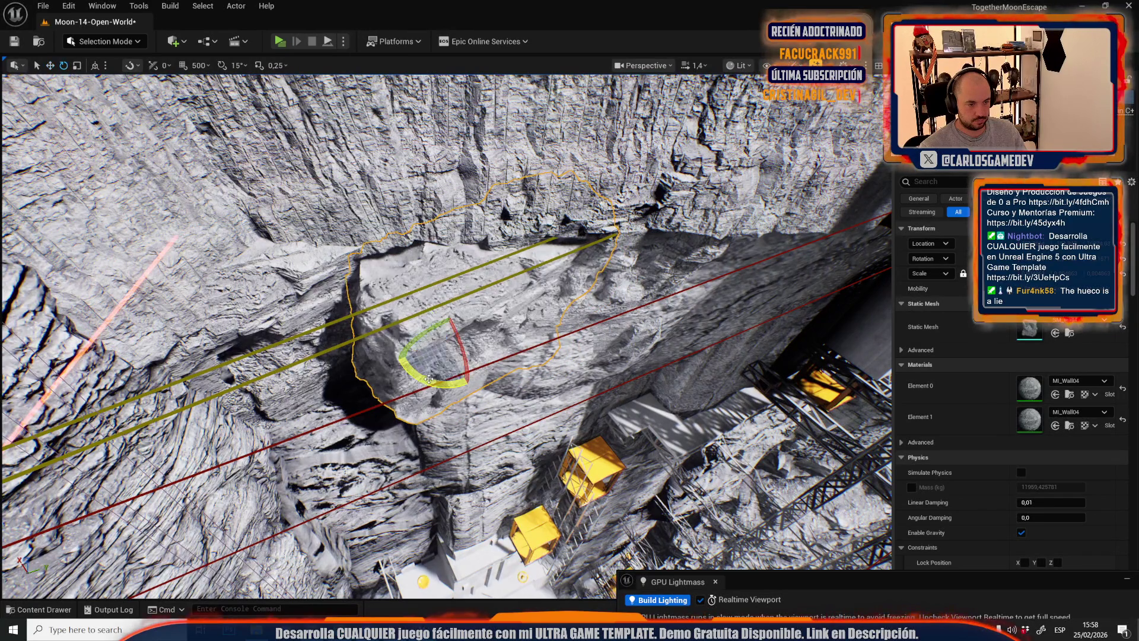
pyautogui.press('w')
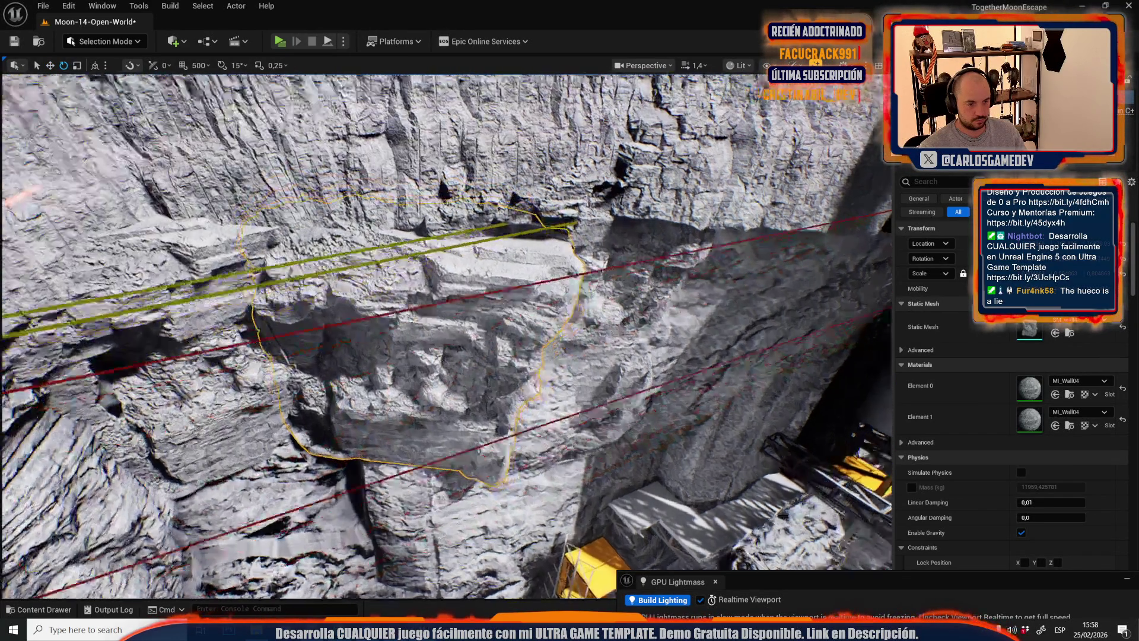
pyautogui.press('w')
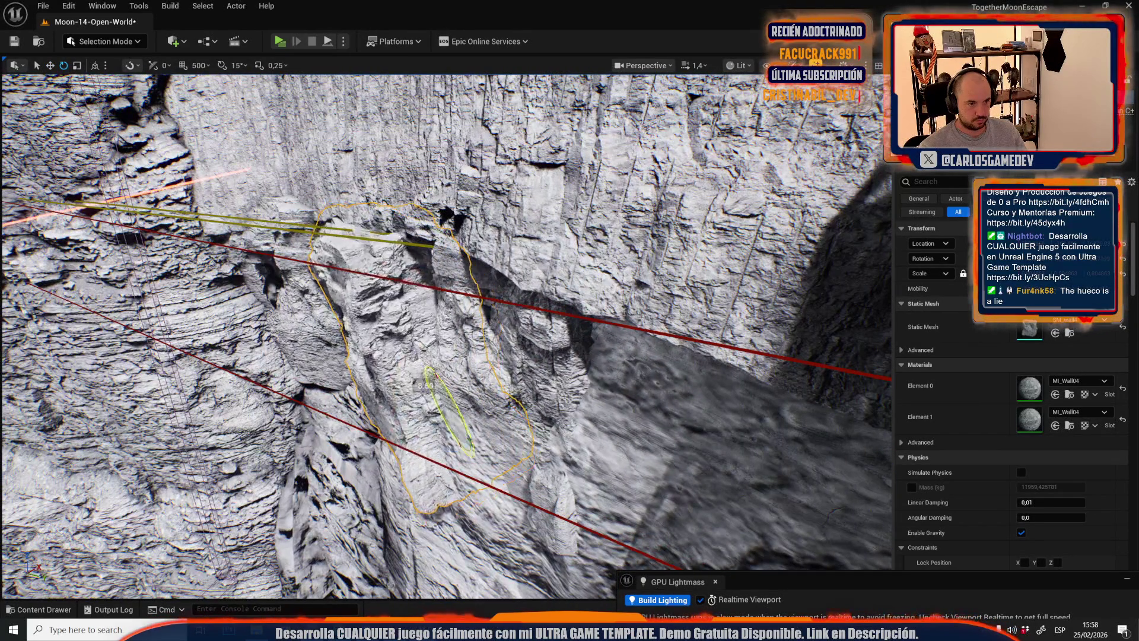
pyautogui.press('w')
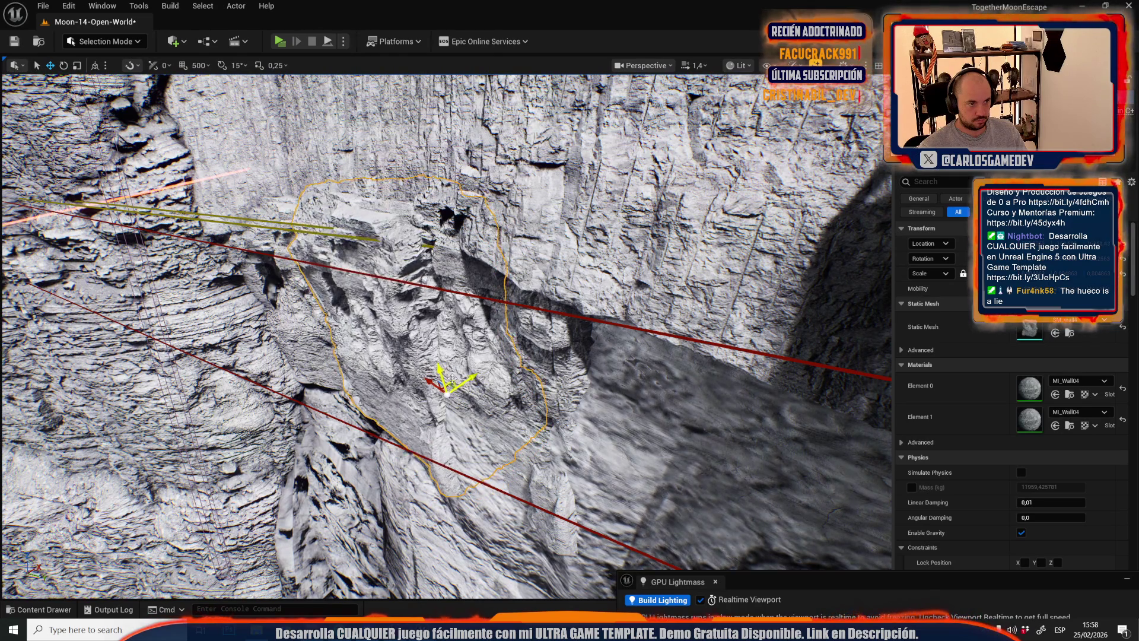
pyautogui.scroll(1, 452, 378)
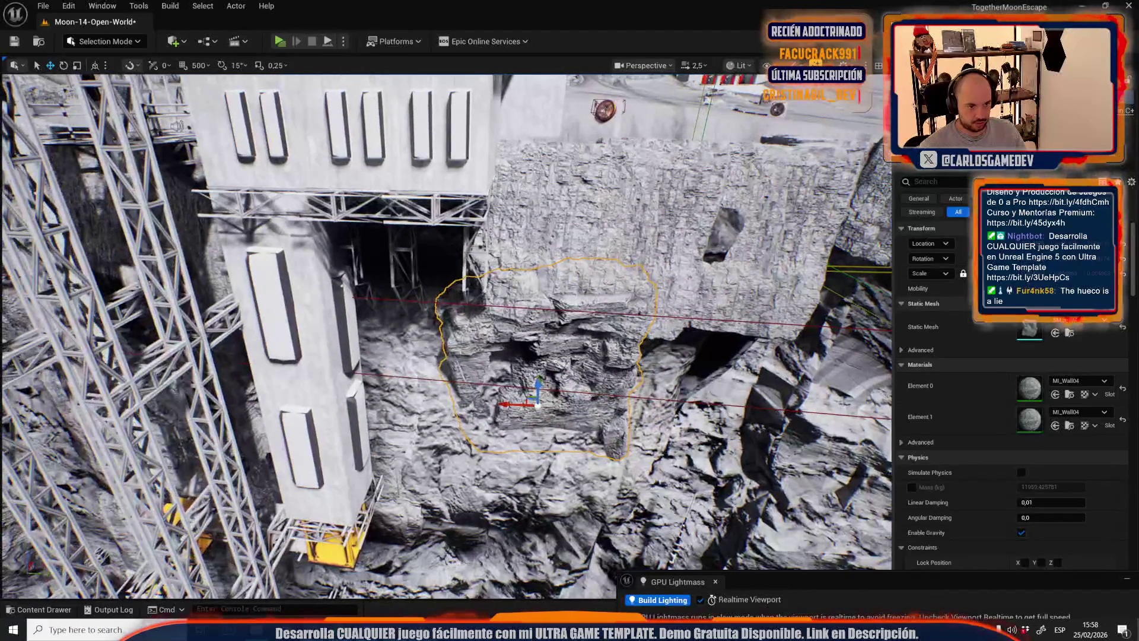
# - Slide the MI_Wall04 rock slightly right, then view the base from above
pyautogui.moveTo(344, 416); pyautogui.dragTo(388, 418)
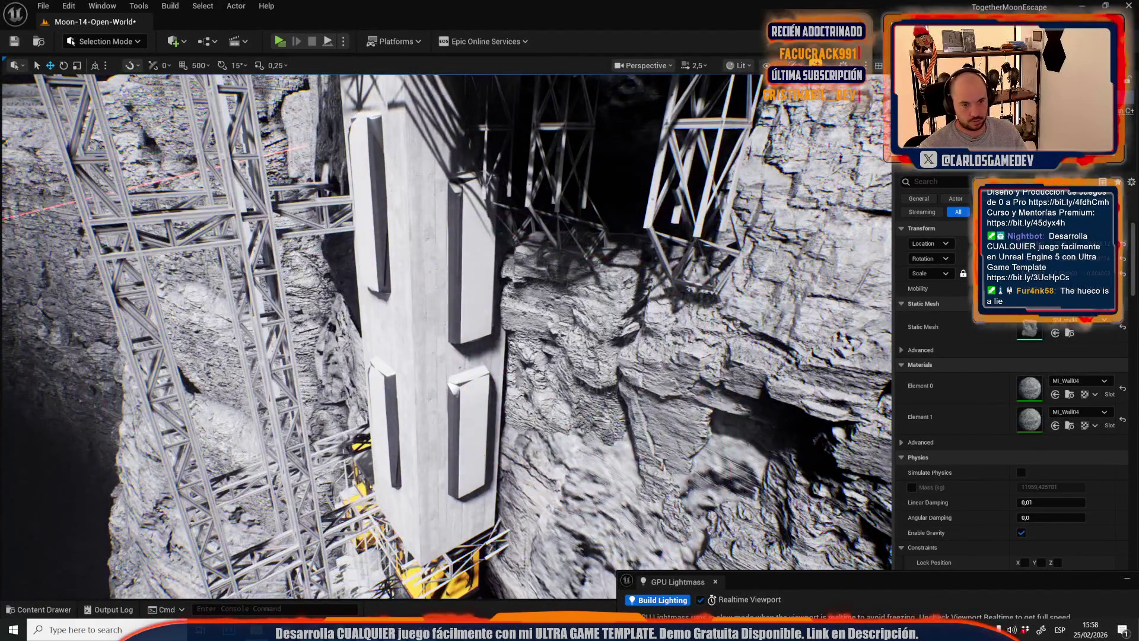
pyautogui.scroll(1, 530, 274)
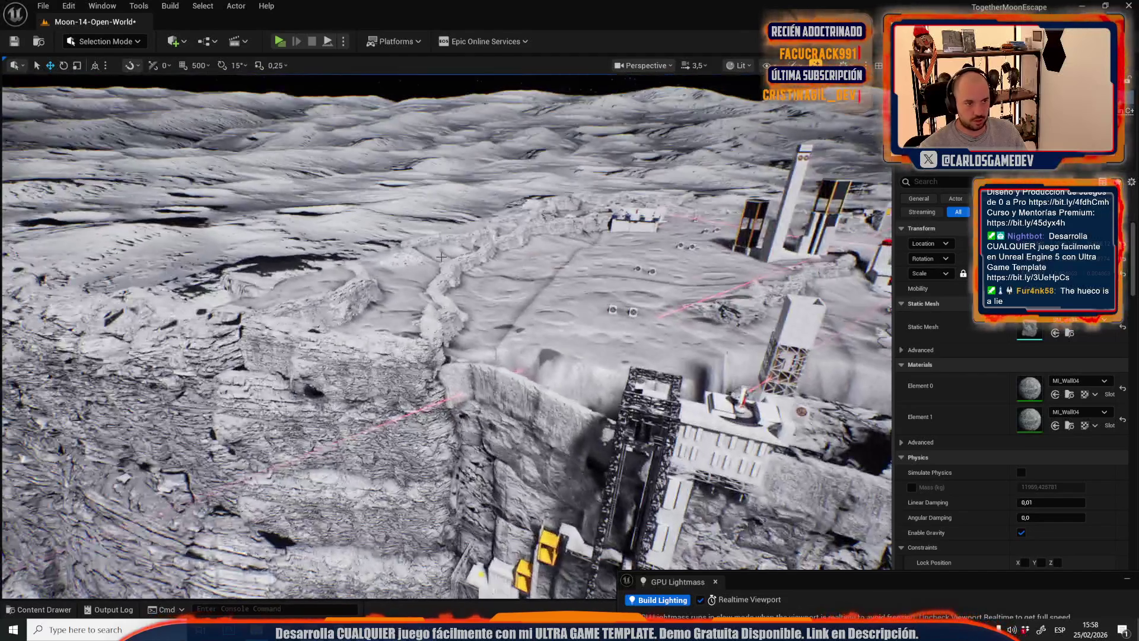
pyautogui.moveTo(440, 256); pyautogui.dragTo(444, 268)
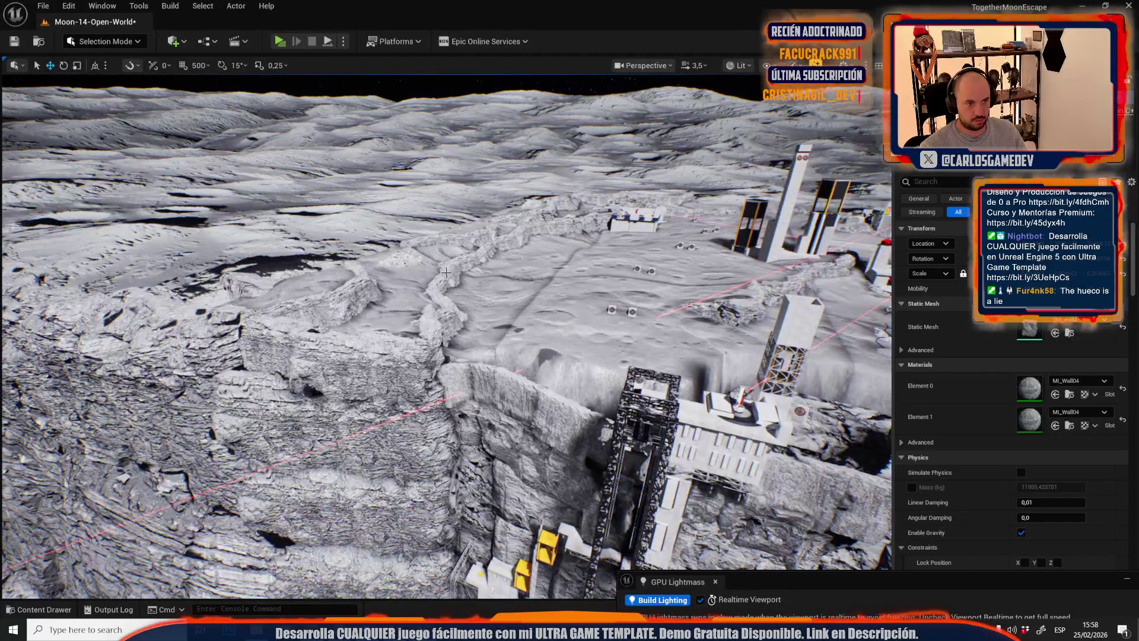
pyautogui.click(449, 273)
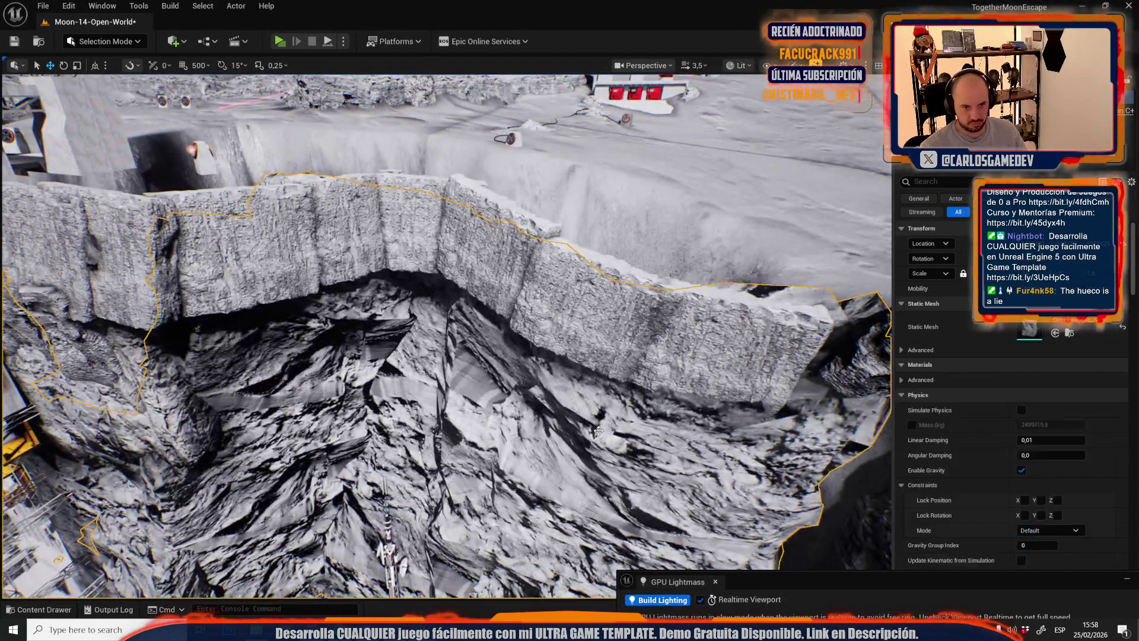
# - Check the nearby rocks and frame the large MI_Wall03 slab next to the gap
pyautogui.click(598, 431)
pyautogui.press('f')
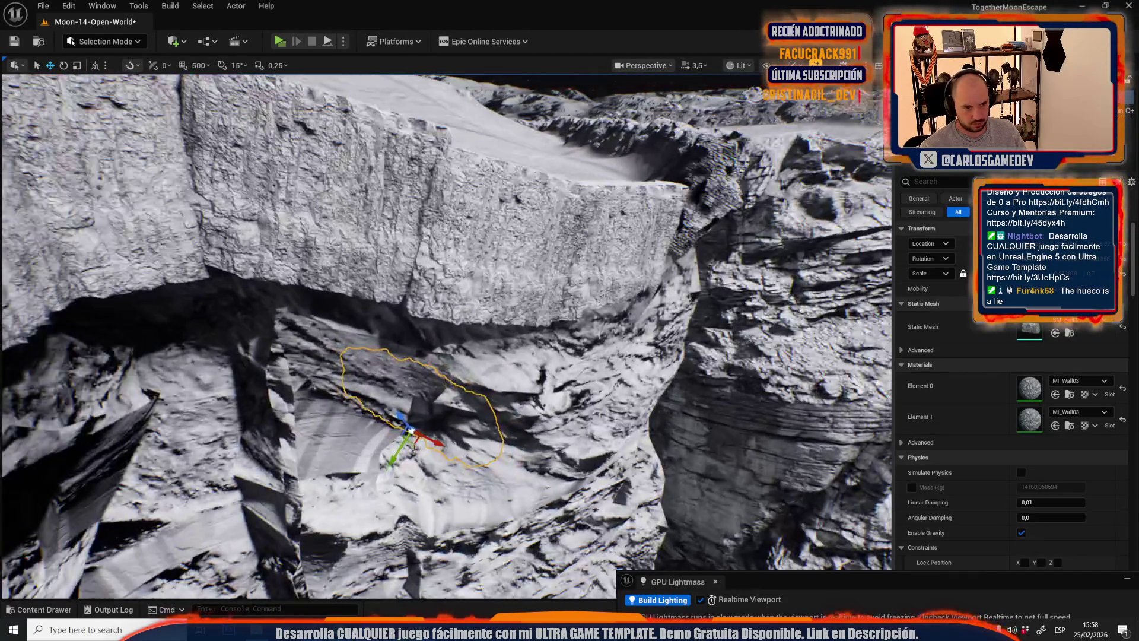
pyautogui.press('e')
pyautogui.click(583, 391)
pyautogui.press('f')
pyautogui.press('w')
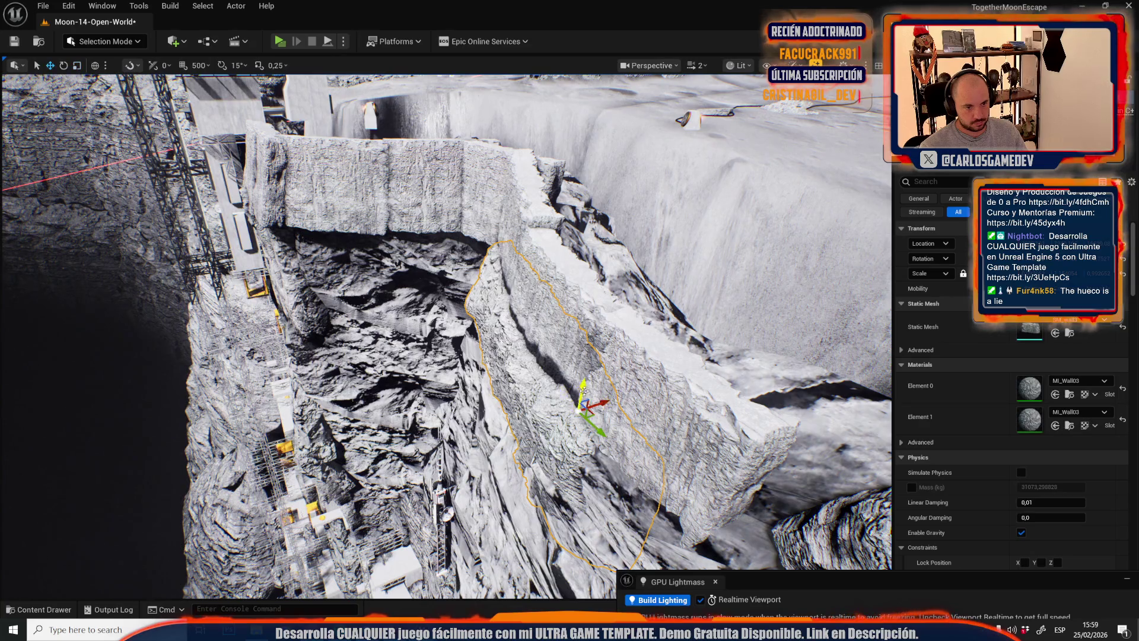
pyautogui.click(507, 373)
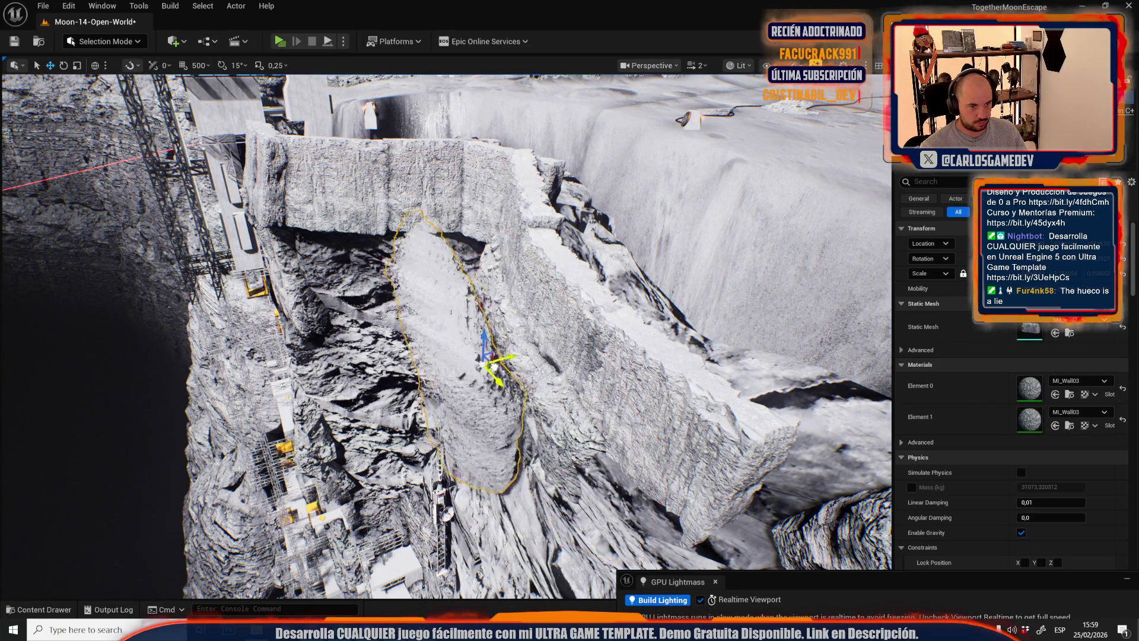
pyautogui.press('f')
pyautogui.press('e')
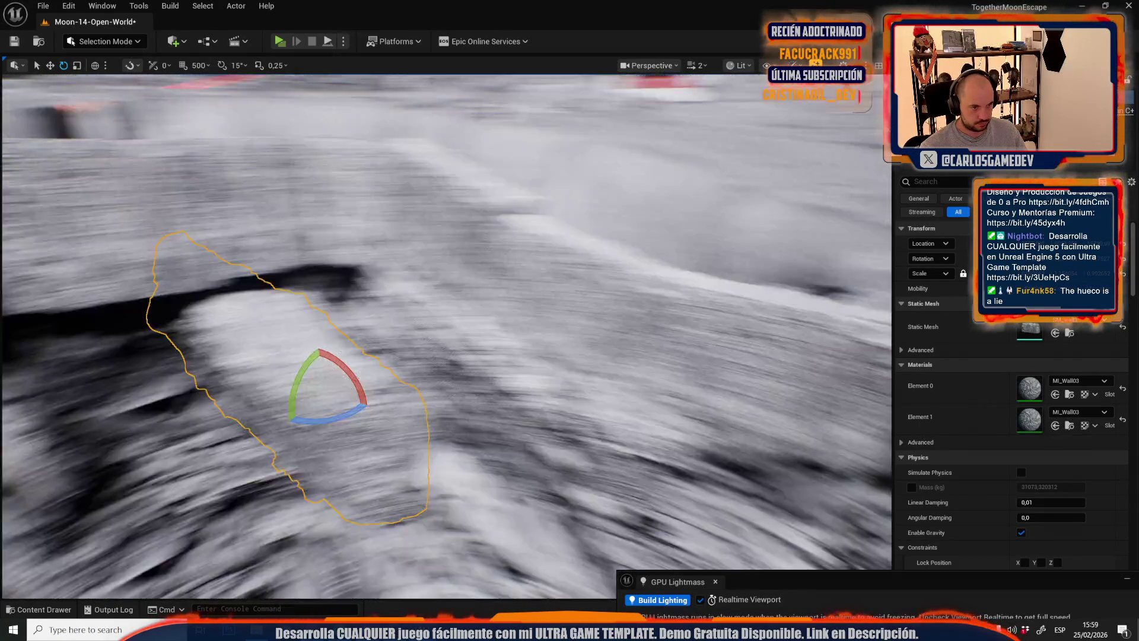
pyautogui.press('f')
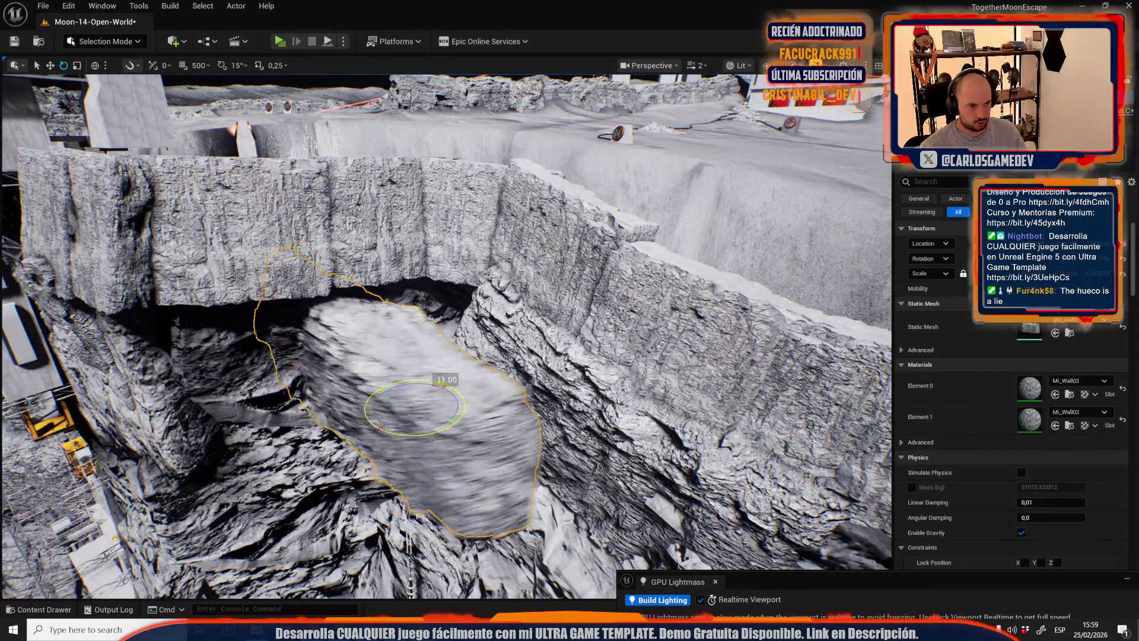
# - Rotate the rock slab slightly and move it into the cave opening
pyautogui.scroll(5, 445, 386)
pyautogui.press('w')
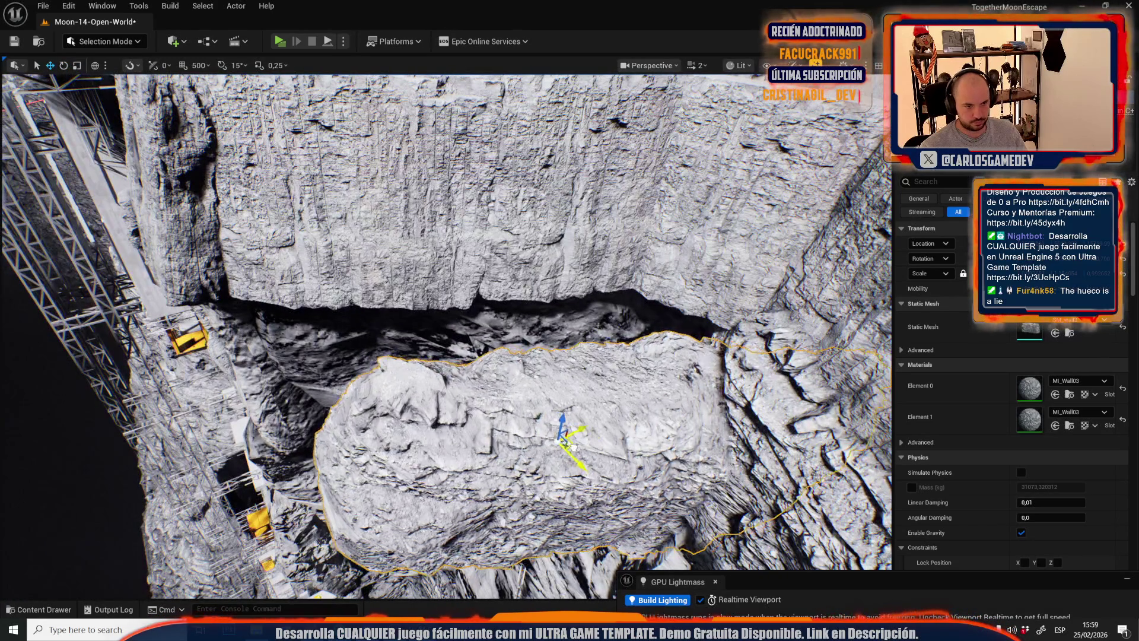
pyautogui.scroll(2, 499, 356)
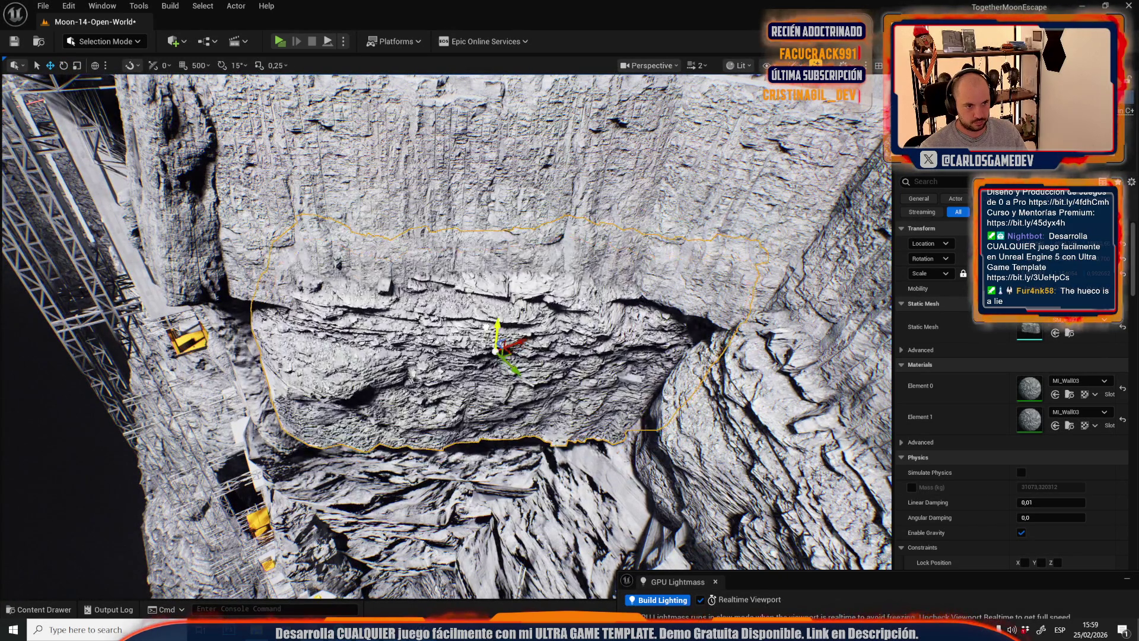
pyautogui.moveTo(497, 373)
pyautogui.mouseDown()
pyautogui.moveTo(522, 350)
pyautogui.moveTo(495, 344)
pyautogui.mouseUp()
pyautogui.press('r')
pyautogui.press('w')
pyautogui.moveTo(498, 267); pyautogui.dragTo(528, 285)
pyautogui.scroll(1, 445, 332)
# - Select the smaller rock beside the slab, scale it up and rotate it to fit the cliff
pyautogui.press('s')
pyautogui.press('s')
pyautogui.press('s')
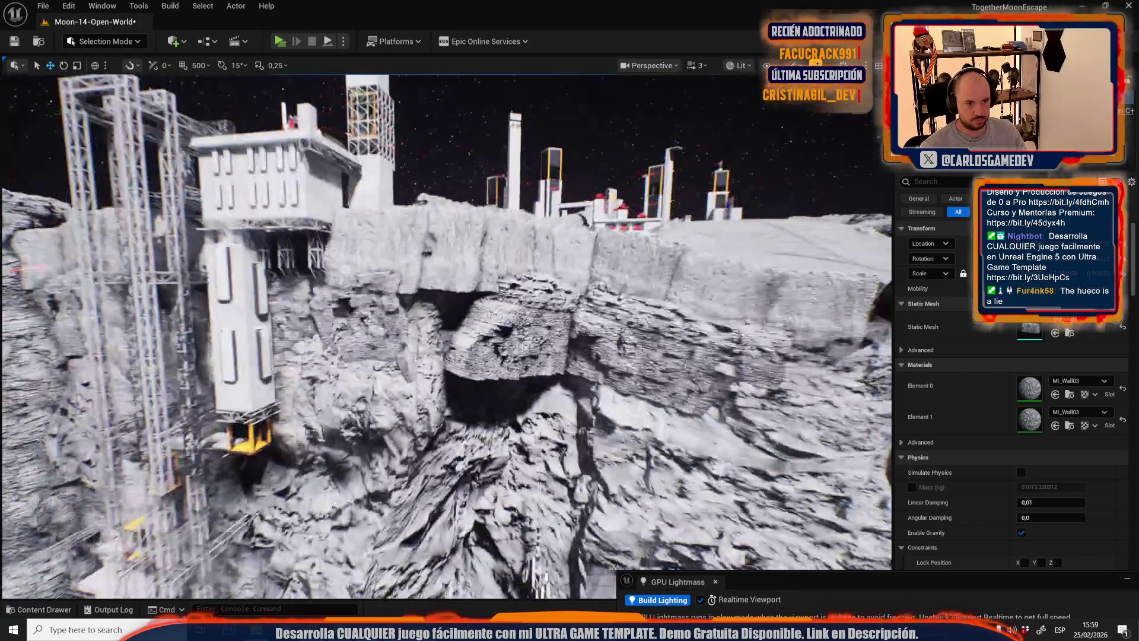
pyautogui.press('f')
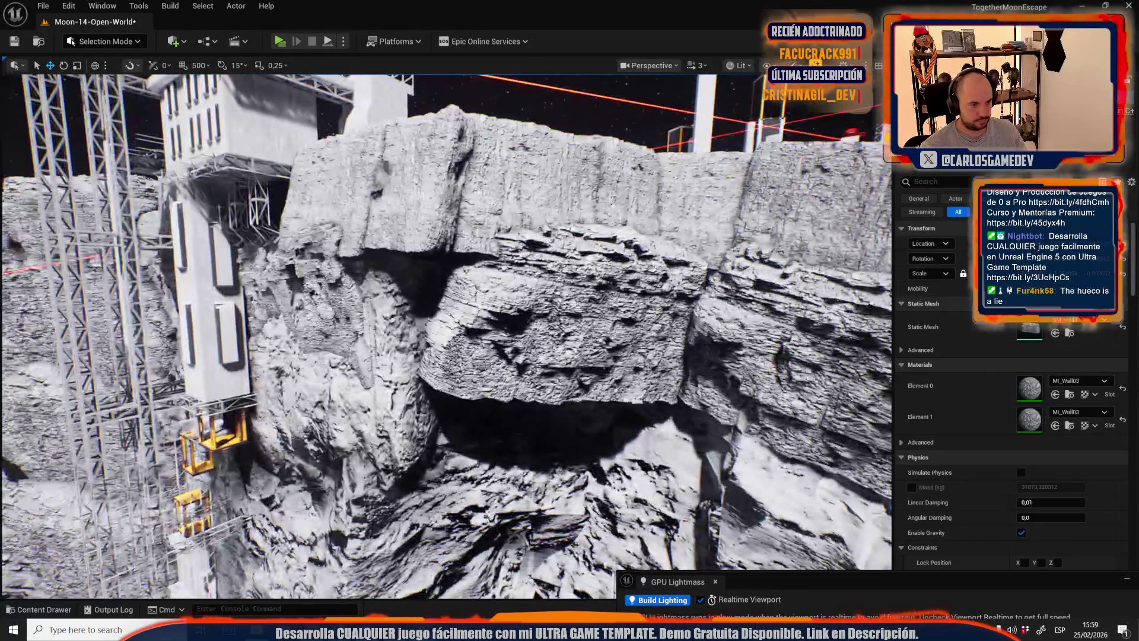
pyautogui.click(300, 310)
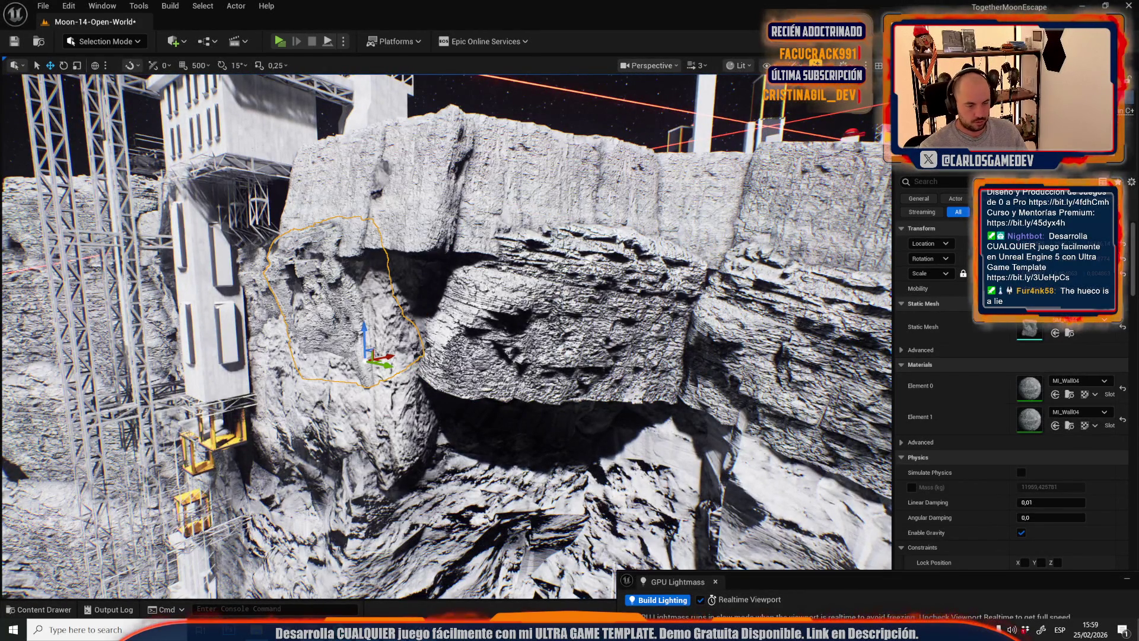
pyautogui.press('f')
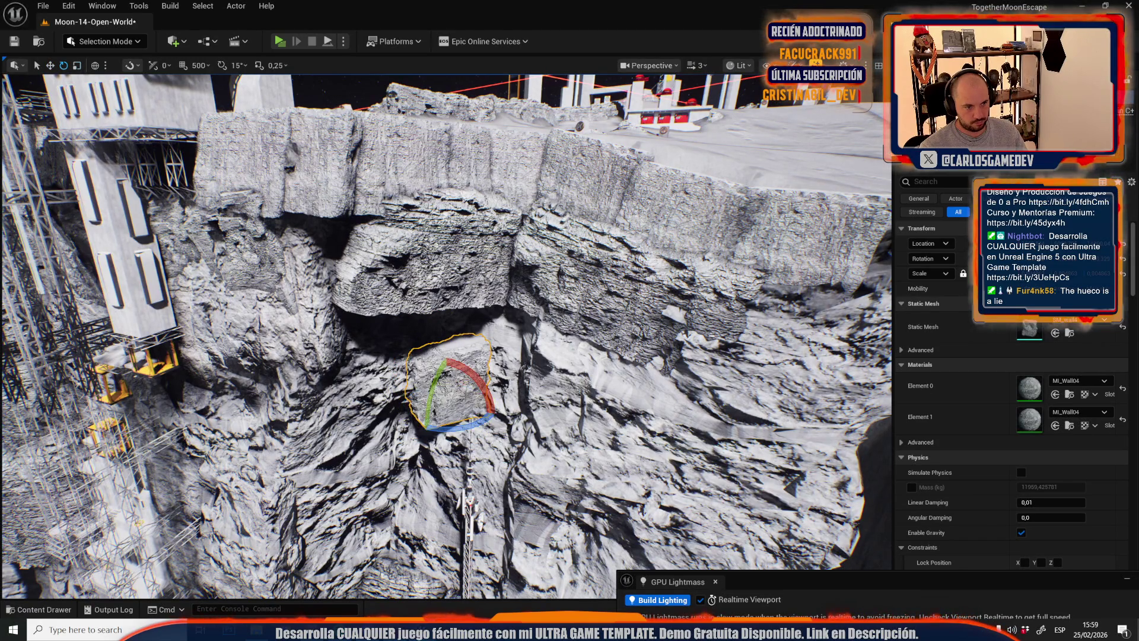
pyautogui.moveTo(447, 405)
pyautogui.mouseDown()
pyautogui.moveTo(468, 386)
pyautogui.moveTo(385, 417)
pyautogui.mouseUp()
pyautogui.press('w')
pyautogui.press('e')
pyautogui.moveTo(439, 369)
pyautogui.mouseDown()
pyautogui.moveTo(430, 414)
pyautogui.moveTo(403, 409)
pyautogui.moveTo(418, 386)
pyautogui.moveTo(407, 372)
pyautogui.moveTo(380, 388)
pyautogui.mouseUp()
# - Reposition the rock's pivot and slide it along Z to fill the hole under the slab
pyautogui.press('w')
pyautogui.press('e')
pyautogui.press('w')
pyautogui.scroll(-2, 424, 278)
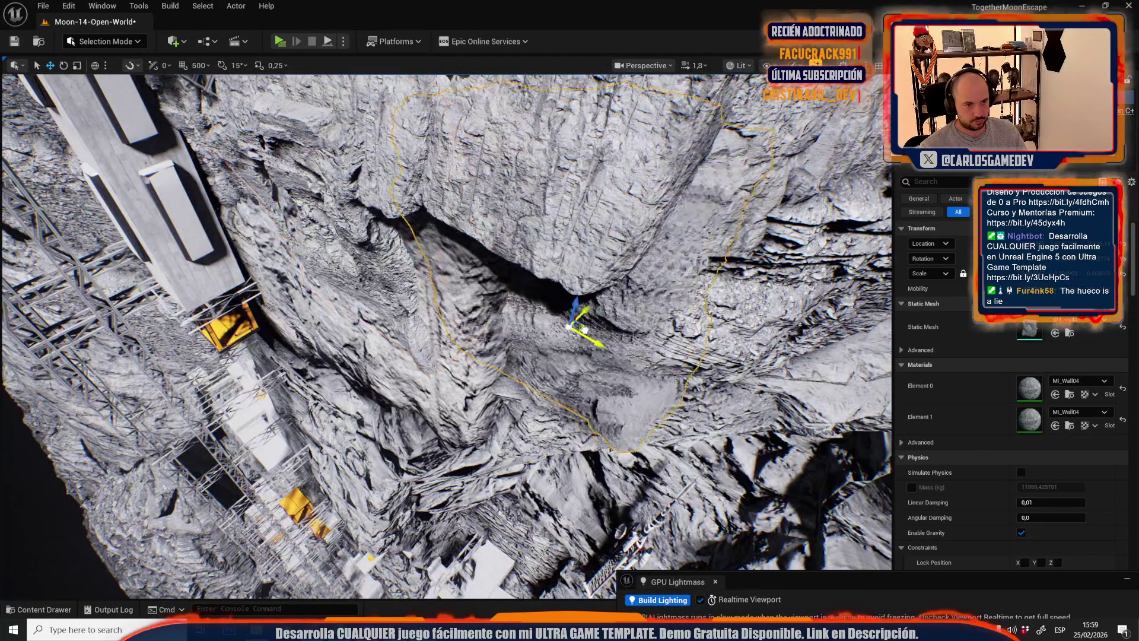
pyautogui.moveTo(531, 344); pyautogui.dragTo(567, 391)
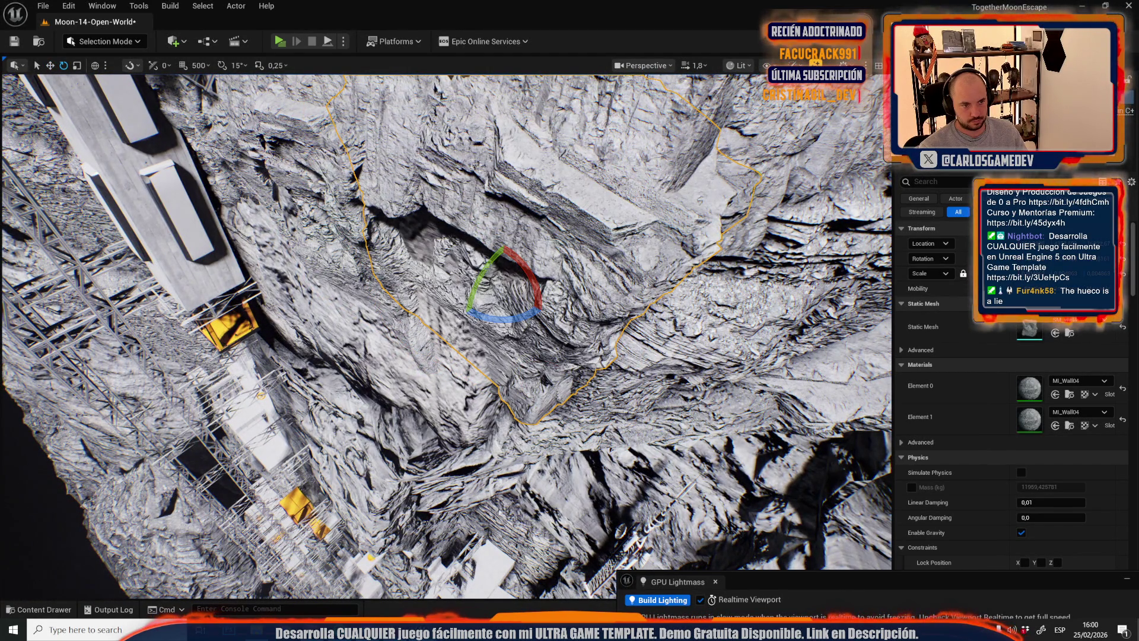
pyautogui.press('f')
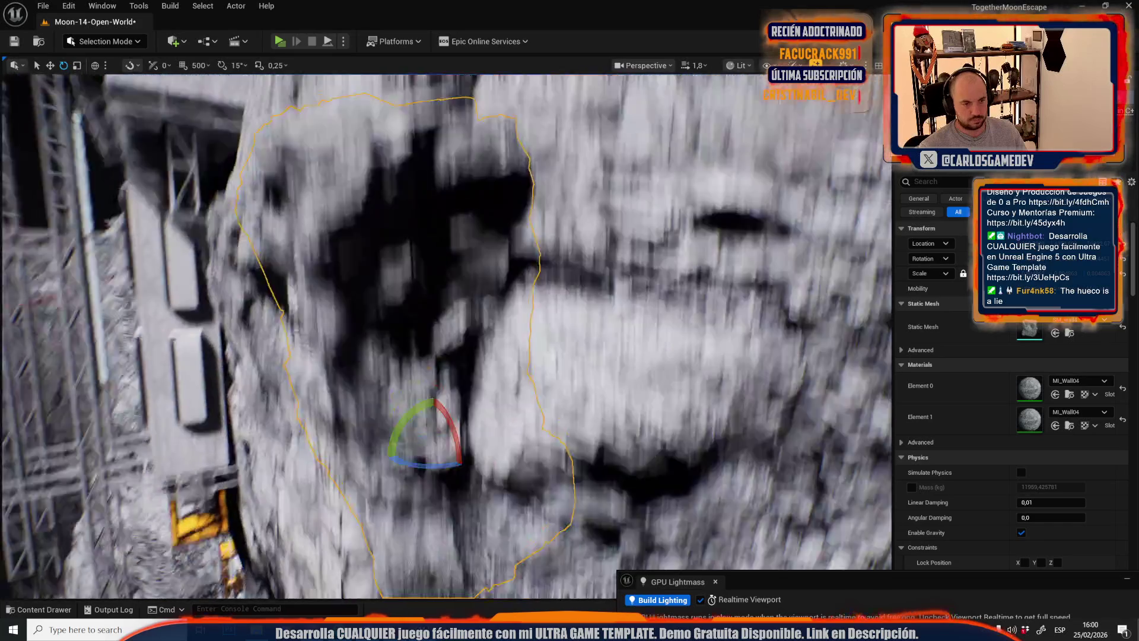
pyautogui.press('w')
pyautogui.moveTo(438, 334)
pyautogui.mouseDown()
pyautogui.moveTo(442, 299)
pyautogui.moveTo(442, 379)
pyautogui.mouseUp()
pyautogui.scroll(2, 445, 336)
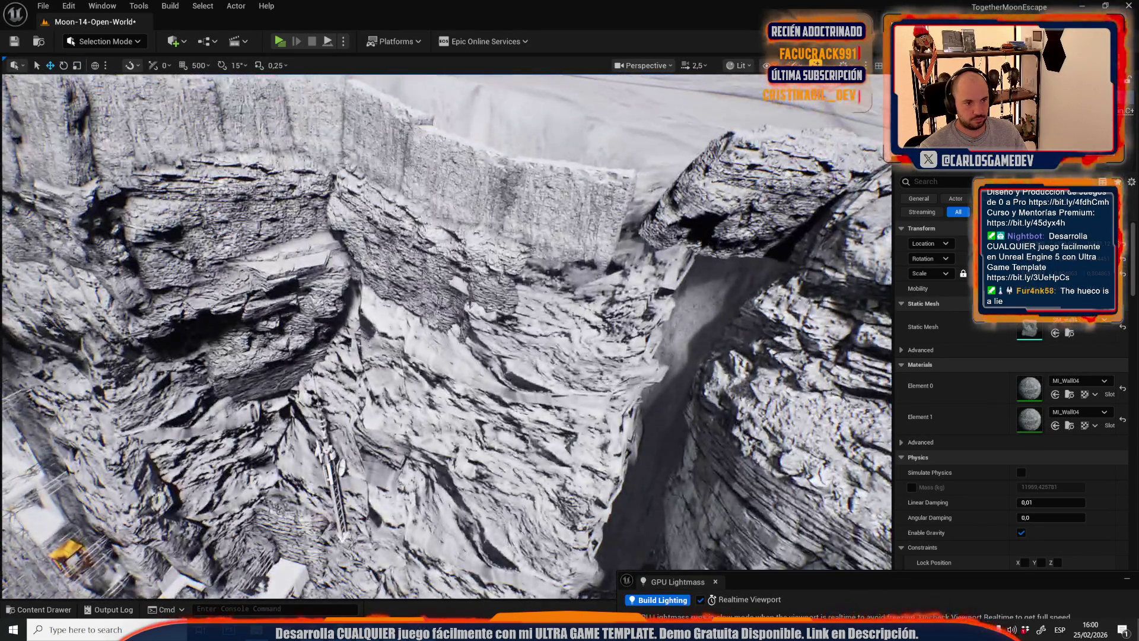
# - Move the canyon-edge rock down into the canyon and rotate it about 19°
pyautogui.click(470, 279)
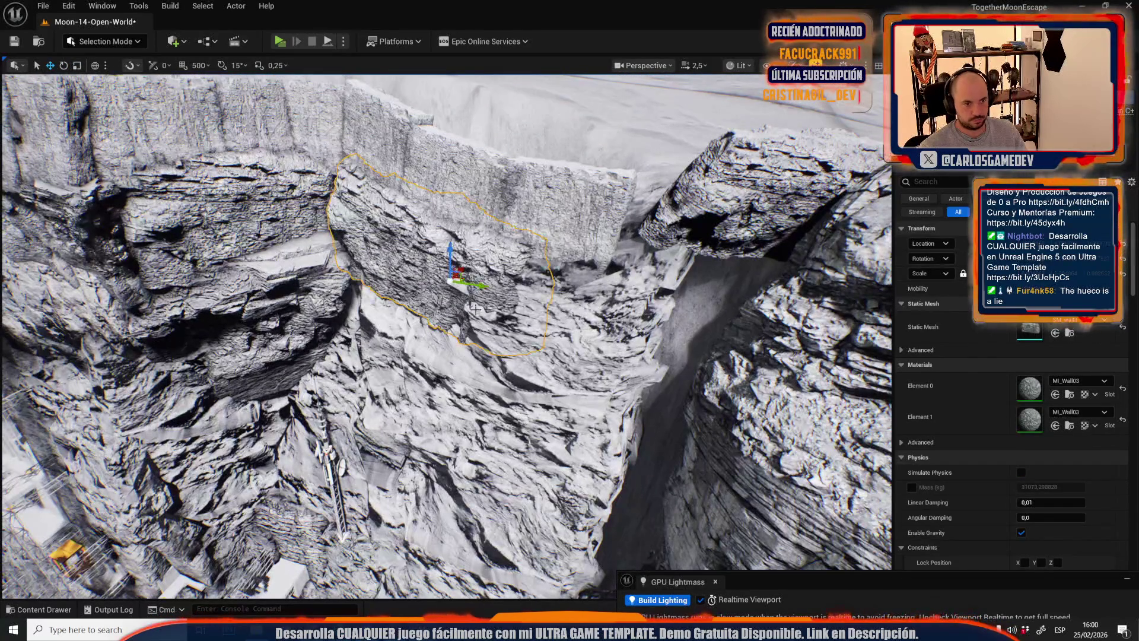
pyautogui.moveTo(471, 279)
pyautogui.mouseDown()
pyautogui.moveTo(660, 408)
pyautogui.moveTo(664, 344)
pyautogui.moveTo(647, 329)
pyautogui.mouseUp()
pyautogui.press('f')
pyautogui.press('e')
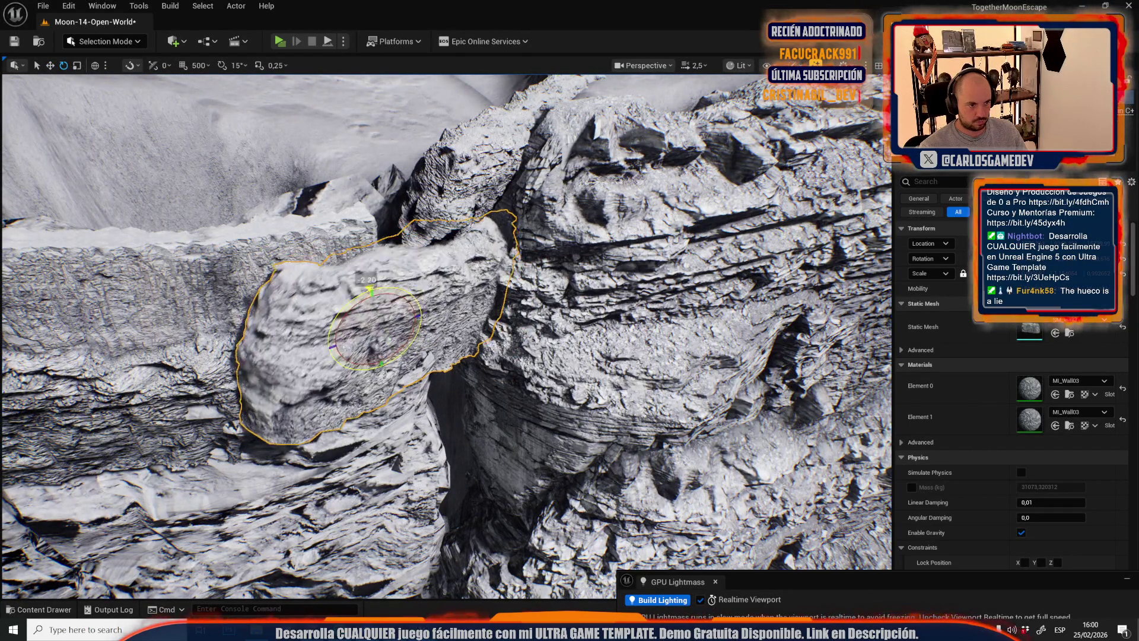
pyautogui.moveTo(388, 318); pyautogui.dragTo(357, 300)
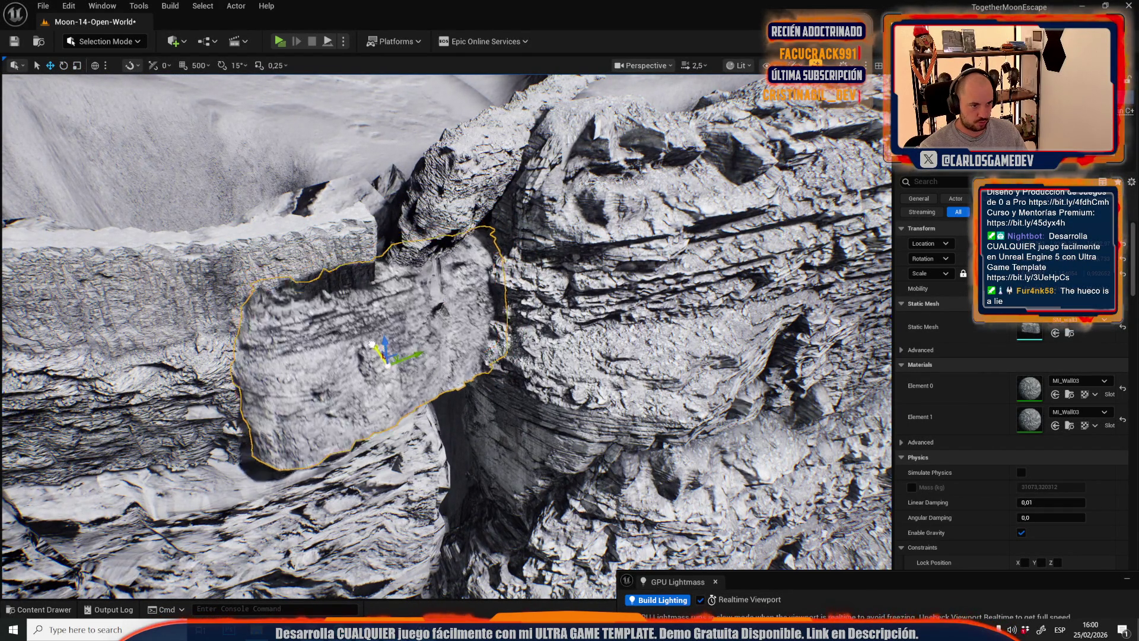
pyautogui.scroll(-2, 365, 341)
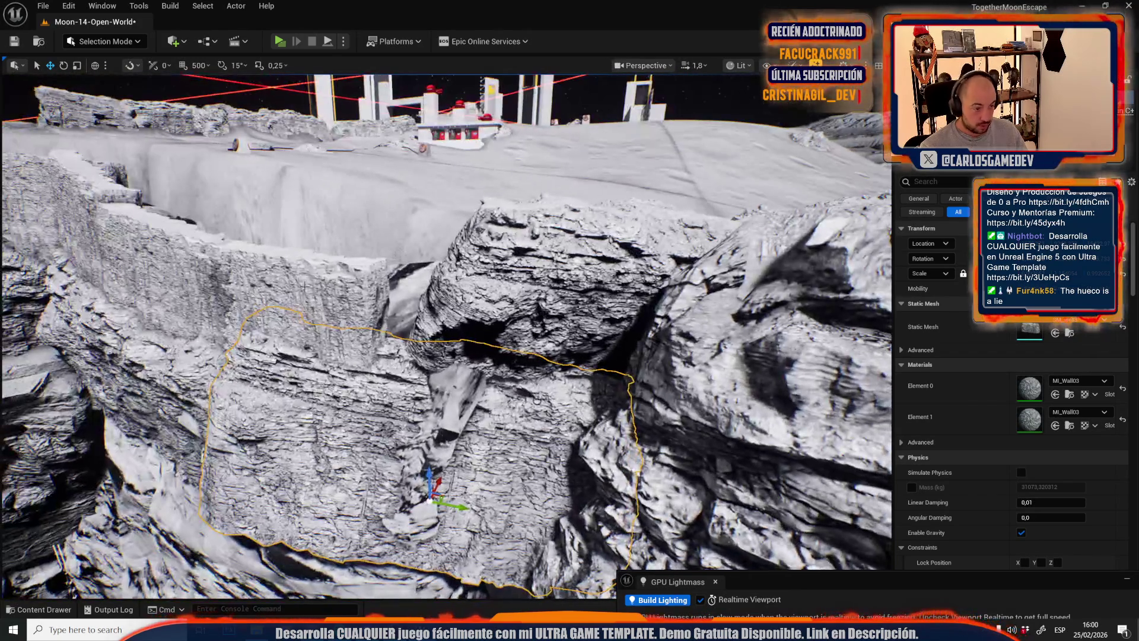
# - Turn the rock to its left about 19° around the vertical axis
pyautogui.click(336, 386)
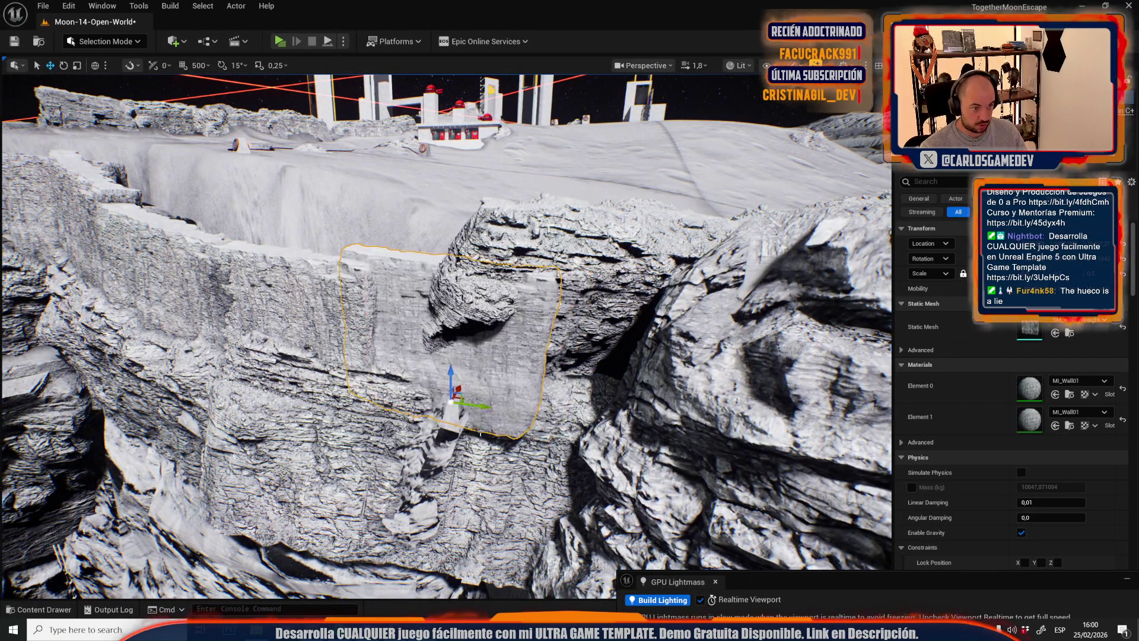
pyautogui.scroll(-1, 481, 431)
pyautogui.press('e')
pyautogui.moveTo(463, 377); pyautogui.dragTo(442, 374)
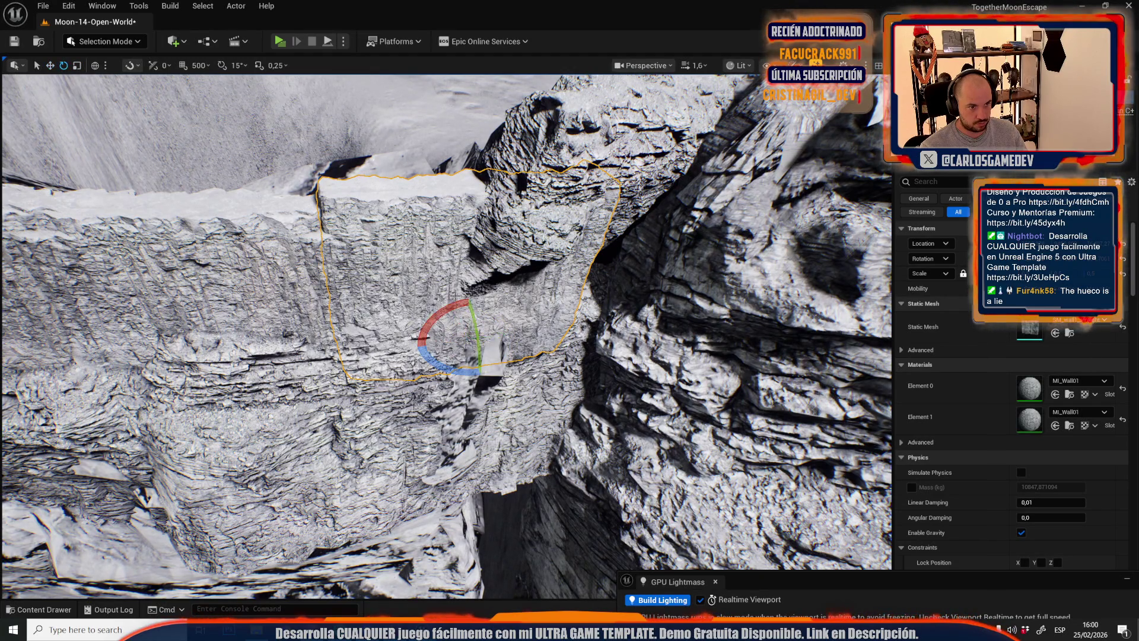
pyautogui.moveTo(442, 374)
pyautogui.mouseDown()
pyautogui.moveTo(350, 395)
pyautogui.moveTo(457, 383)
pyautogui.mouseUp()
# - Raise the central cliff rock higher up the cliff and rotate it further into place
pyautogui.click(332, 379)
pyautogui.click(456, 382)
pyautogui.click(456, 382)
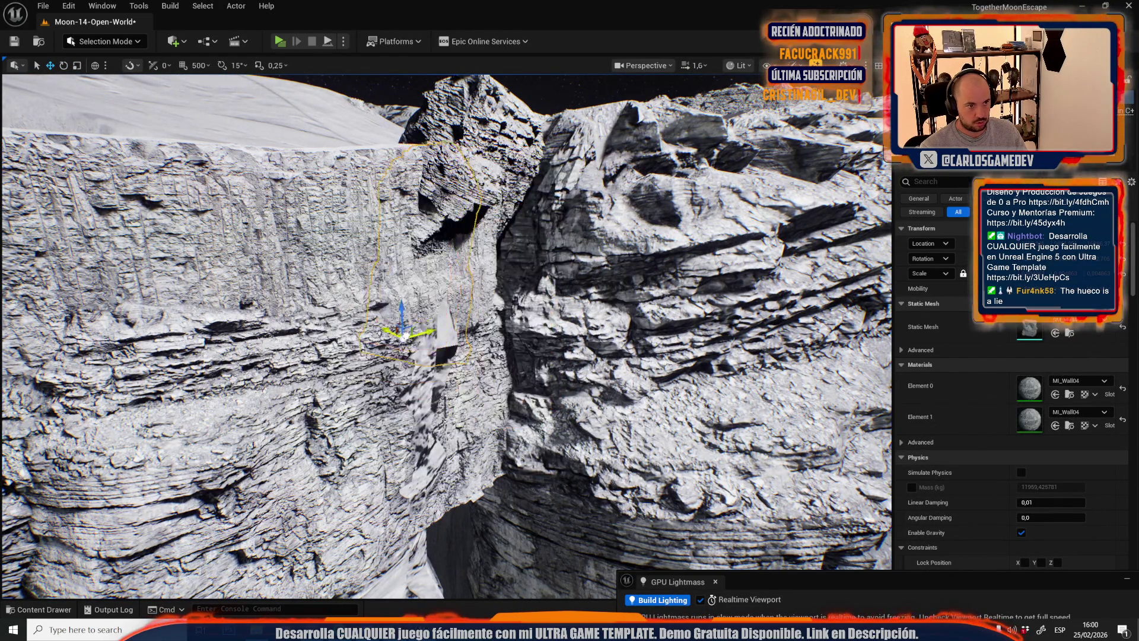
pyautogui.moveTo(418, 380)
pyautogui.mouseDown()
pyautogui.moveTo(368, 376)
pyautogui.moveTo(356, 381)
pyautogui.moveTo(363, 397)
pyautogui.mouseUp()
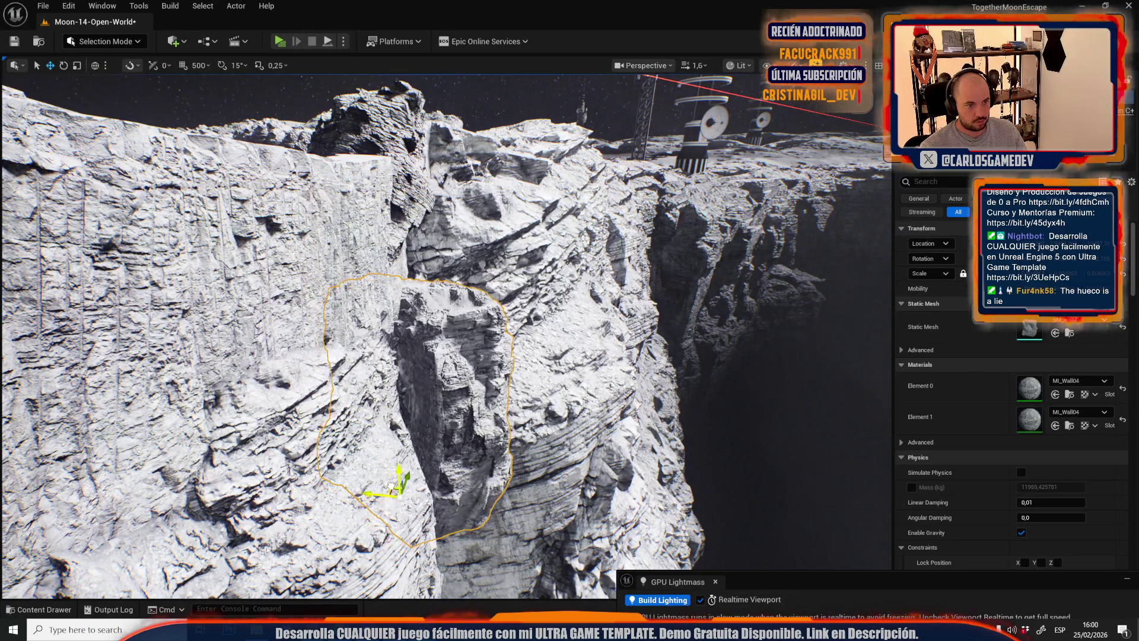
pyautogui.moveTo(398, 478)
pyautogui.mouseDown()
pyautogui.moveTo(390, 319)
pyautogui.moveTo(446, 386)
pyautogui.moveTo(396, 458)
pyautogui.mouseUp()
pyautogui.moveTo(446, 408)
pyautogui.mouseDown()
pyautogui.moveTo(454, 439)
pyautogui.moveTo(396, 463)
pyautogui.mouseUp()
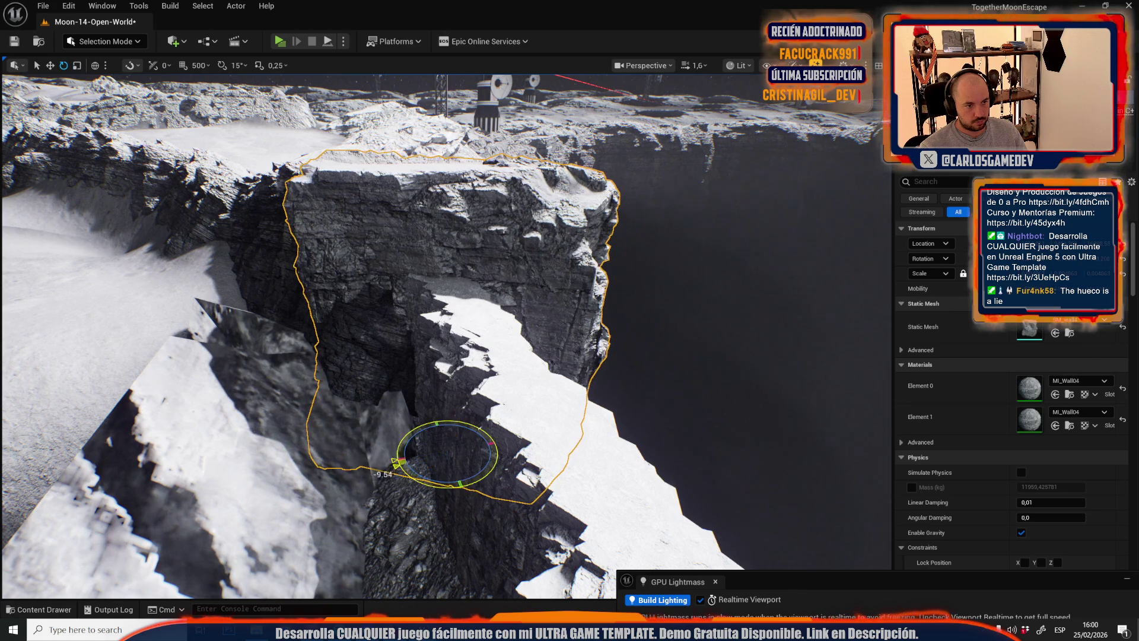
pyautogui.scroll(-2, 445, 479)
# - Rotate the cliff-face rock about 22° and move it up, right, then left into place
pyautogui.press('w')
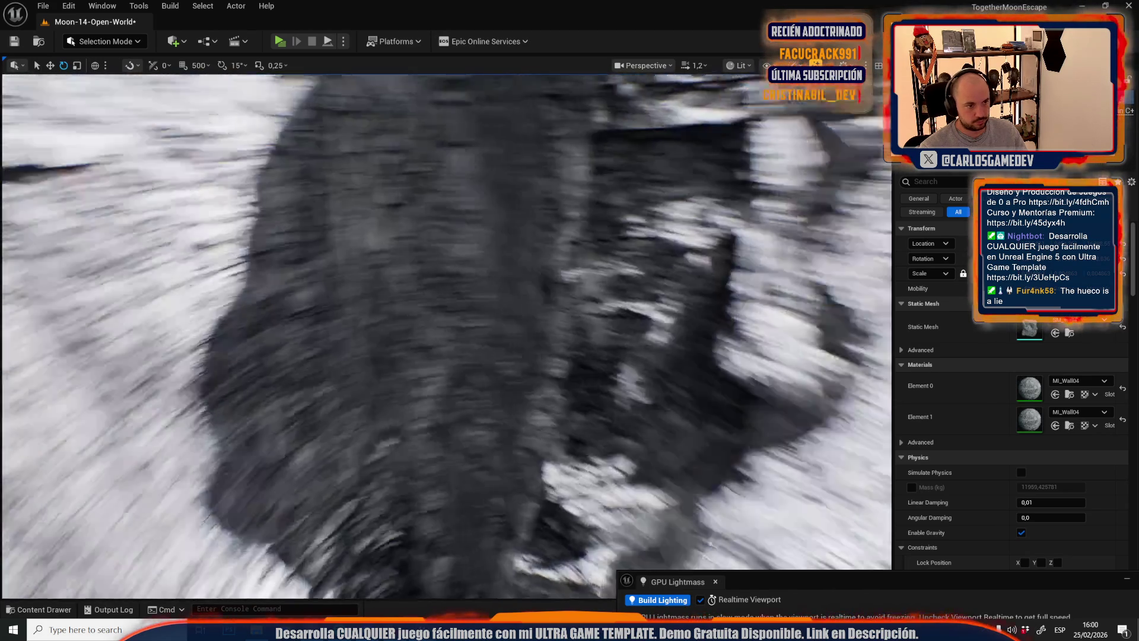
pyautogui.scroll(2, 445, 336)
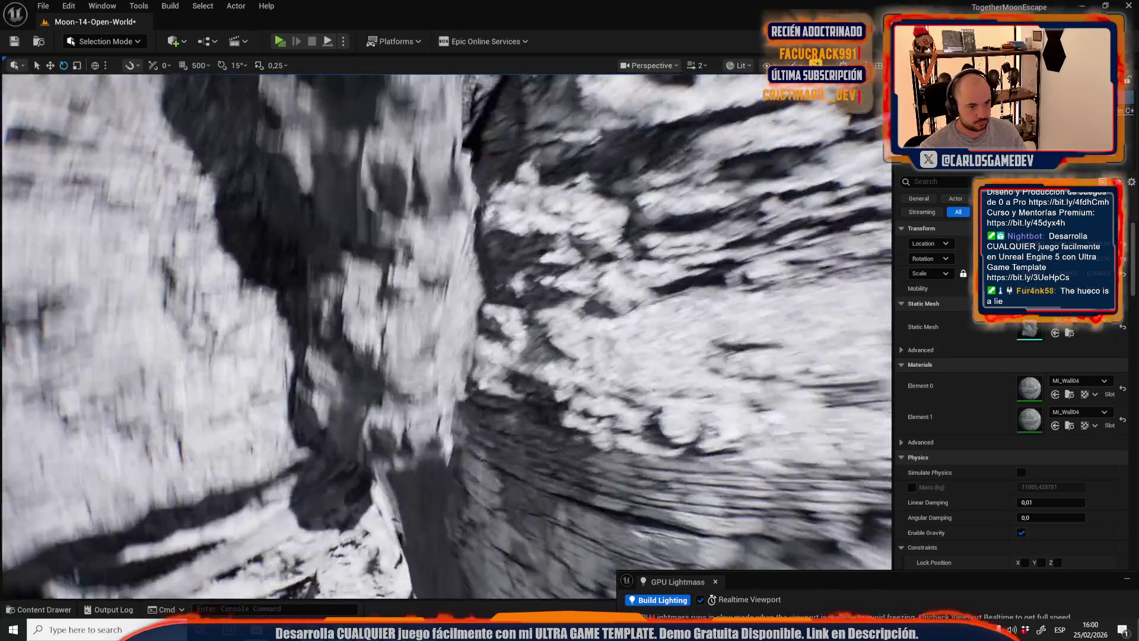
pyautogui.scroll(2, 444, 335)
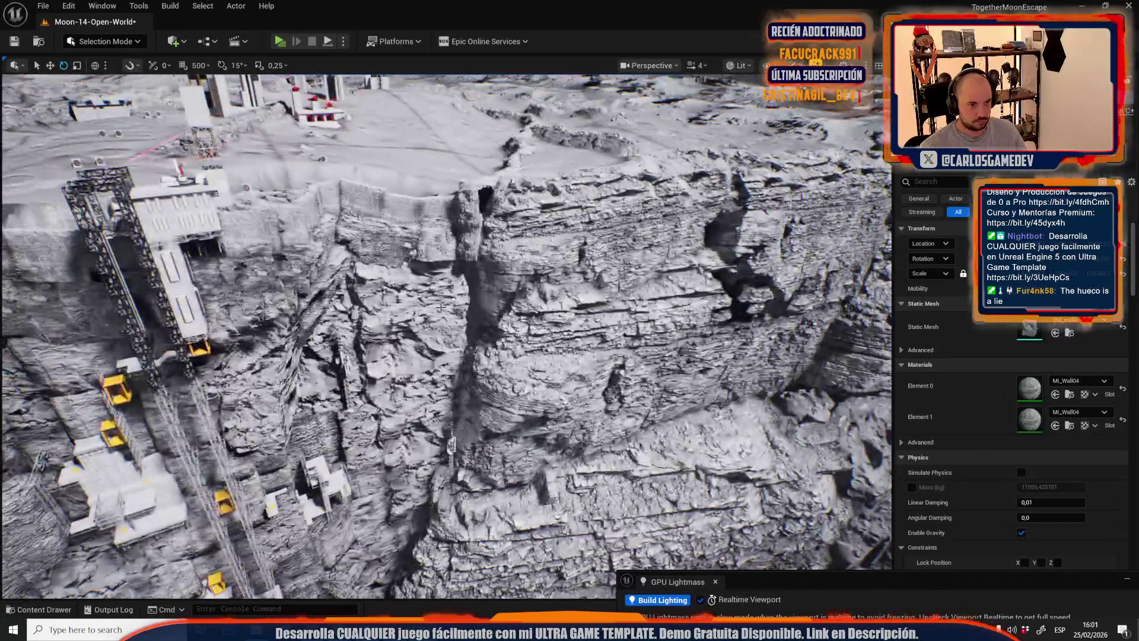
pyautogui.scroll(3, 387, 203)
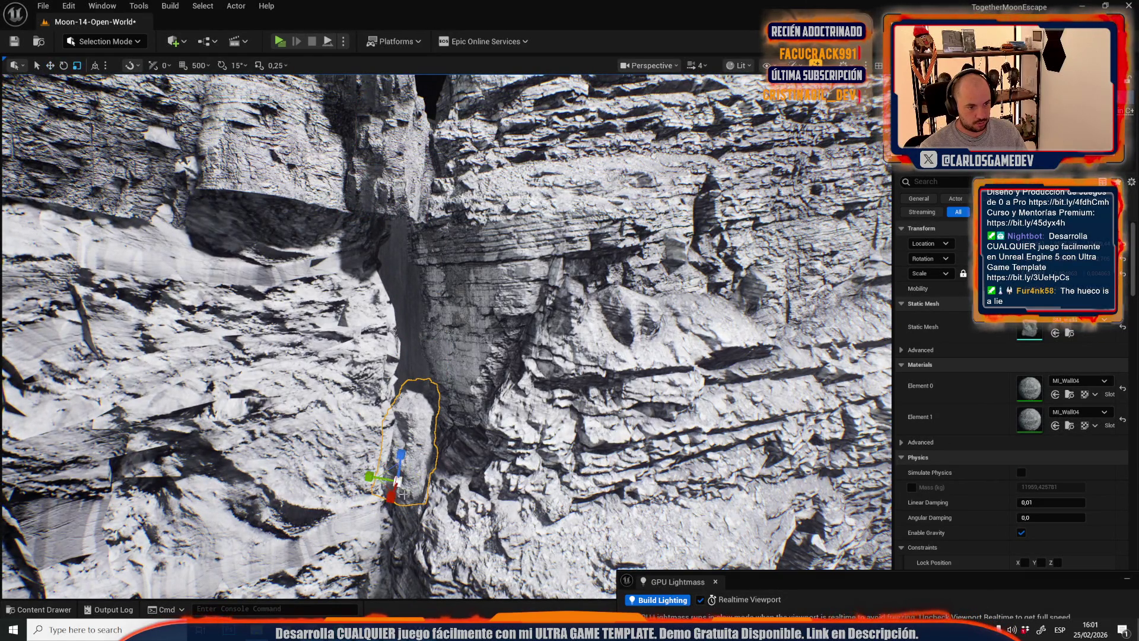
pyautogui.press('w')
pyautogui.press('f')
pyautogui.moveTo(370, 429); pyautogui.dragTo(338, 417)
pyautogui.moveTo(372, 455)
pyautogui.mouseDown()
pyautogui.moveTo(418, 419)
pyautogui.moveTo(434, 441)
pyautogui.moveTo(428, 451)
pyautogui.moveTo(346, 442)
pyautogui.mouseUp()
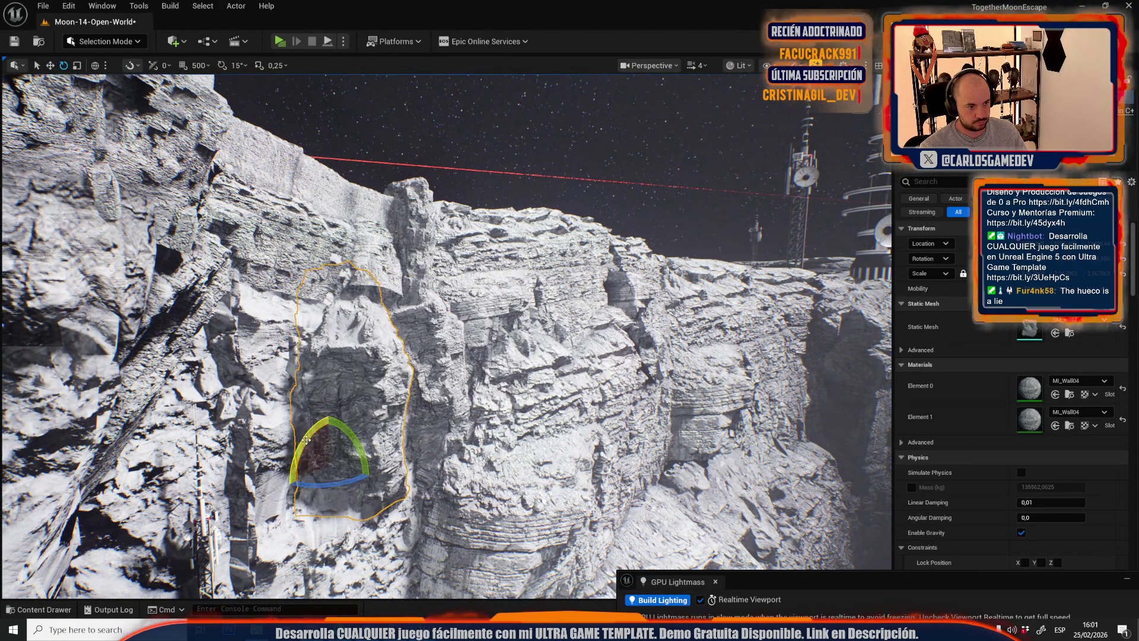
pyautogui.moveTo(303, 464); pyautogui.dragTo(265, 433)
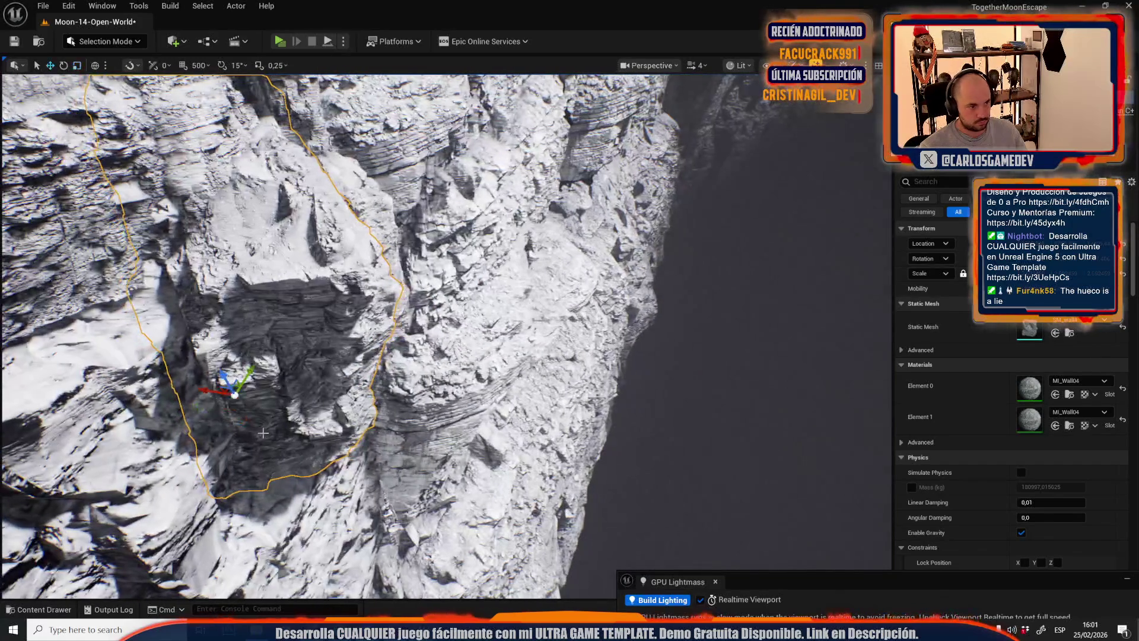
pyautogui.moveTo(238, 386); pyautogui.dragTo(193, 382)
# - Frame the placed rock and launch a Play In Editor preview of the level
pyautogui.press('f')
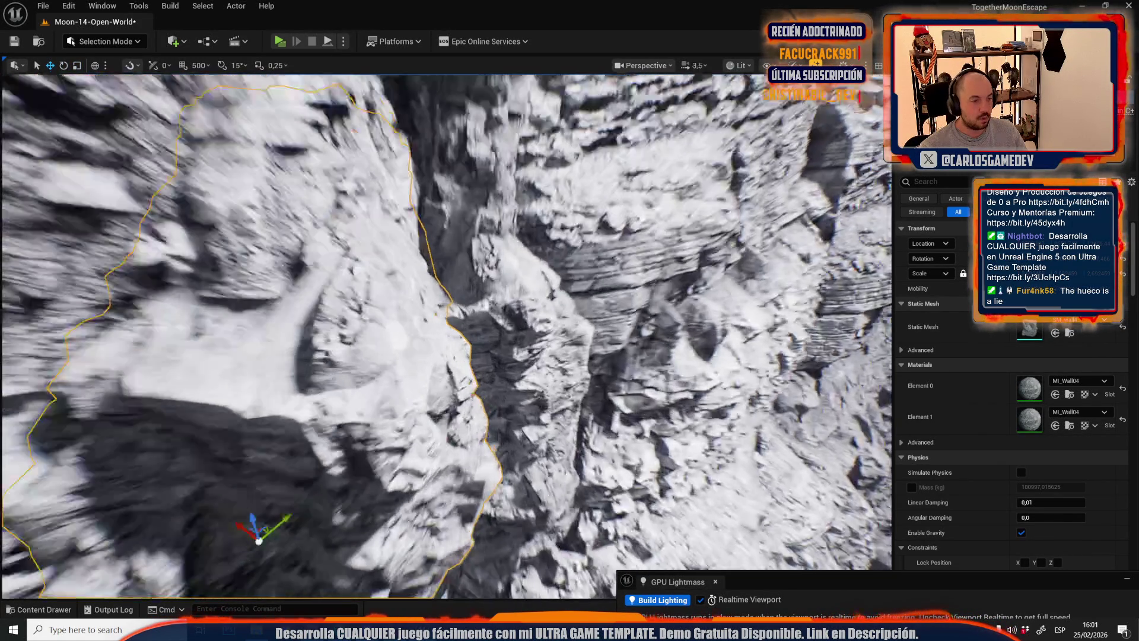
pyautogui.scroll(-2, 298, 386)
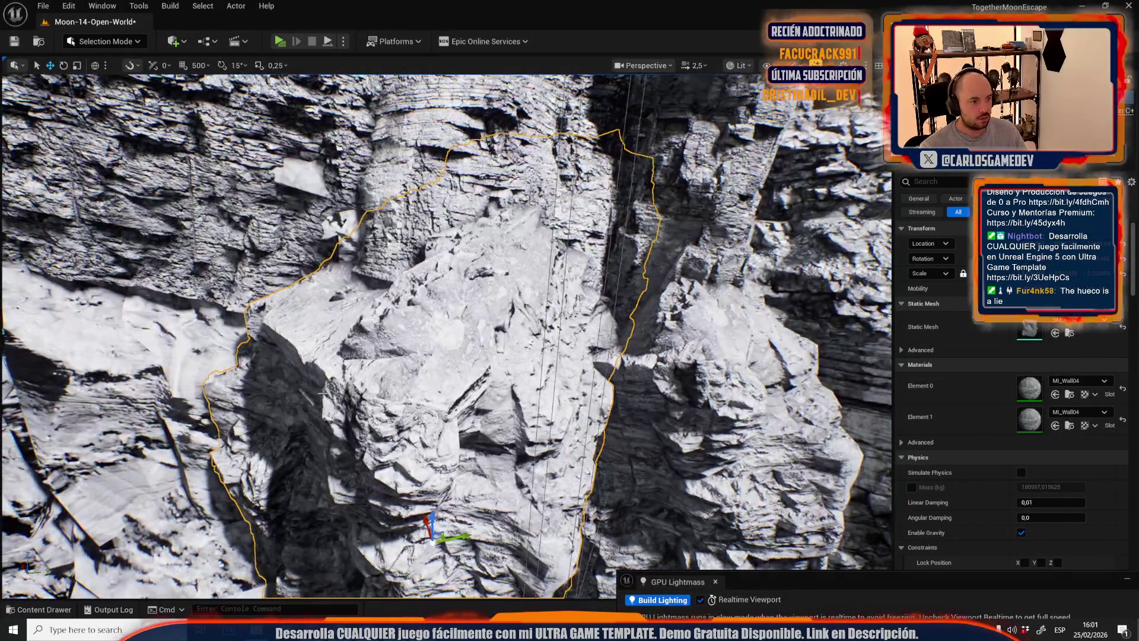
pyautogui.scroll(-1, 298, 387)
pyautogui.scroll(-1, 298, 386)
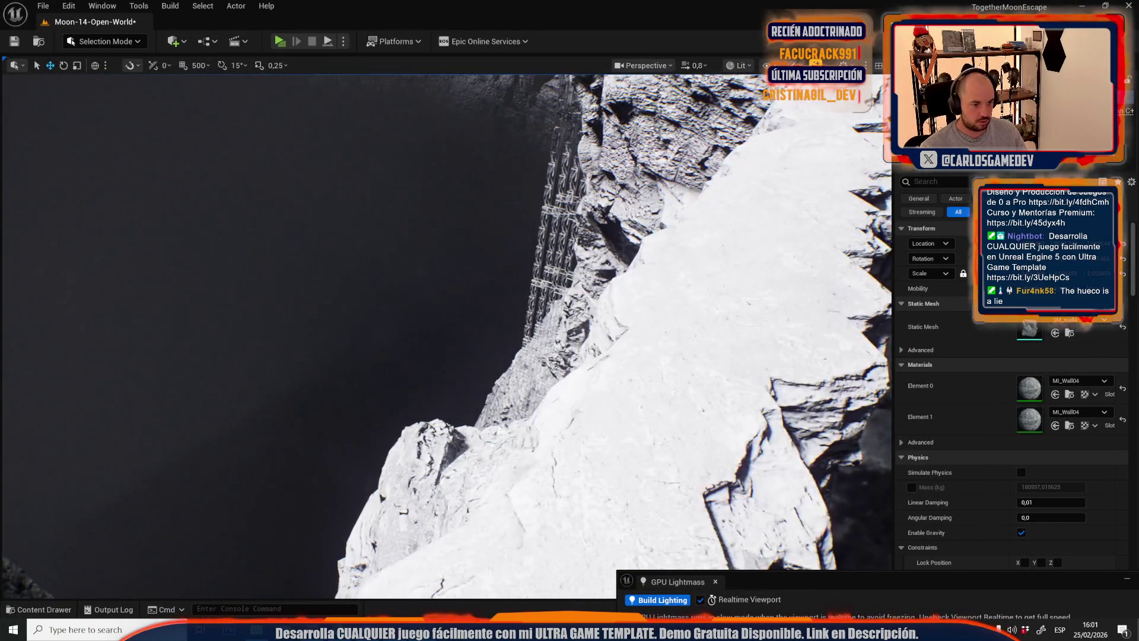
pyautogui.scroll(-2, 462, 307)
pyautogui.scroll(2, 462, 308)
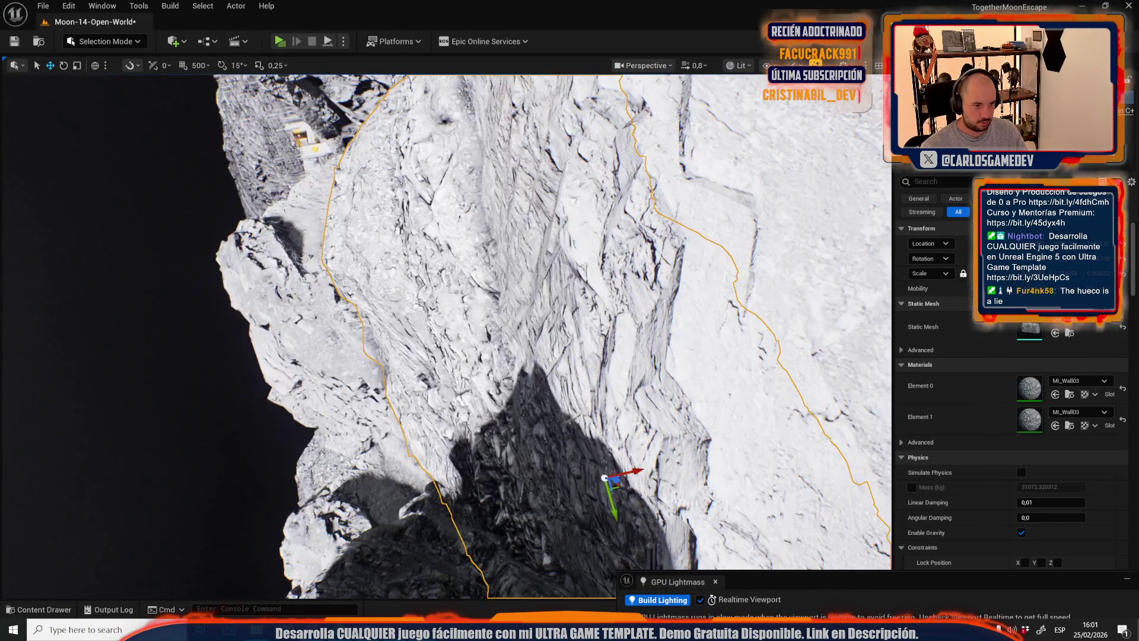
pyautogui.scroll(-1, 653, 462)
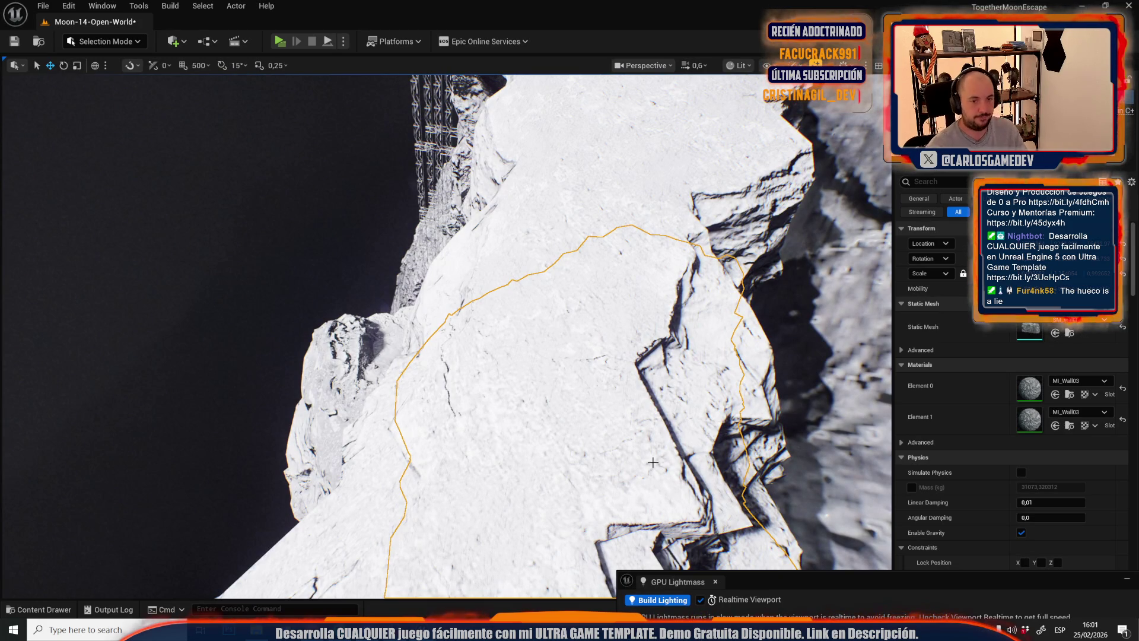
pyautogui.hotkey('alt', 'p')
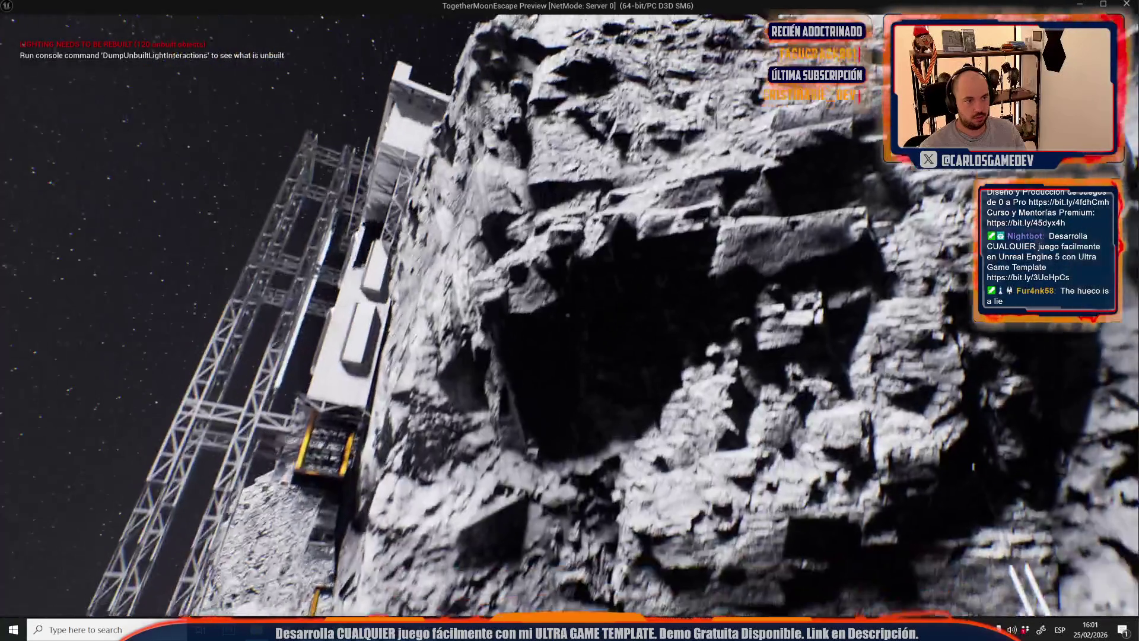
# - Stop the game preview and turn the editor view back across the cliff and scaffolding
pyautogui.press('Escape')
pyautogui.moveTo(540, 188)
pyautogui.mouseDown()
pyautogui.moveTo(498, 178)
pyautogui.moveTo(541, 188)
pyautogui.mouseUp()
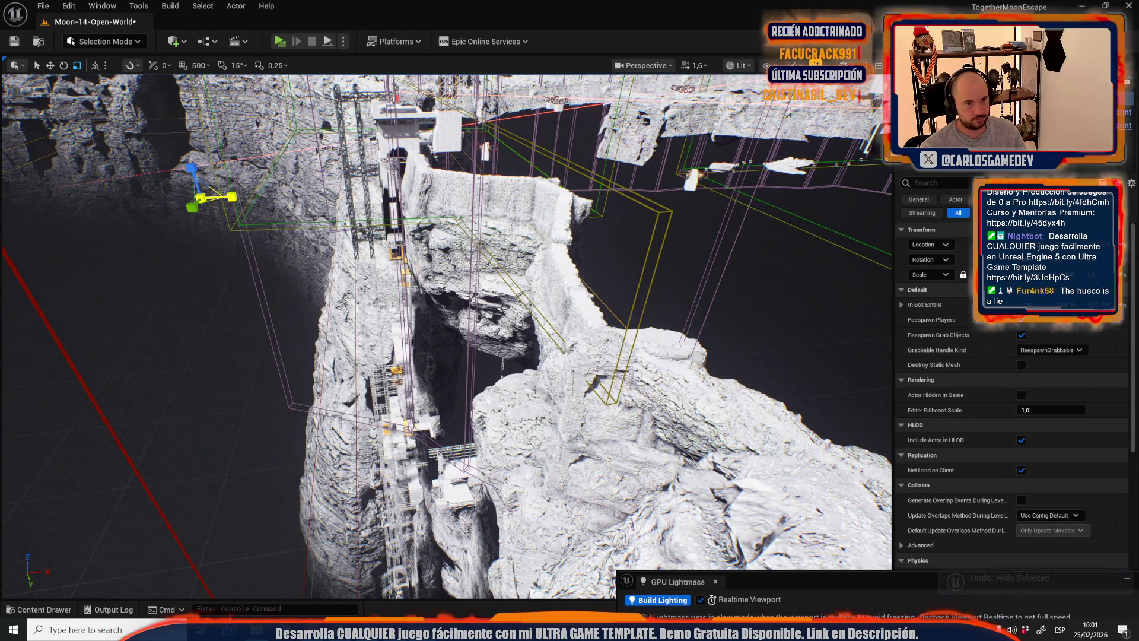
# - Launch Play In Editor with Alt+P to play-test the moon level in first person
pyautogui.scroll(-2, 446, 336)
pyautogui.scroll(-1, 567, 342)
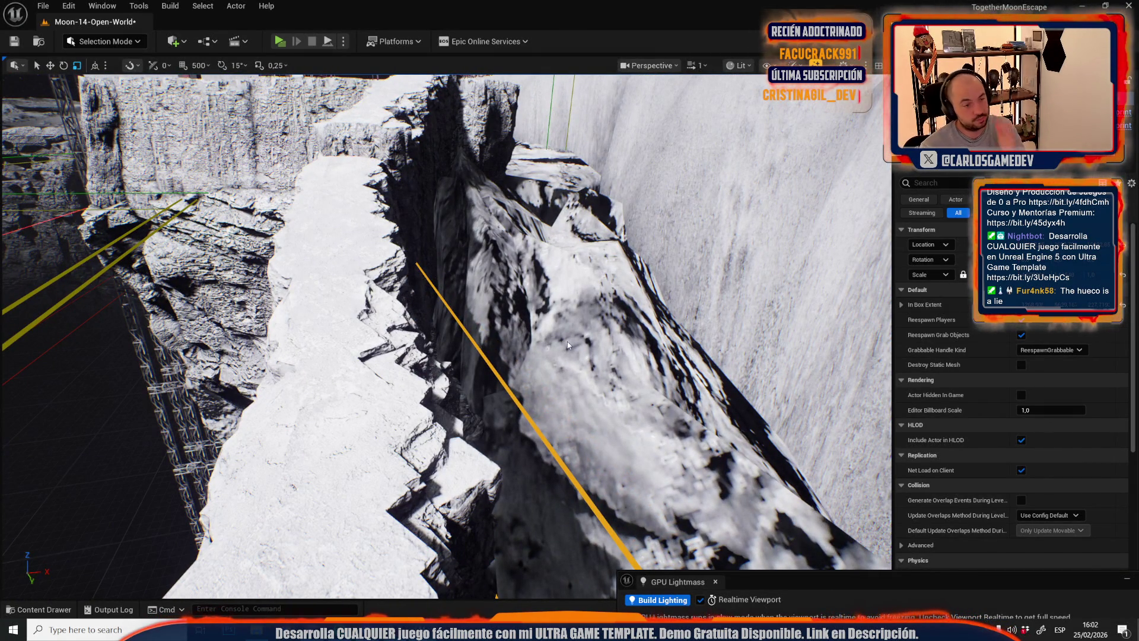
pyautogui.hotkey('alt', 'p')
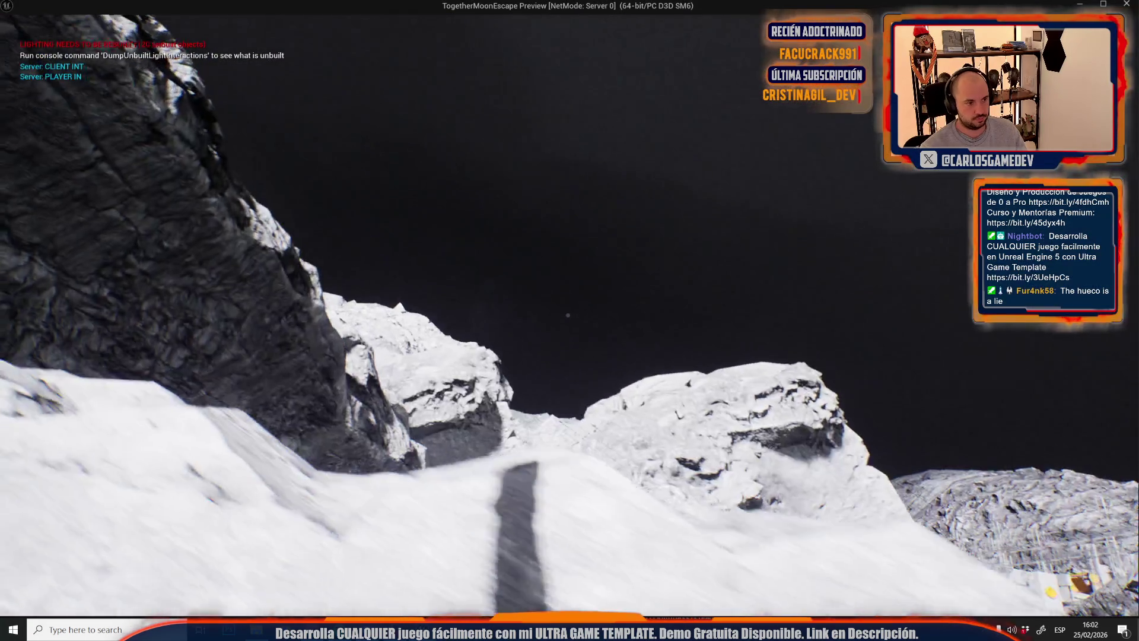
# - Walk off the snowy ledge and up the ridge toward the tower, then stop the play test
pyautogui.press('w')
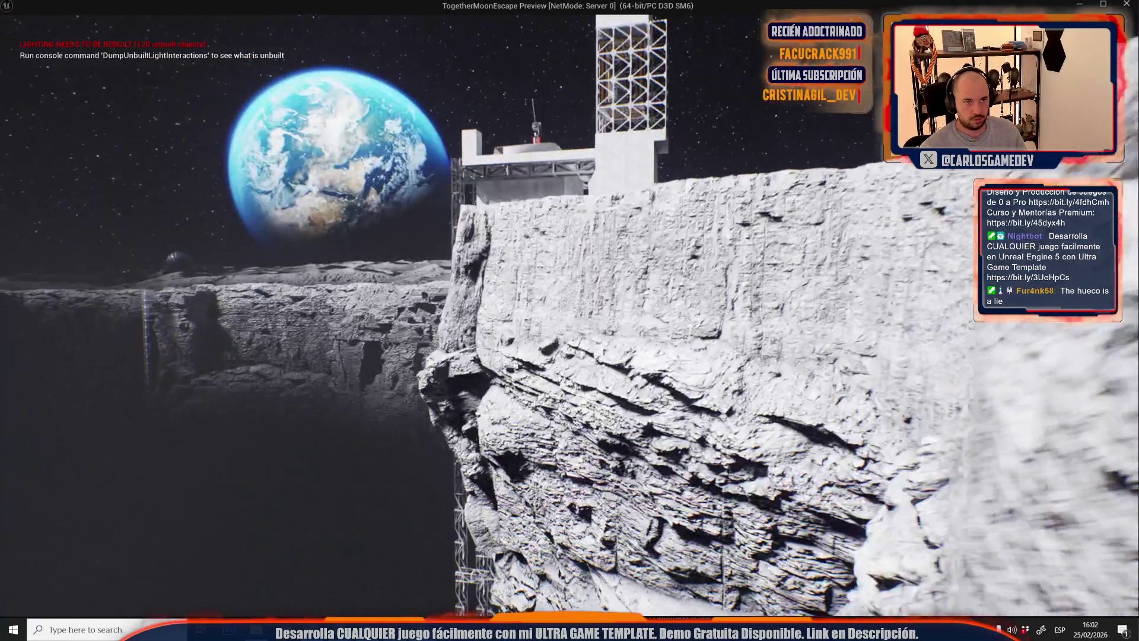
pyautogui.press('w')
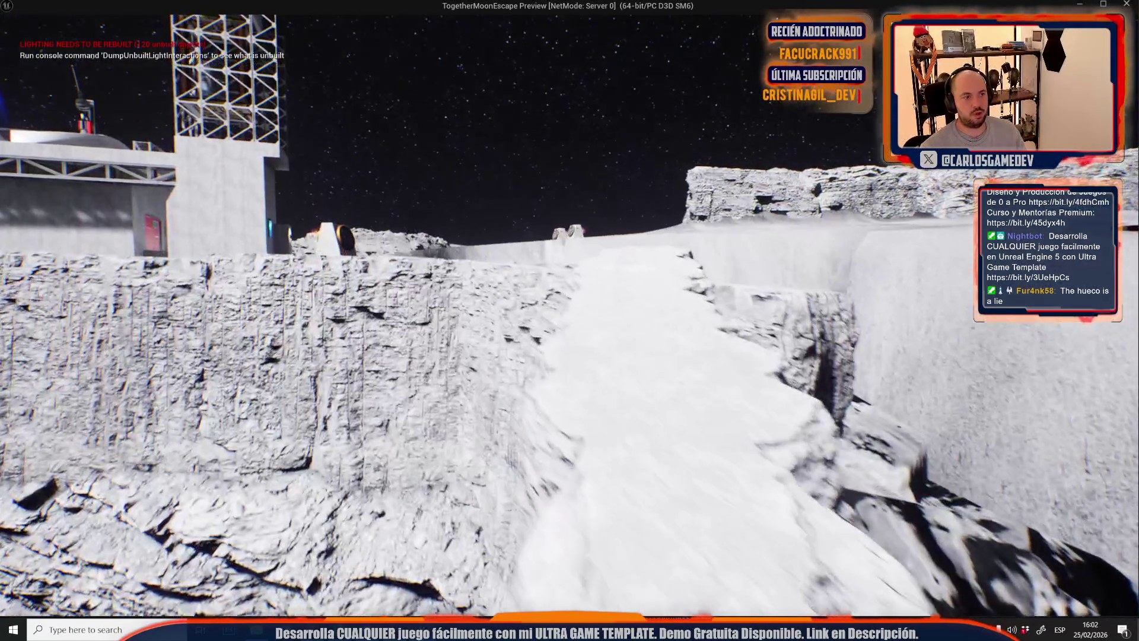
pyautogui.press('Escape')
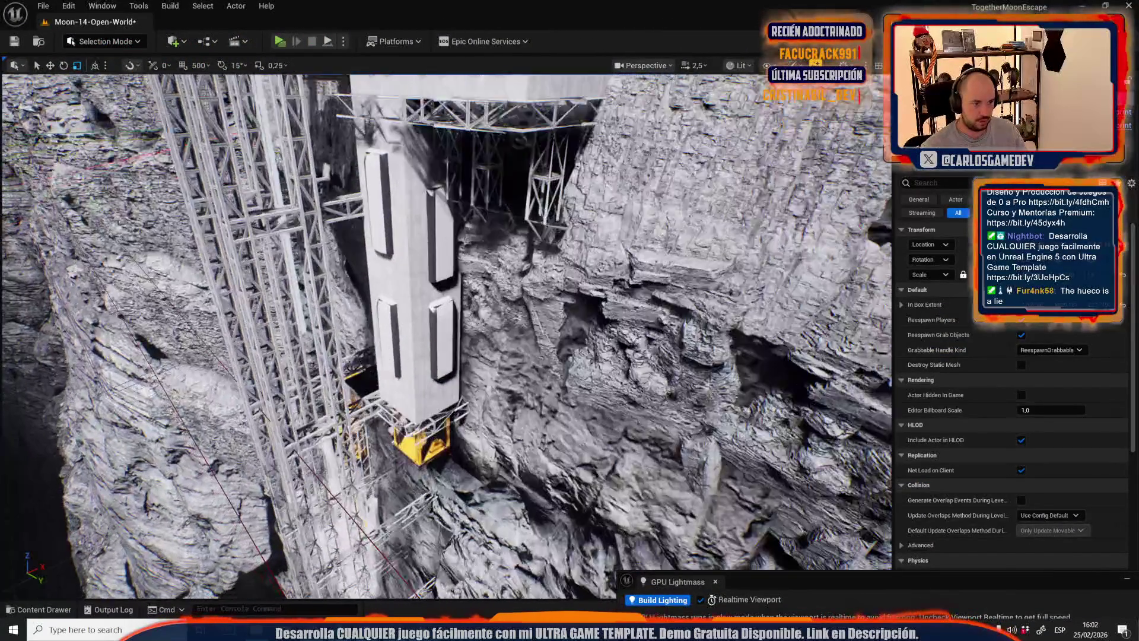
# - Select the white scaffold structure, inspect it around the staircase and tower, and locate its asset in Meshes
pyautogui.press('f')
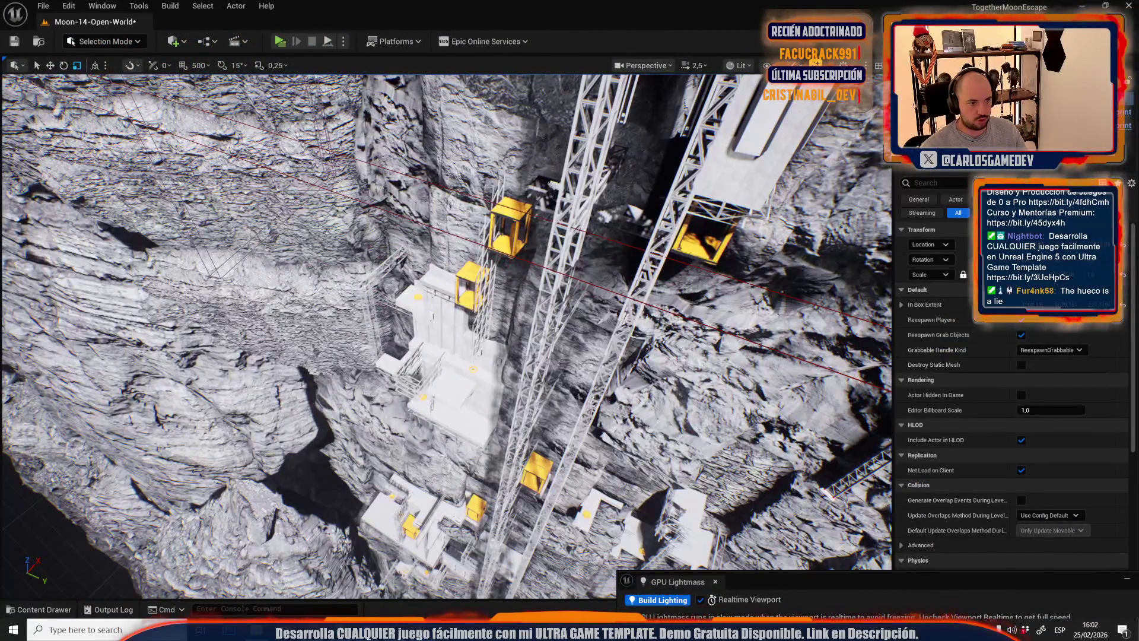
pyautogui.click(447, 283)
pyautogui.press('f')
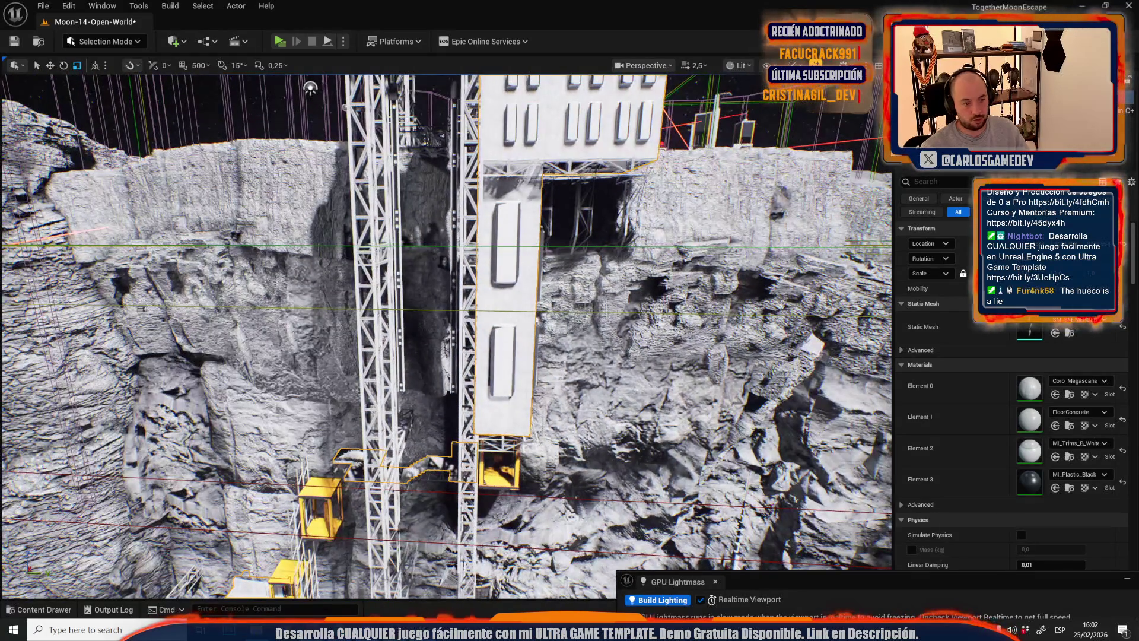
pyautogui.press('w')
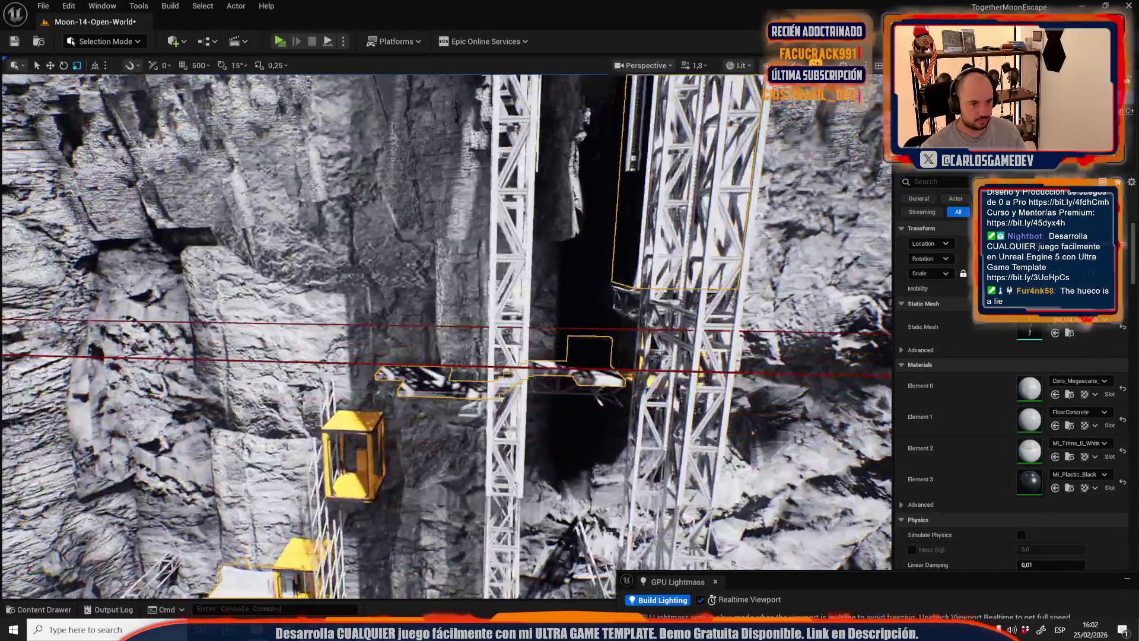
pyautogui.press('d')
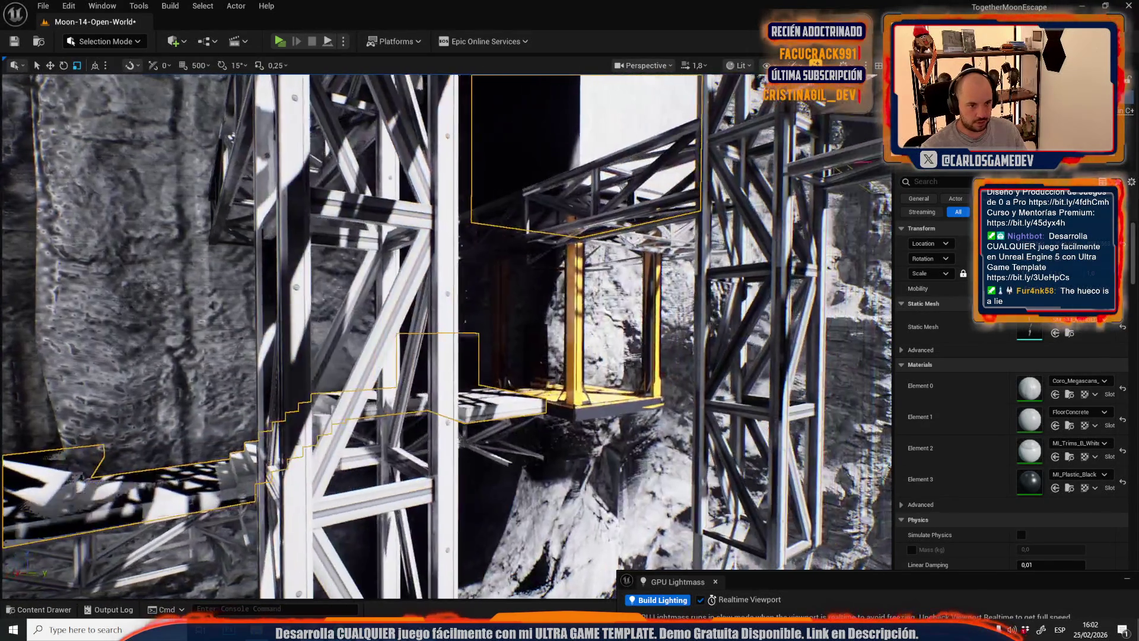
pyautogui.press('s')
pyautogui.scroll(1, 445, 332)
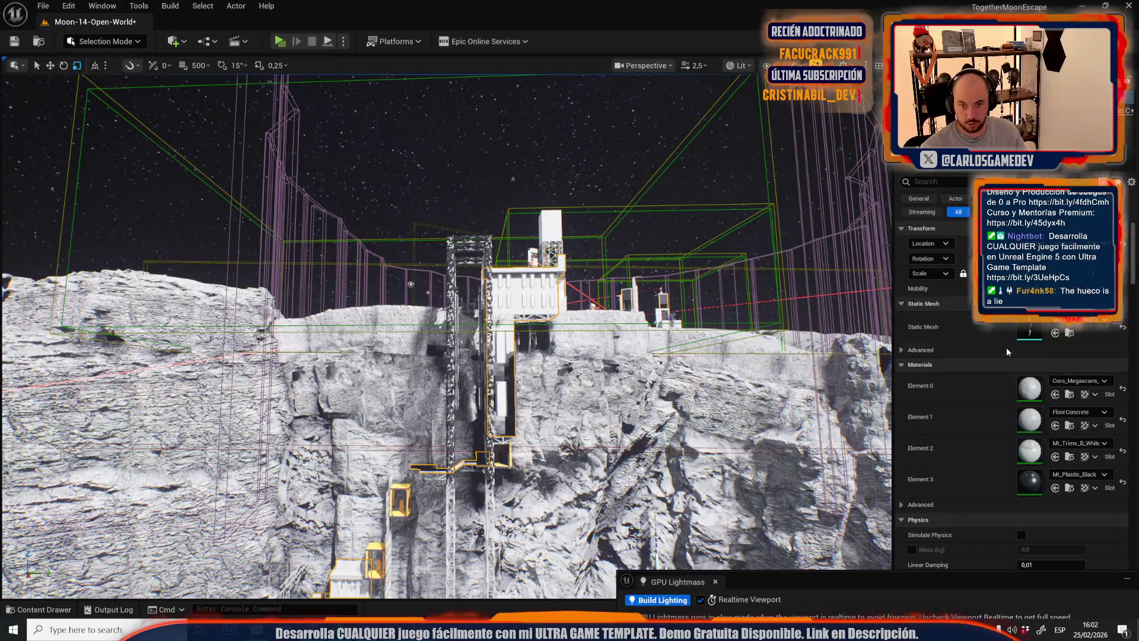
pyautogui.click(1069, 332)
# - Duplicate the Cube99_4 mesh asset, accepting the name SM_SM_MERGED_SM_Cube99_5
pyautogui.rightClick(670, 463)
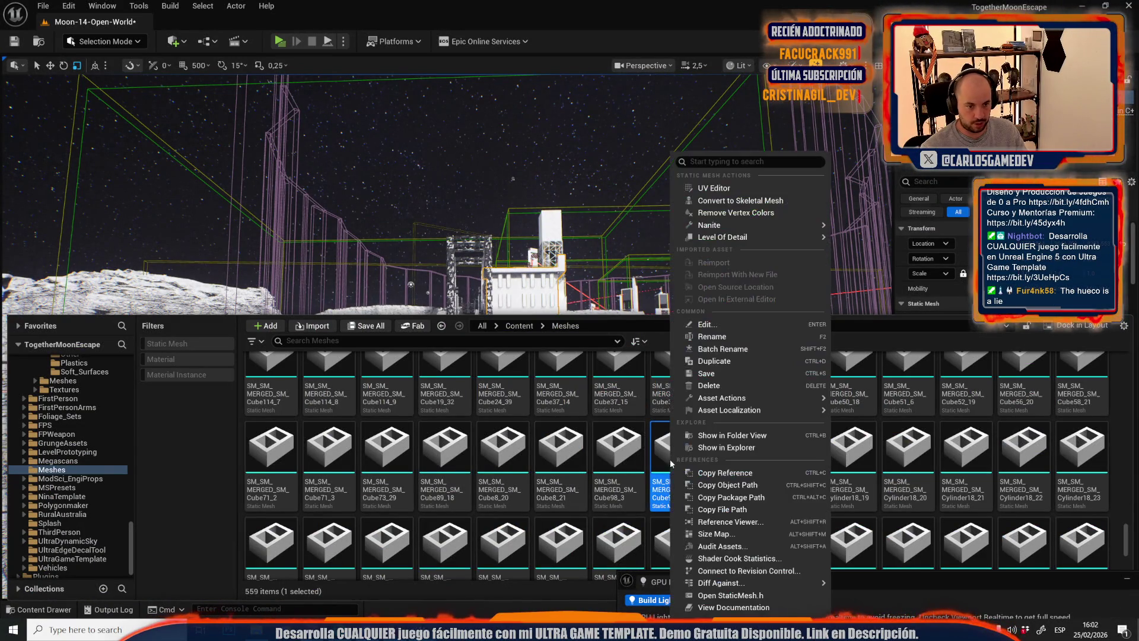
pyautogui.click(674, 365)
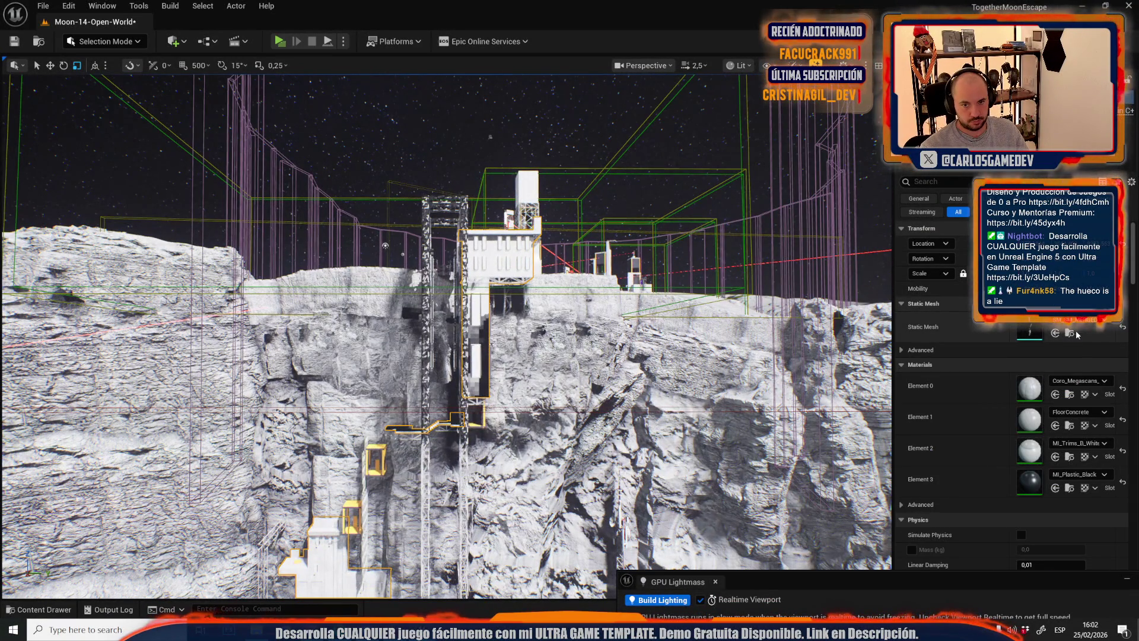
pyautogui.click(1069, 333)
pyautogui.press('Return')
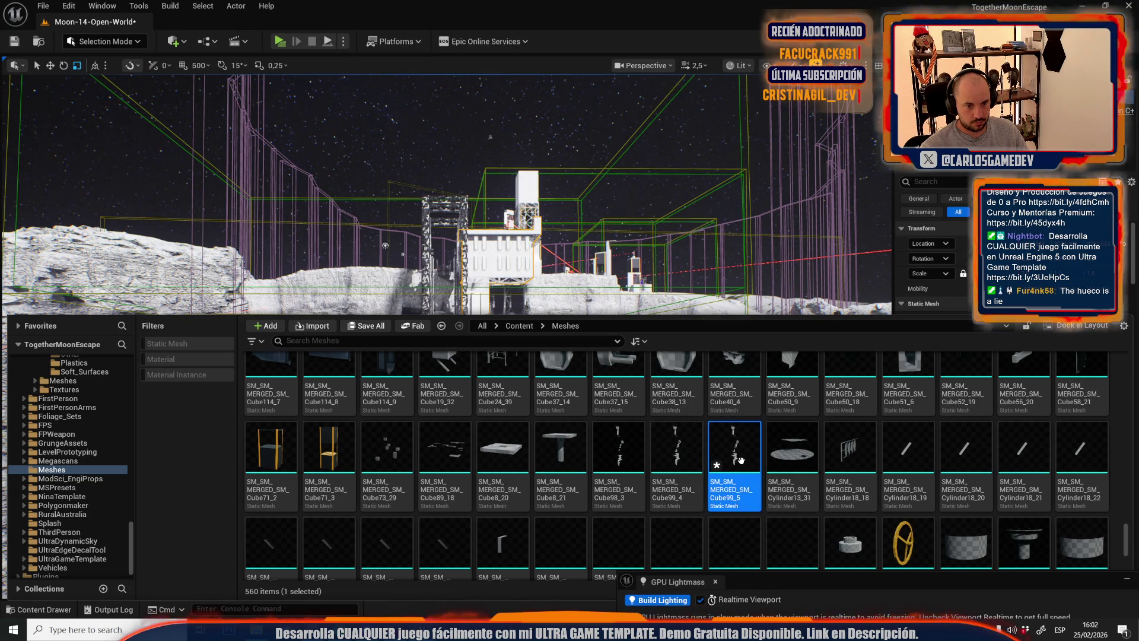
pyautogui.scroll(5, 680, 176)
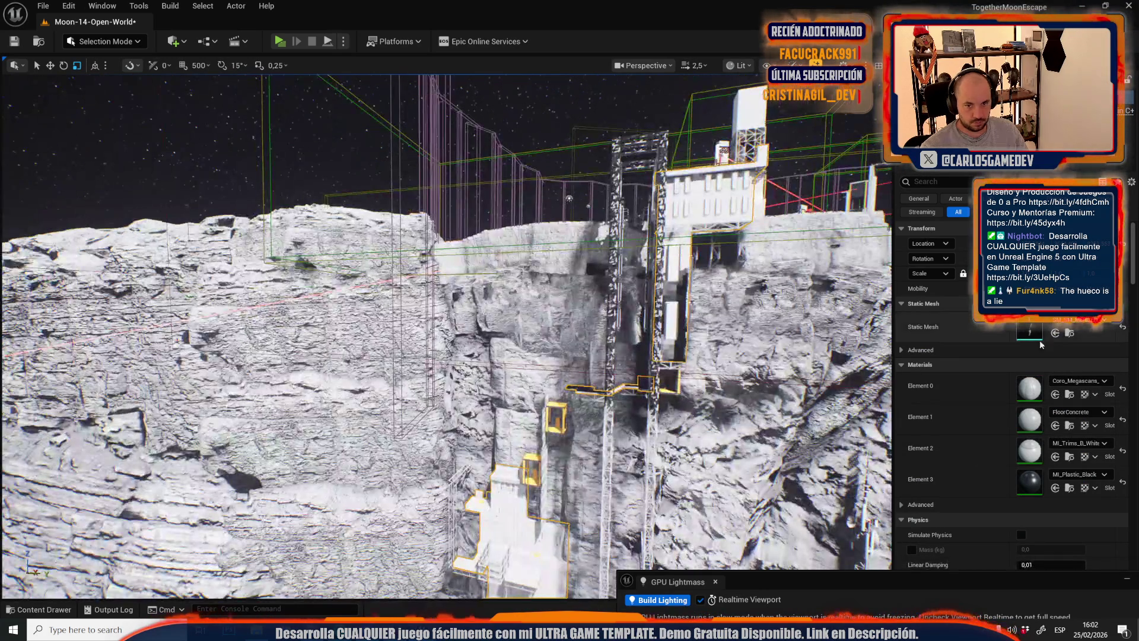
# - Save only the selected modified files, then frame the selected building in the view
pyautogui.hotkey('ctrl', 'space')
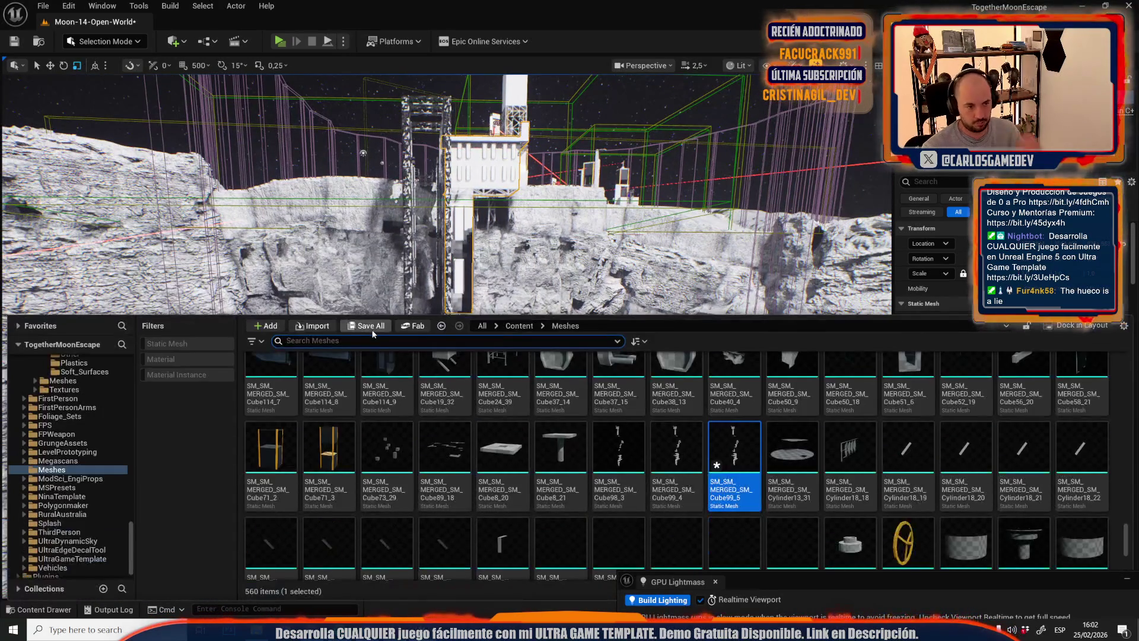
pyautogui.click(367, 326)
pyautogui.click(639, 440)
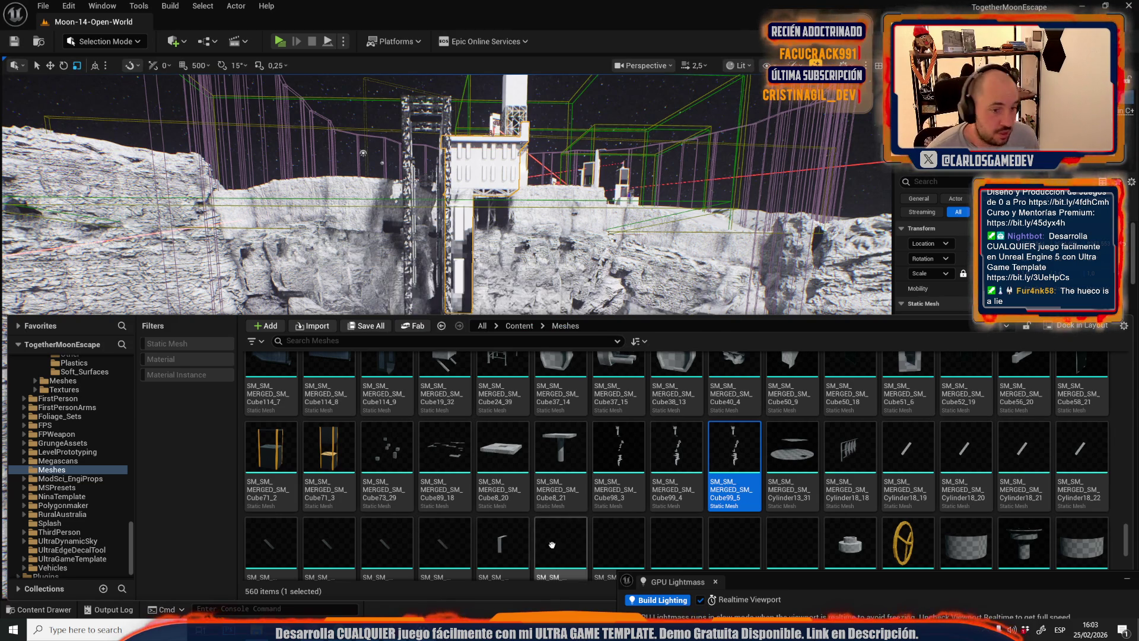
pyautogui.press('f')
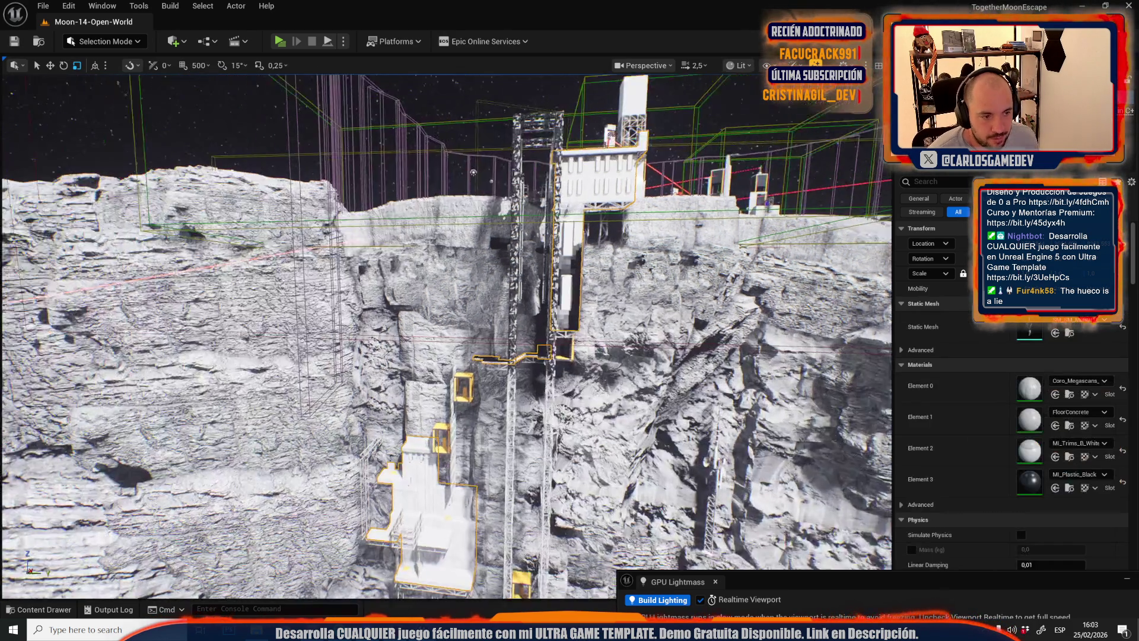
pyautogui.hotkey('ctrl', 'space')
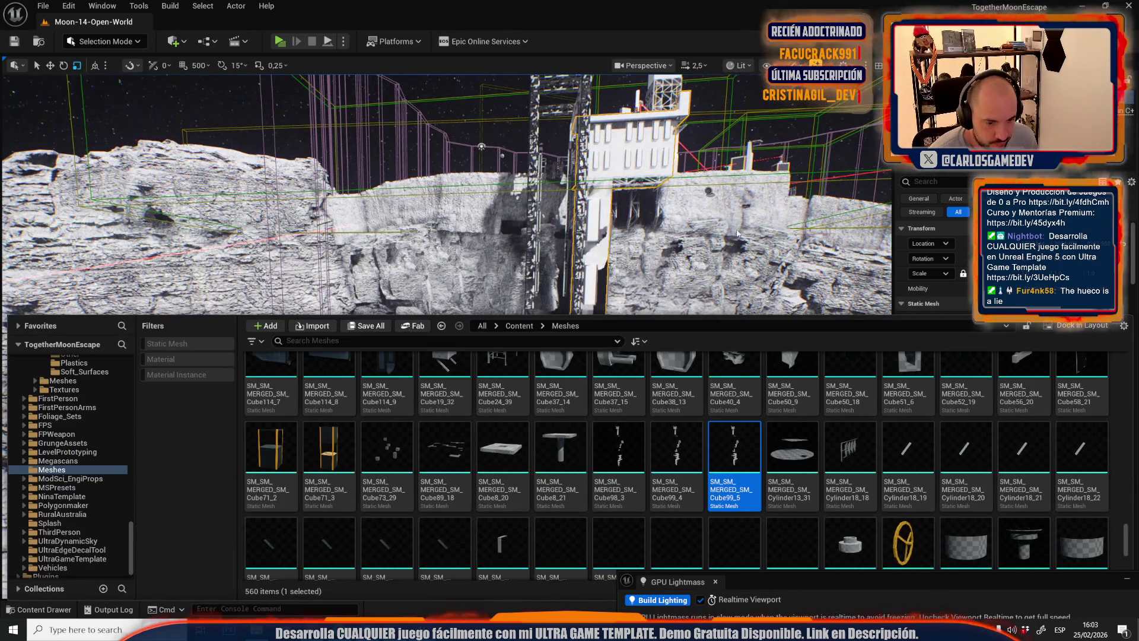
pyautogui.hotkey('ctrl', 'space')
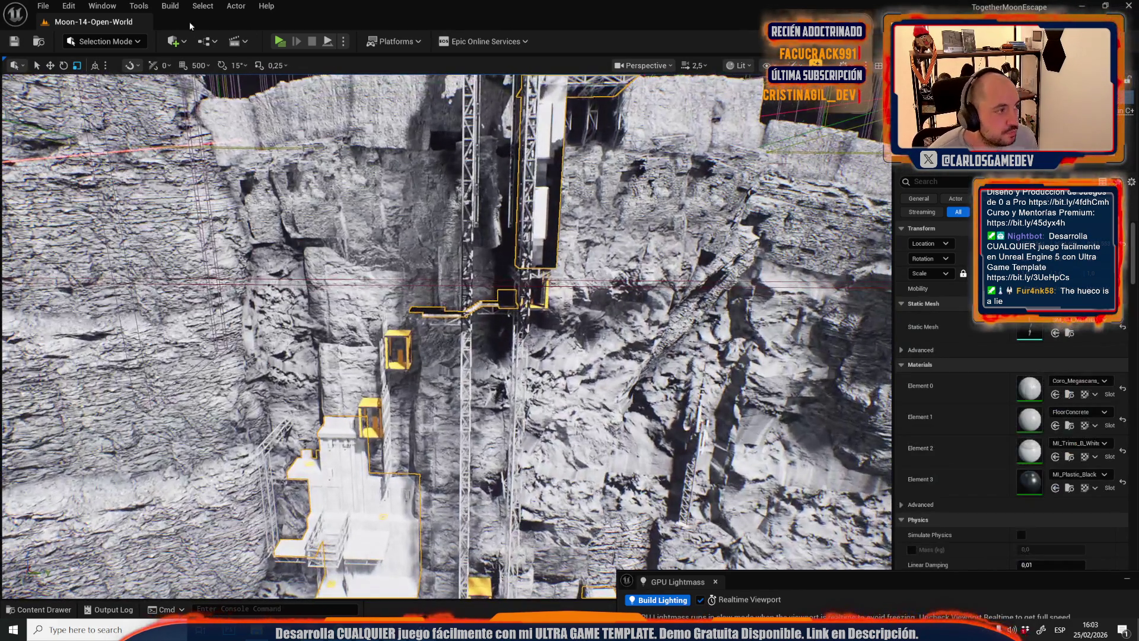
pyautogui.click(104, 41)
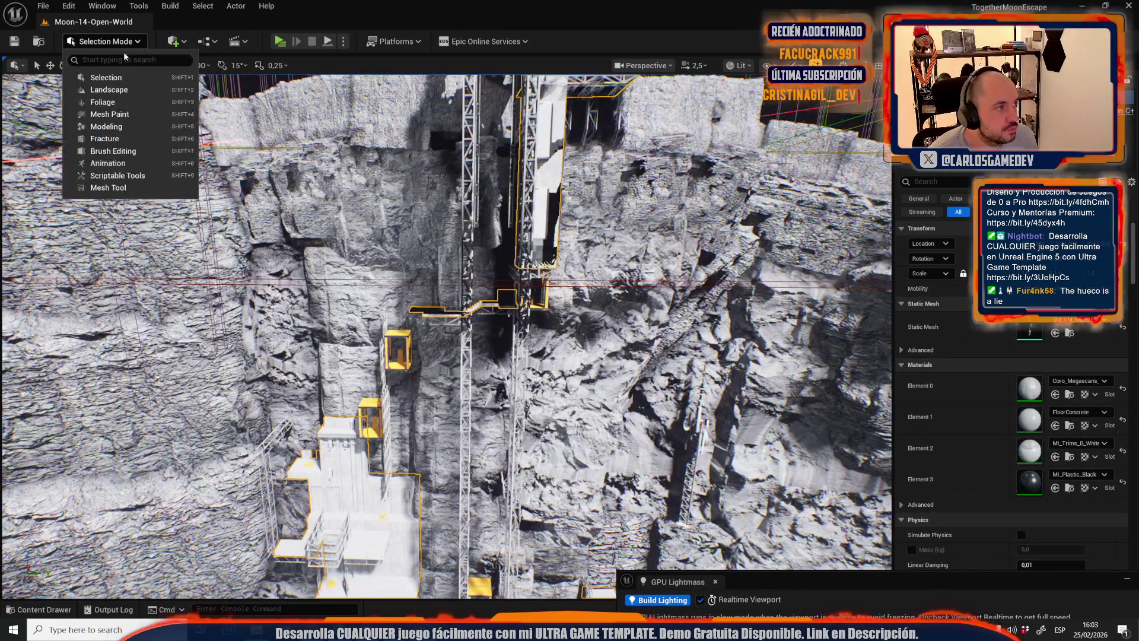
# - Try Mesh Tool face editing, undo an accidental selection, and return to Select mode
pyautogui.click(97, 190)
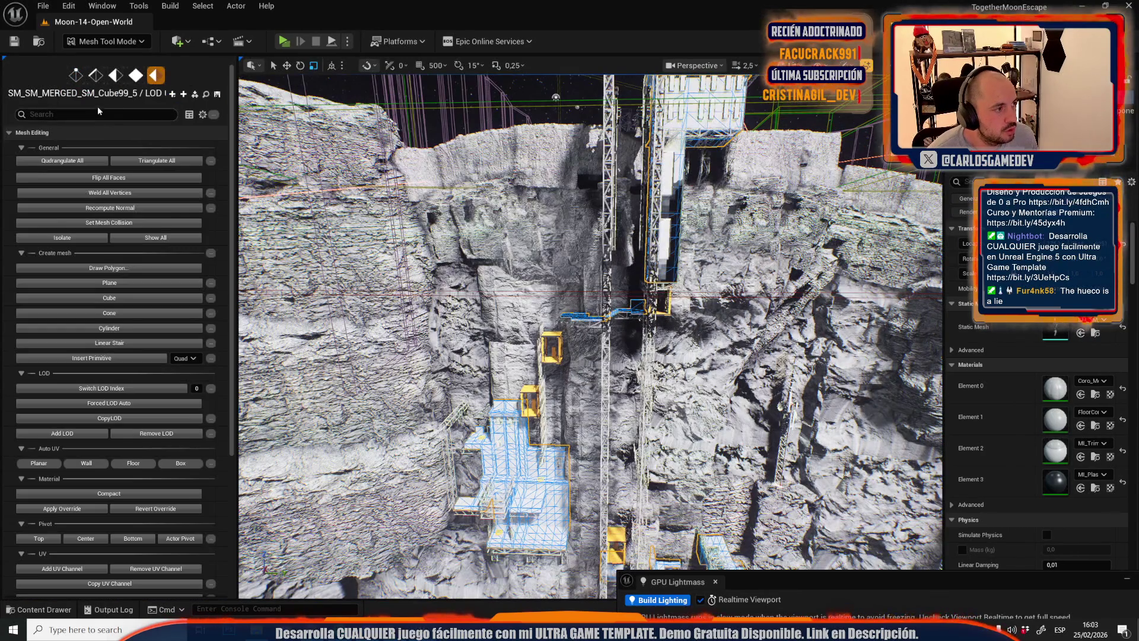
pyautogui.click(135, 75)
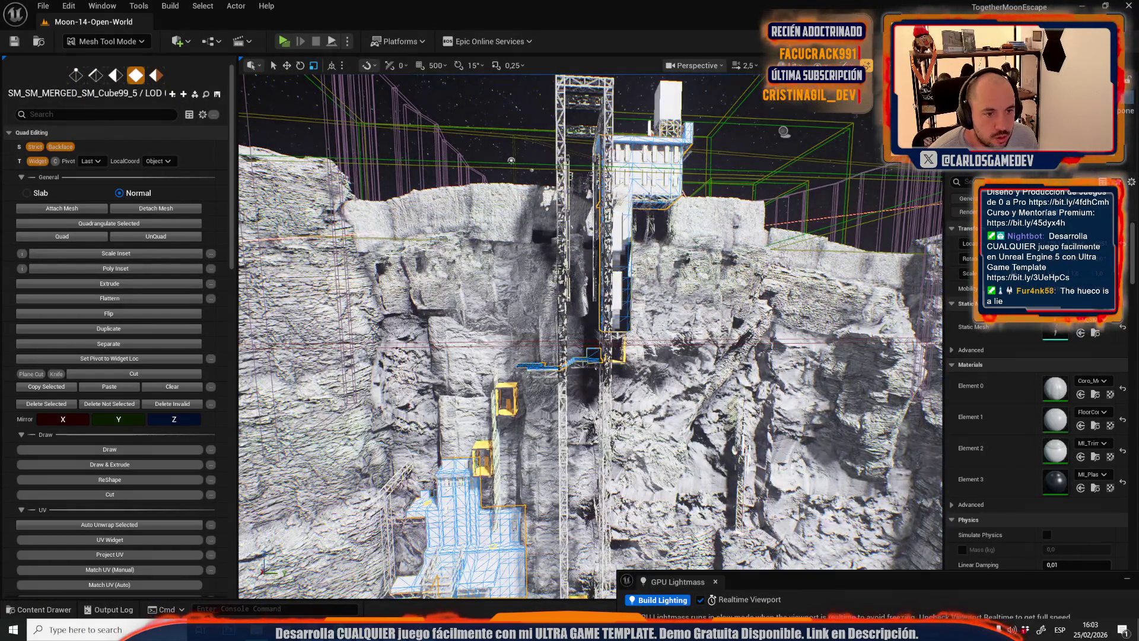
pyautogui.hotkey('ctrl', 'z')
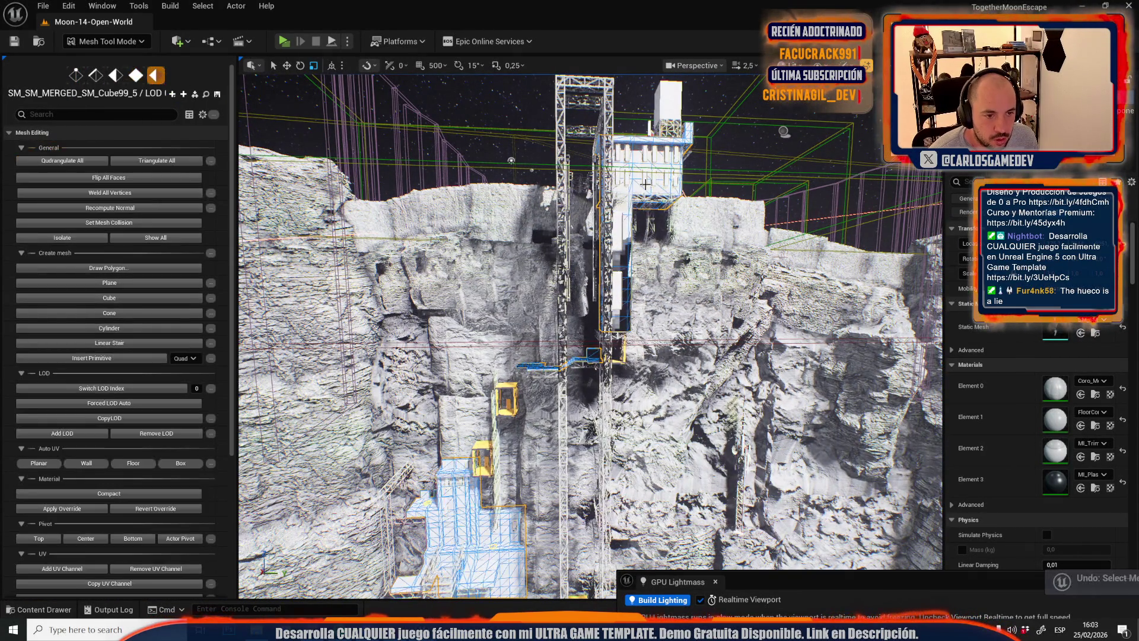
pyautogui.click(115, 41)
pyautogui.click(125, 59)
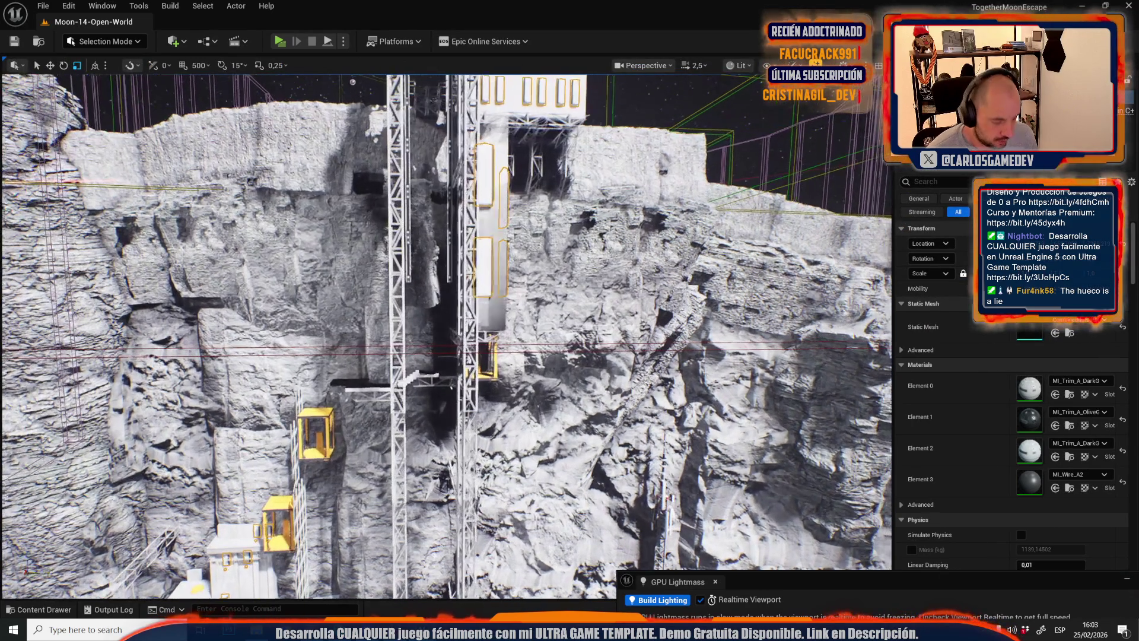
# - Select the walkway beneath the platform and open it in Mesh Tool Mode face editing
pyautogui.click(490, 261)
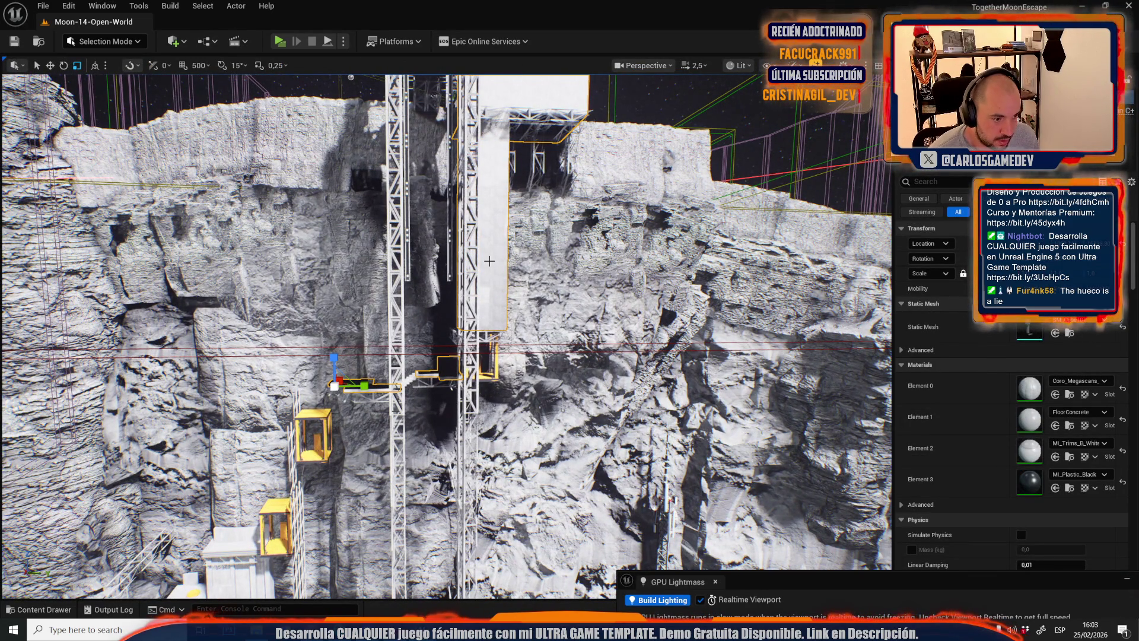
pyautogui.click(356, 388)
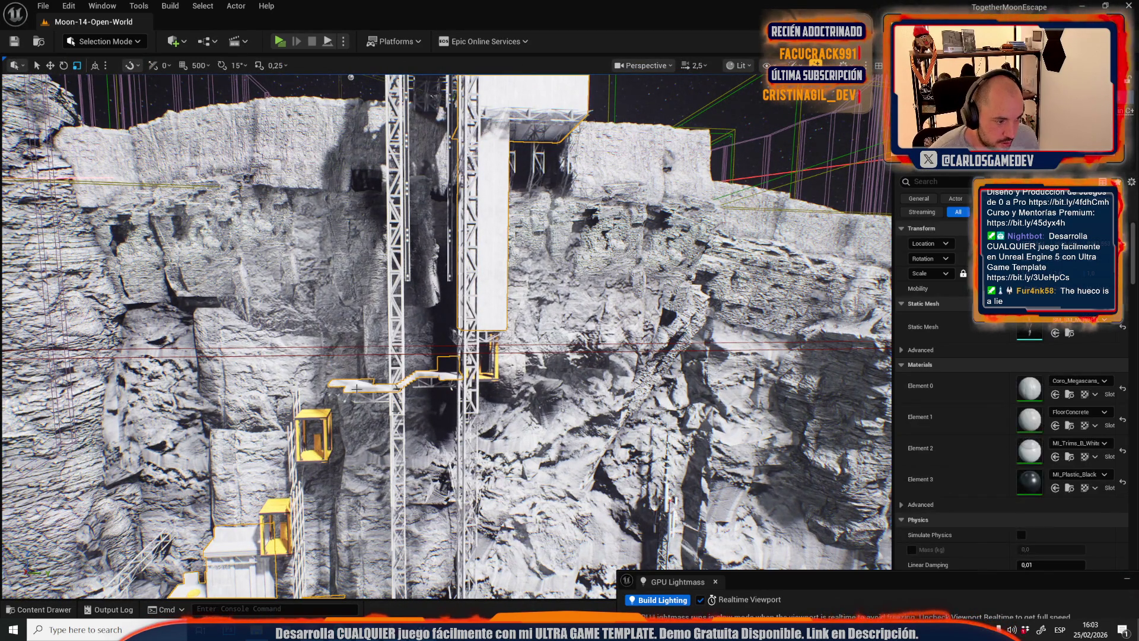
pyautogui.click(101, 44)
pyautogui.click(114, 190)
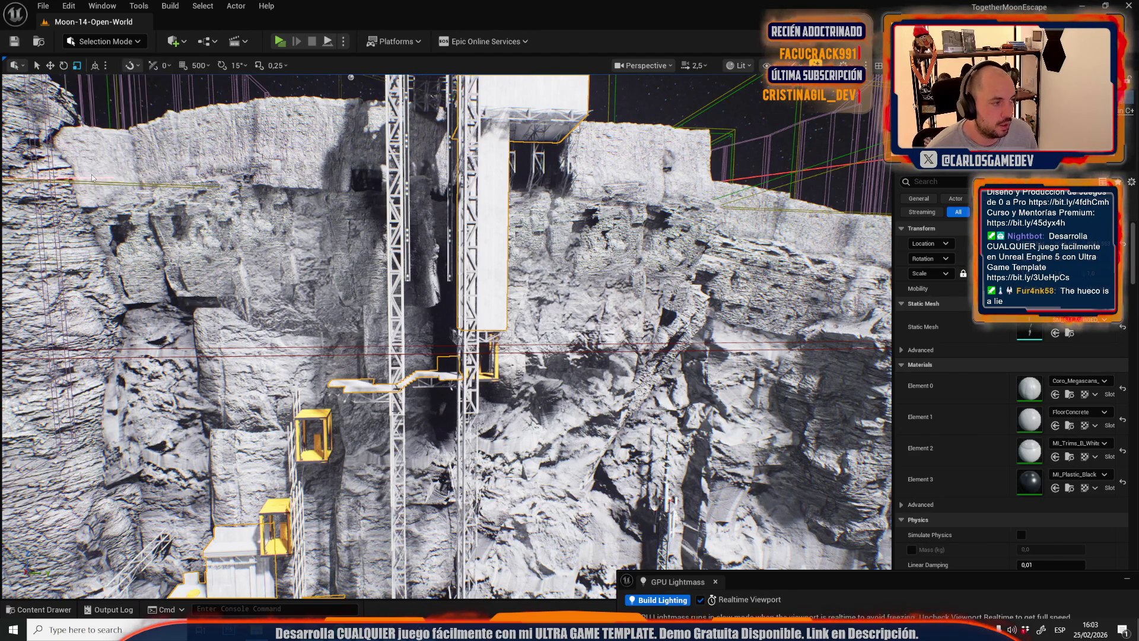
pyautogui.press('1')
pyautogui.press('4')
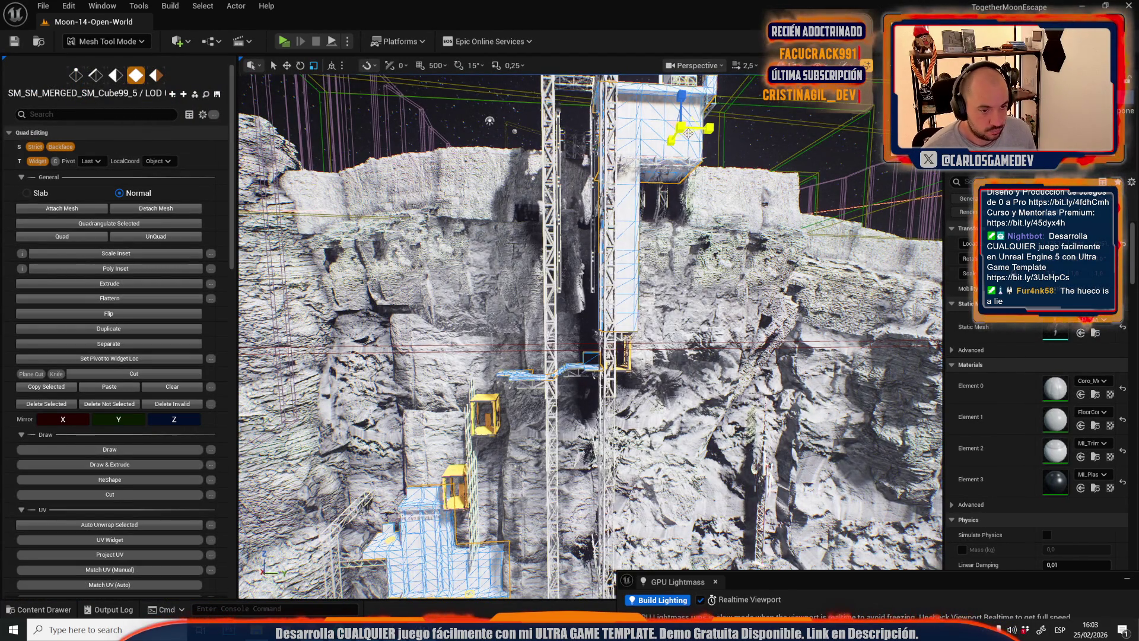
# - Box-select the white tower faces and delete them
pyautogui.click(688, 133)
pyautogui.moveTo(688, 133); pyautogui.dragTo(161, 102)
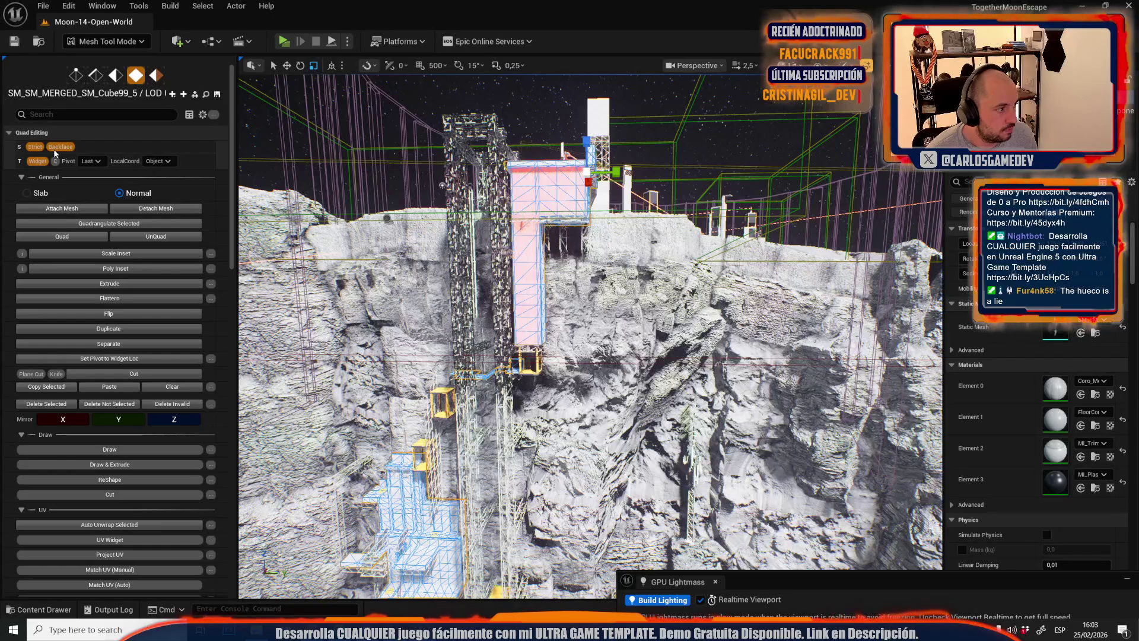
pyautogui.moveTo(658, 120)
pyautogui.mouseDown()
pyautogui.moveTo(523, 285)
pyautogui.moveTo(461, 388)
pyautogui.mouseUp()
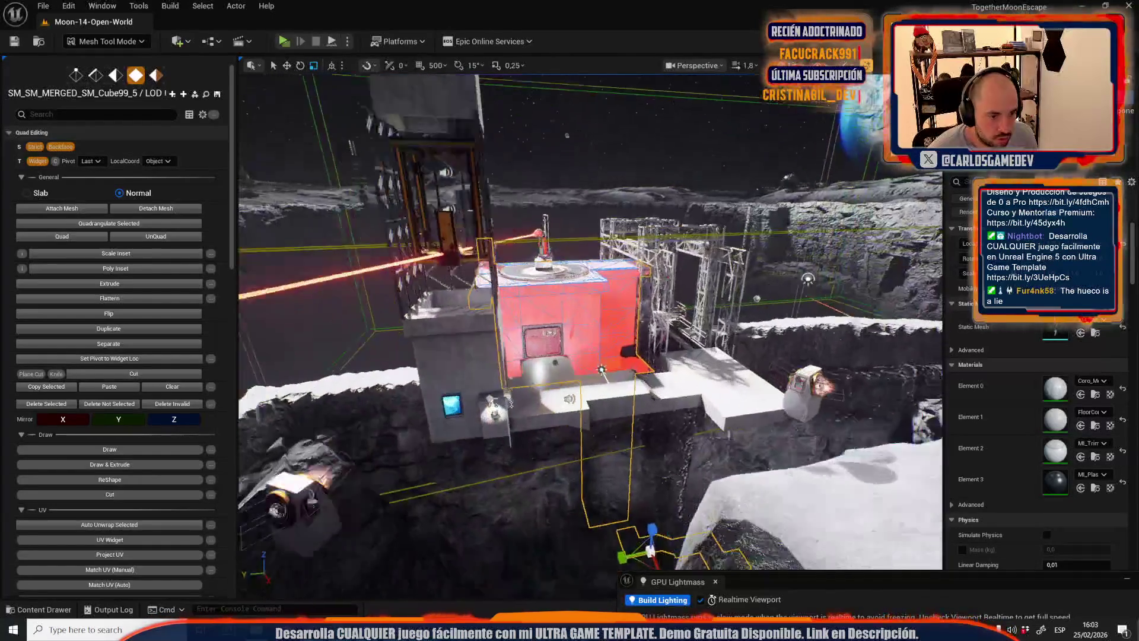
pyautogui.press('Delete')
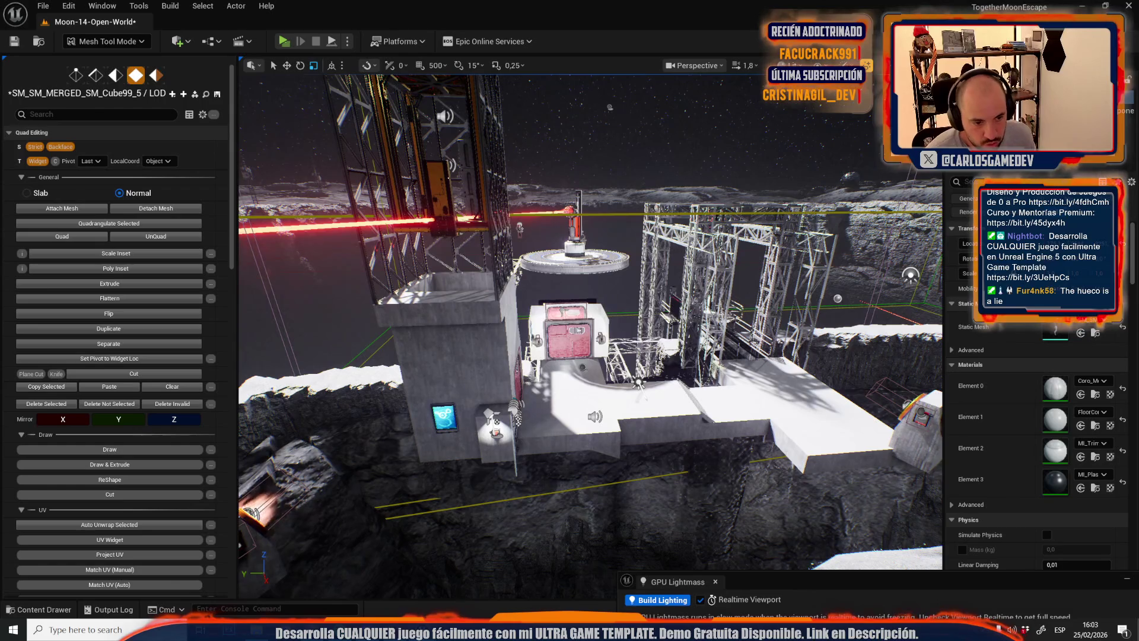
pyautogui.scroll(2, 590, 332)
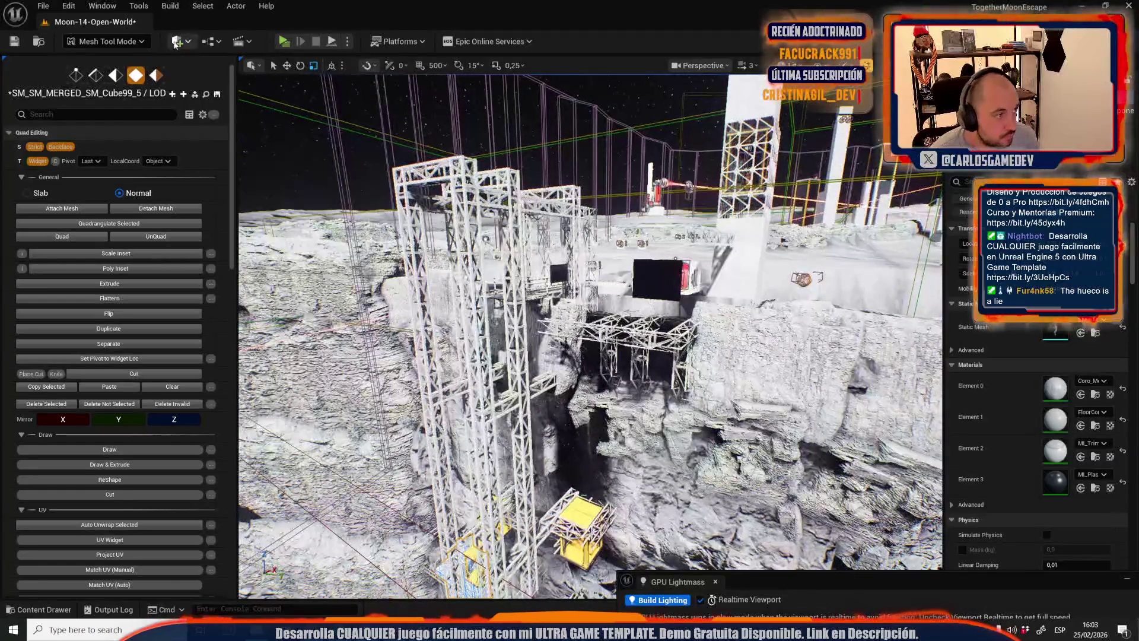
# - Return to Select mode and select the white building behind the truss bridge
pyautogui.click(107, 41)
pyautogui.click(101, 71)
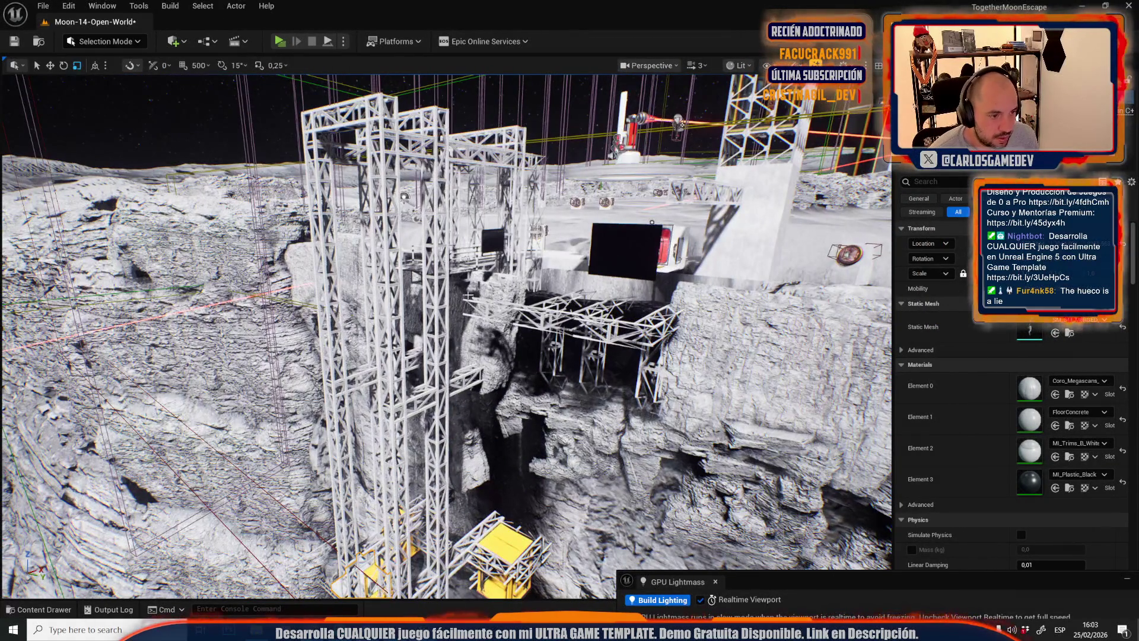
pyautogui.click(436, 297)
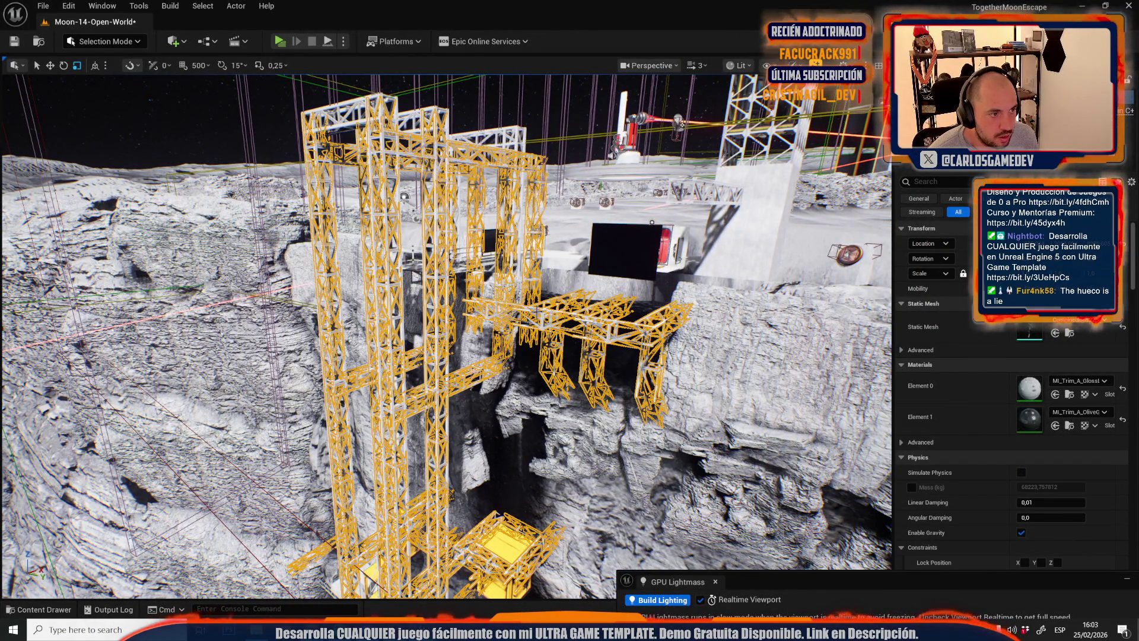
pyautogui.scroll(-3, 445, 332)
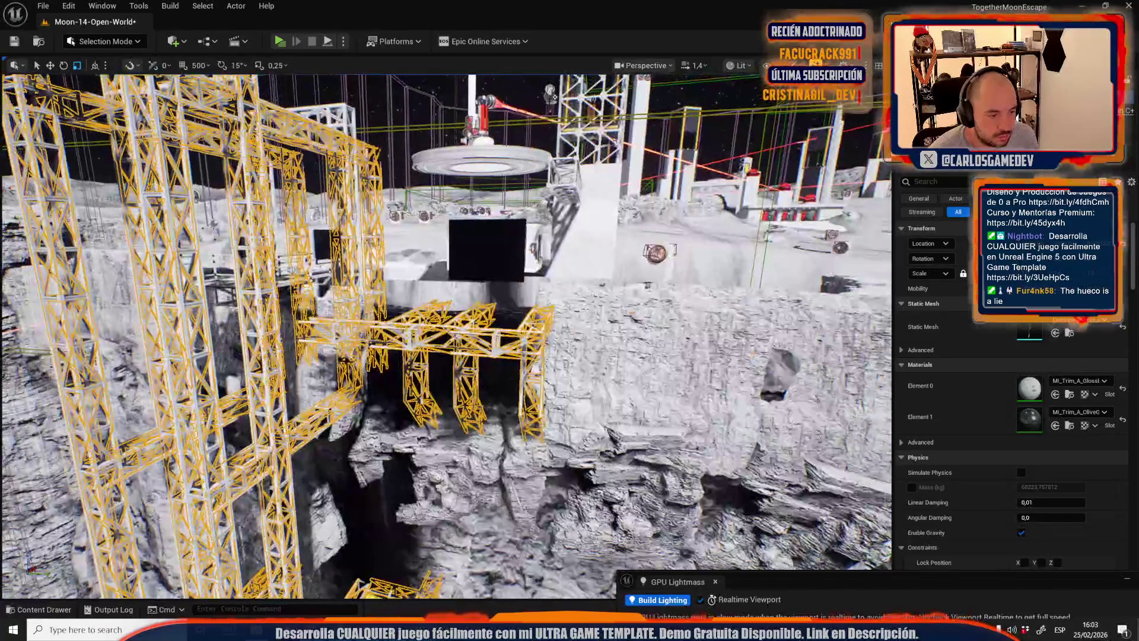
pyautogui.moveTo(445, 333); pyautogui.dragTo(403, 332)
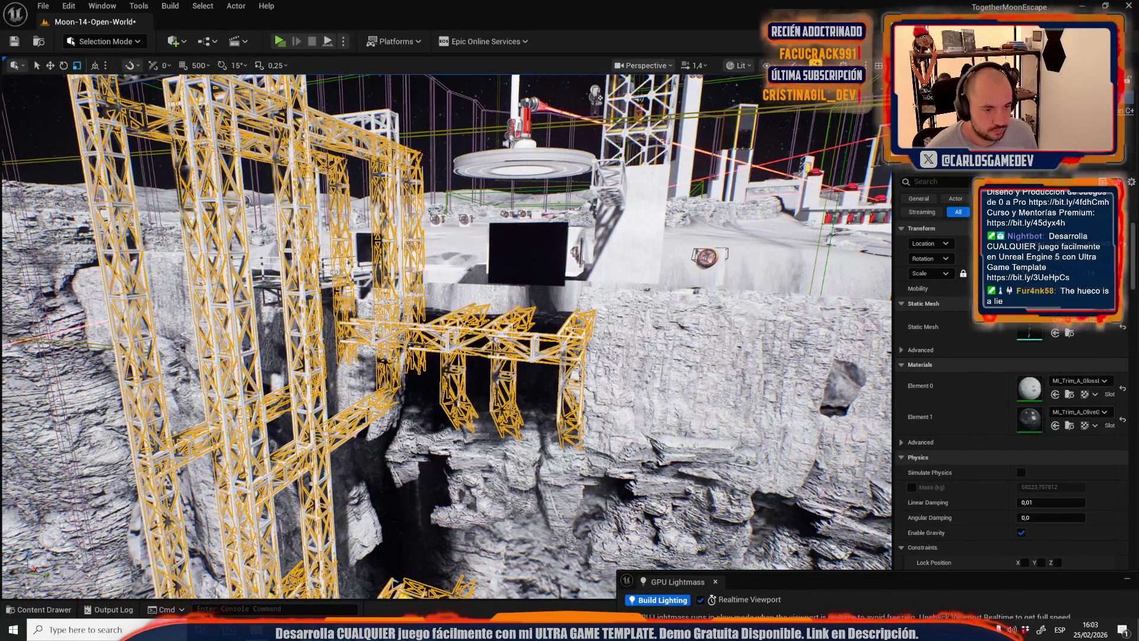
pyautogui.moveTo(537, 312)
pyautogui.mouseDown()
pyautogui.moveTo(530, 222)
pyautogui.moveTo(508, 282)
pyautogui.mouseUp()
pyautogui.click(531, 222)
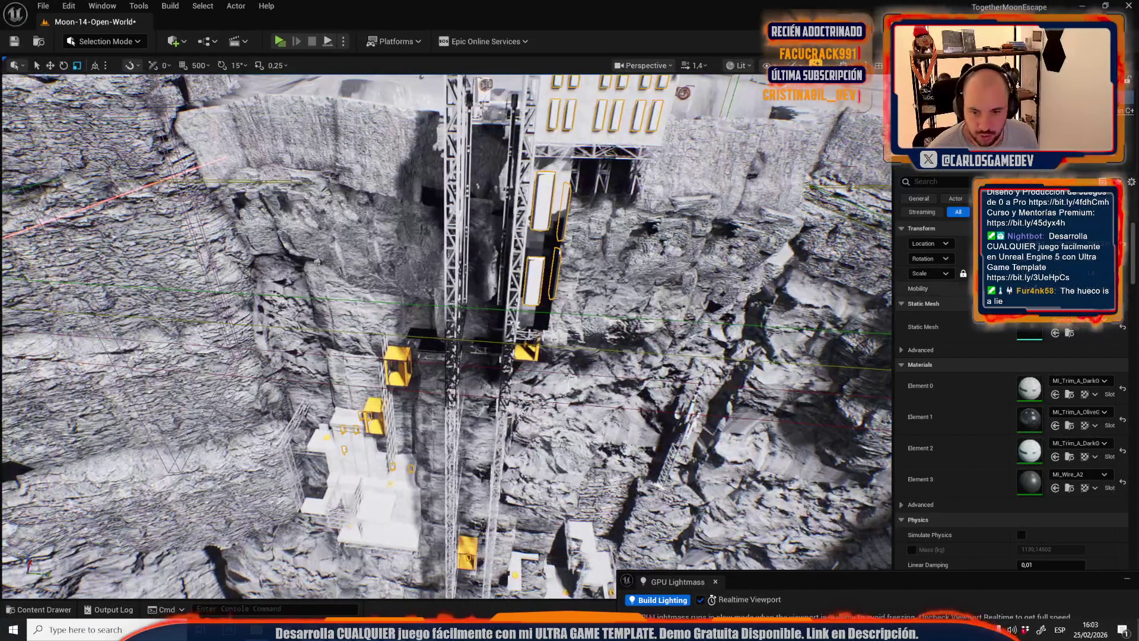
# - Duplicate the building's mesh as Combineddsfsdfsaaa_09ACA760 and assign the copy to the building
pyautogui.click(1070, 332)
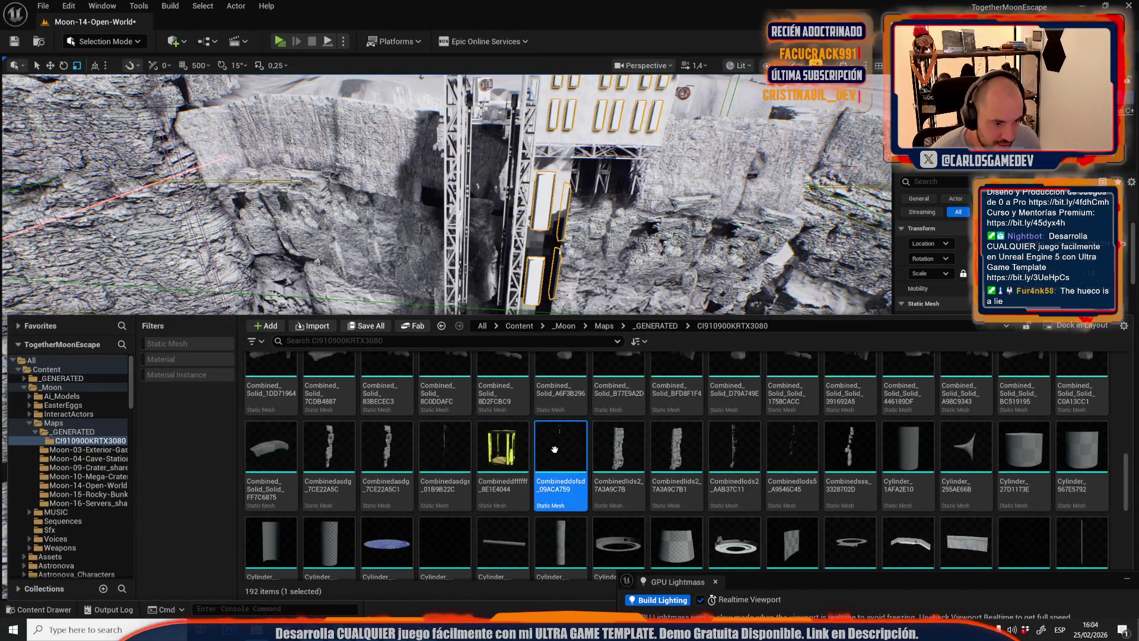
pyautogui.rightClick(560, 449)
pyautogui.click(596, 362)
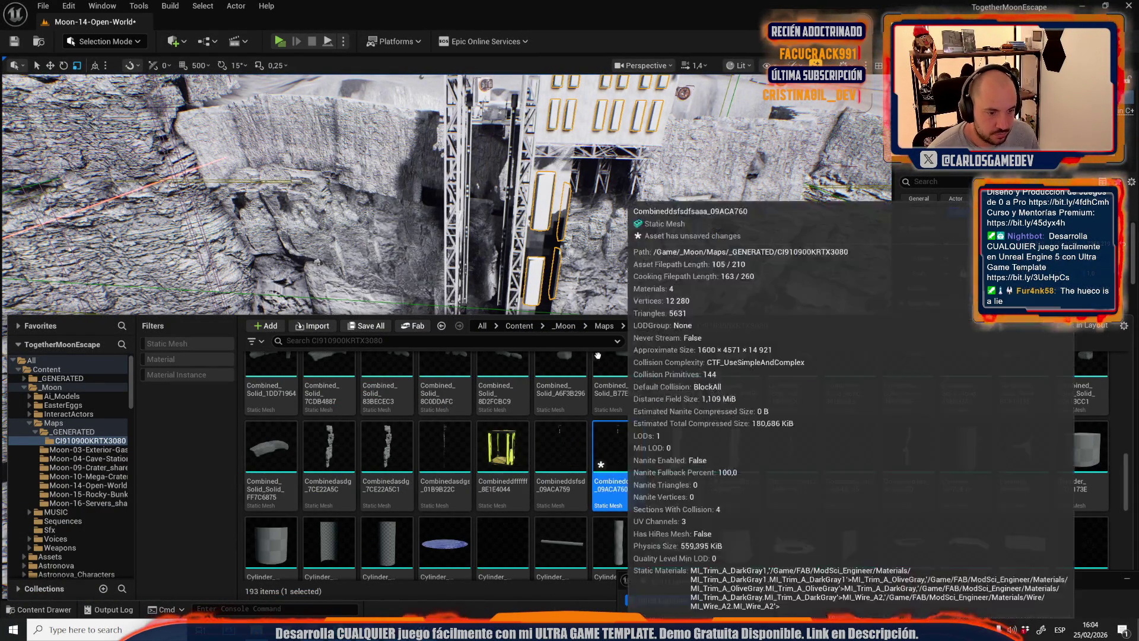
pyautogui.click(1059, 333)
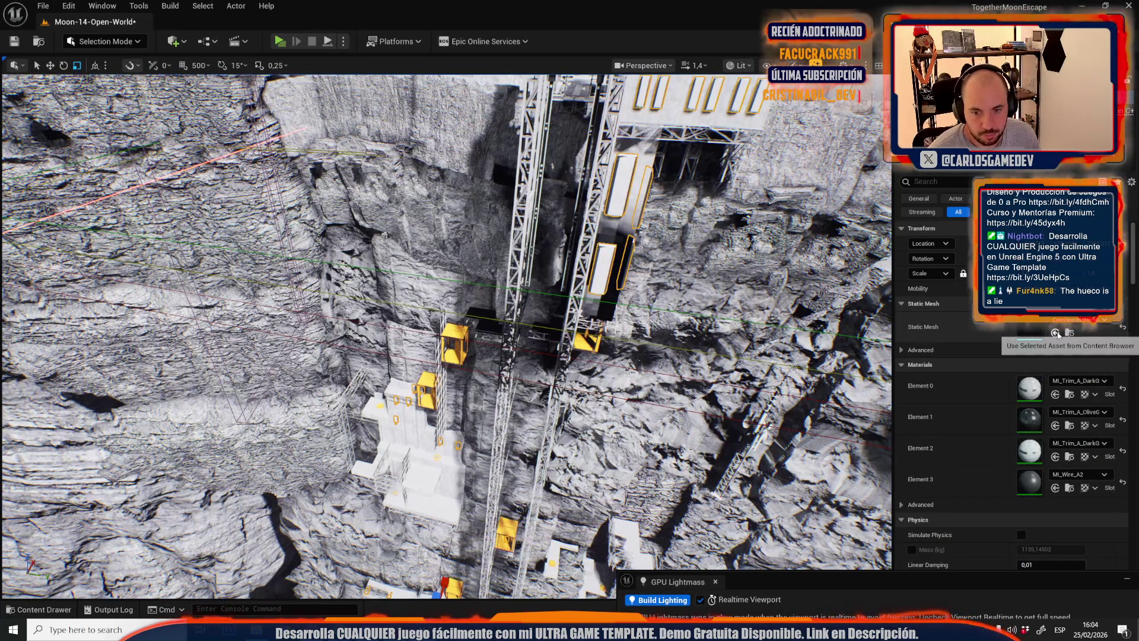
pyautogui.click(104, 41)
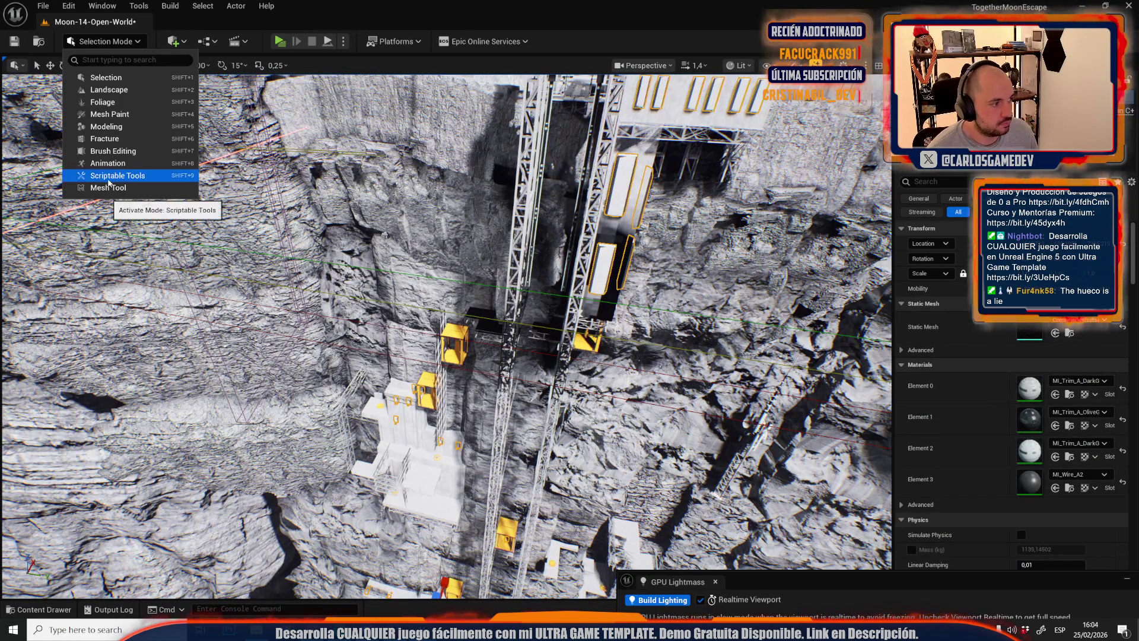
pyautogui.press('Escape')
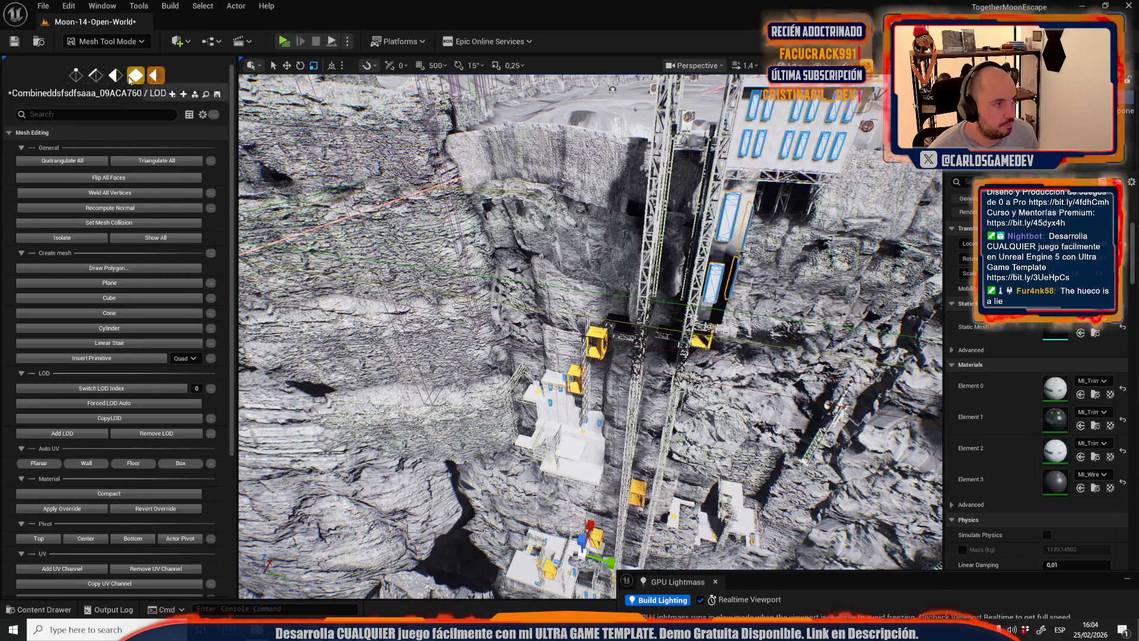
pyautogui.press('f')
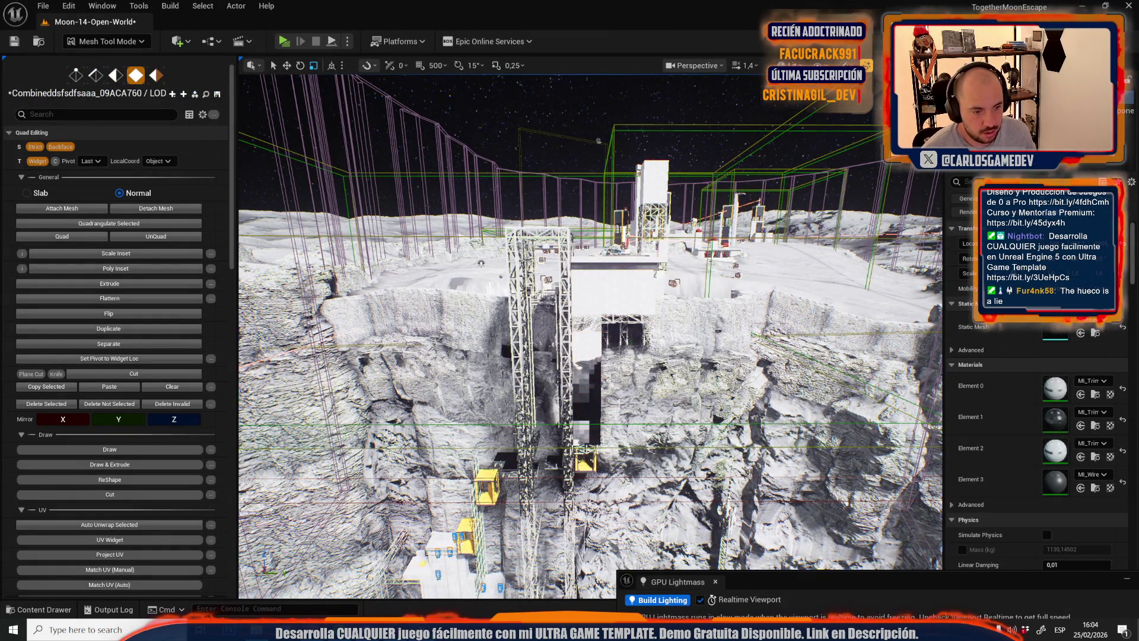
pyautogui.scroll(5, 590, 335)
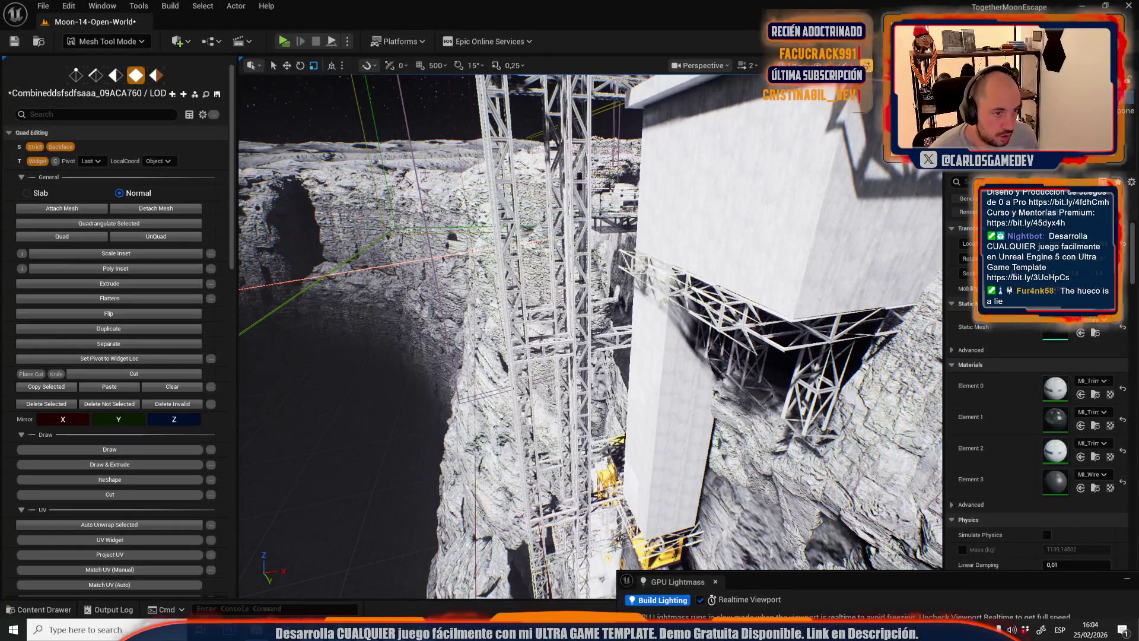
pyautogui.click(122, 42)
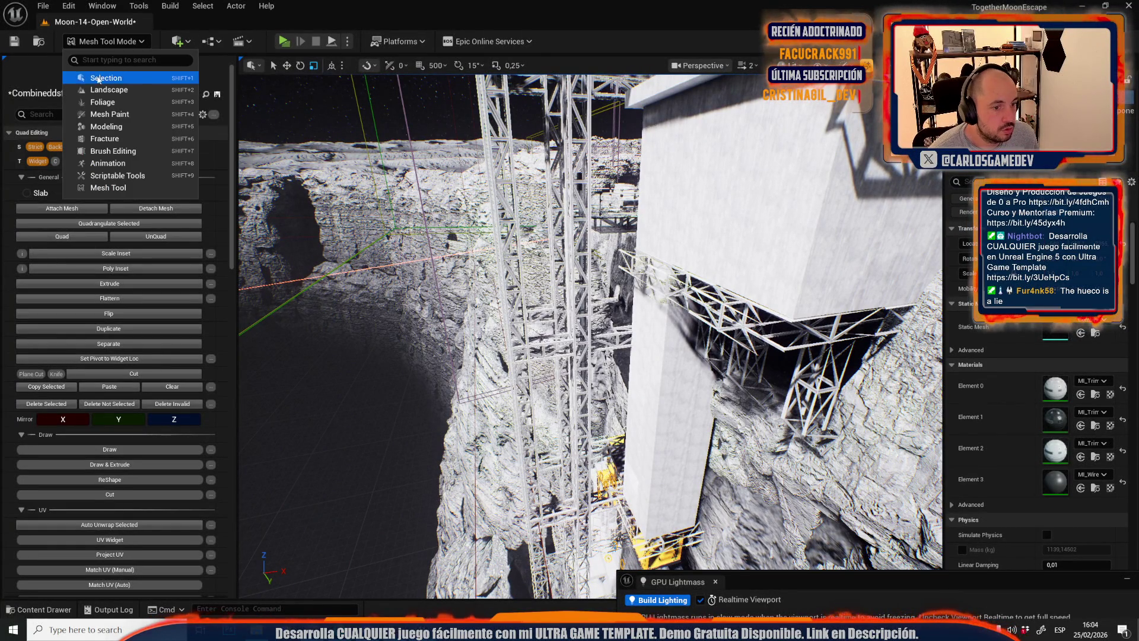
pyautogui.click(97, 76)
pyautogui.click(630, 296)
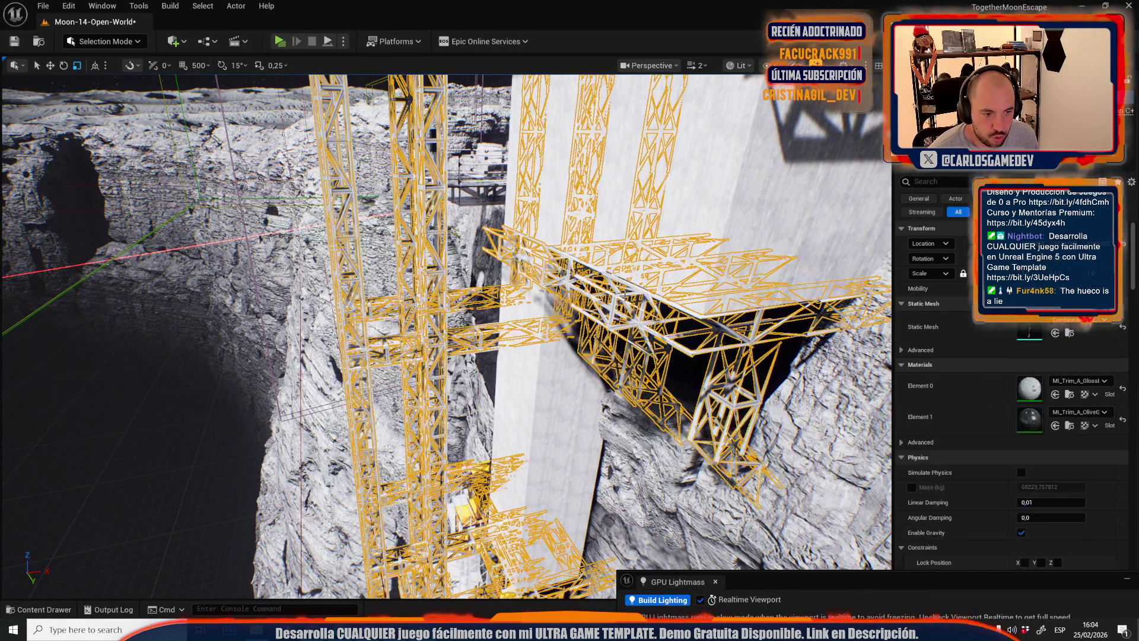
# - Duplicate the truss mesh asset and assign the copy to the scaffolding truss
pyautogui.click(1071, 334)
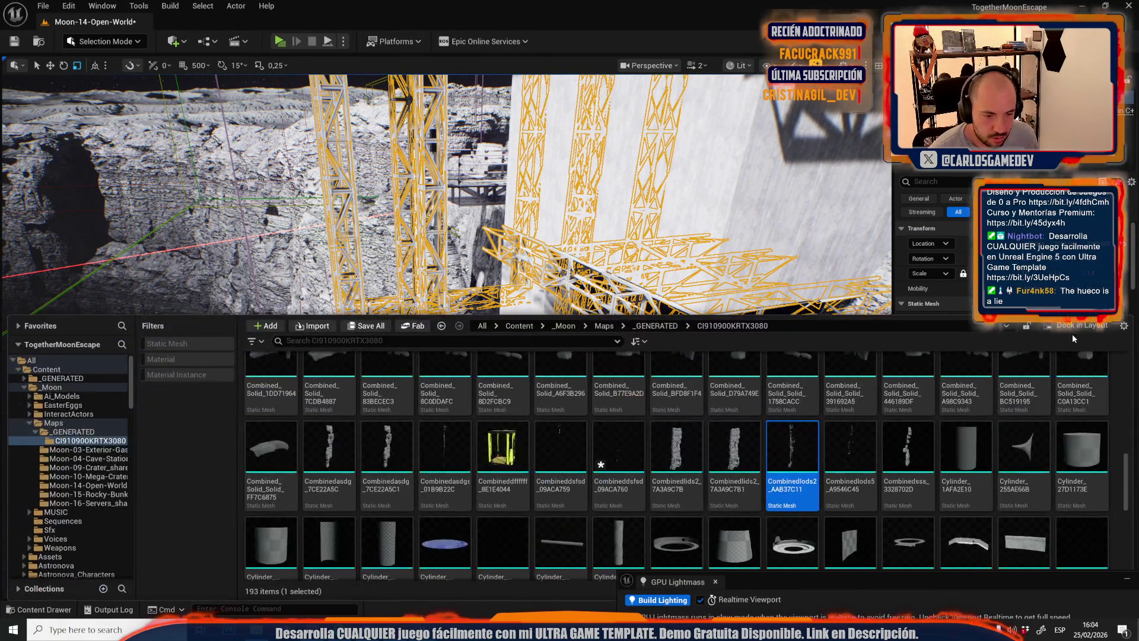
pyautogui.rightClick(776, 433)
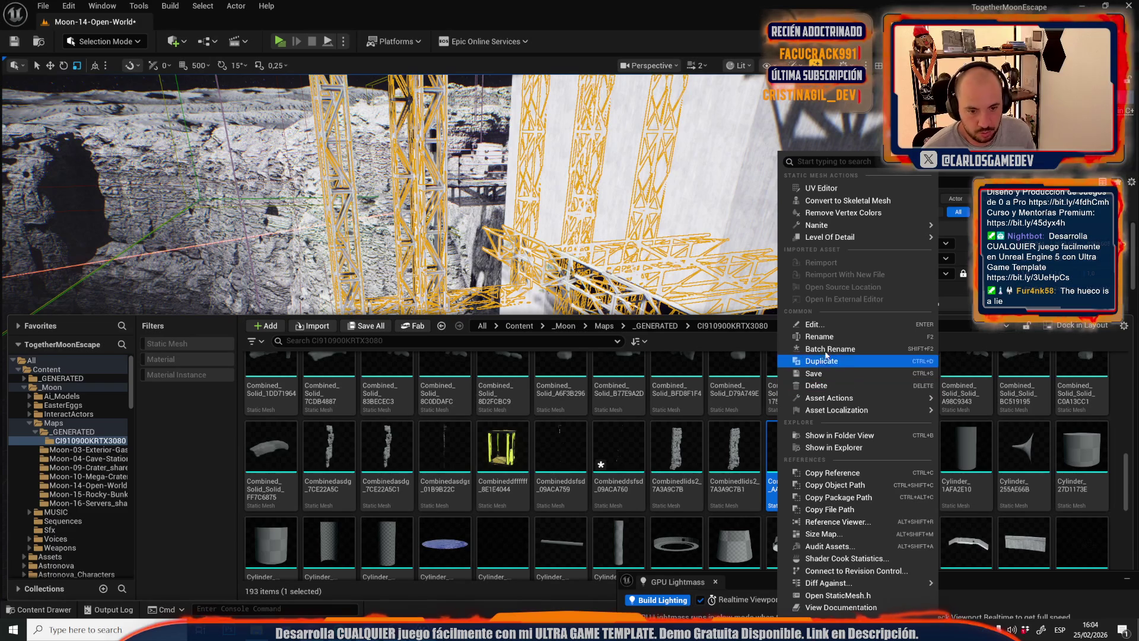
pyautogui.click(822, 361)
pyautogui.click(1038, 326)
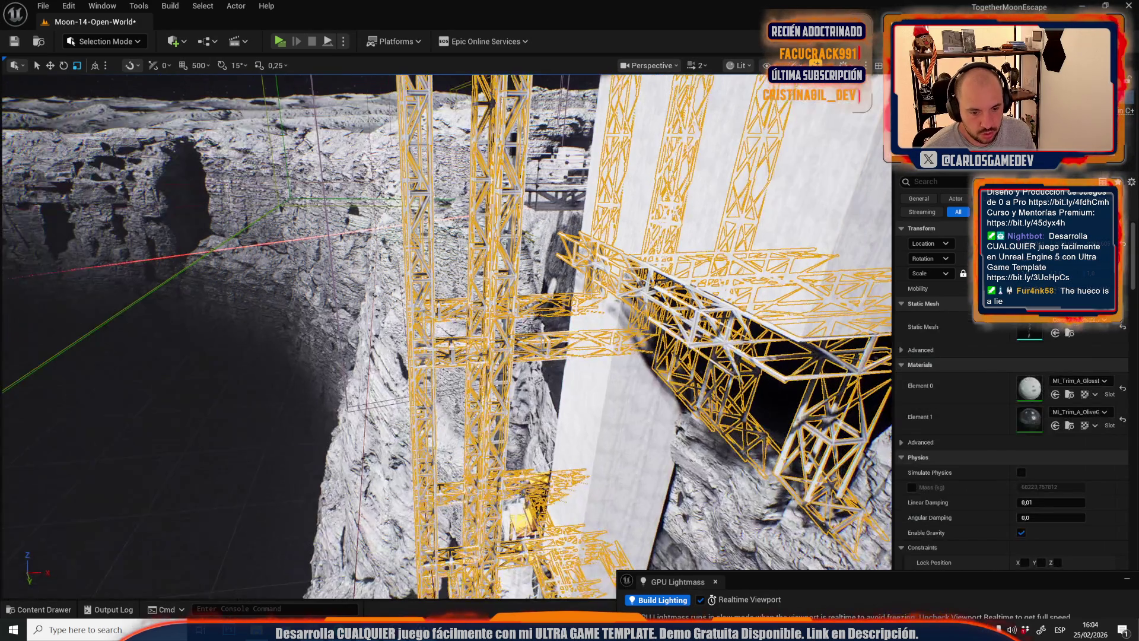
# - Frame the lattice towers and open the truss mesh Combinedlods22_AAB37C12 in Mesh Tool Mode
pyautogui.press('f')
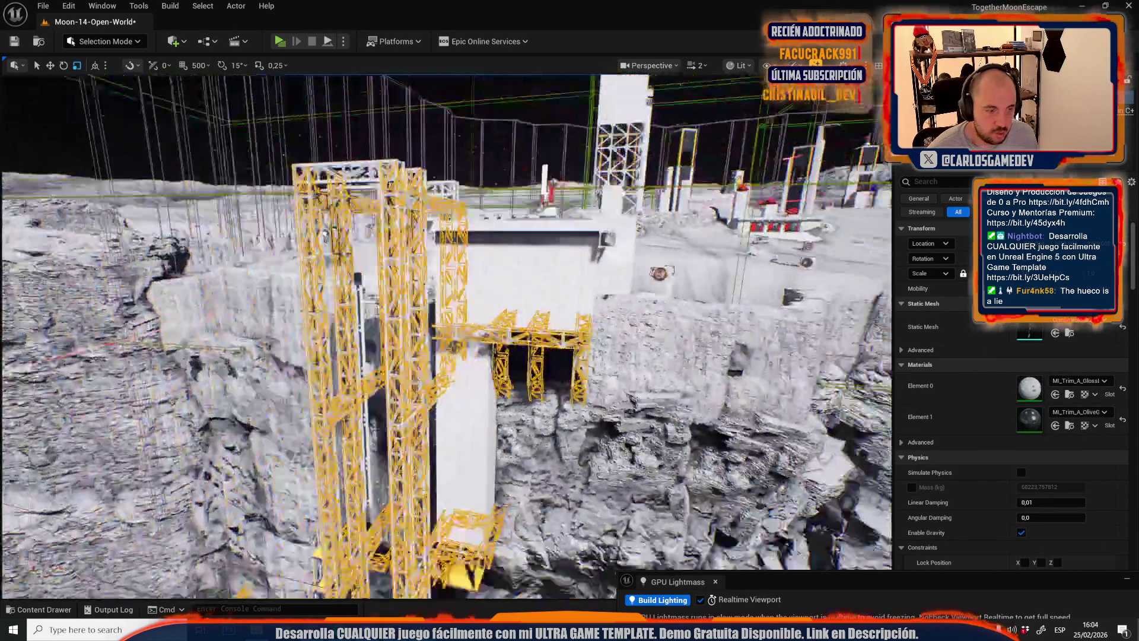
pyautogui.scroll(5, 446, 335)
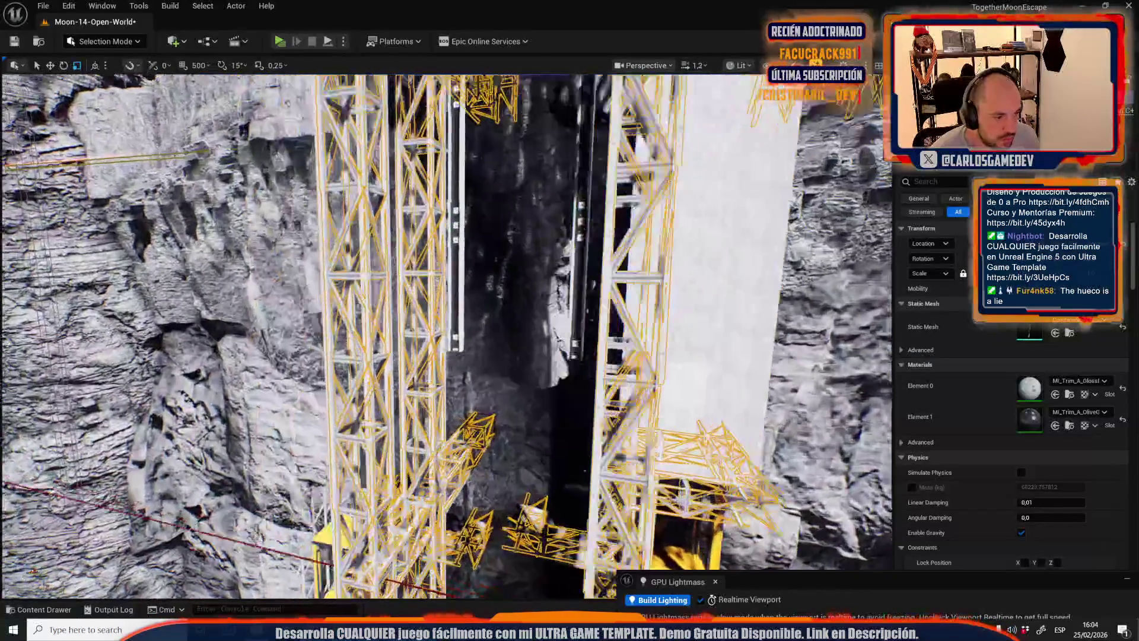
pyautogui.scroll(-8, 446, 335)
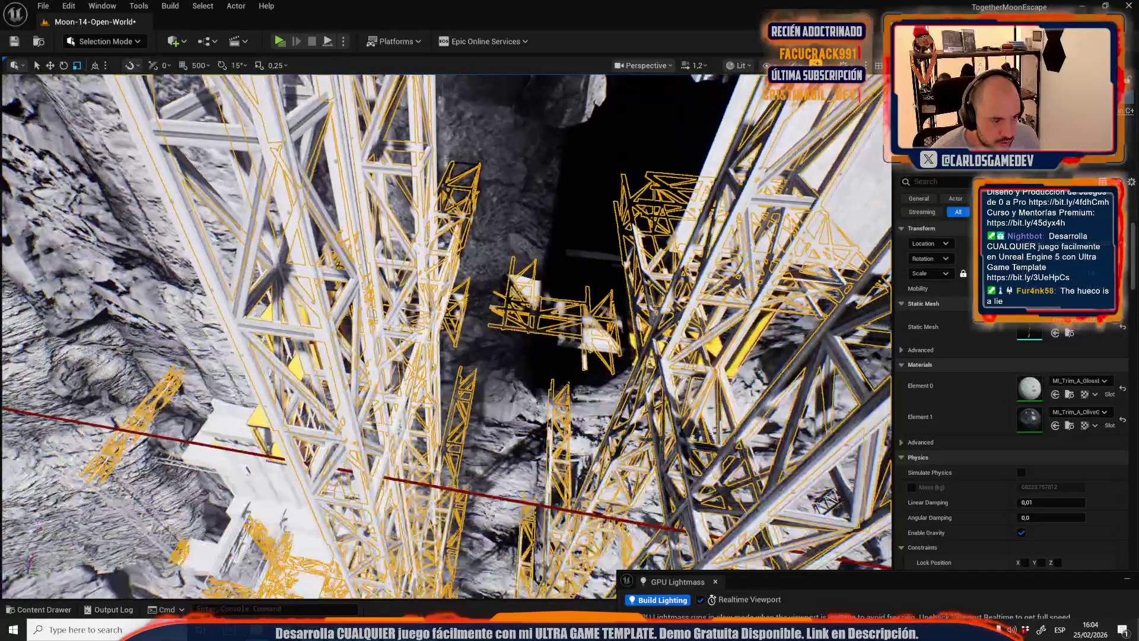
pyautogui.scroll(5, 523, 399)
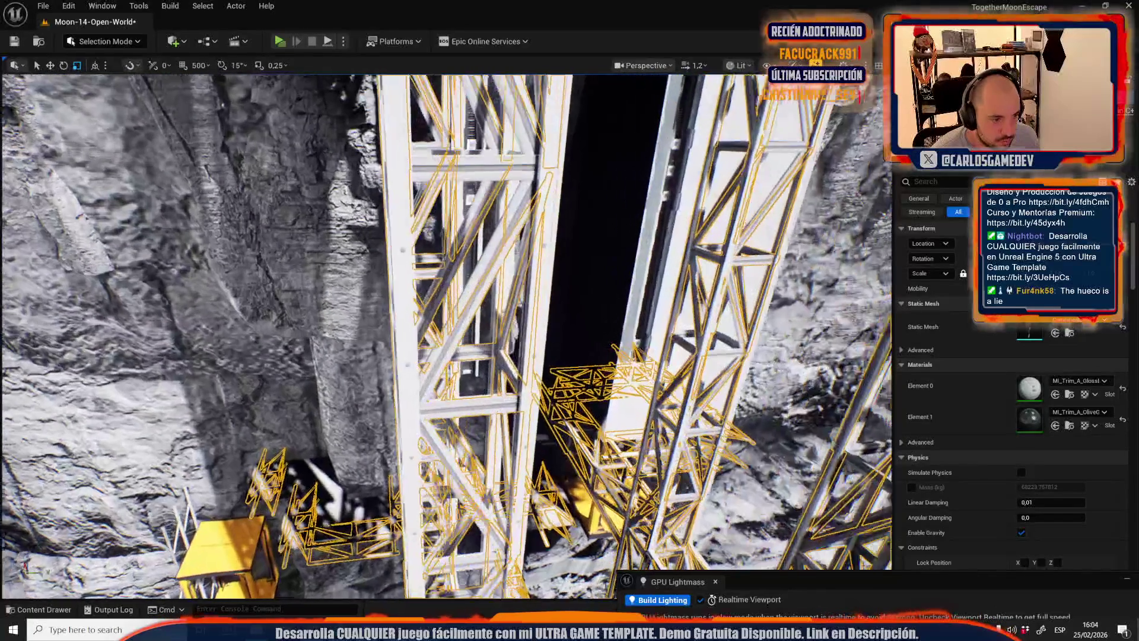
pyautogui.scroll(-5, 446, 335)
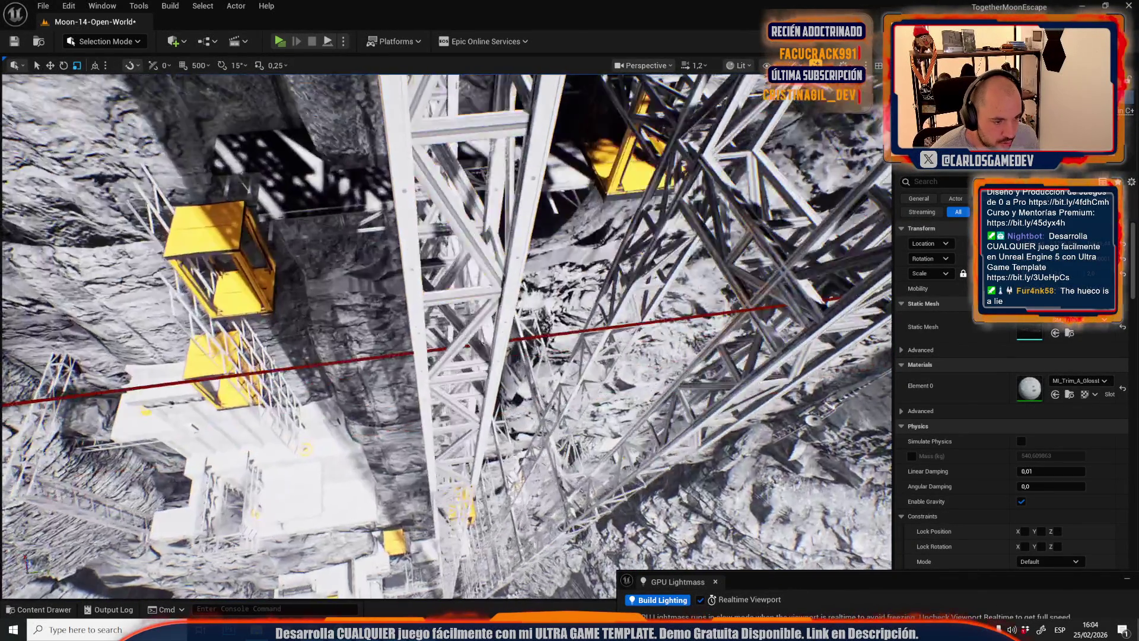
pyautogui.scroll(4, 277, 374)
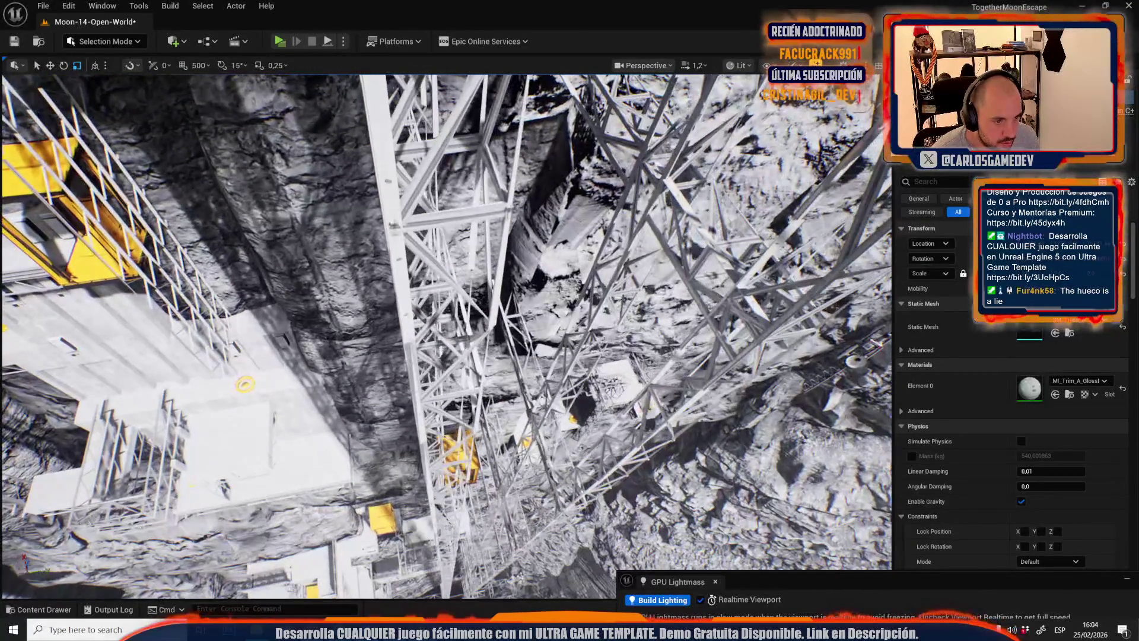
pyautogui.moveTo(385, 403)
pyautogui.mouseDown()
pyautogui.moveTo(379, 226)
pyautogui.moveTo(385, 498)
pyautogui.moveTo(379, 285)
pyautogui.mouseUp()
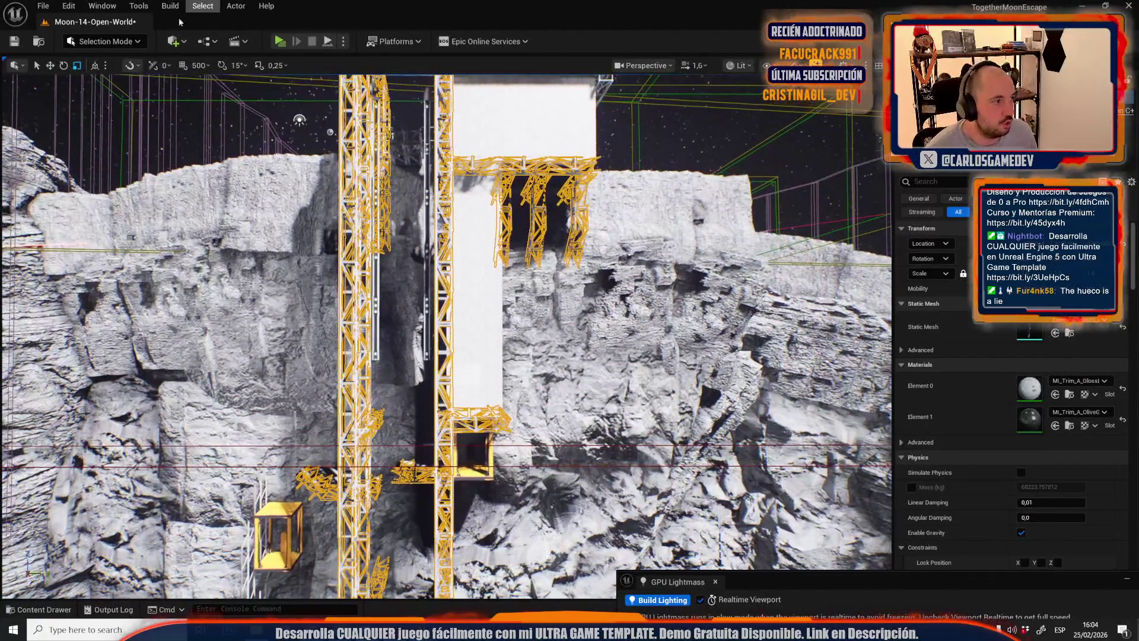
pyautogui.click(104, 41)
pyautogui.click(107, 188)
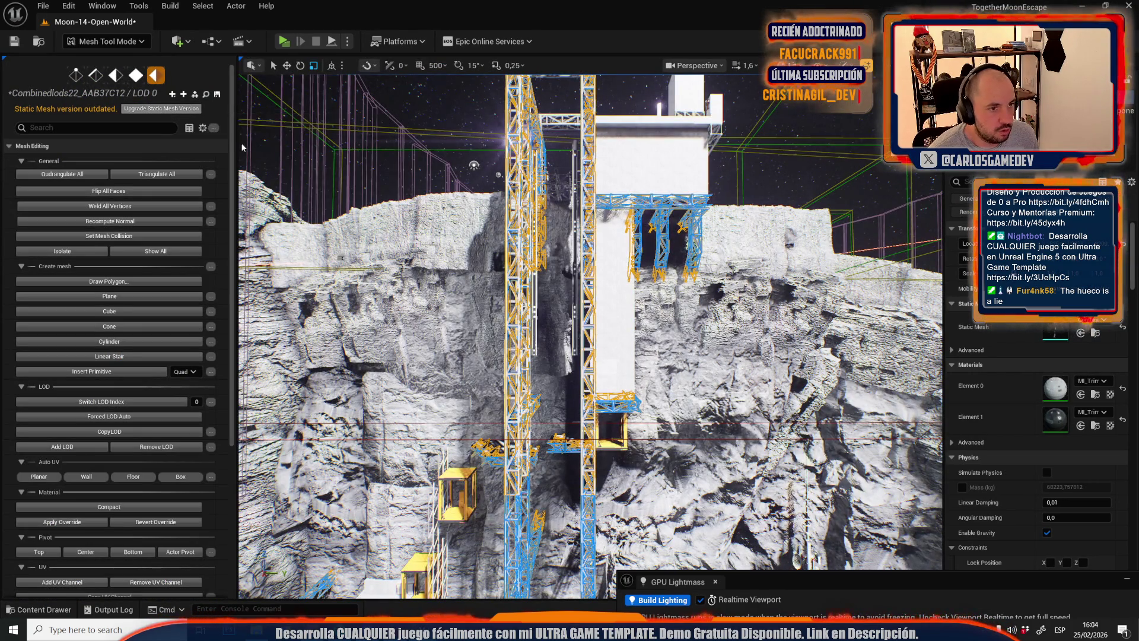
pyautogui.moveTo(533, 356)
pyautogui.mouseDown()
pyautogui.moveTo(534, 309)
pyautogui.moveTo(533, 356)
pyautogui.moveTo(533, 332)
pyautogui.mouseUp()
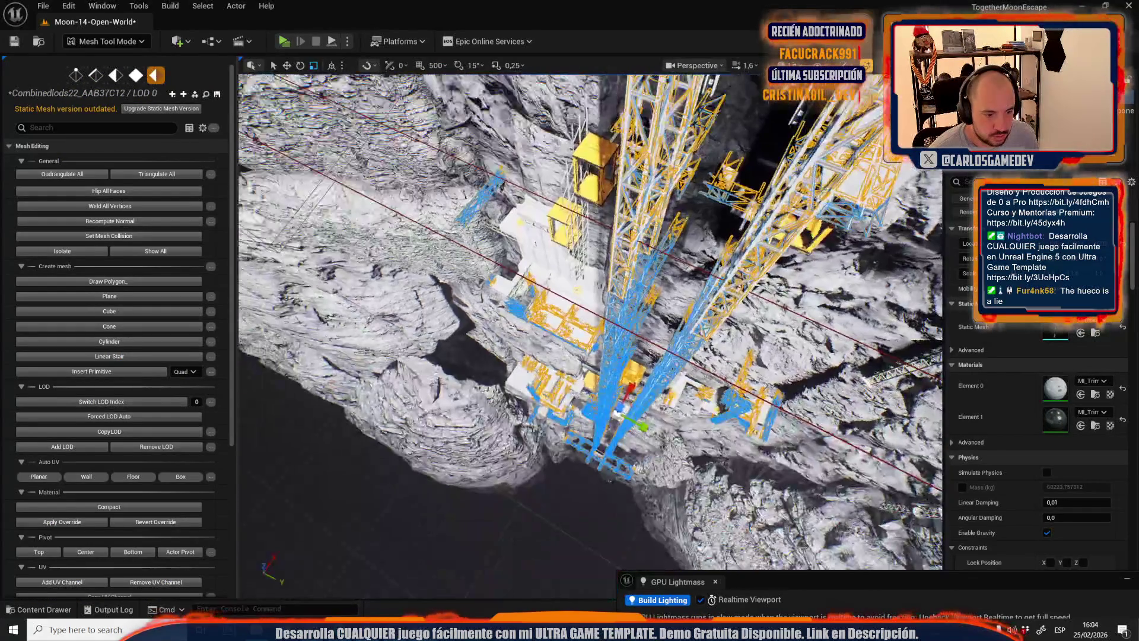
# - Box-select and delete the truss faces crossing the white building in the truss mesh copy
pyautogui.hotkey('ctrl', 'b')
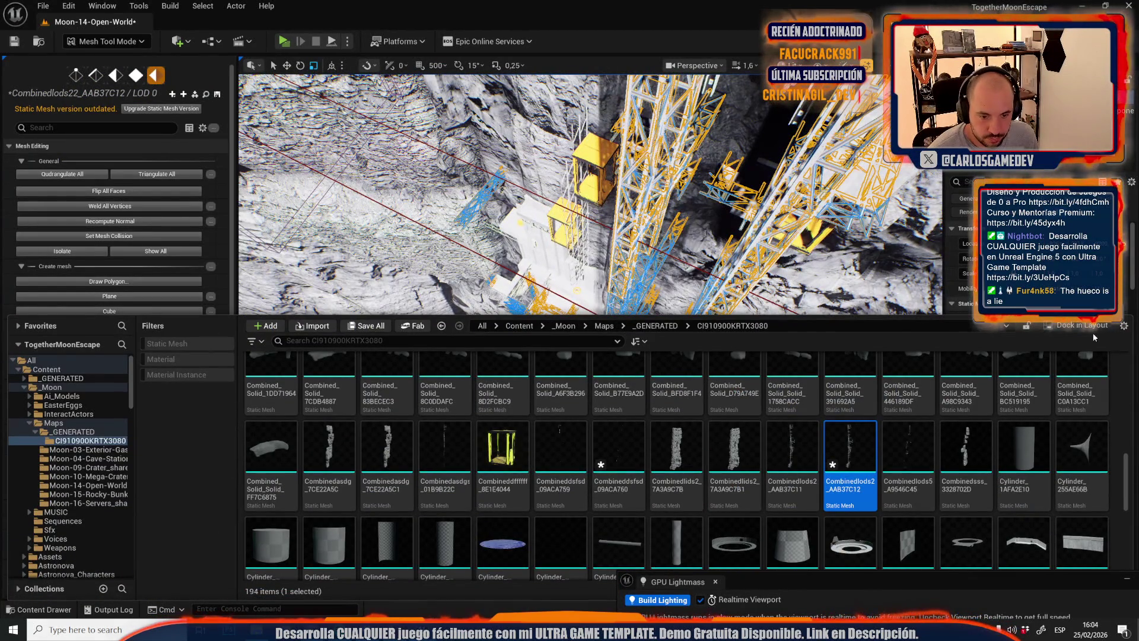
pyautogui.click(1083, 325)
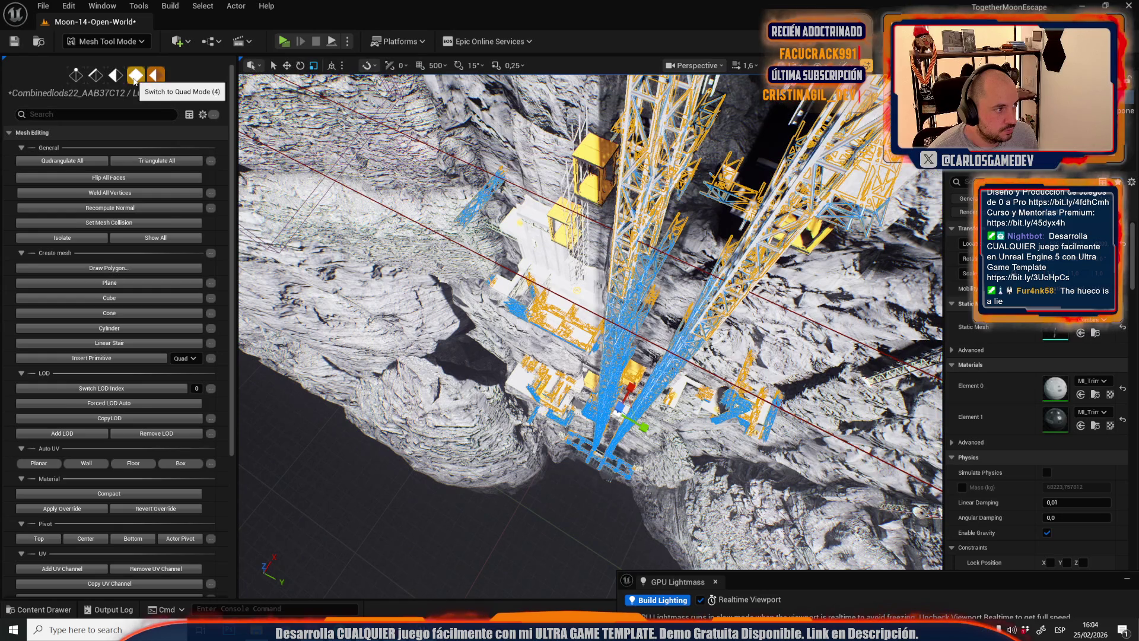
pyautogui.click(136, 75)
pyautogui.moveTo(594, 297)
pyautogui.mouseDown()
pyautogui.moveTo(593, 255)
pyautogui.moveTo(611, 255)
pyautogui.mouseUp()
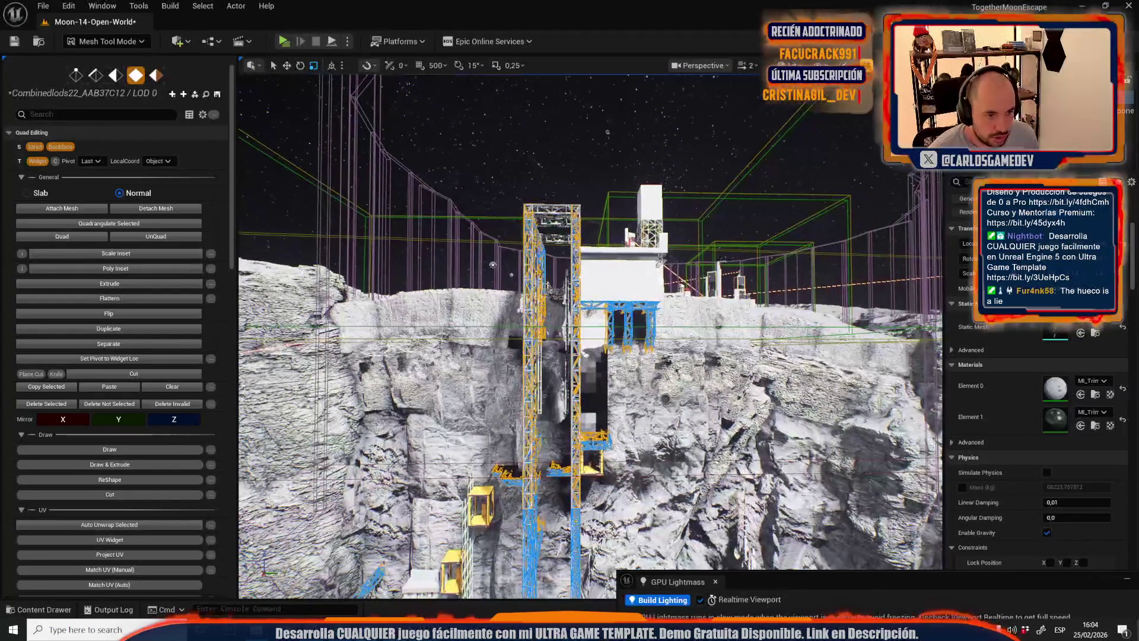
pyautogui.moveTo(438, 130)
pyautogui.mouseDown()
pyautogui.moveTo(709, 415)
pyautogui.moveTo(540, 314)
pyautogui.moveTo(731, 408)
pyautogui.mouseUp()
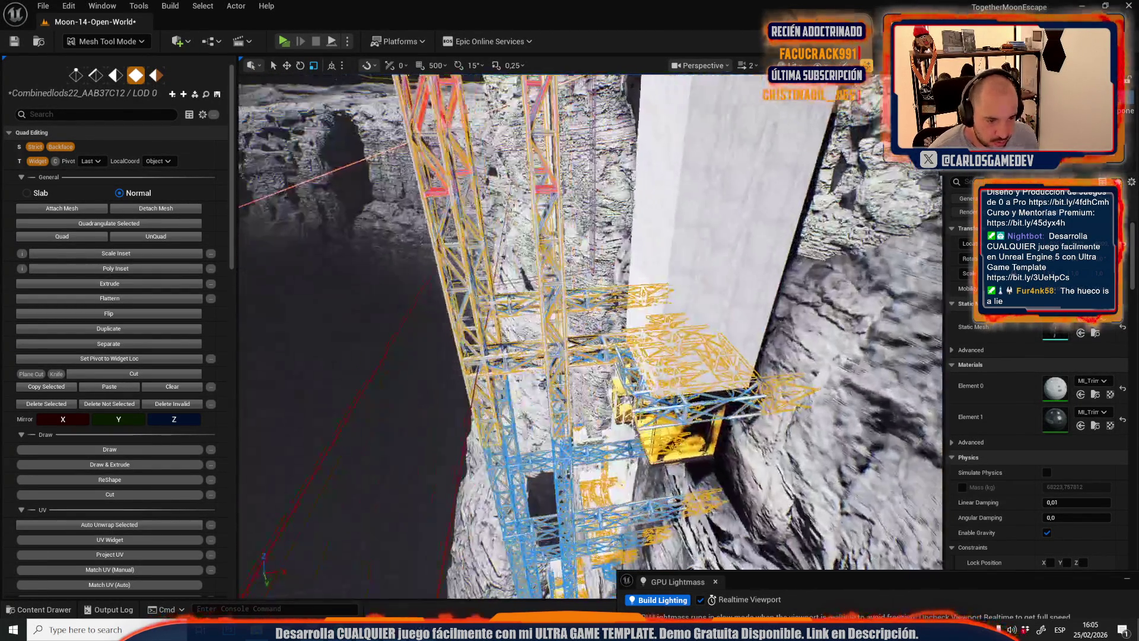
pyautogui.moveTo(525, 382); pyautogui.dragTo(525, 381)
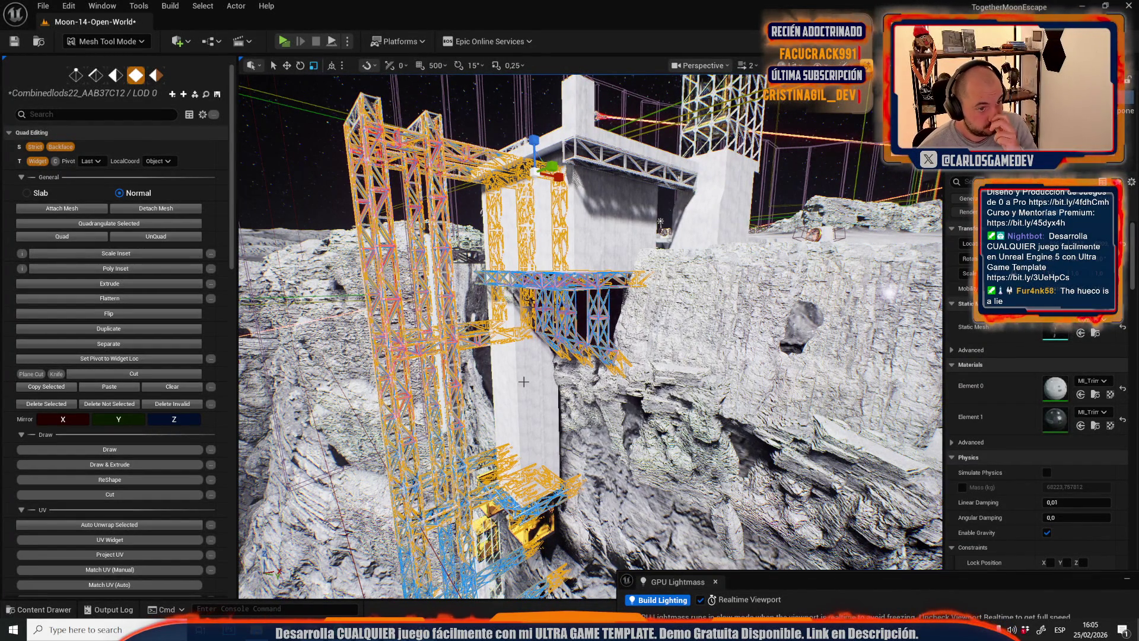
# - Finish the mesh compile, deselect the tower, and return to Selection Mode
pyautogui.click(518, 100)
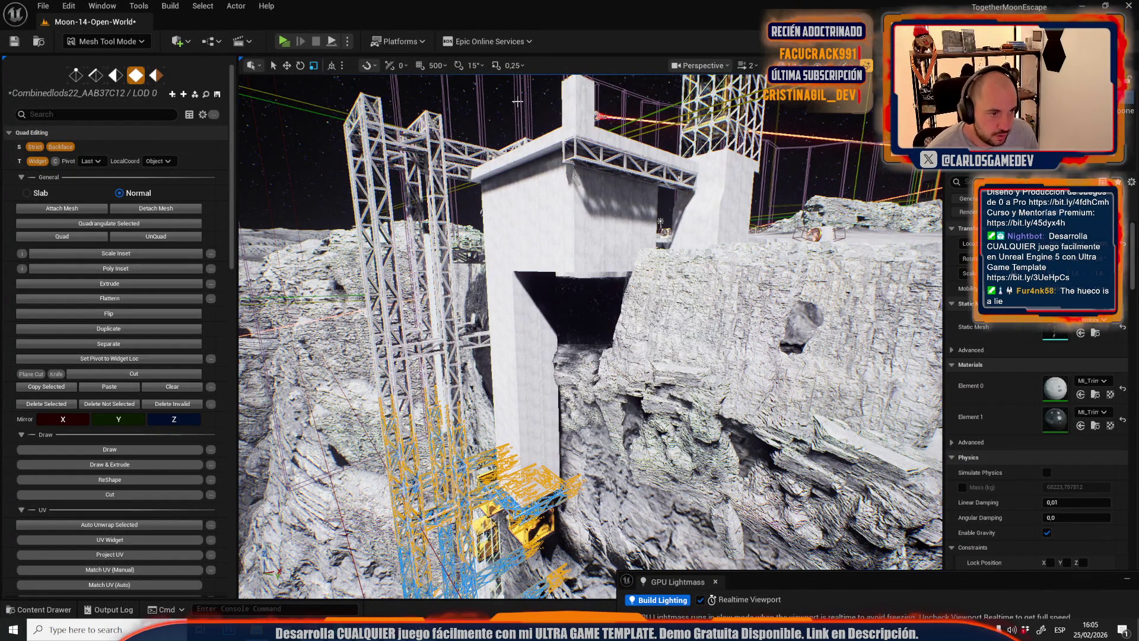
pyautogui.click(130, 41)
pyautogui.click(98, 76)
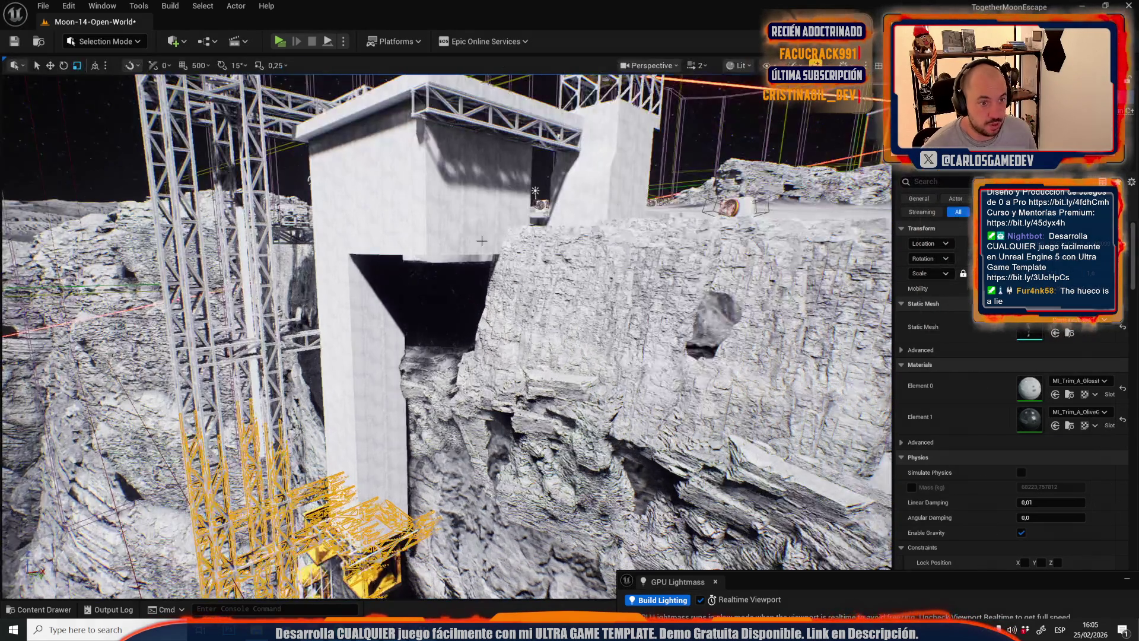
# - Select and frame the holed cliff rock wall, then enter Modeling Mode
pyautogui.scroll(-2, 540, 270)
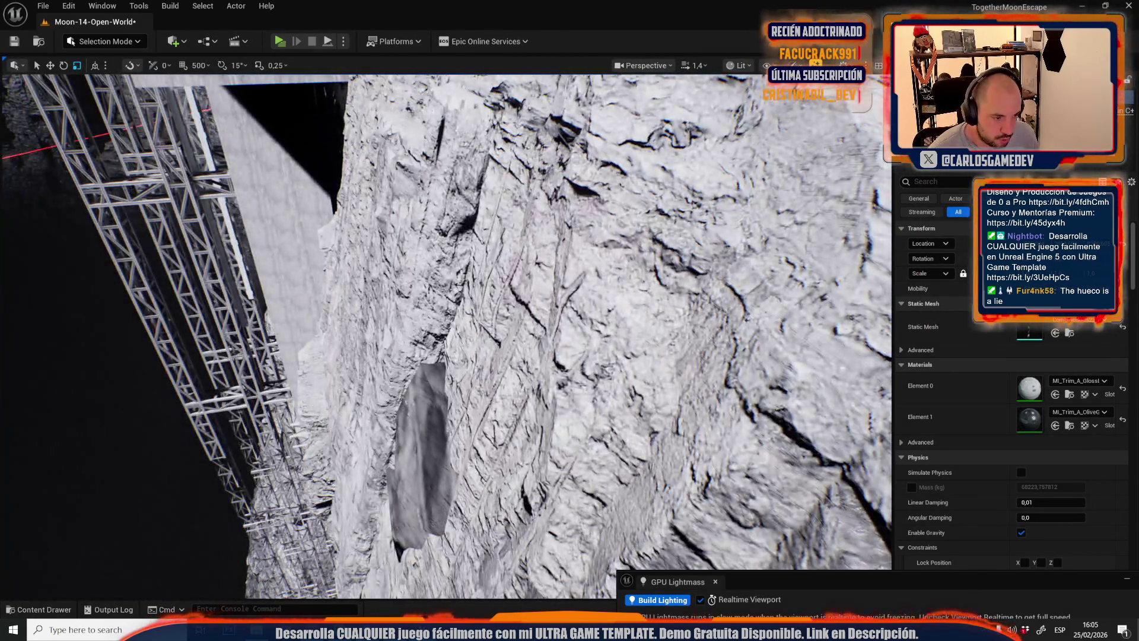
pyautogui.click(510, 334)
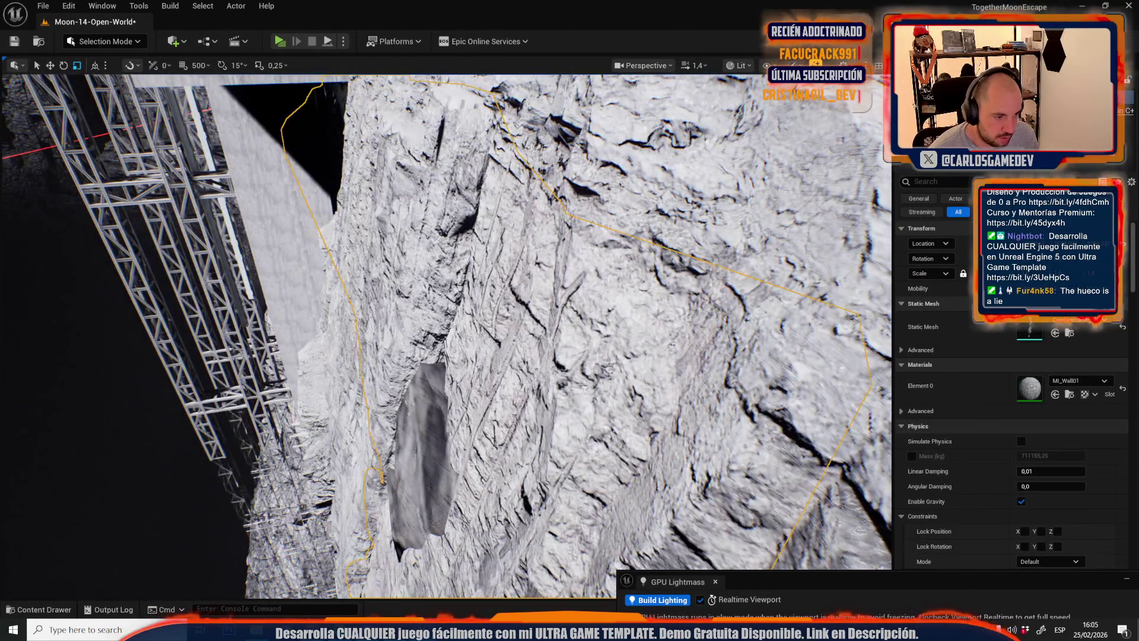
pyautogui.press('f')
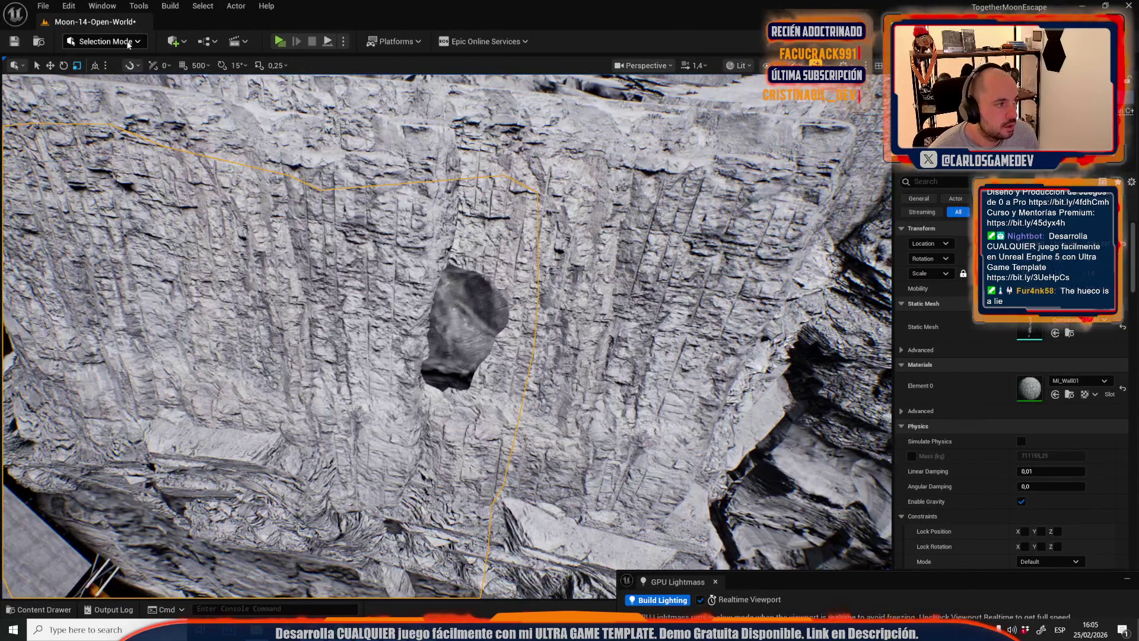
pyautogui.click(98, 41)
pyautogui.click(106, 126)
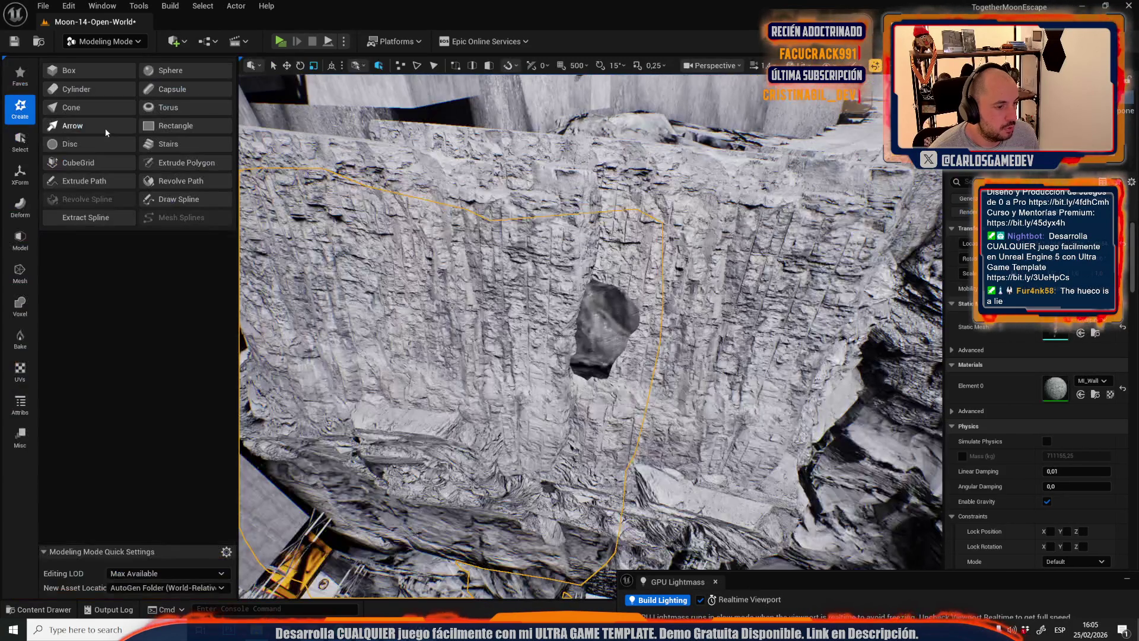
# - Vertex Sculpt over the grey hole to close it, accept, and bring up Save Content
pyautogui.click(19, 208)
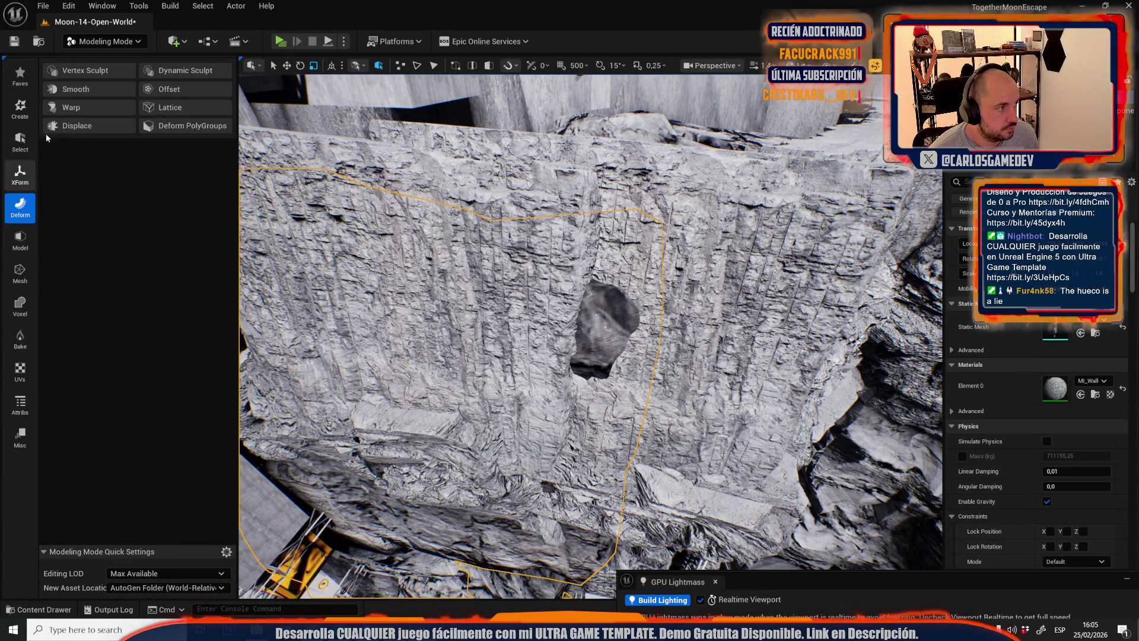
pyautogui.click(83, 70)
pyautogui.moveTo(566, 323)
pyautogui.mouseDown()
pyautogui.moveTo(599, 311)
pyautogui.moveTo(566, 296)
pyautogui.moveTo(540, 311)
pyautogui.moveTo(516, 356)
pyautogui.moveTo(579, 546)
pyautogui.mouseUp()
pyautogui.click(589, 579)
pyautogui.press('f')
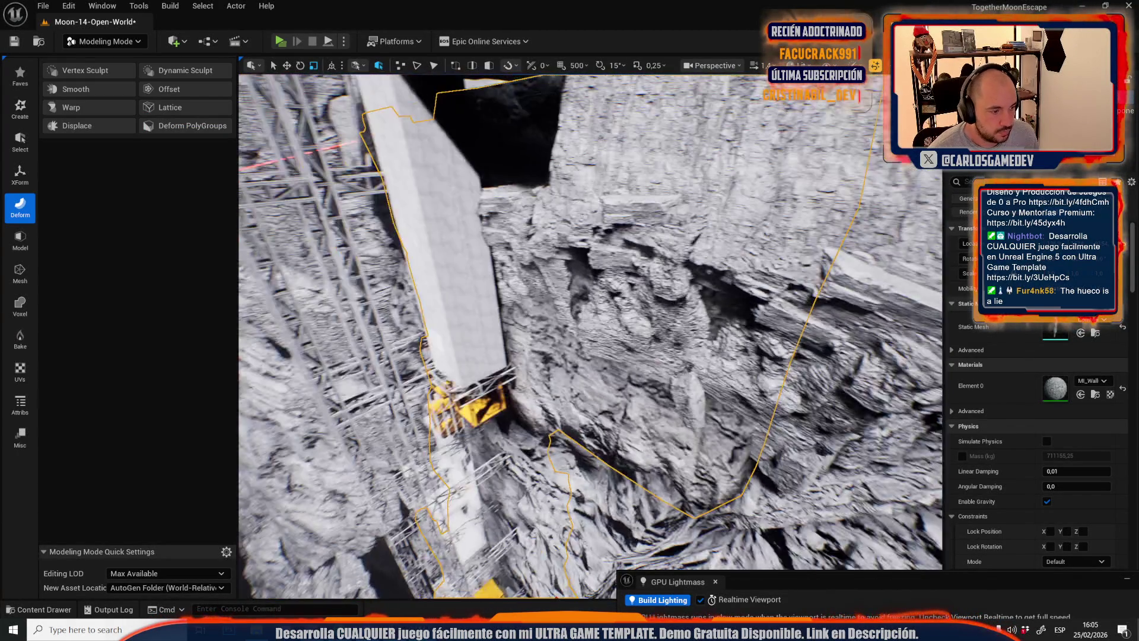
pyautogui.hotkey('ctrl', 'b')
pyautogui.hotkey('ctrl', 's')
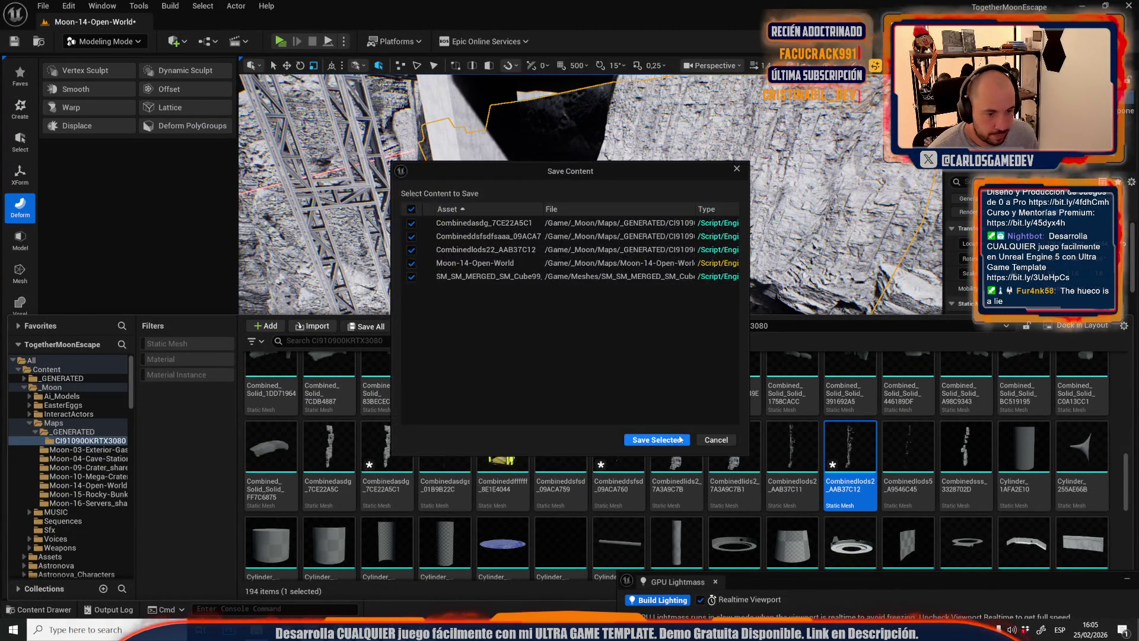
# - Save the five modified assets and Moon-14-Open-World, then go back to Selection Mode
pyautogui.click(678, 440)
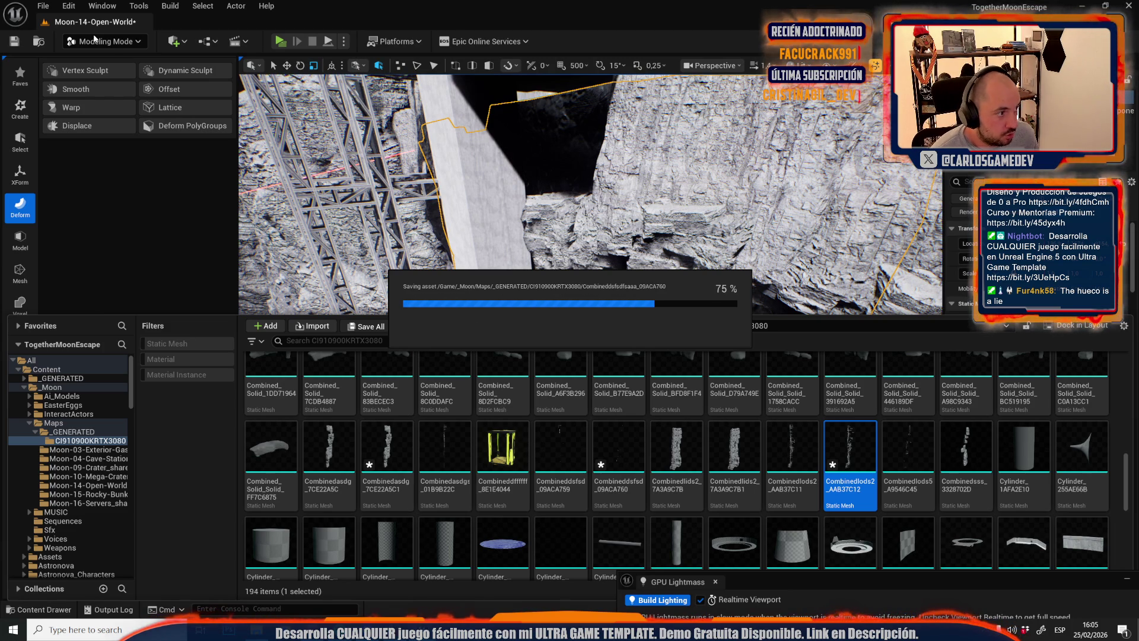
pyautogui.click(110, 44)
pyautogui.click(103, 78)
pyautogui.press('f')
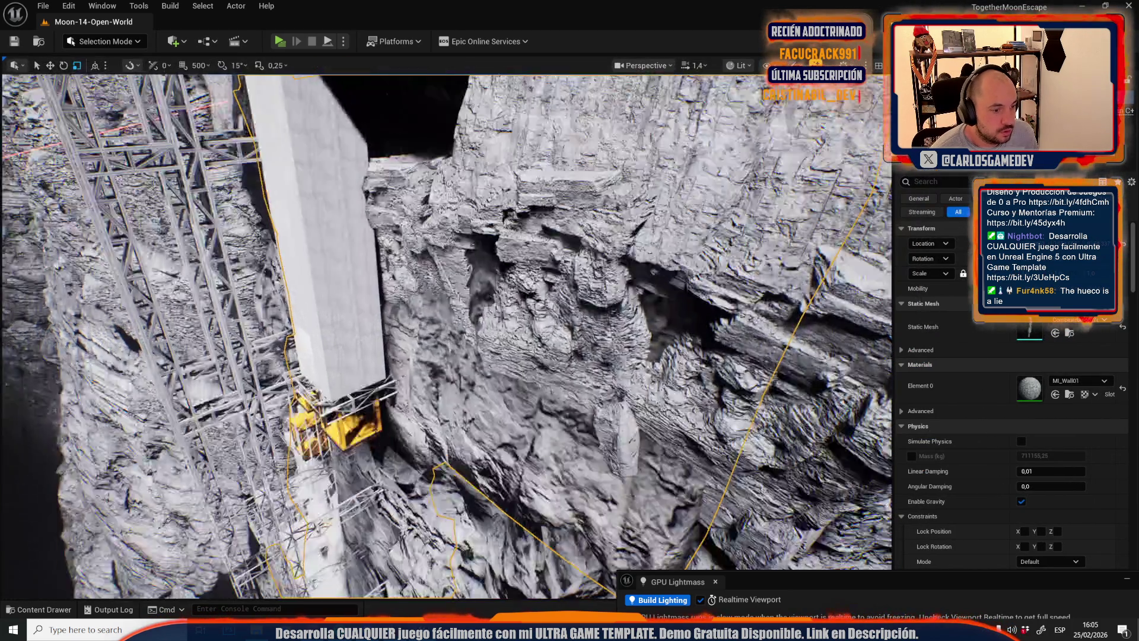
pyautogui.scroll(3, 376, 213)
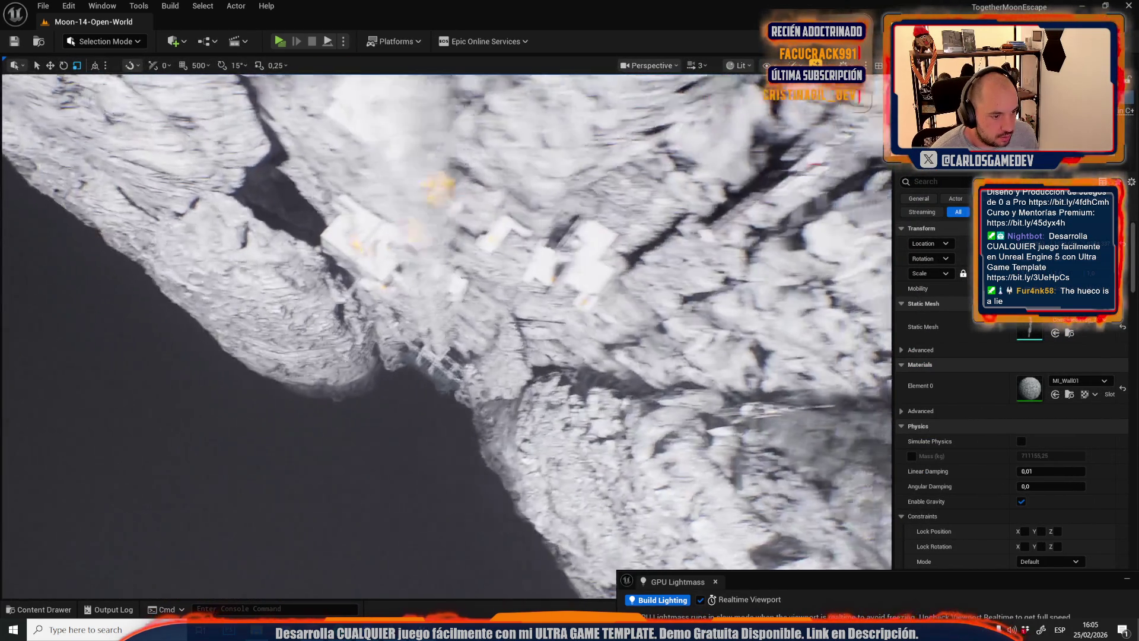
pyautogui.scroll(2, 446, 335)
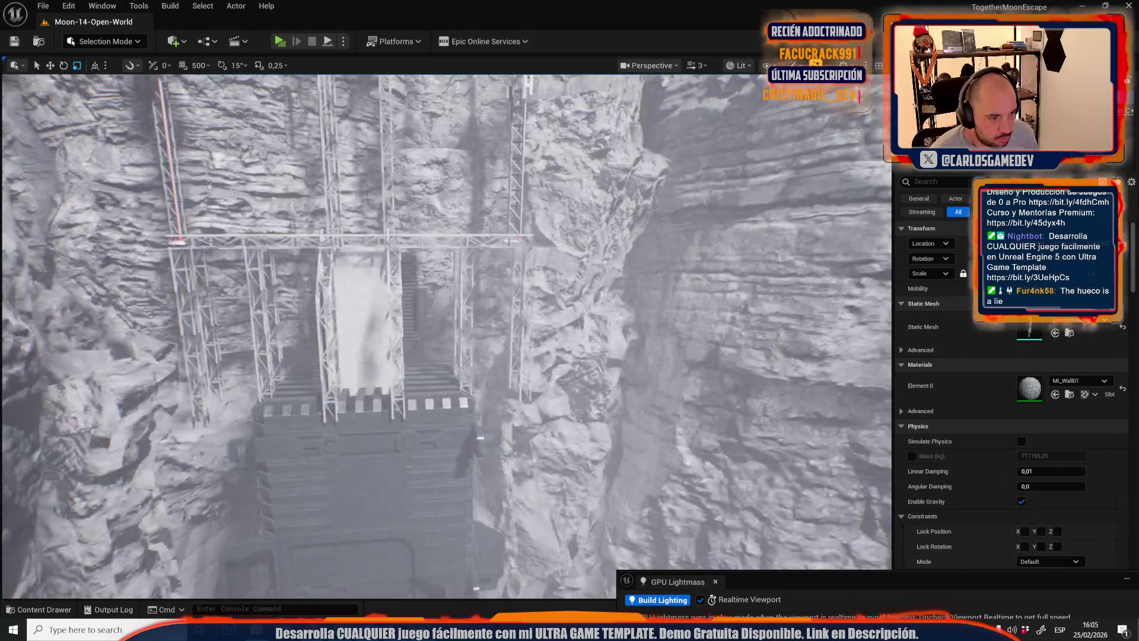
pyautogui.scroll(-2, 447, 335)
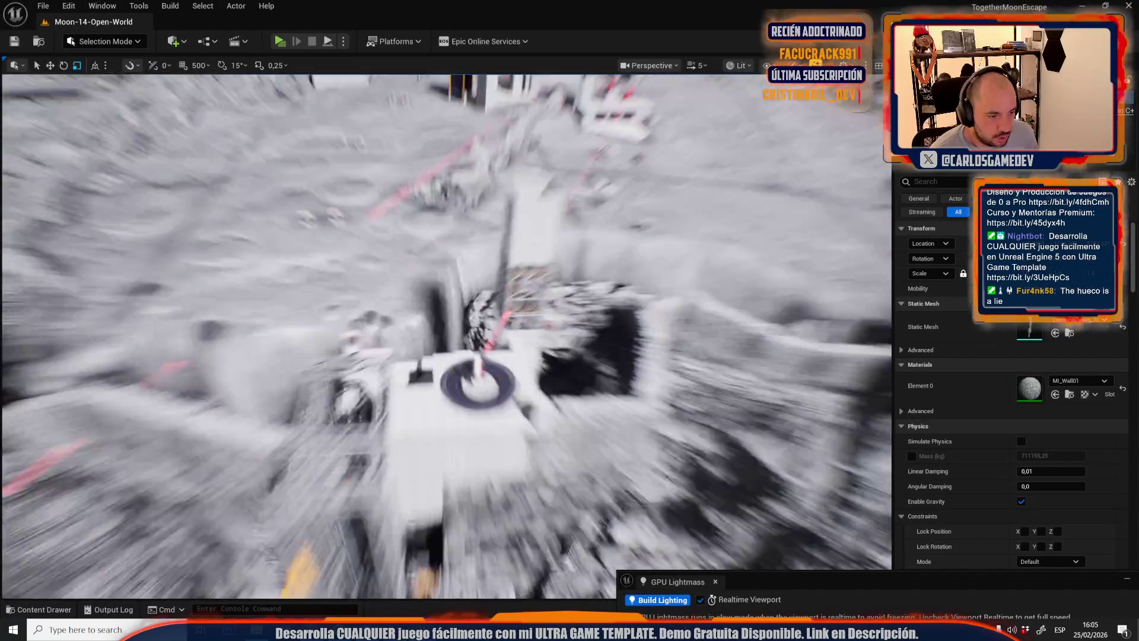
pyautogui.scroll(-2, 446, 335)
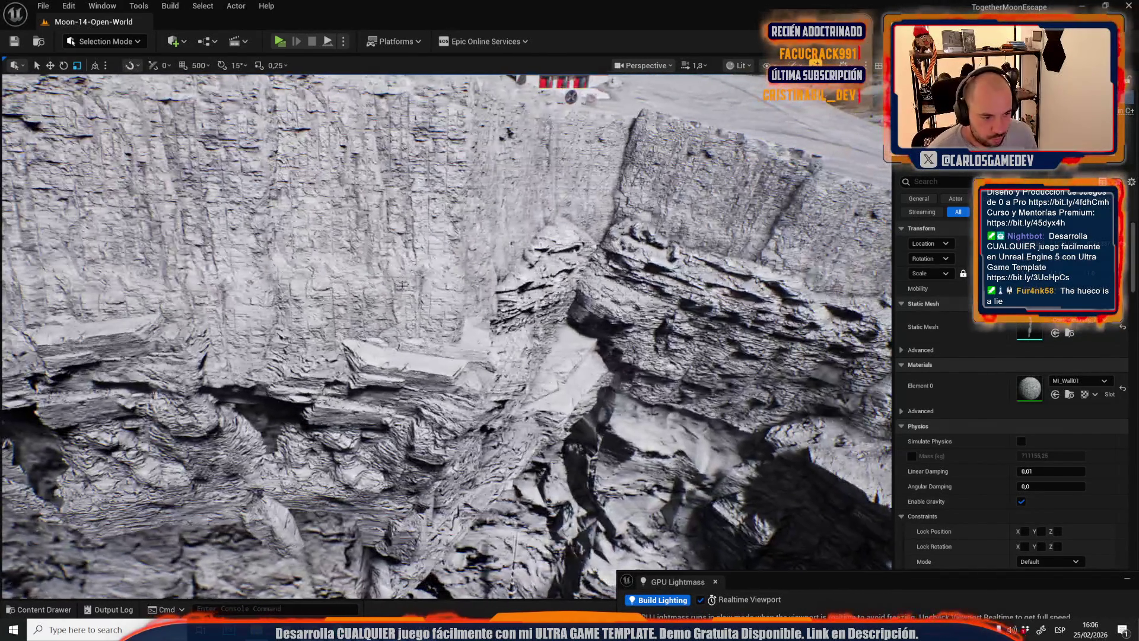
pyautogui.click(432, 369)
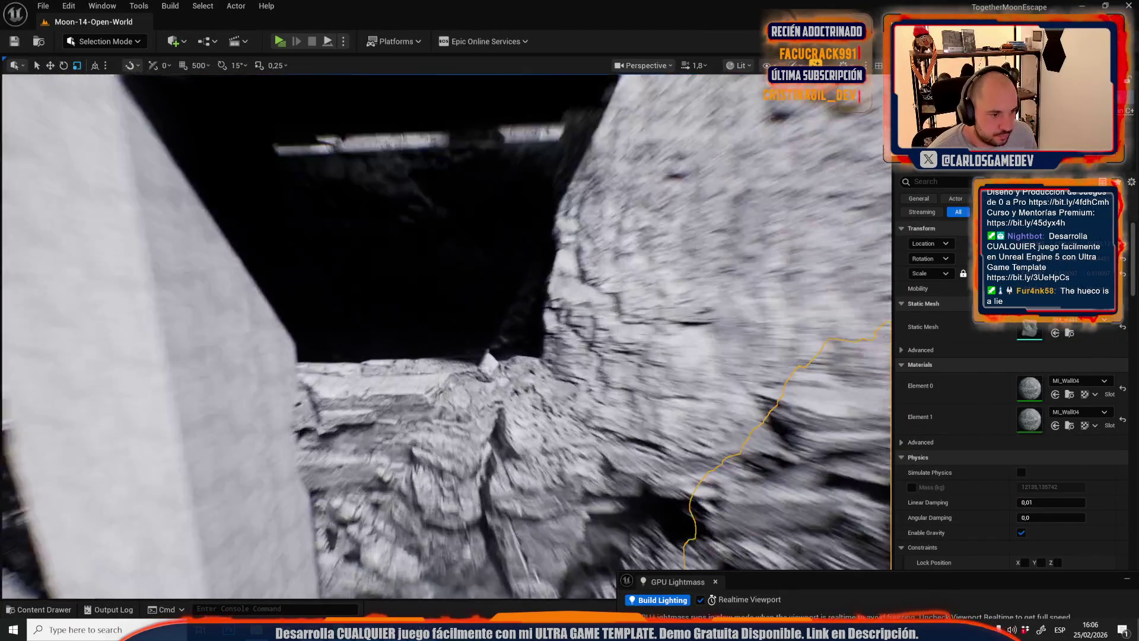
pyautogui.press('f')
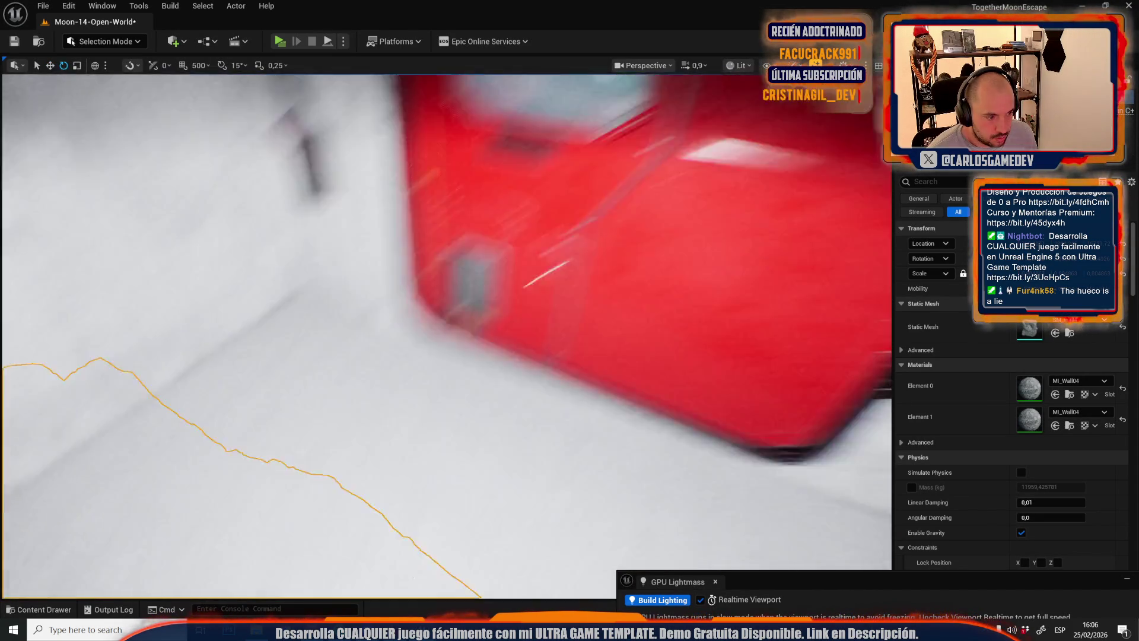
pyautogui.scroll(2, 445, 332)
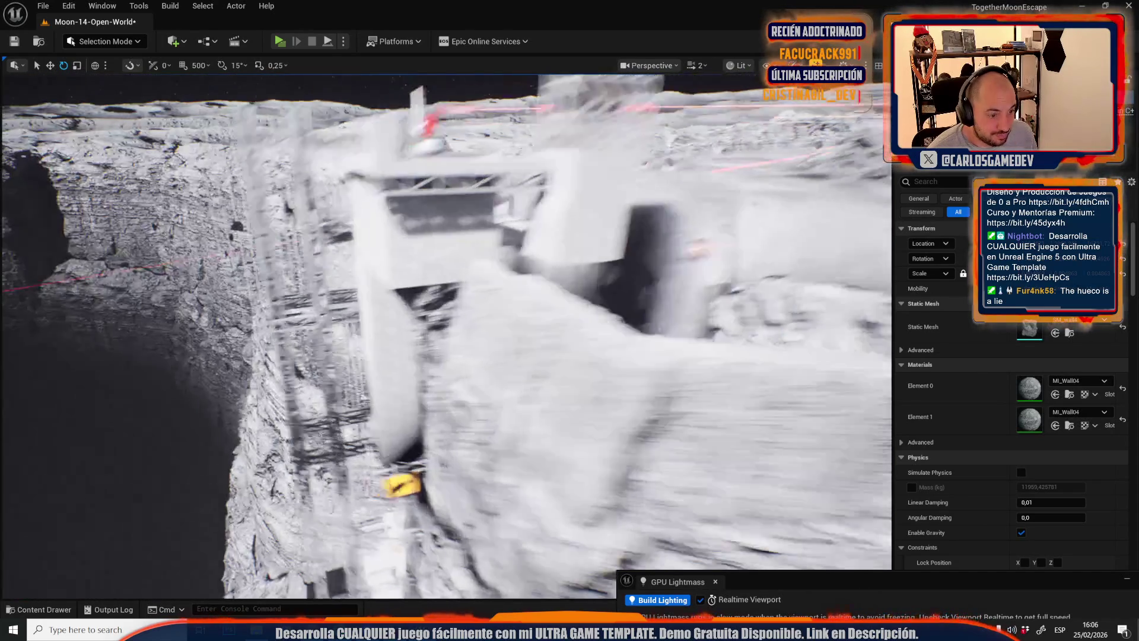
pyautogui.press('w')
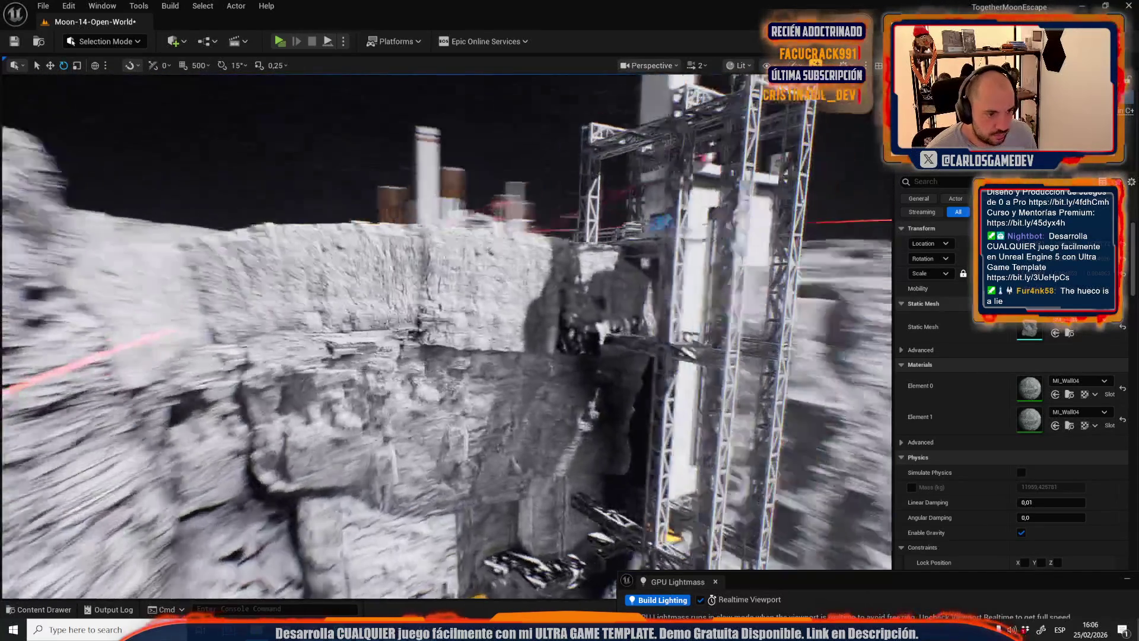
pyautogui.click(658, 332)
pyautogui.press('f')
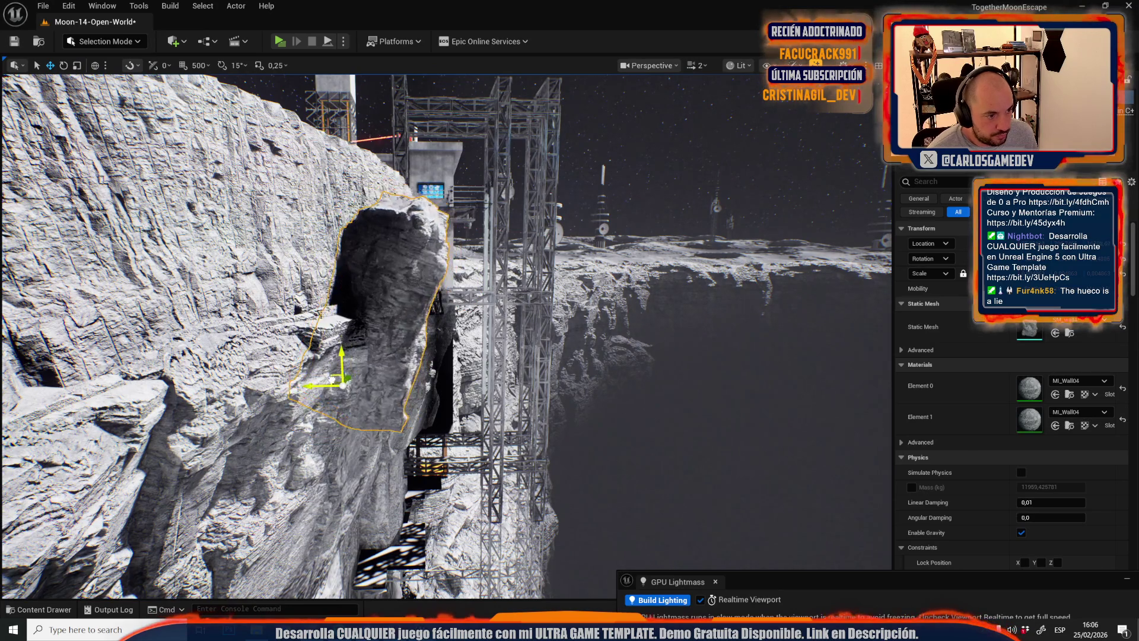
pyautogui.press('e')
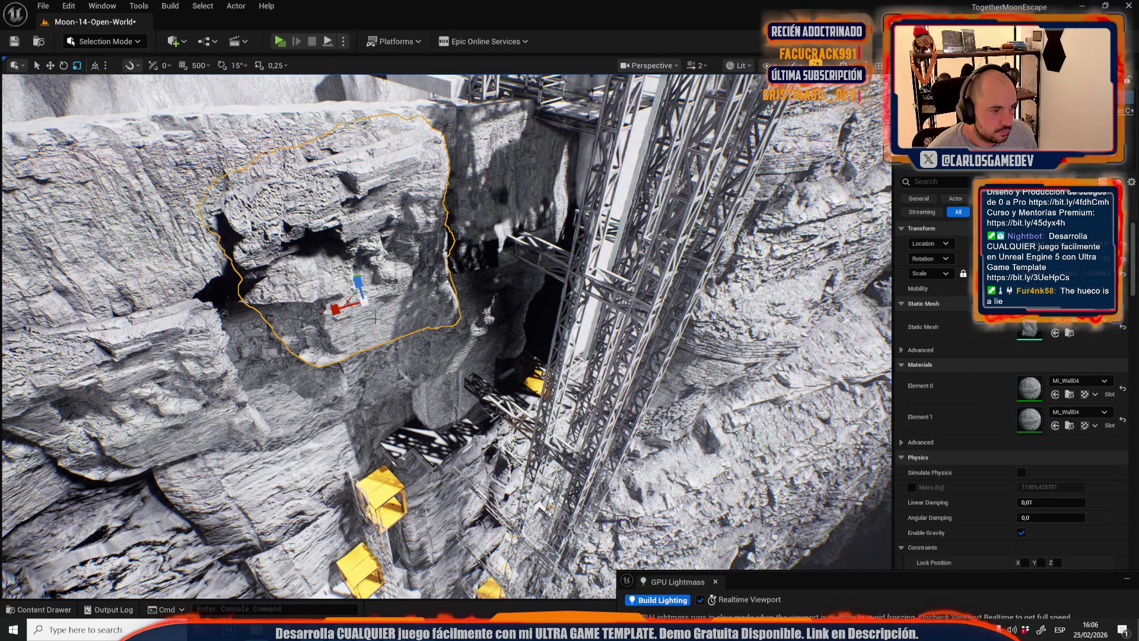
pyautogui.press('e')
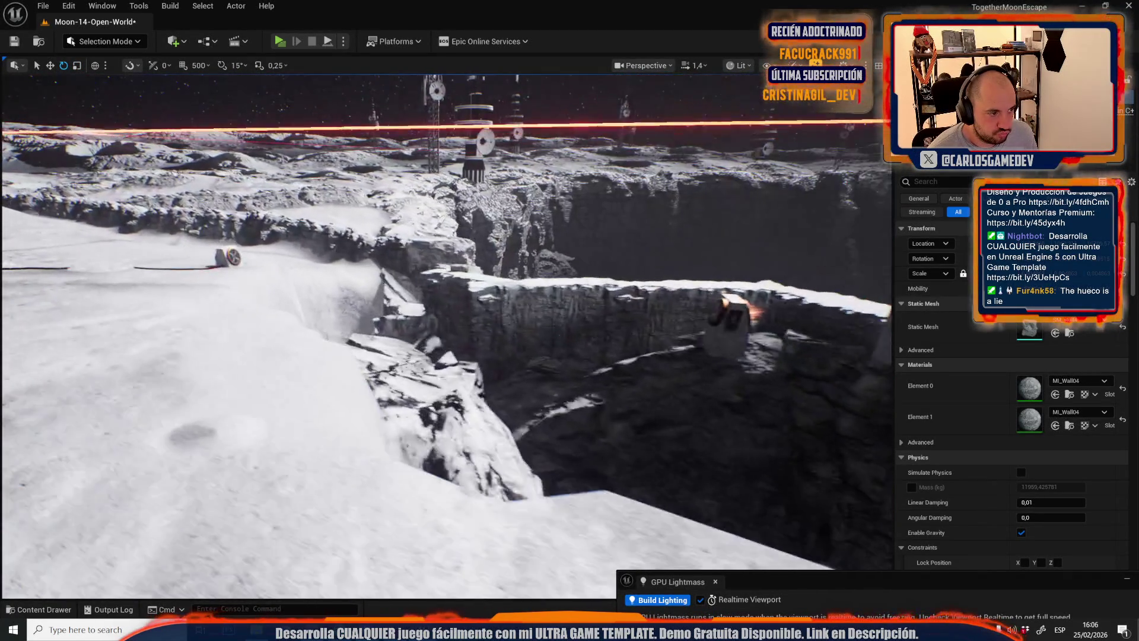
pyautogui.press('w')
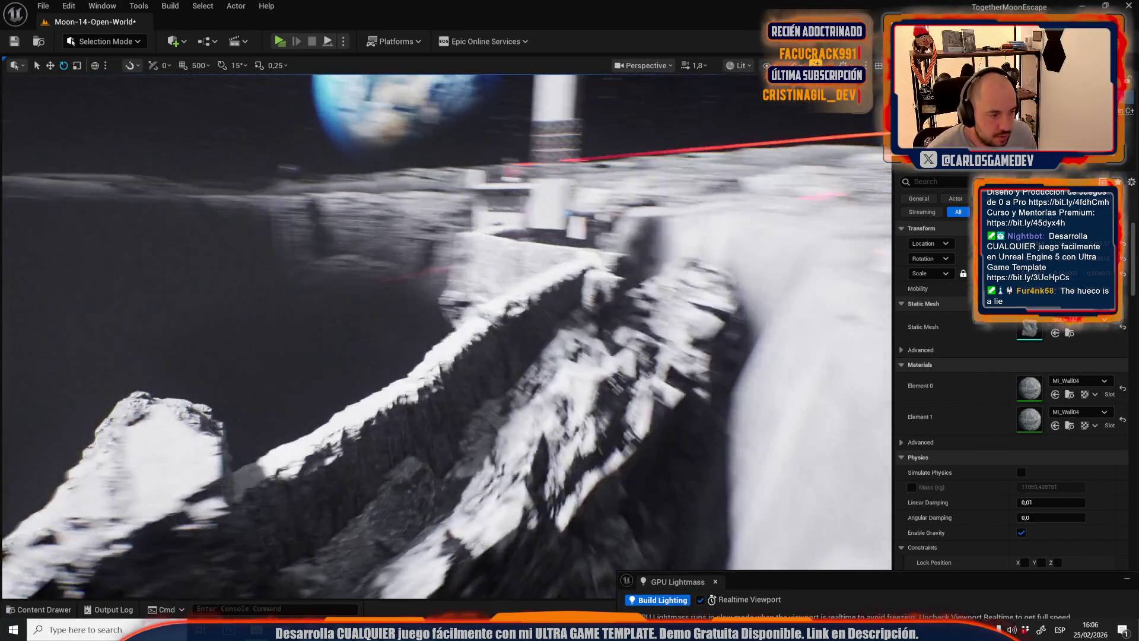
pyautogui.press('w')
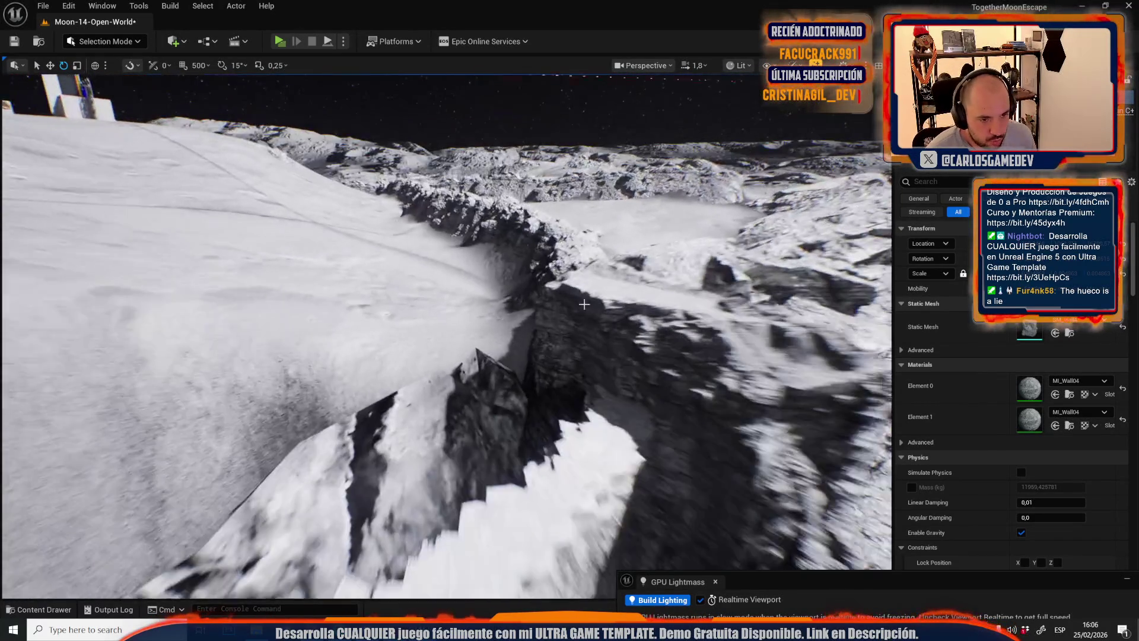
pyautogui.press('s')
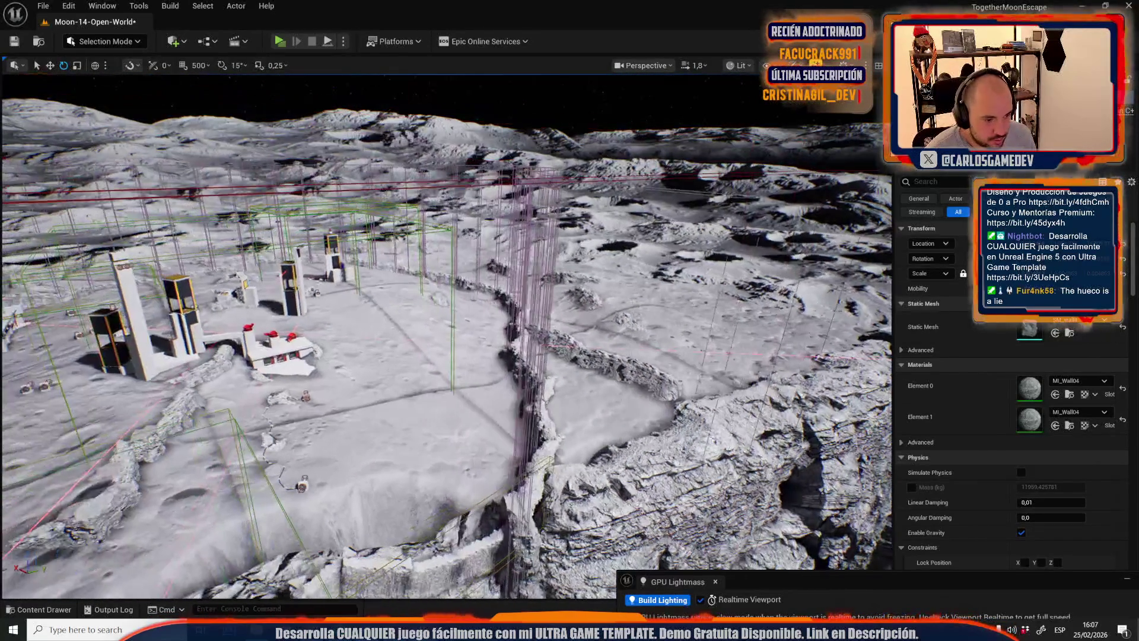
pyautogui.press('w')
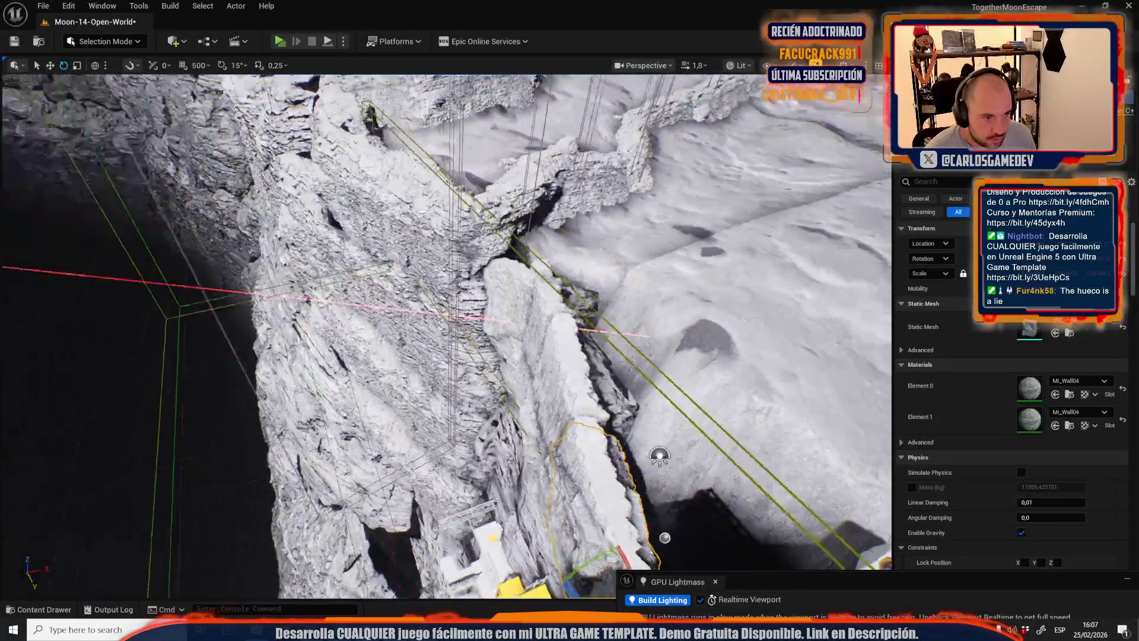
pyautogui.scroll(-2, 445, 332)
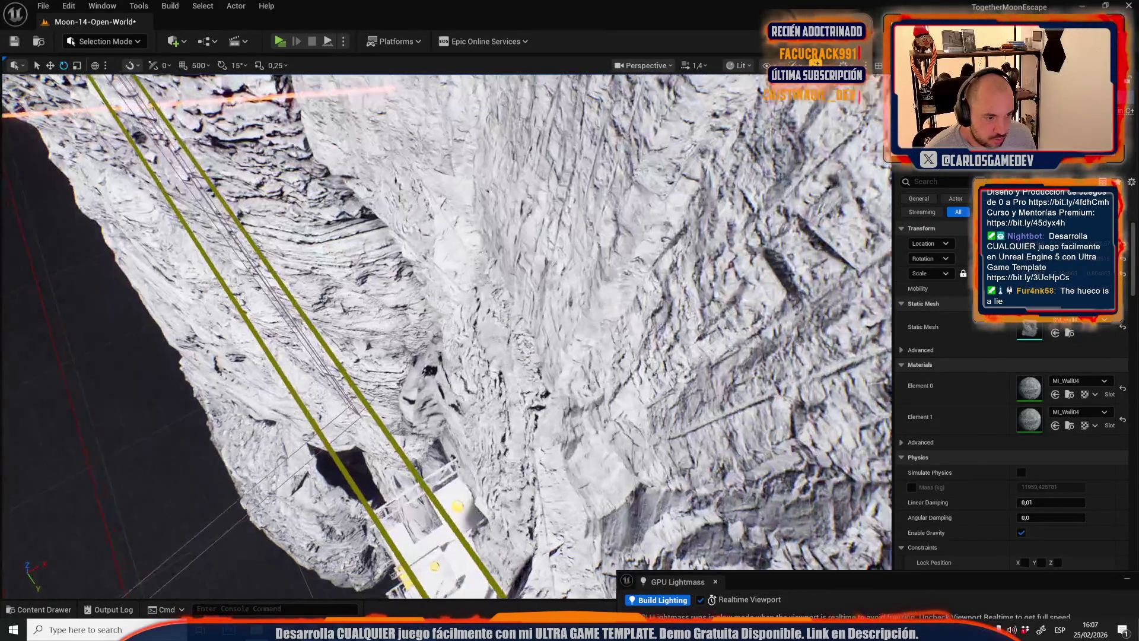
pyautogui.press('s')
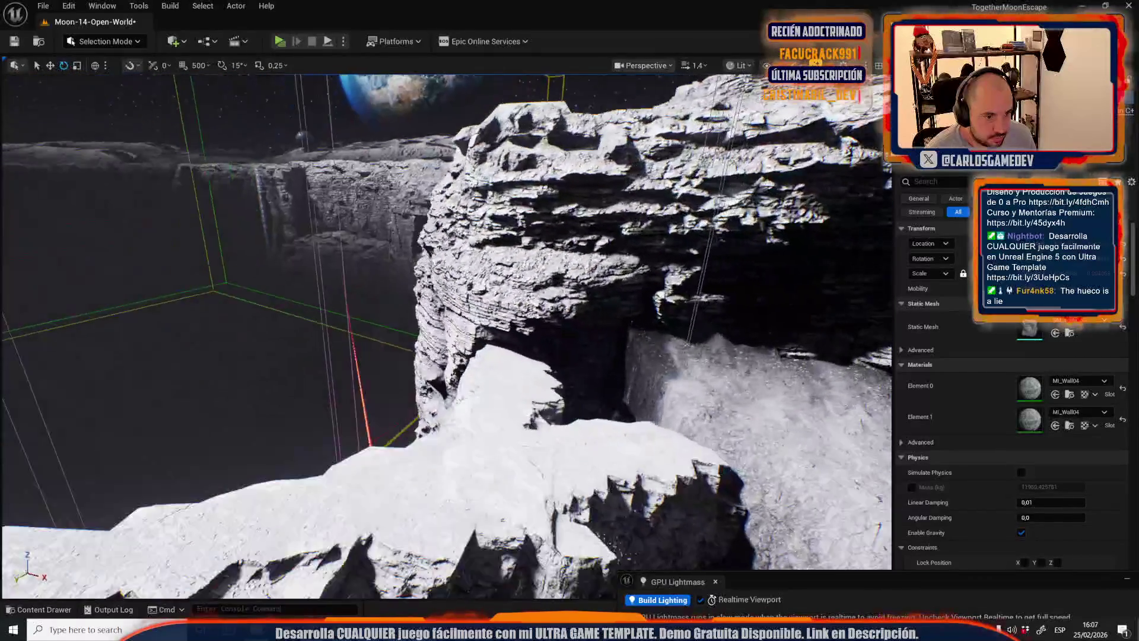
pyautogui.press('w')
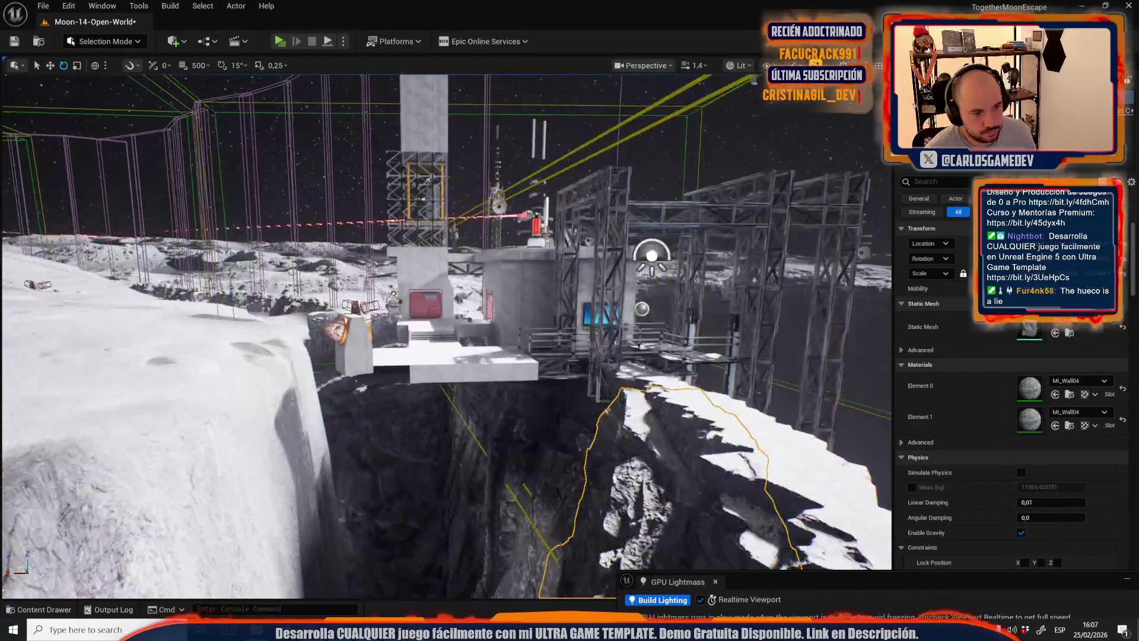
pyautogui.press('s')
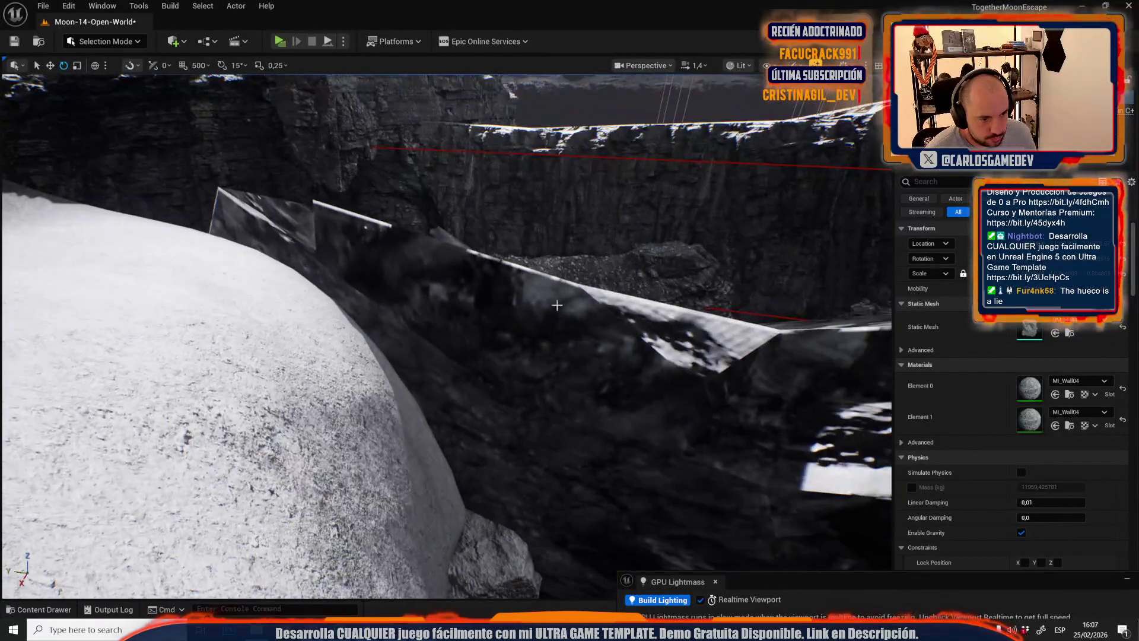
# - Reshape the MI_Wall04 rock by the snowy slope with Vertex Sculpt, accept, and return to Selection Mode
pyautogui.click(318, 204)
pyautogui.click(117, 41)
pyautogui.click(95, 130)
pyautogui.click(20, 207)
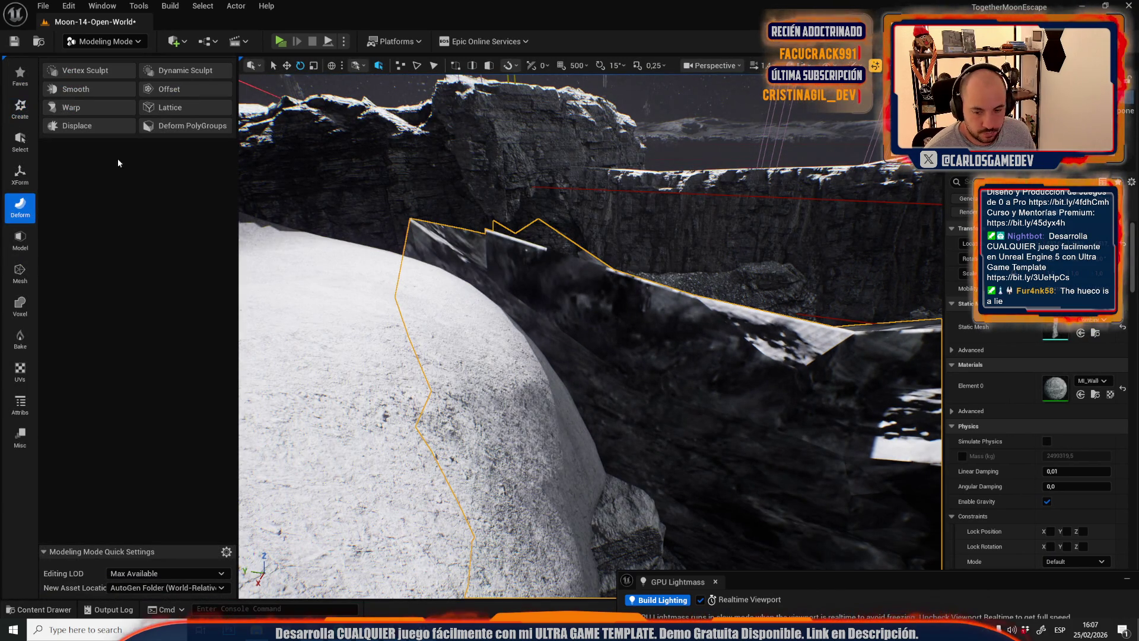
pyautogui.click(78, 70)
pyautogui.moveTo(653, 326)
pyautogui.mouseDown()
pyautogui.moveTo(267, 267)
pyautogui.moveTo(427, 267)
pyautogui.moveTo(444, 249)
pyautogui.moveTo(475, 279)
pyautogui.moveTo(510, 273)
pyautogui.moveTo(551, 332)
pyautogui.mouseUp()
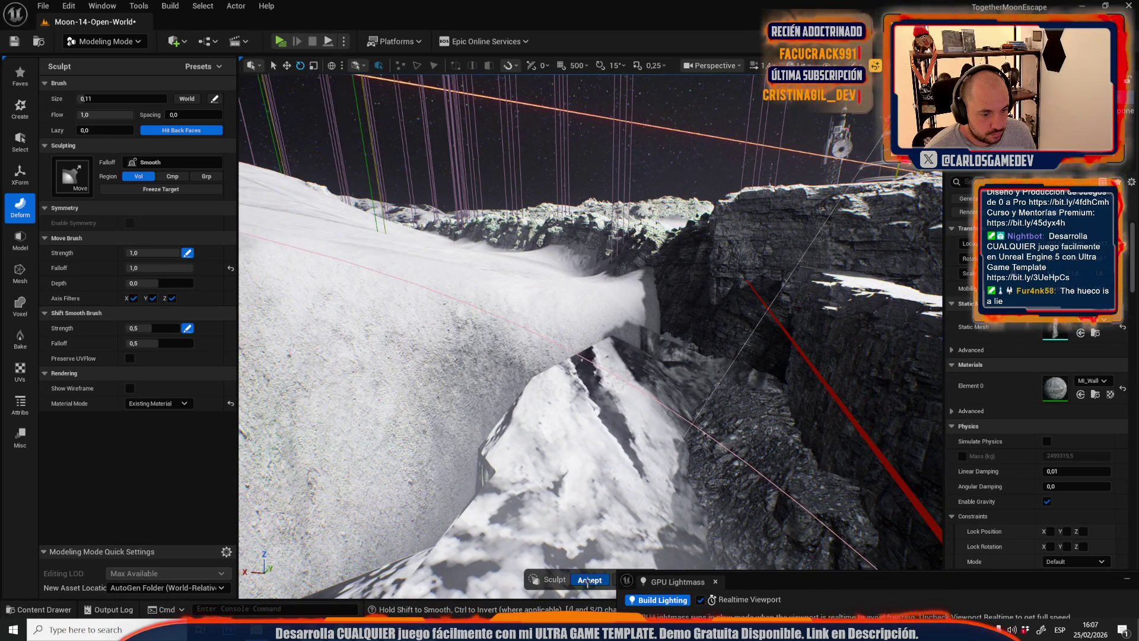
pyautogui.press('Return')
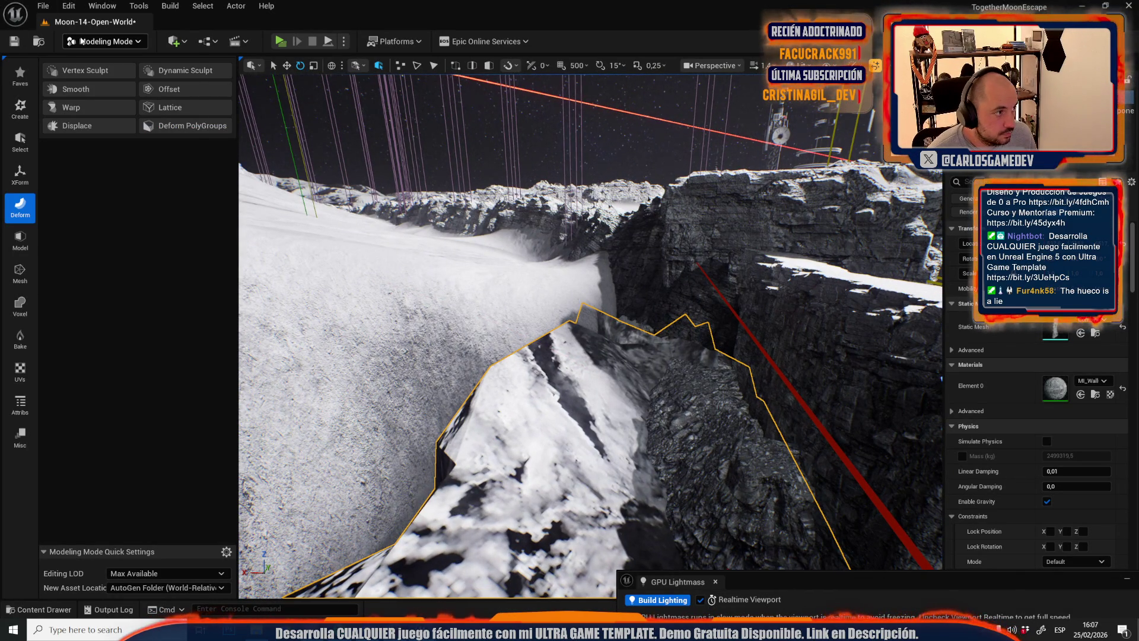
pyautogui.click(102, 41)
pyautogui.click(142, 80)
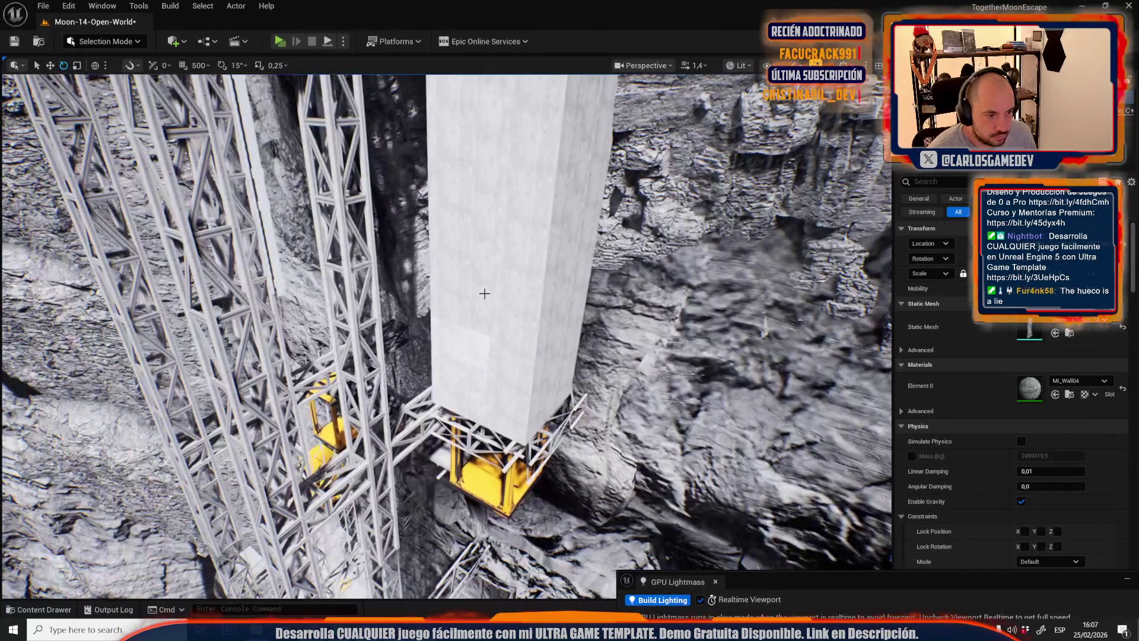
# - Open Moon-13-Broken-Elevator from Recent Levels, saving Moon-14-Open-World first
pyautogui.click(484, 293)
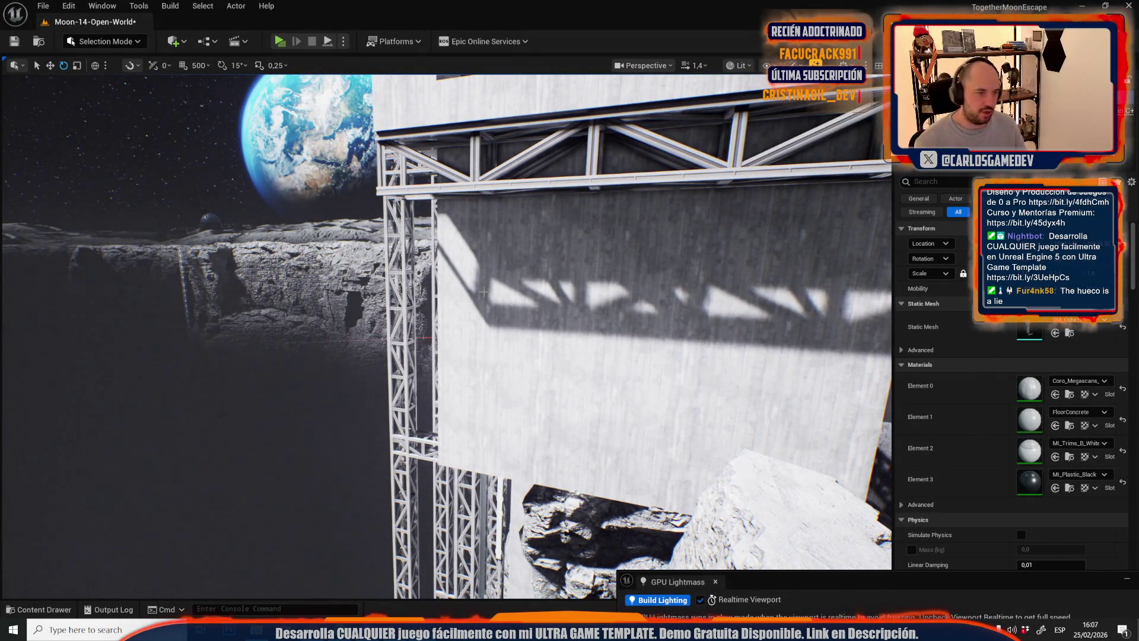
pyautogui.click(68, 6)
pyautogui.moveTo(43, 7)
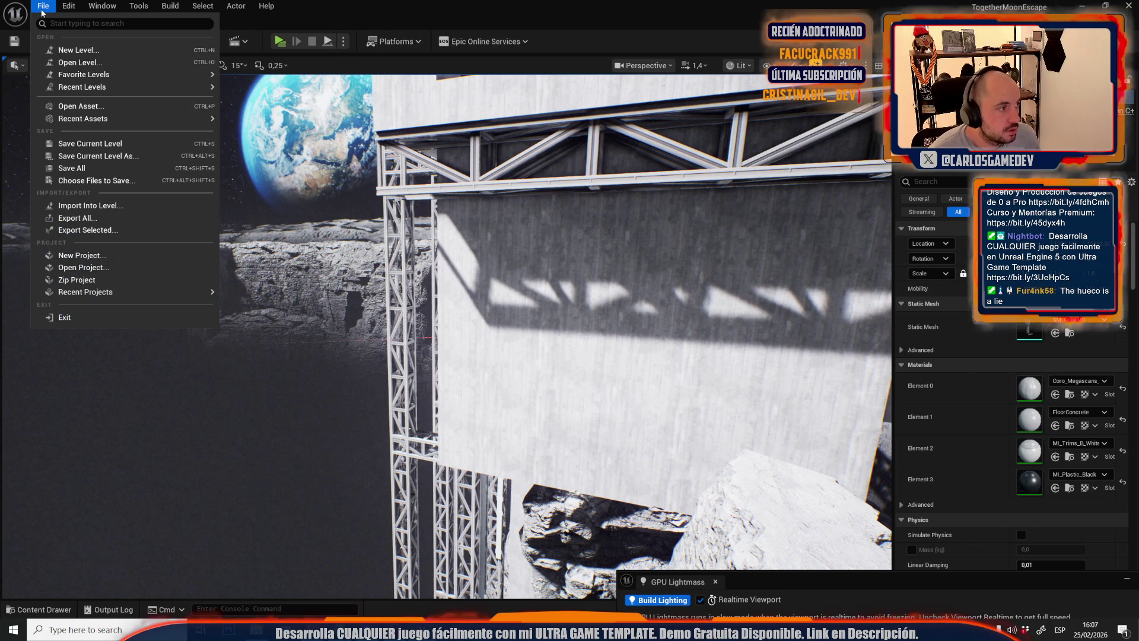
pyautogui.moveTo(145, 90)
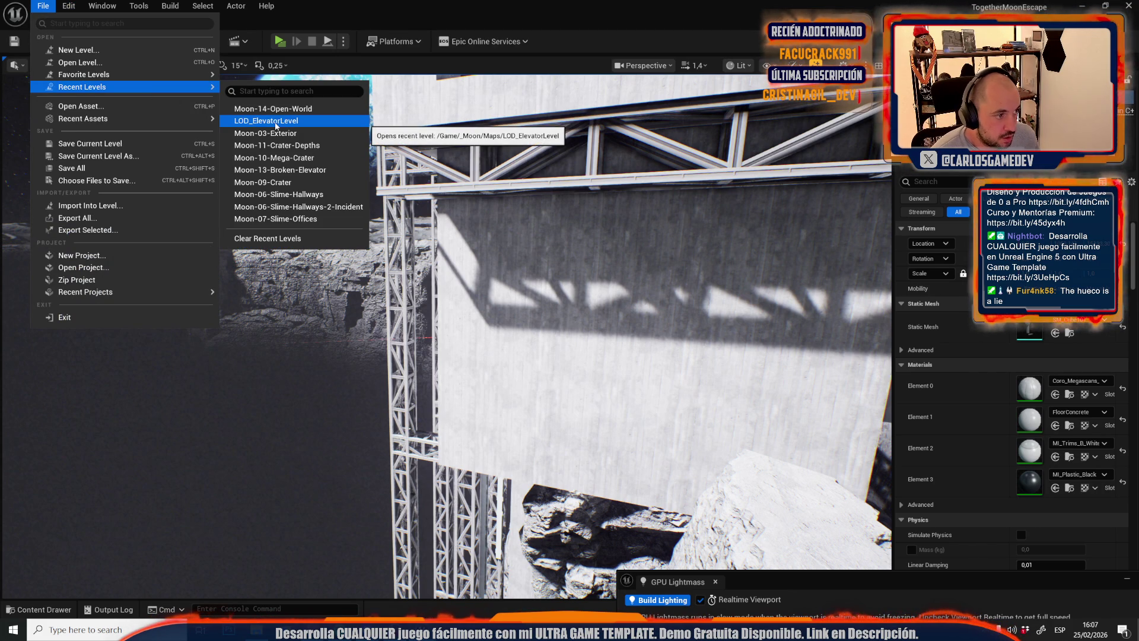
pyautogui.click(279, 170)
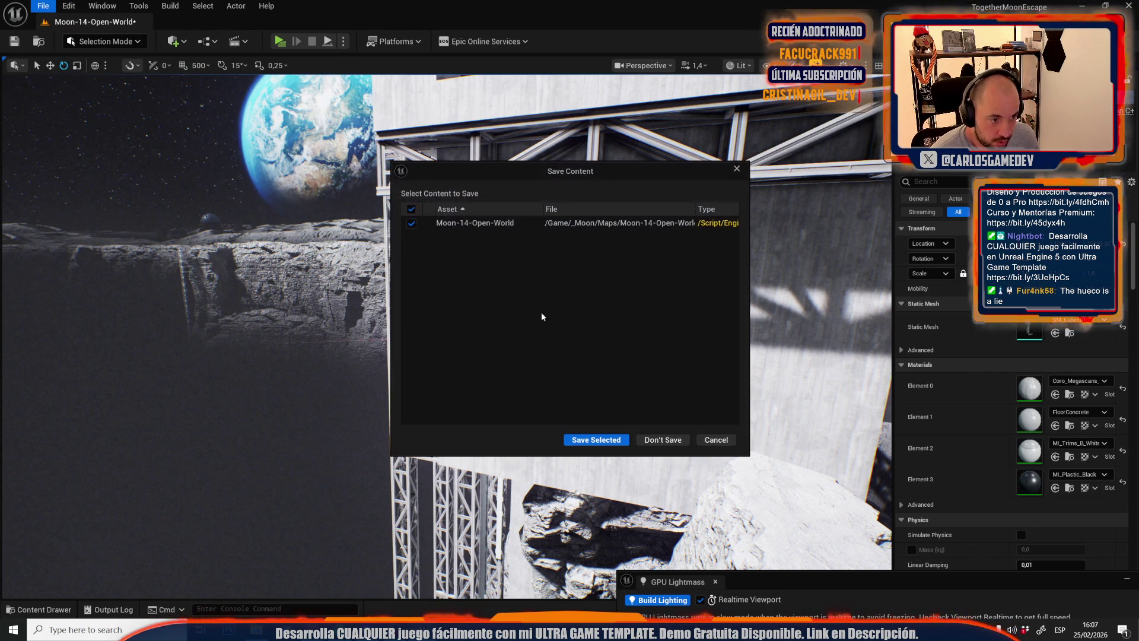
pyautogui.click(596, 441)
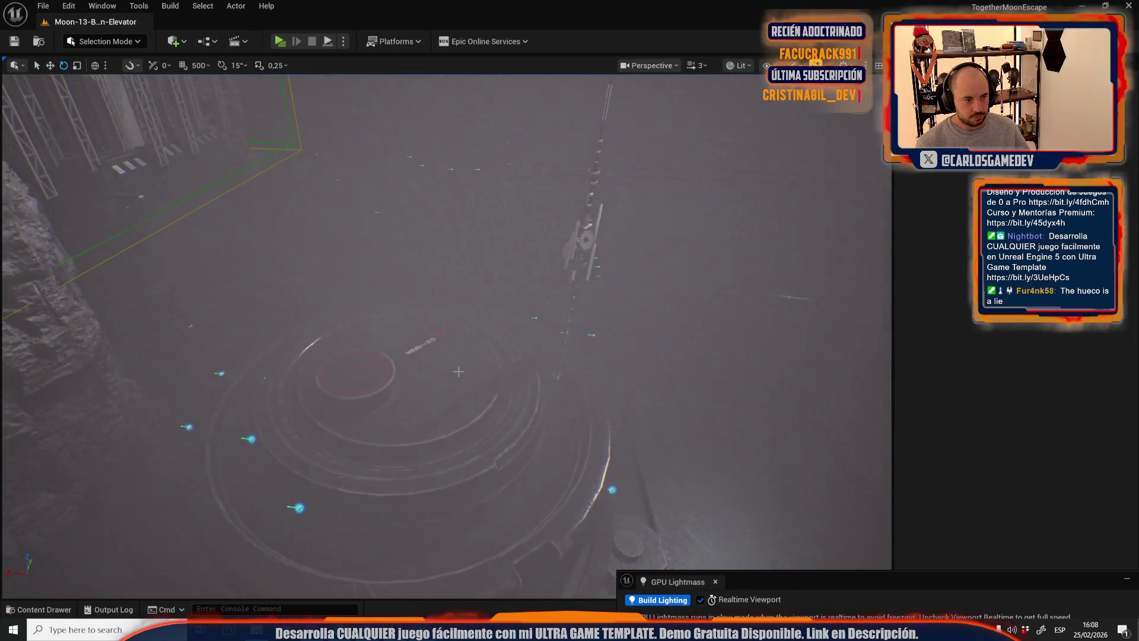
# - Multi-select the five scaffold trusses hanging under the elevator platform
pyautogui.click(320, 435)
pyautogui.scroll(-1, 253, 439)
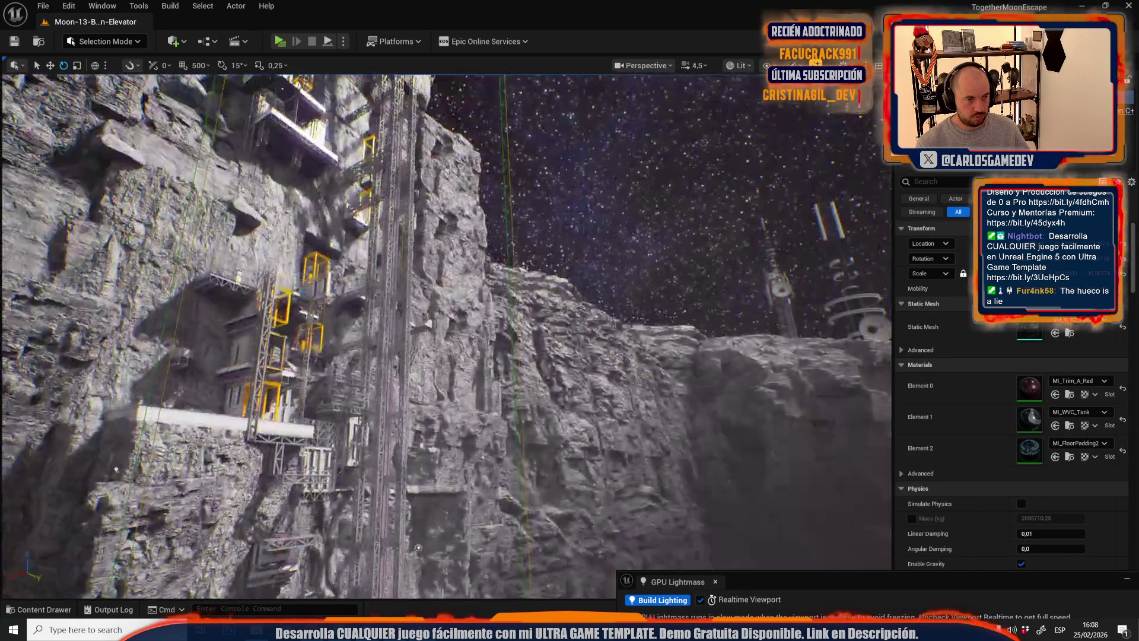
pyautogui.scroll(-1, 429, 252)
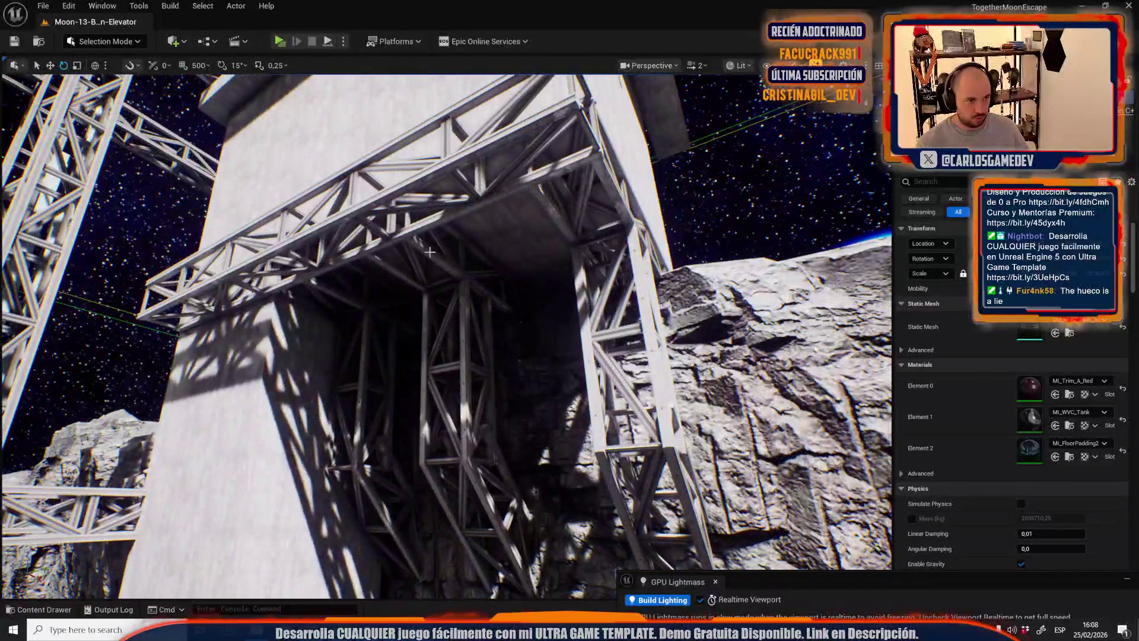
pyautogui.click(420, 259)
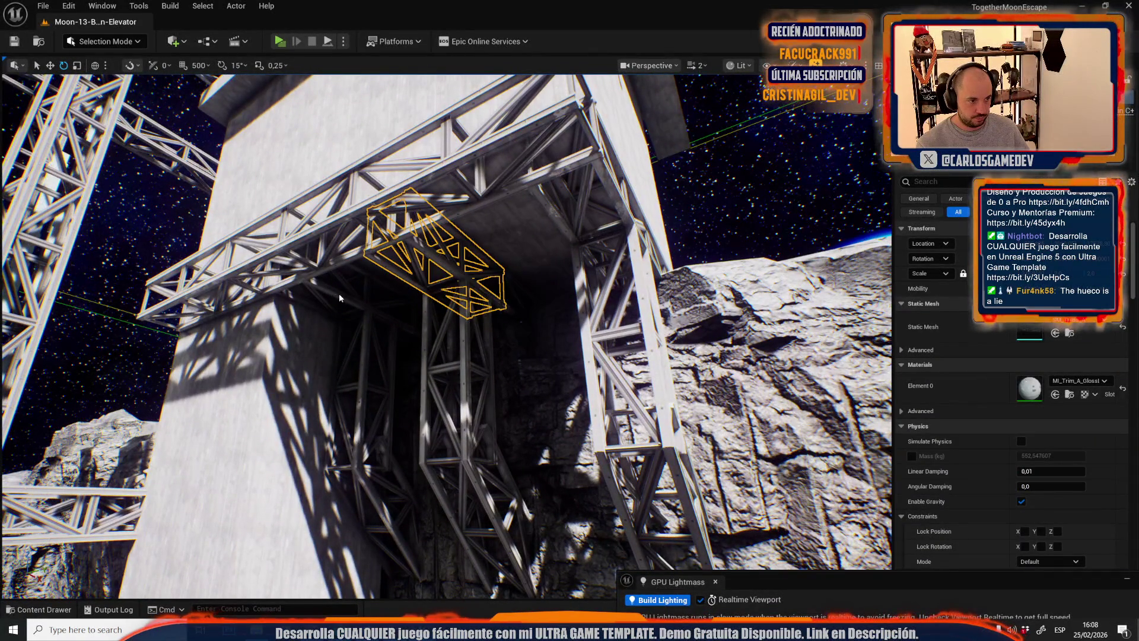
pyautogui.keyDown('ctrl'); pyautogui.click(372, 336); pyautogui.keyUp('ctrl')
pyautogui.keyDown('ctrl'); pyautogui.click(579, 276); pyautogui.keyUp('ctrl')
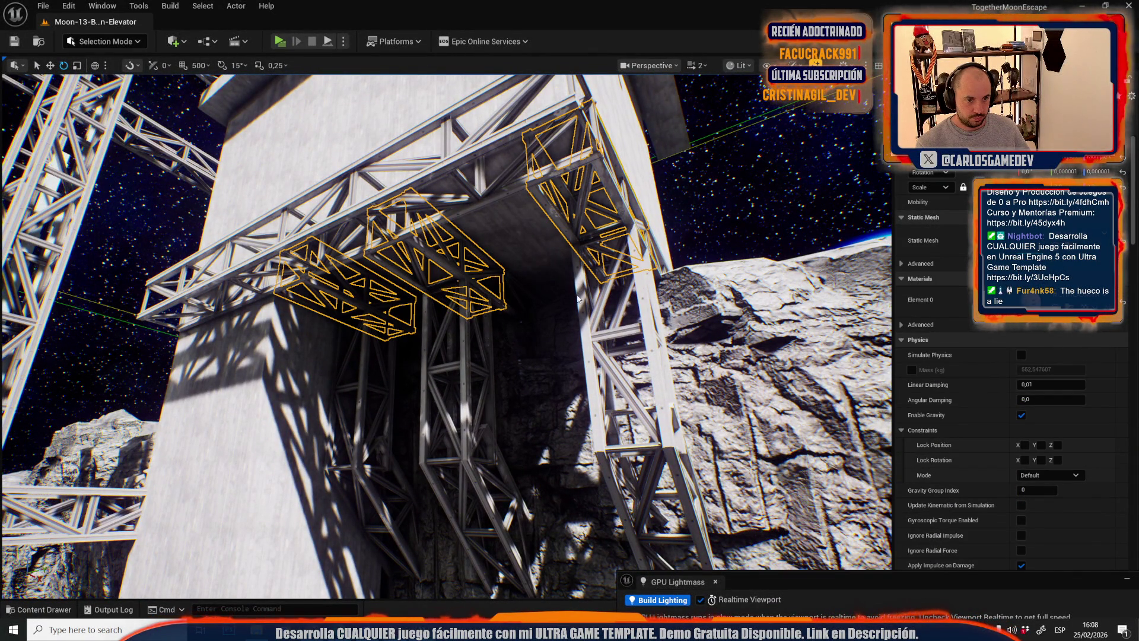
pyautogui.moveTo(578, 299); pyautogui.dragTo(578, 298)
pyautogui.scroll(3, 303, 322)
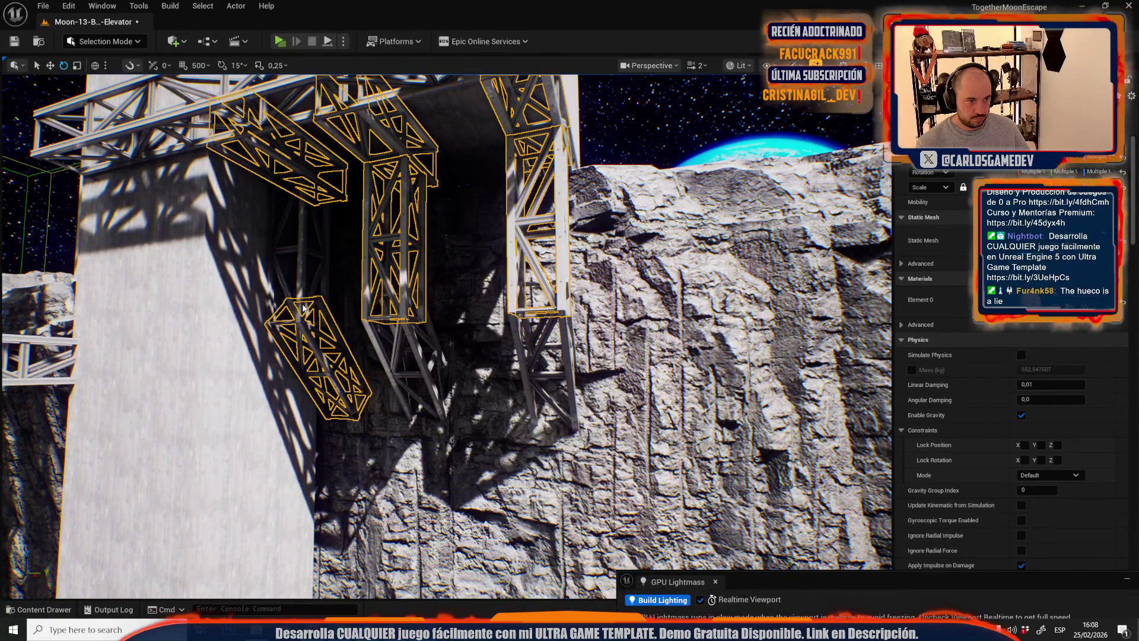
pyautogui.keyDown('ctrl'); pyautogui.click(424, 356); pyautogui.keyUp('ctrl')
pyautogui.keyDown('ctrl'); pyautogui.click(518, 335); pyautogui.keyUp('ctrl')
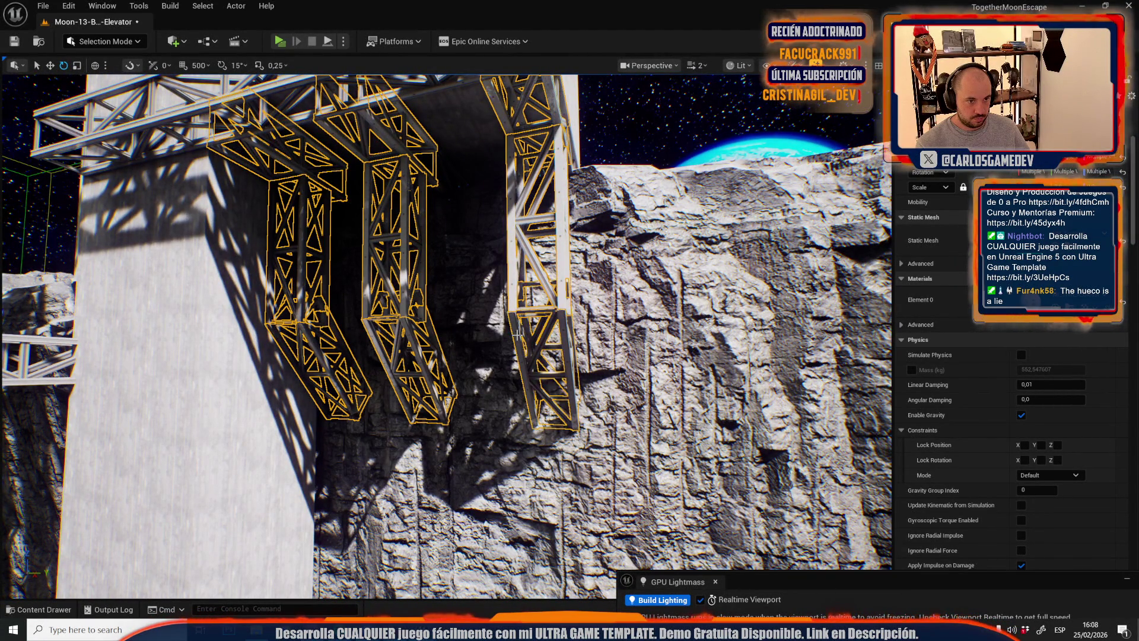
# - Fly up to the white building and add its five windows to the selection
pyautogui.moveTo(517, 335); pyautogui.dragTo(484, 287)
pyautogui.moveTo(436, 446); pyautogui.dragTo(435, 446)
pyautogui.moveTo(368, 485); pyautogui.dragTo(368, 486)
pyautogui.moveTo(392, 440); pyautogui.dragTo(391, 441)
pyautogui.keyDown('ctrl'); pyautogui.click(445, 320); pyautogui.keyUp('ctrl')
pyautogui.keyDown('ctrl'); pyautogui.click(357, 328); pyautogui.keyUp('ctrl')
pyautogui.keyDown('ctrl'); pyautogui.click(313, 137); pyautogui.keyUp('ctrl')
pyautogui.keyDown('ctrl'); pyautogui.click(362, 423); pyautogui.keyUp('ctrl')
pyautogui.keyDown('ctrl'); pyautogui.click(457, 422); pyautogui.keyUp('ctrl')
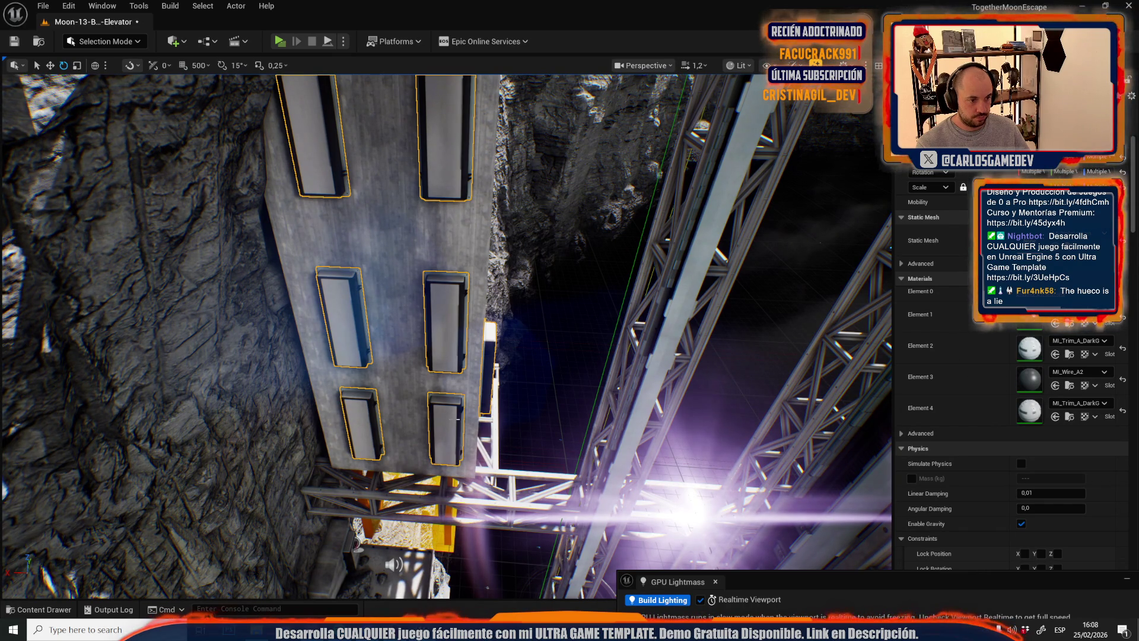
pyautogui.click(44, 6)
# - Return to Moon-14-Open-World without saving the elevator level
pyautogui.moveTo(118, 87)
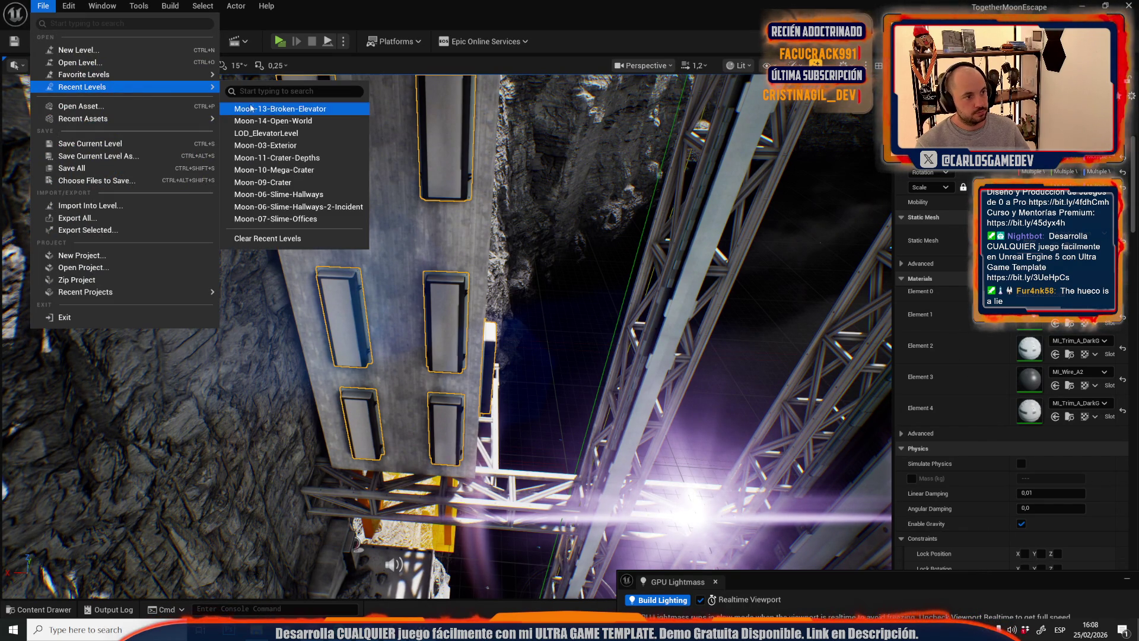
pyautogui.click(302, 124)
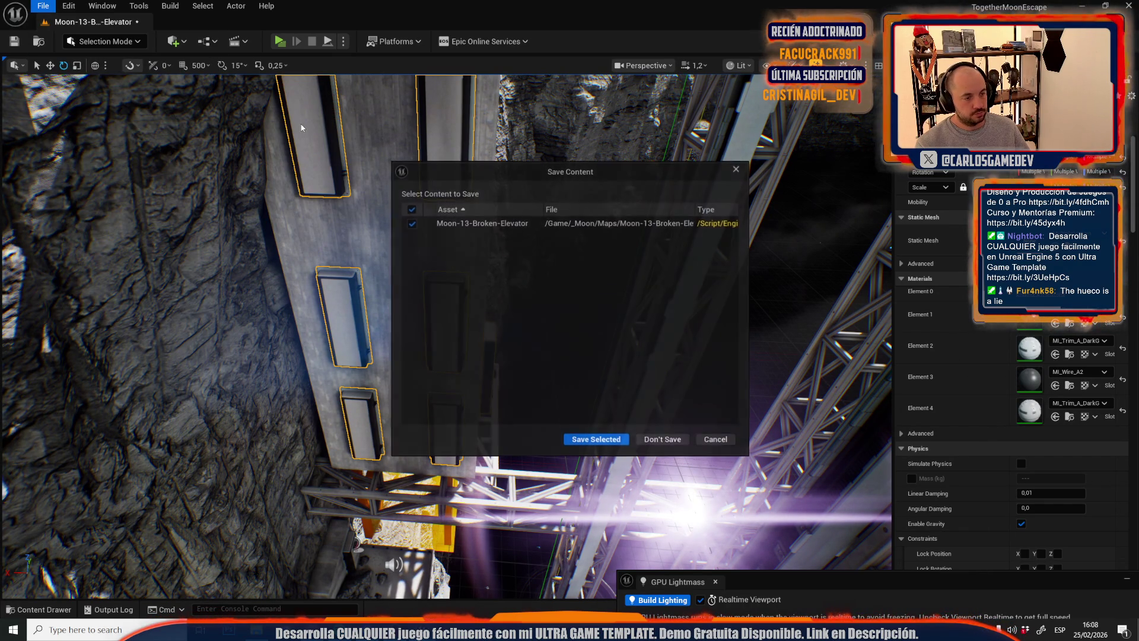
pyautogui.click(663, 439)
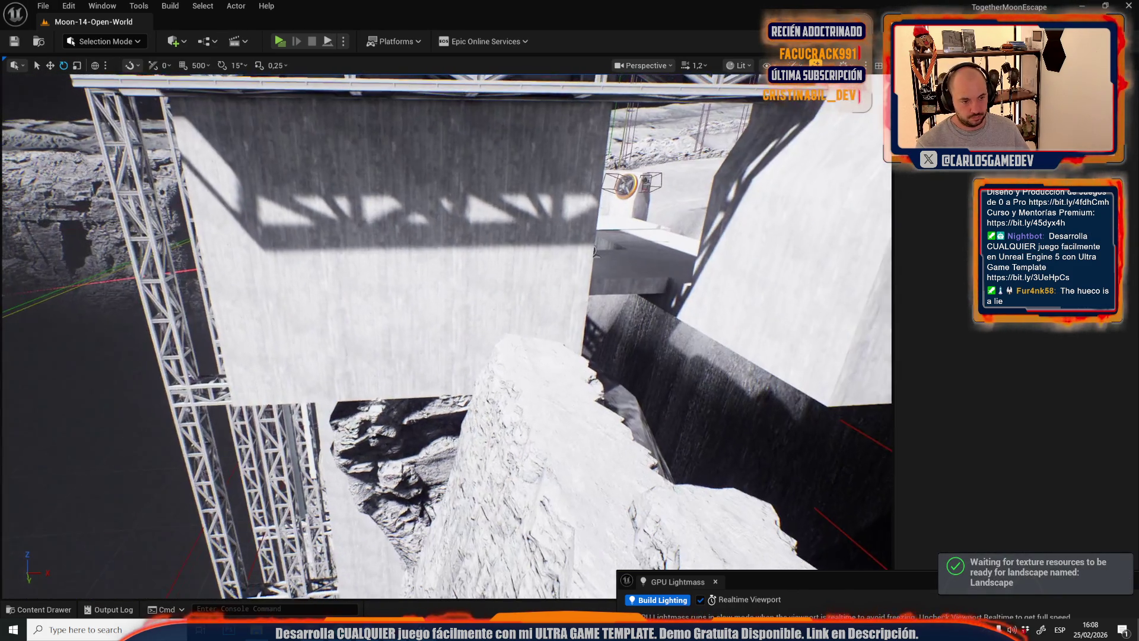
# - Select and frame a pasted truss, then move it under the platform onto the rock
pyautogui.click(379, 415)
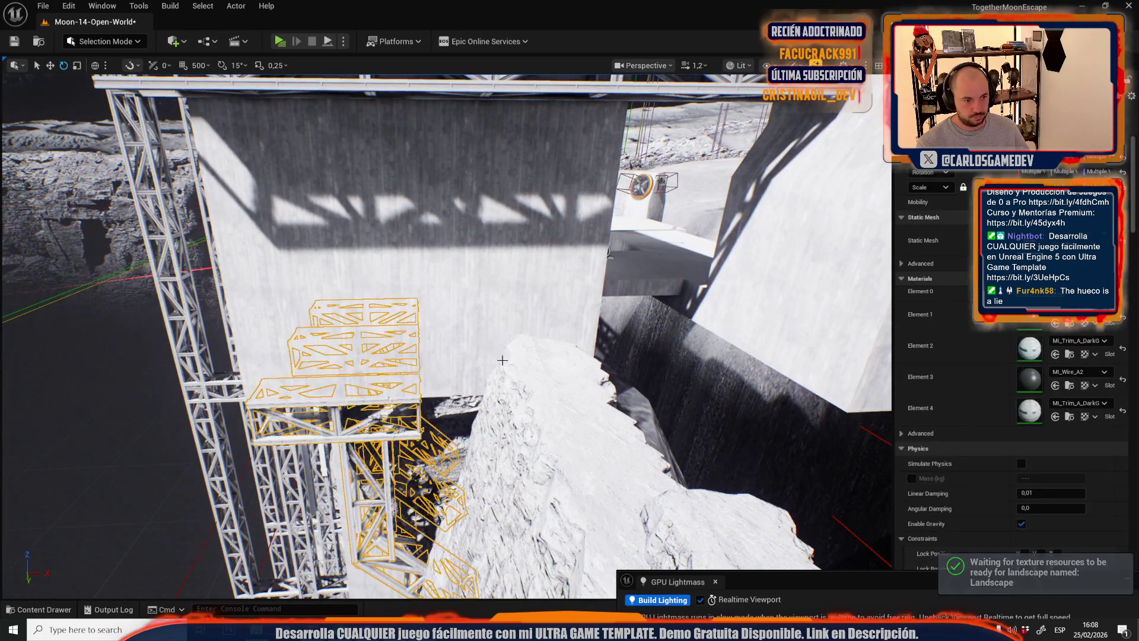
pyautogui.press('f')
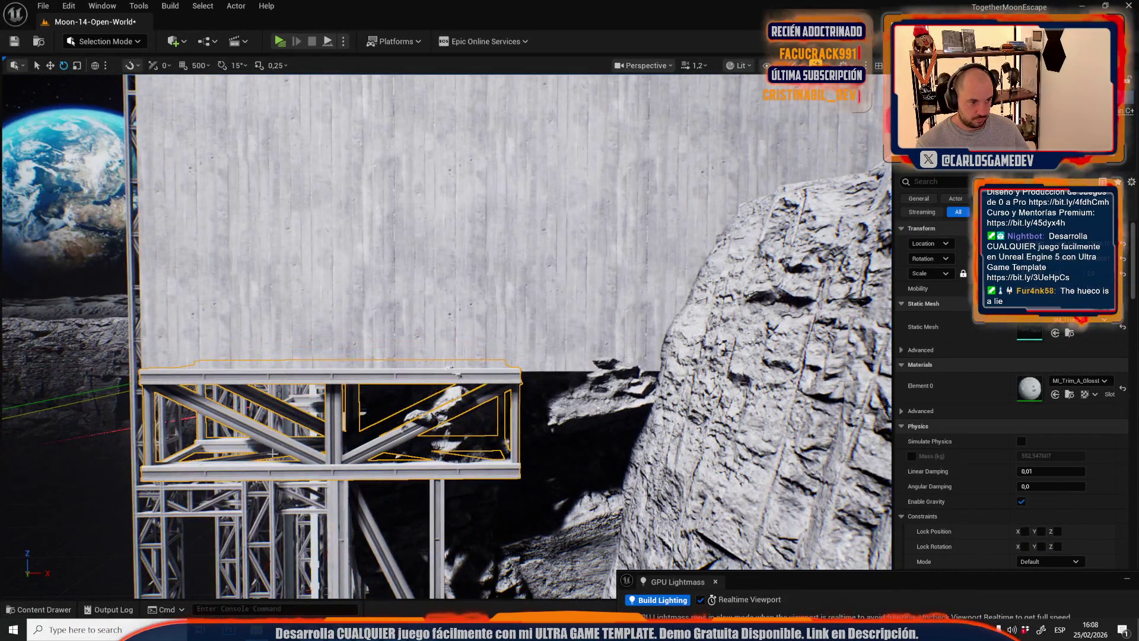
pyautogui.moveTo(173, 467)
pyautogui.mouseDown()
pyautogui.moveTo(285, 439)
pyautogui.moveTo(350, 385)
pyautogui.moveTo(394, 328)
pyautogui.moveTo(451, 310)
pyautogui.moveTo(442, 313)
pyautogui.moveTo(666, 327)
pyautogui.moveTo(682, 343)
pyautogui.mouseUp()
pyautogui.press('r')
pyautogui.hotkey('ctrl', 'z')
pyautogui.hotkey('ctrl', 'z')
pyautogui.press('w')
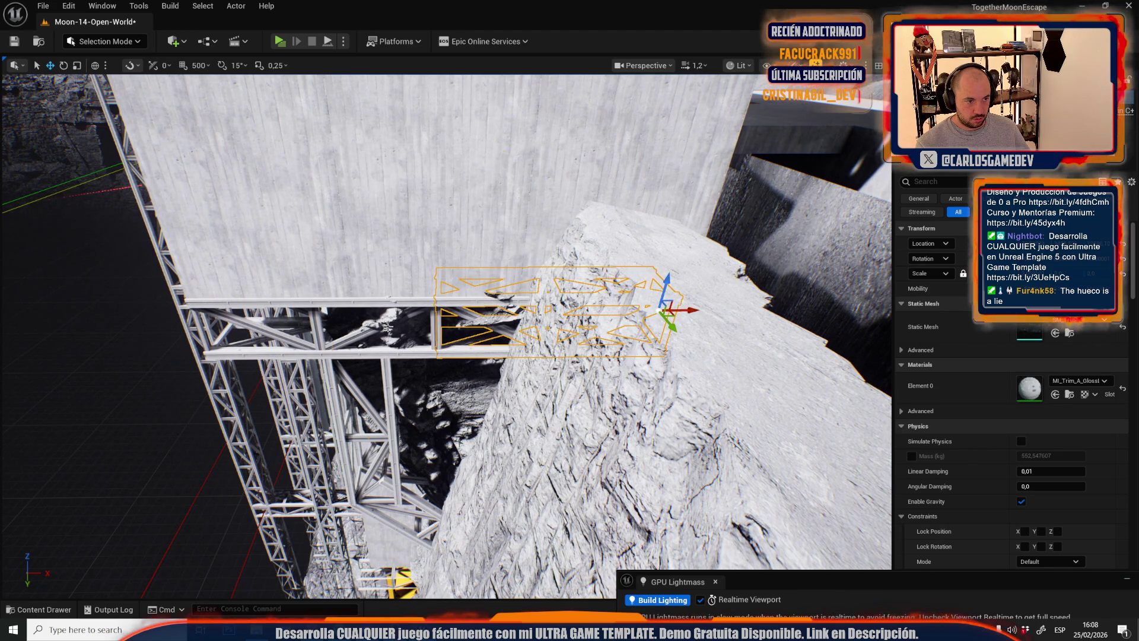
pyautogui.click(454, 325)
pyautogui.press('f')
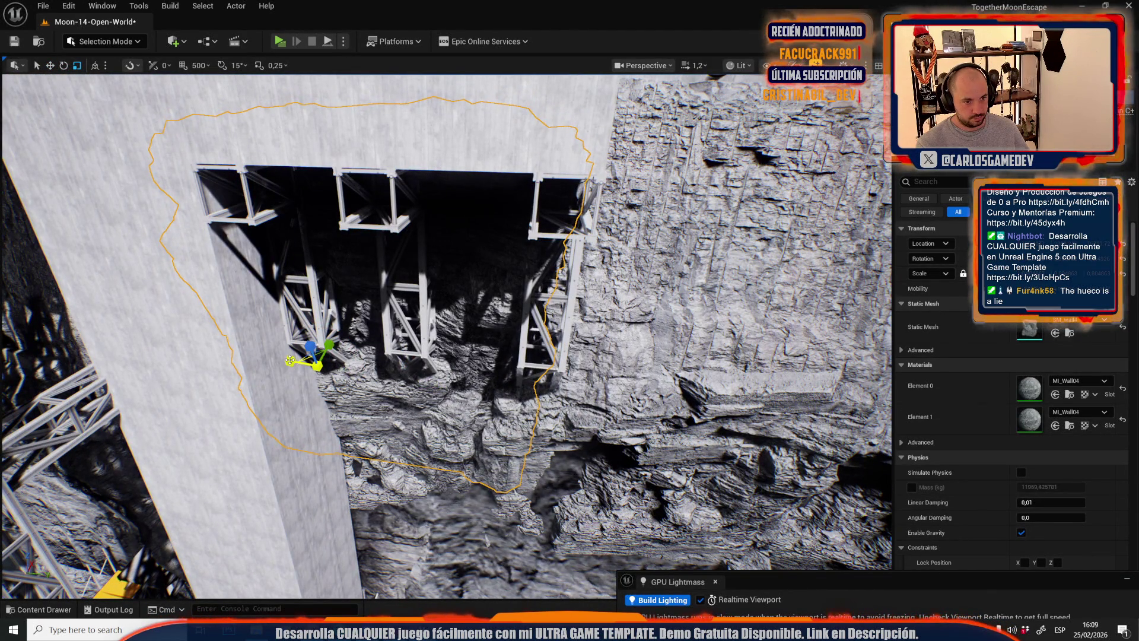
pyautogui.click(249, 356)
pyautogui.press('f')
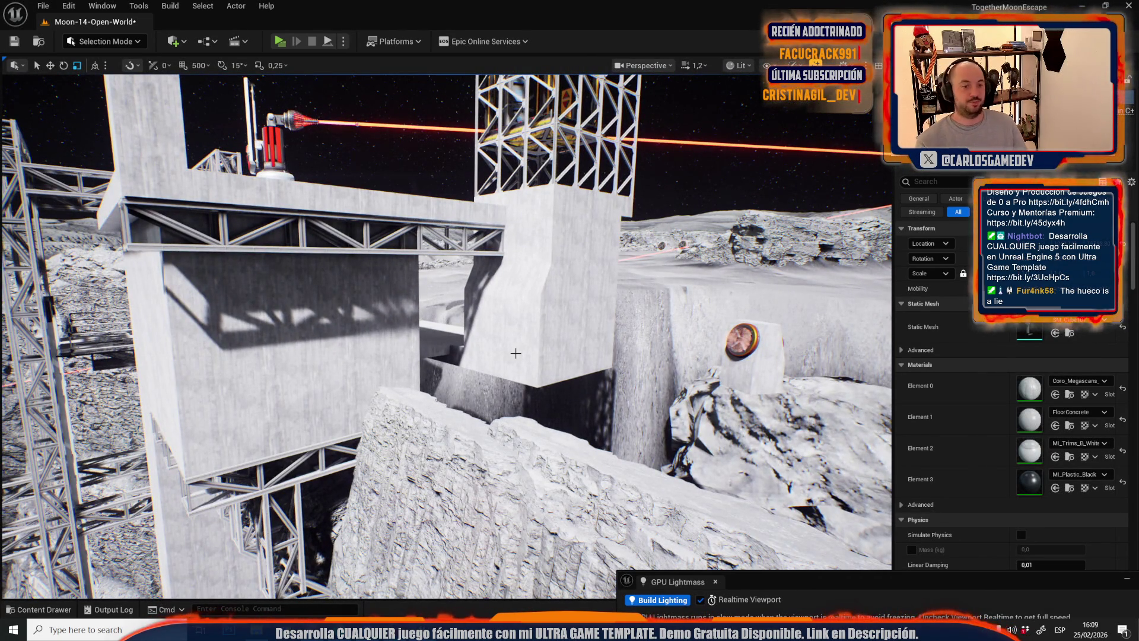
pyautogui.moveTo(534, 398); pyautogui.dragTo(570, 427)
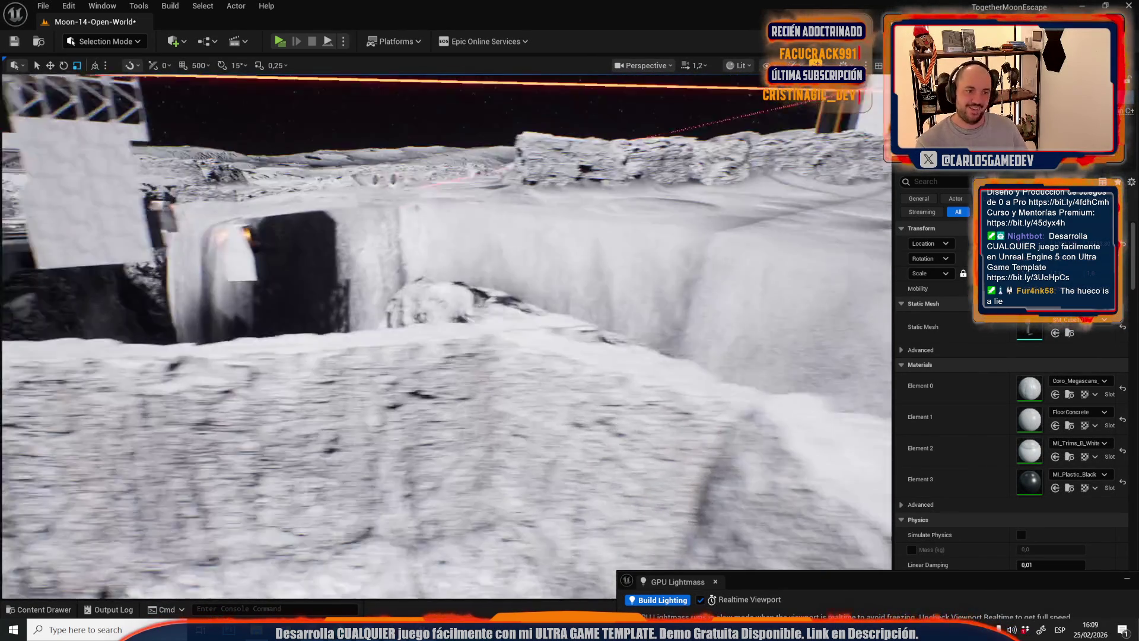
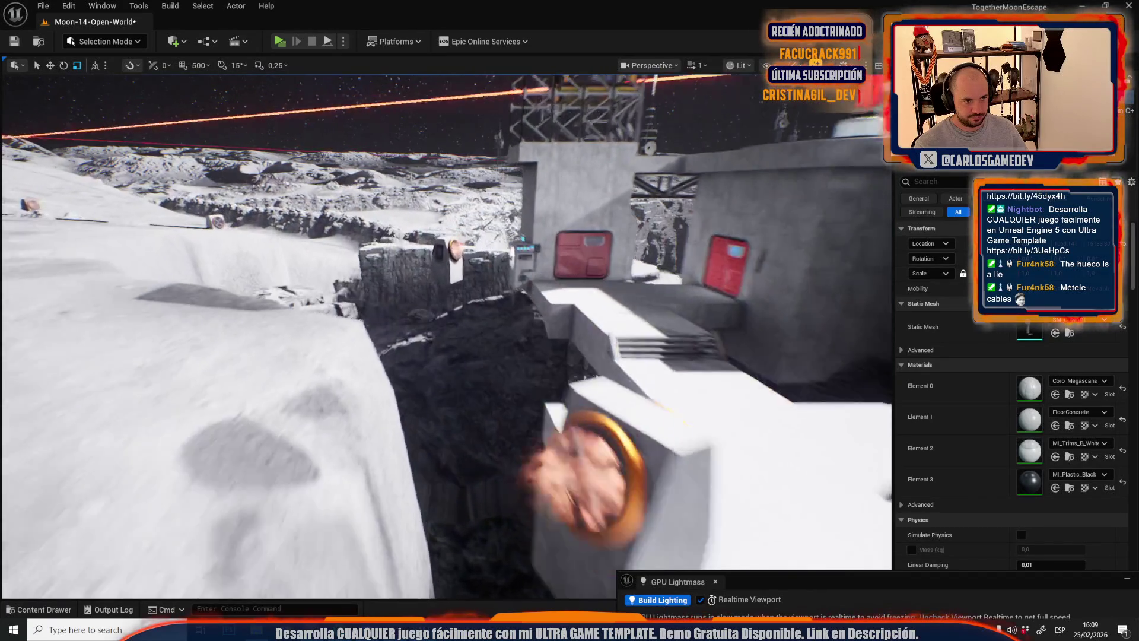
# - Select the rock wall piece, reveal its mesh asset with Ctrl+B, and bring up Save Content
pyautogui.scroll(2, 446, 336)
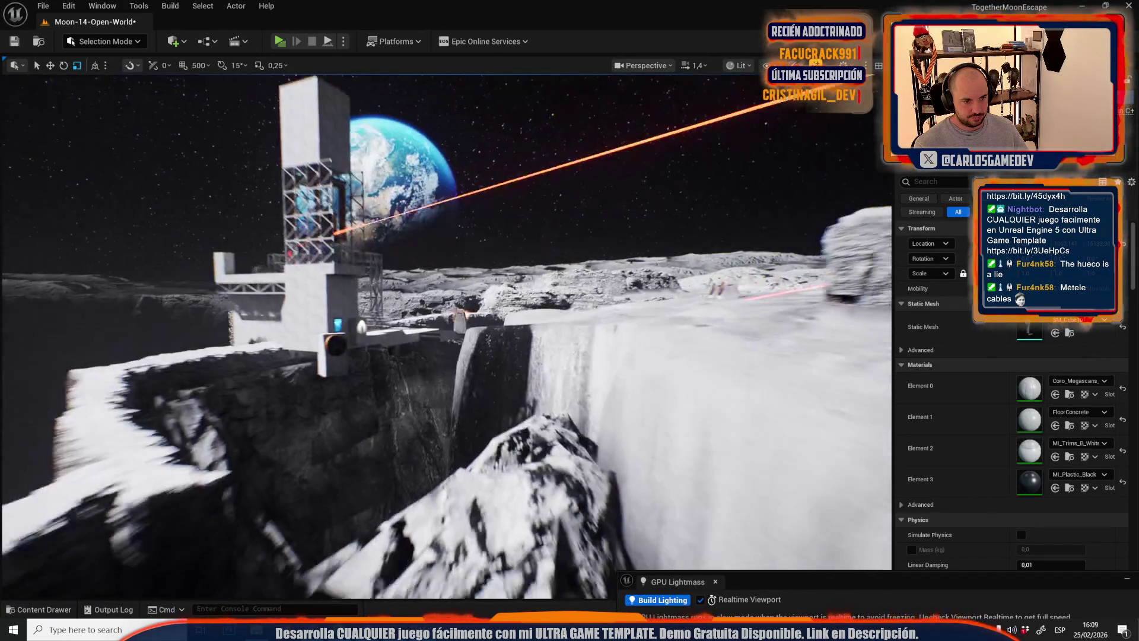
pyautogui.scroll(-2, 446, 336)
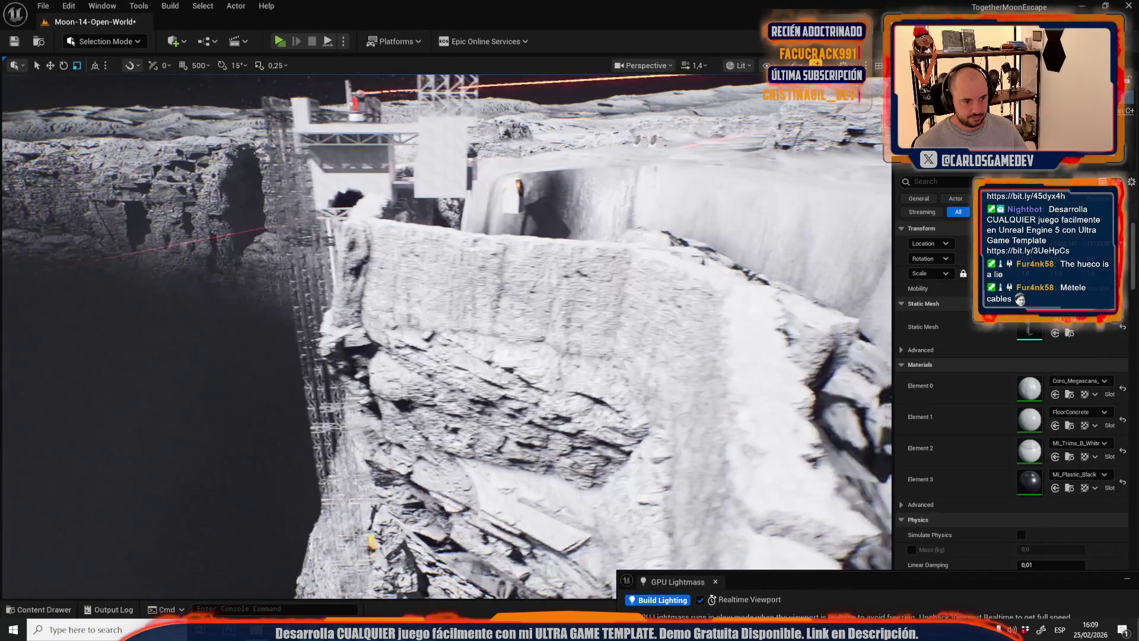
pyautogui.scroll(2, 446, 336)
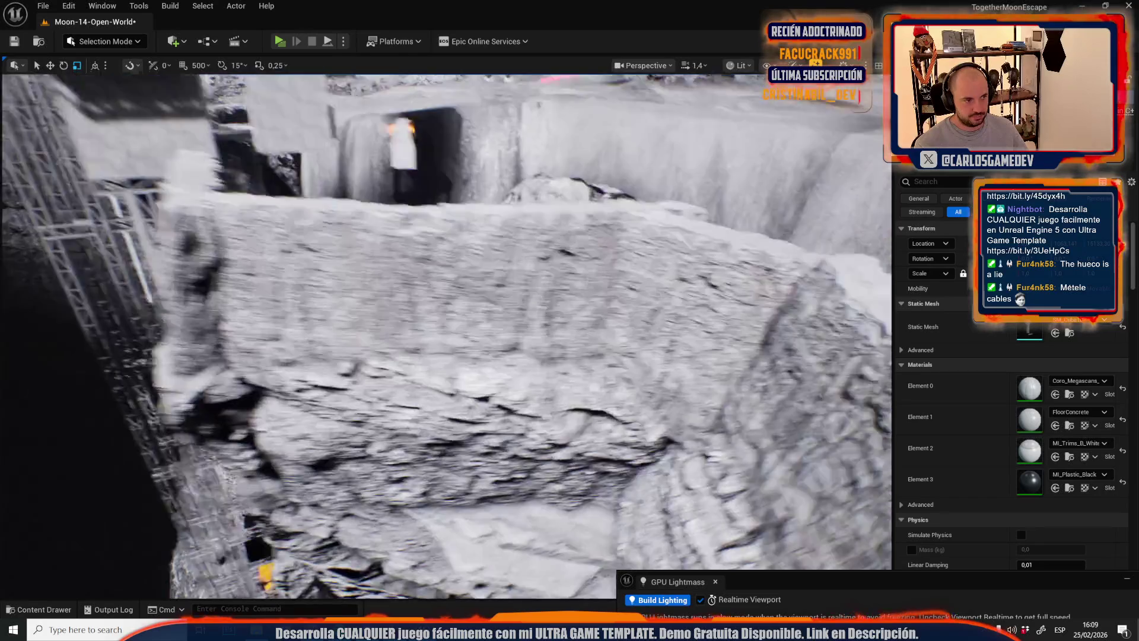
pyautogui.click(400, 376)
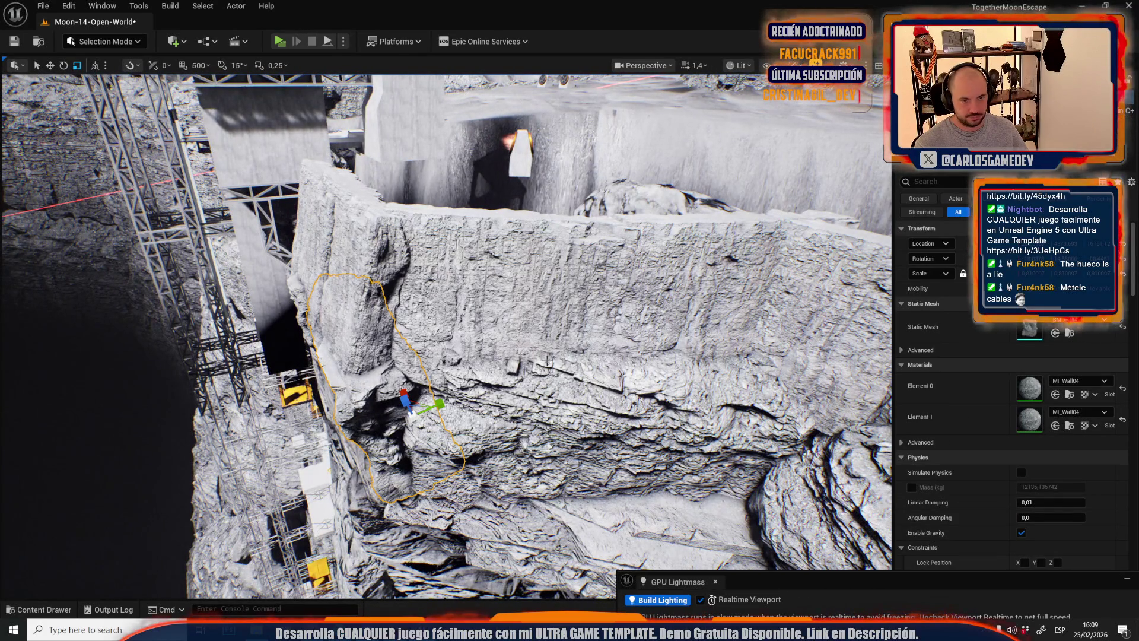
pyautogui.scroll(3, 547, 361)
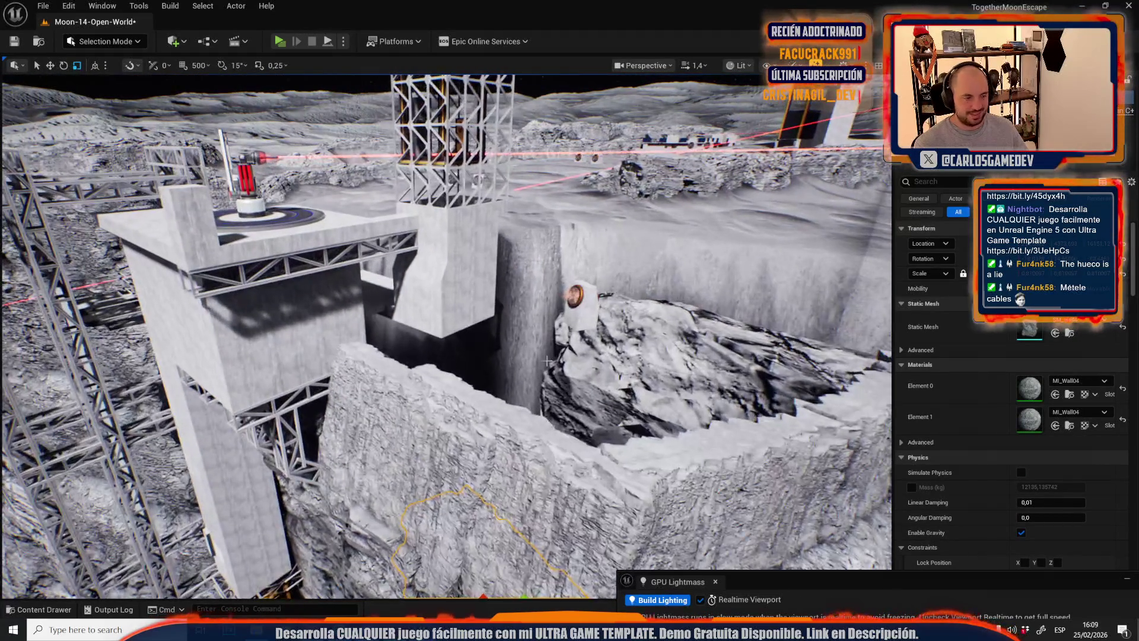
pyautogui.hotkey('ctrl', 'b')
pyautogui.hotkey('ctrl', 'shift', 's')
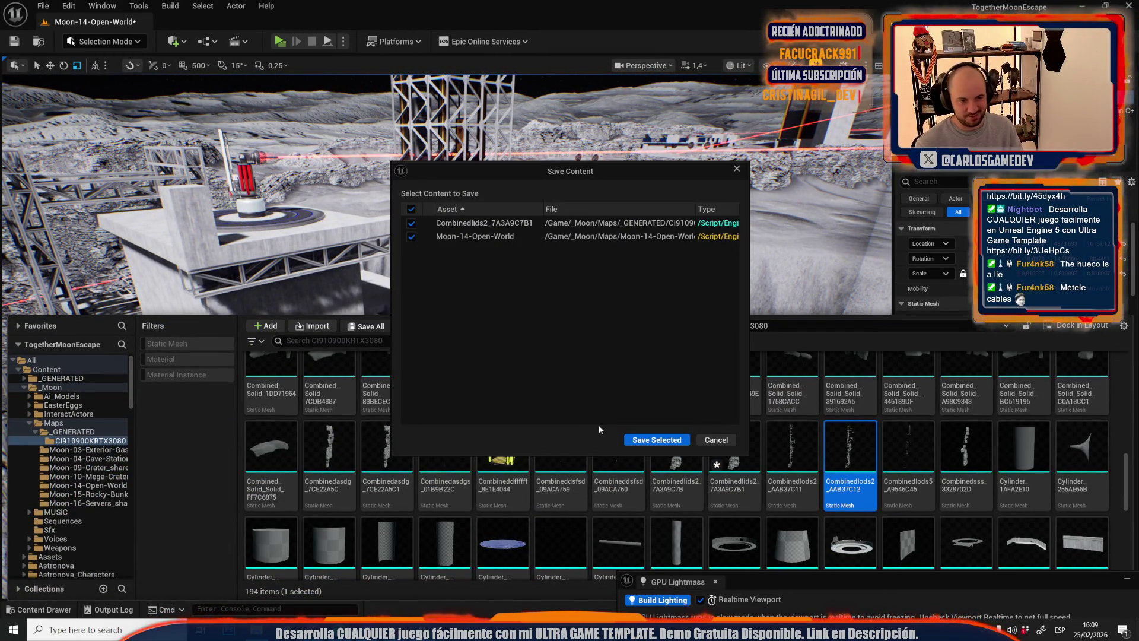
# - Save the Moon-14-Open-World map and modified mesh, then select and frame the rock
pyautogui.click(625, 437)
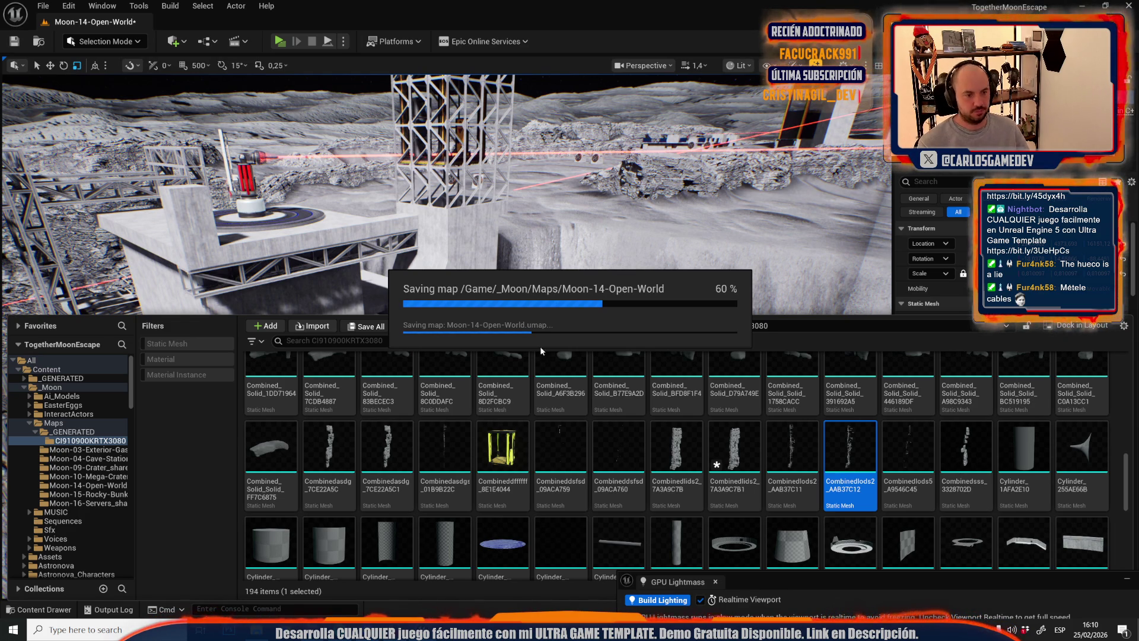
pyautogui.click(558, 297)
pyautogui.press('f')
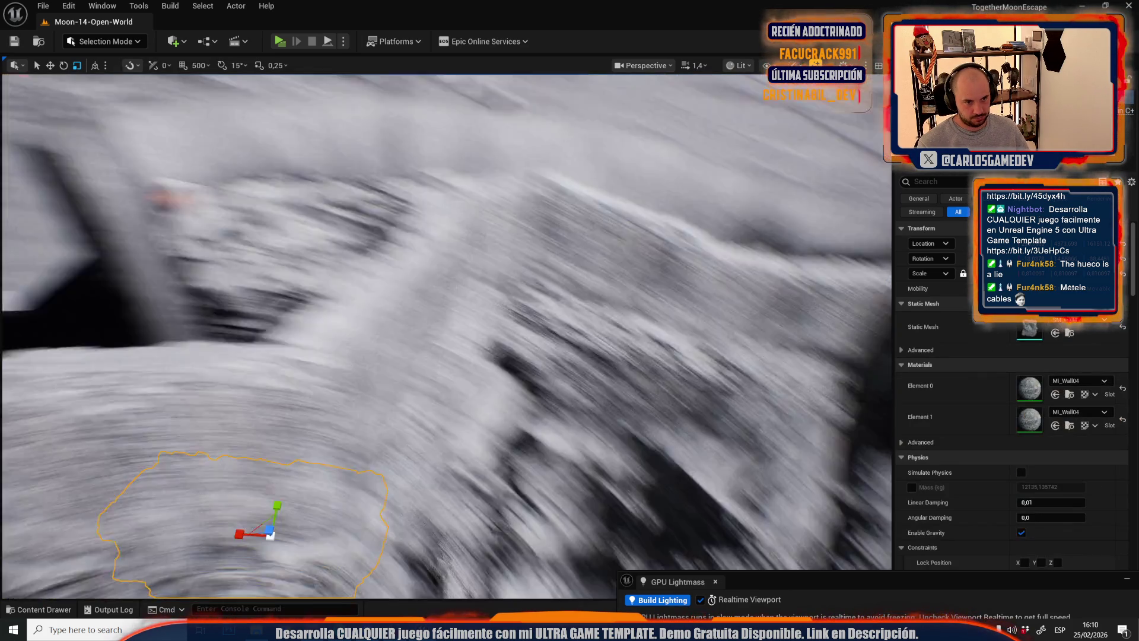
pyautogui.scroll(-2, 446, 336)
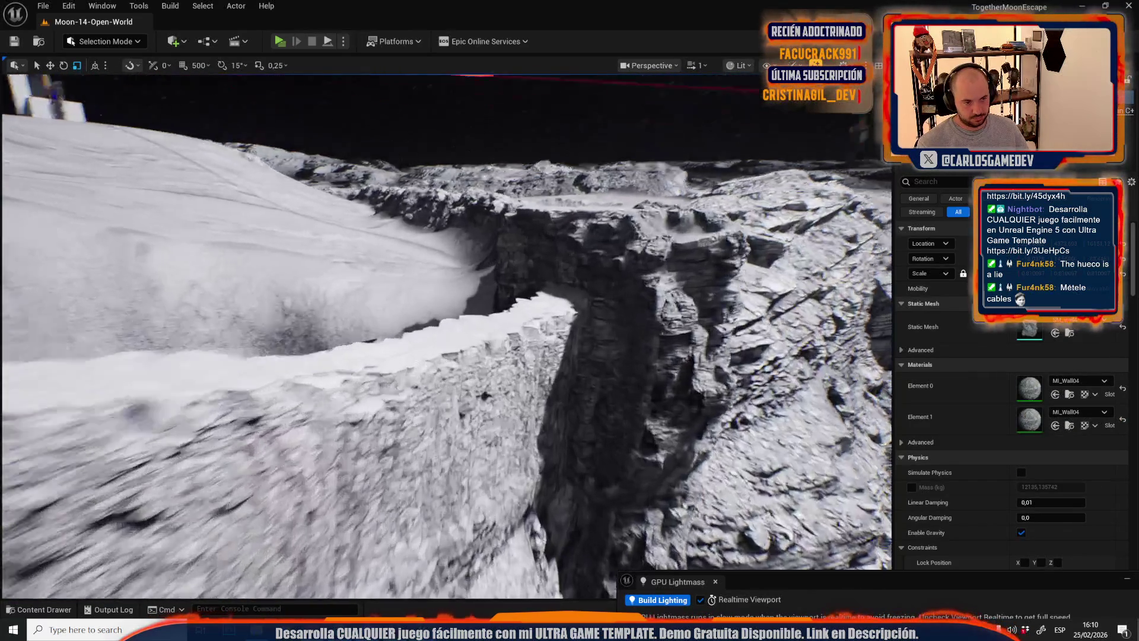
pyautogui.scroll(-1, 446, 336)
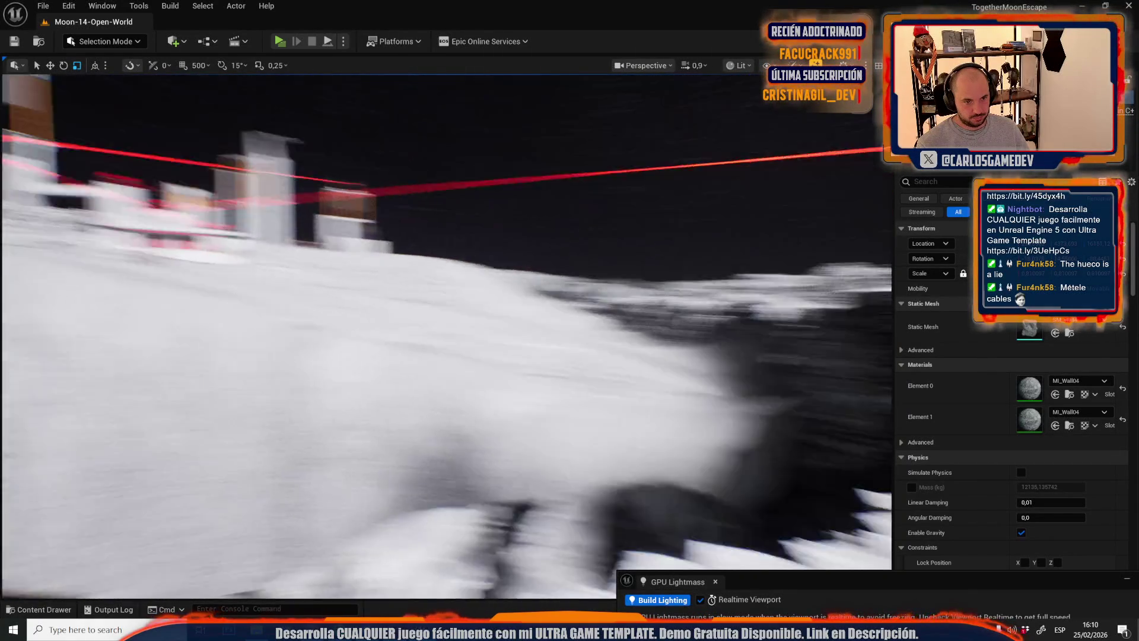
pyautogui.scroll(2, 446, 336)
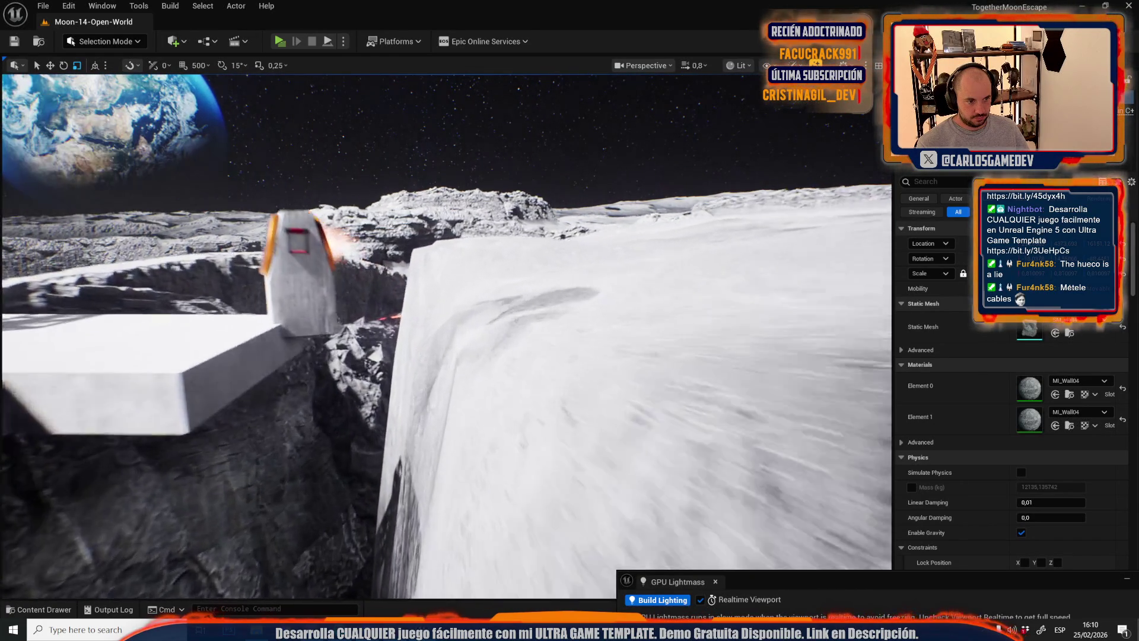
pyautogui.scroll(1, 446, 336)
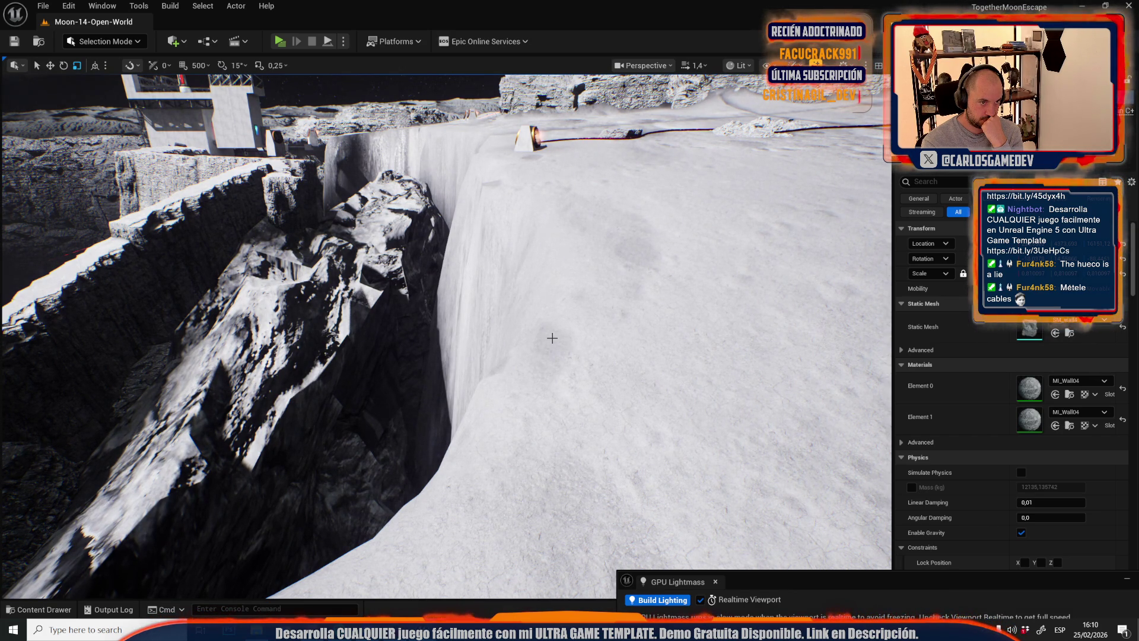
pyautogui.scroll(2, 546, 330)
pyautogui.moveTo(547, 330); pyautogui.dragTo(552, 337)
pyautogui.scroll(-1, 546, 330)
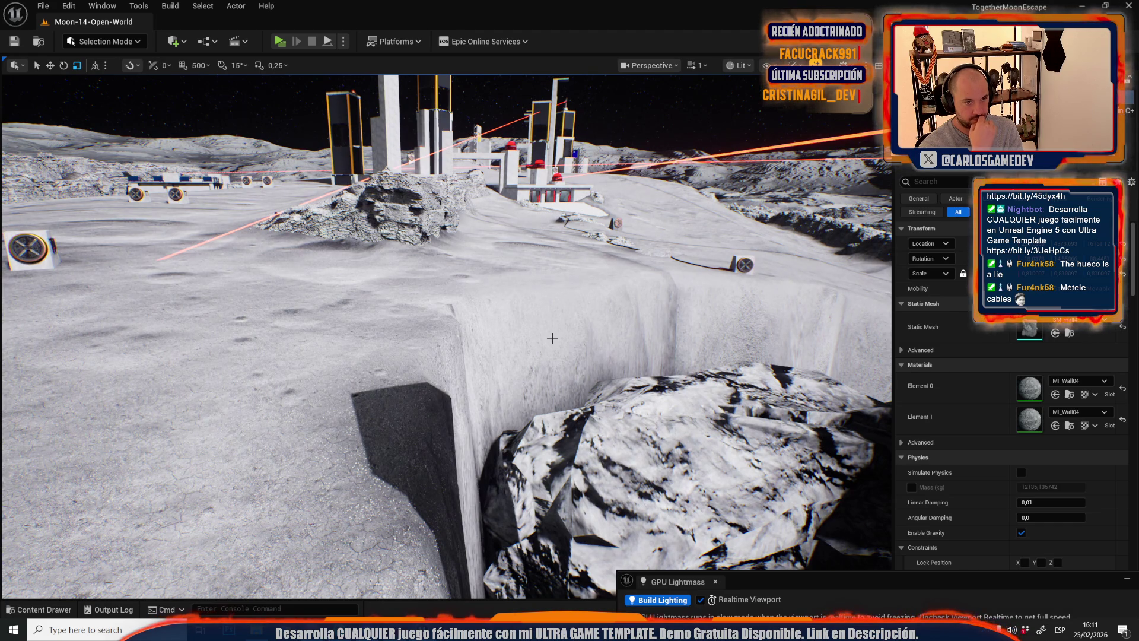
pyautogui.moveTo(477, 255); pyautogui.dragTo(477, 255)
pyautogui.scroll(1, 477, 256)
pyautogui.scroll(-1, 477, 255)
pyautogui.moveTo(292, 147); pyautogui.dragTo(292, 148)
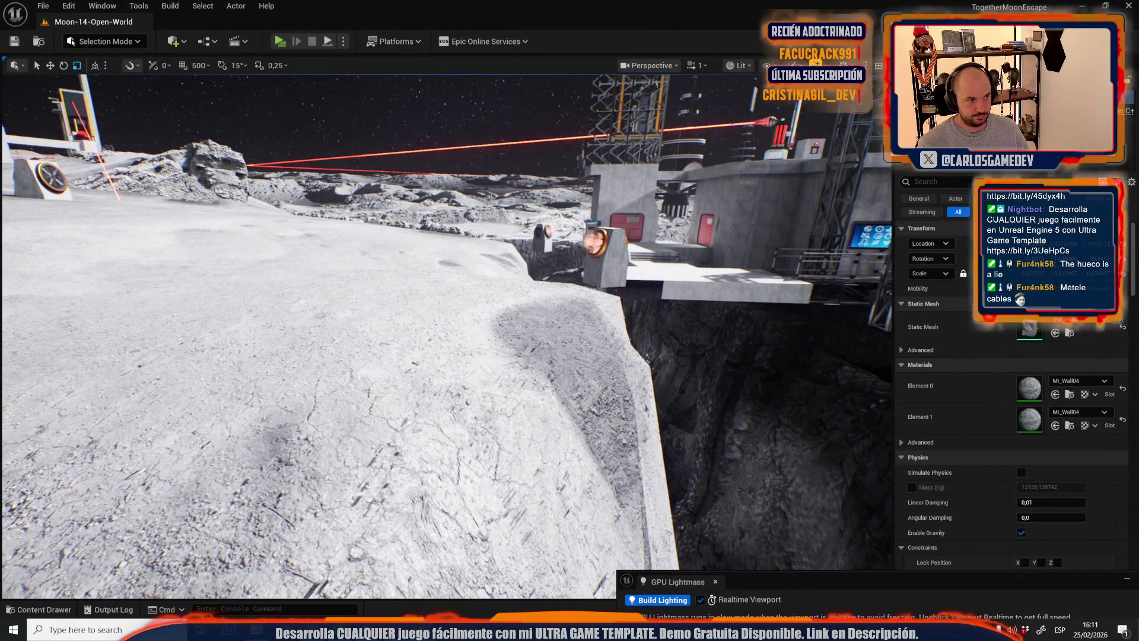
# - Lower the rock into the crater and turn it to lean into the gap
pyautogui.moveTo(522, 342); pyautogui.dragTo(523, 342)
pyautogui.scroll(3, 523, 343)
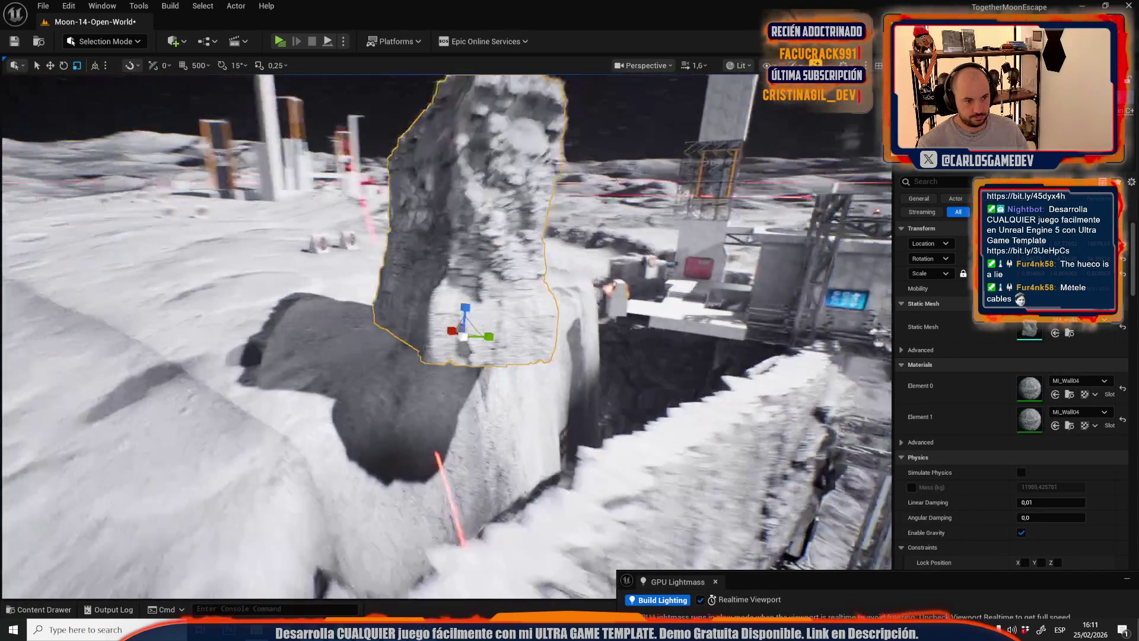
pyautogui.press('w')
pyautogui.moveTo(423, 313)
pyautogui.mouseDown()
pyautogui.moveTo(423, 463)
pyautogui.moveTo(482, 467)
pyautogui.mouseUp()
pyautogui.press('e')
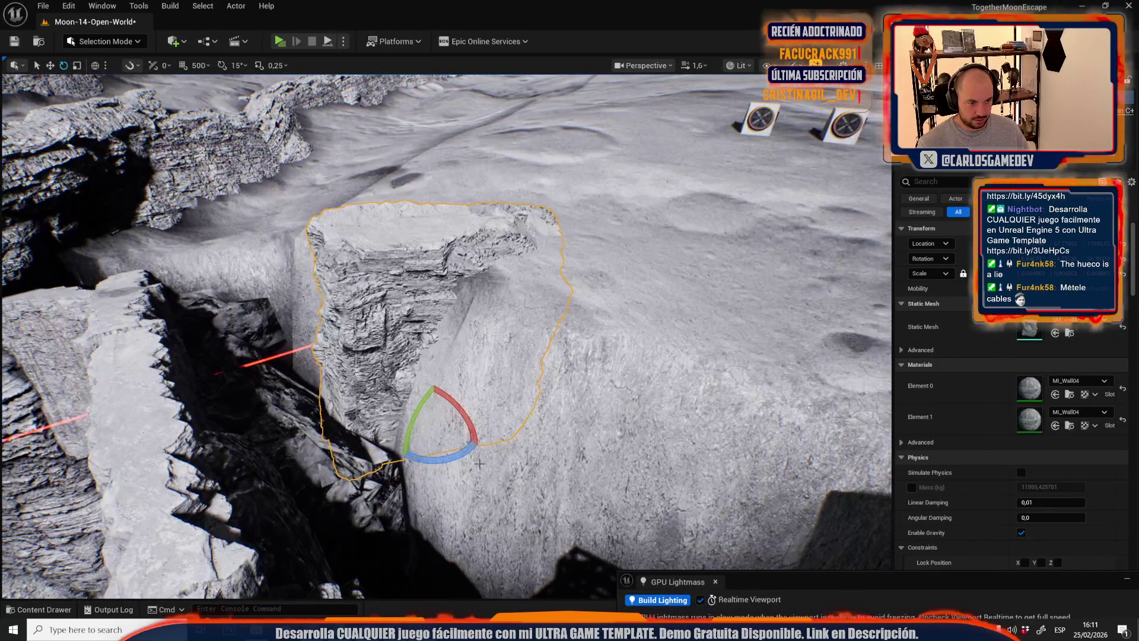
pyautogui.moveTo(450, 393)
pyautogui.mouseDown()
pyautogui.moveTo(385, 418)
pyautogui.moveTo(468, 409)
pyautogui.moveTo(471, 447)
pyautogui.moveTo(446, 474)
pyautogui.moveTo(481, 433)
pyautogui.moveTo(556, 392)
pyautogui.mouseUp()
# - Undo a trial 44-degree rotation and slide the rock sideways along the crater edge
pyautogui.press('e')
pyautogui.moveTo(587, 451)
pyautogui.mouseDown()
pyautogui.moveTo(592, 475)
pyautogui.moveTo(610, 285)
pyautogui.mouseUp()
pyautogui.hotkey('ctrl', 'z')
pyautogui.press('w')
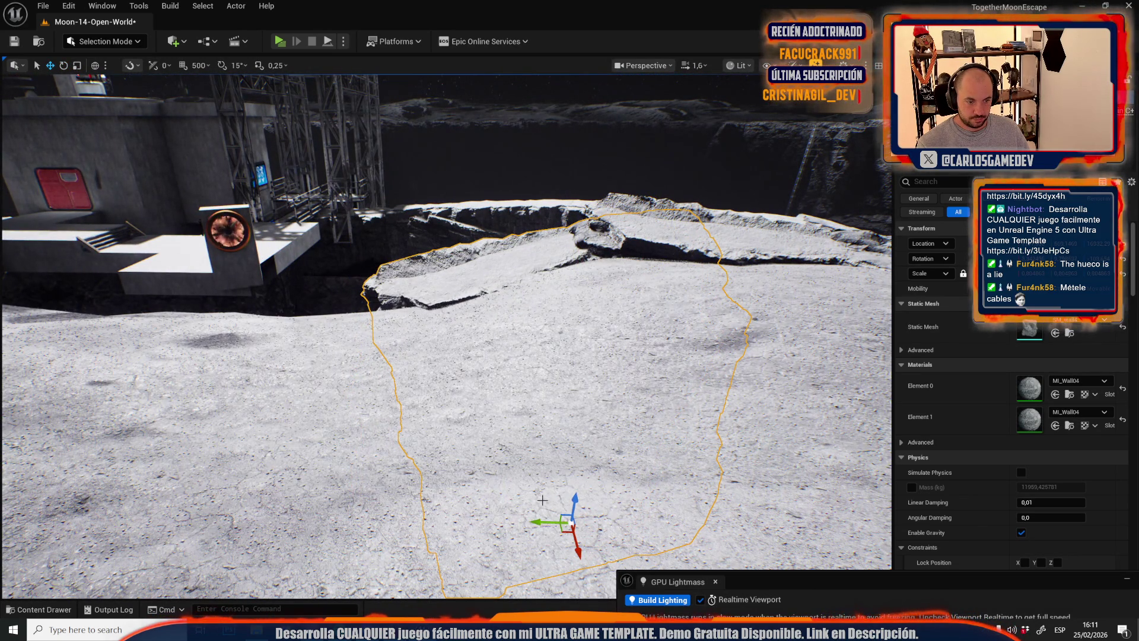
pyautogui.moveTo(560, 521); pyautogui.dragTo(512, 520)
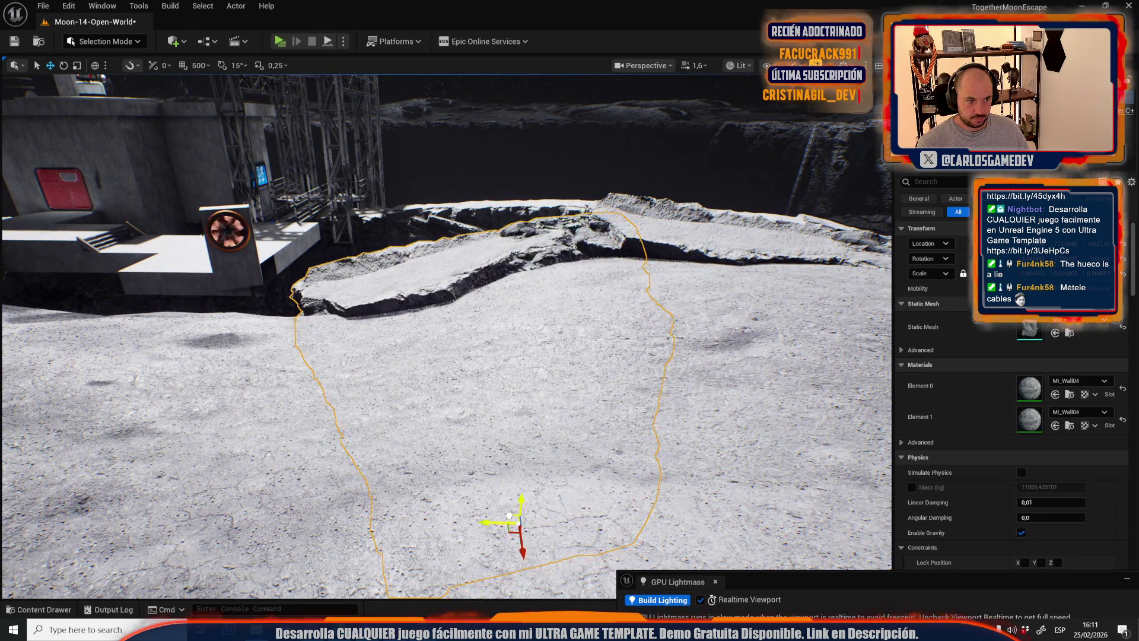
pyautogui.scroll(1, 513, 520)
pyautogui.press('s')
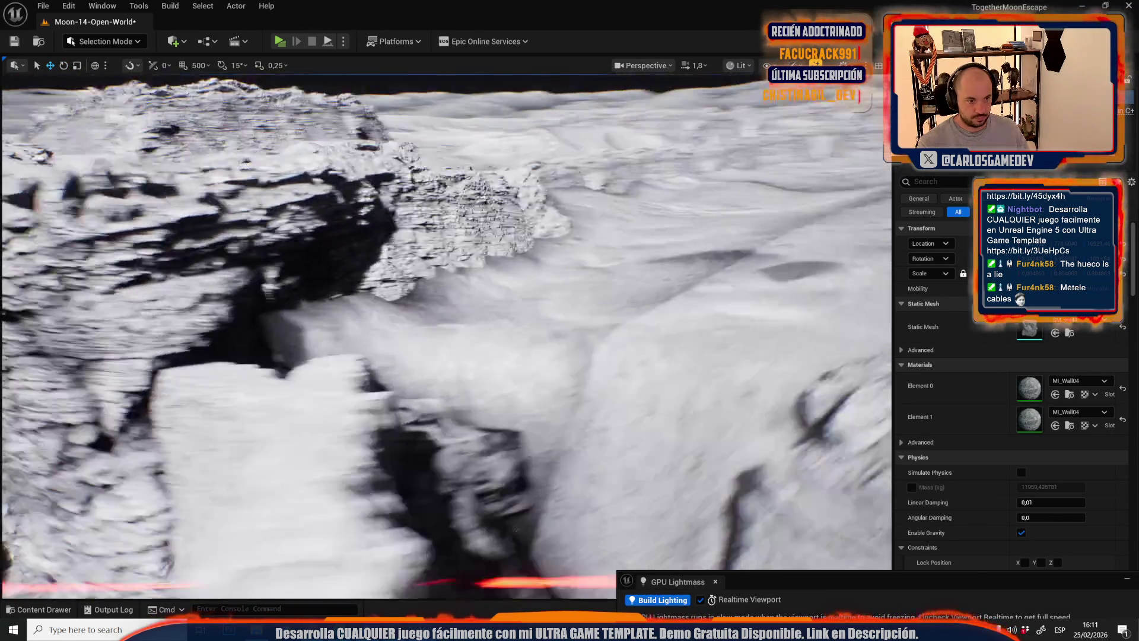
pyautogui.press('w')
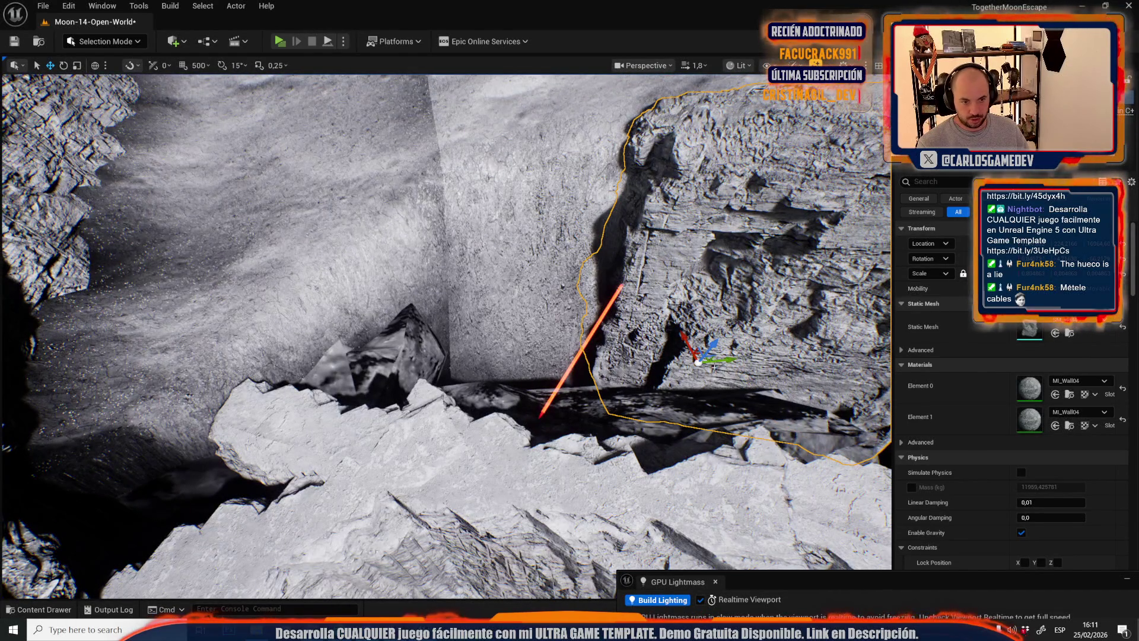
pyautogui.press('f')
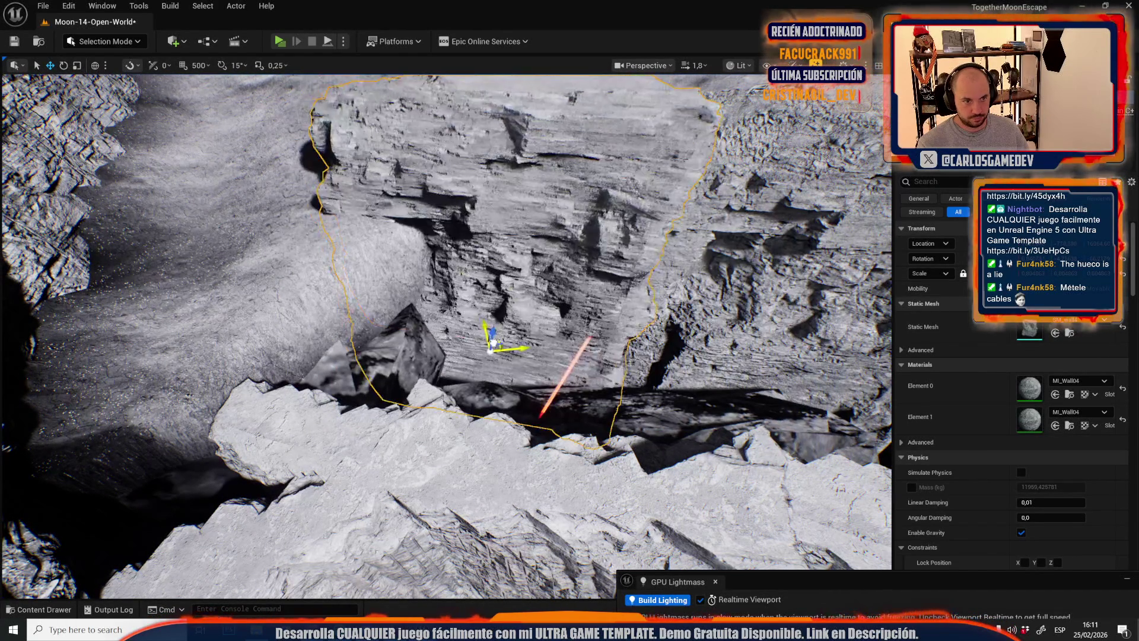
# - Rotate the rock about 29 degrees further and shift it left toward the viewer
pyautogui.press('e')
pyautogui.moveTo(477, 307); pyautogui.dragTo(439, 314)
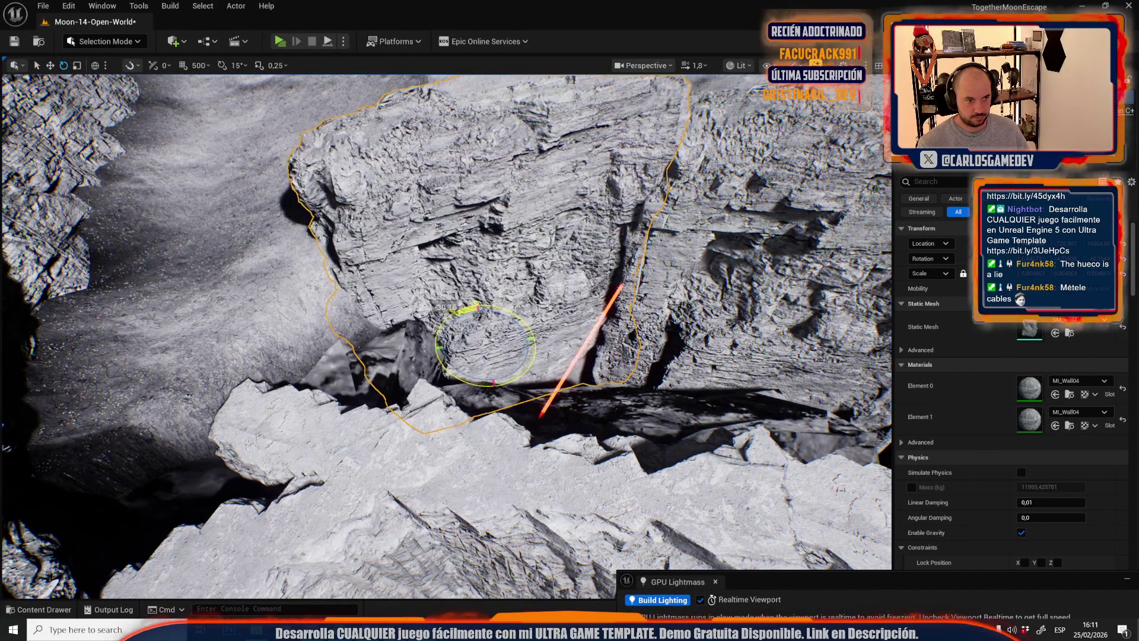
pyautogui.press('w')
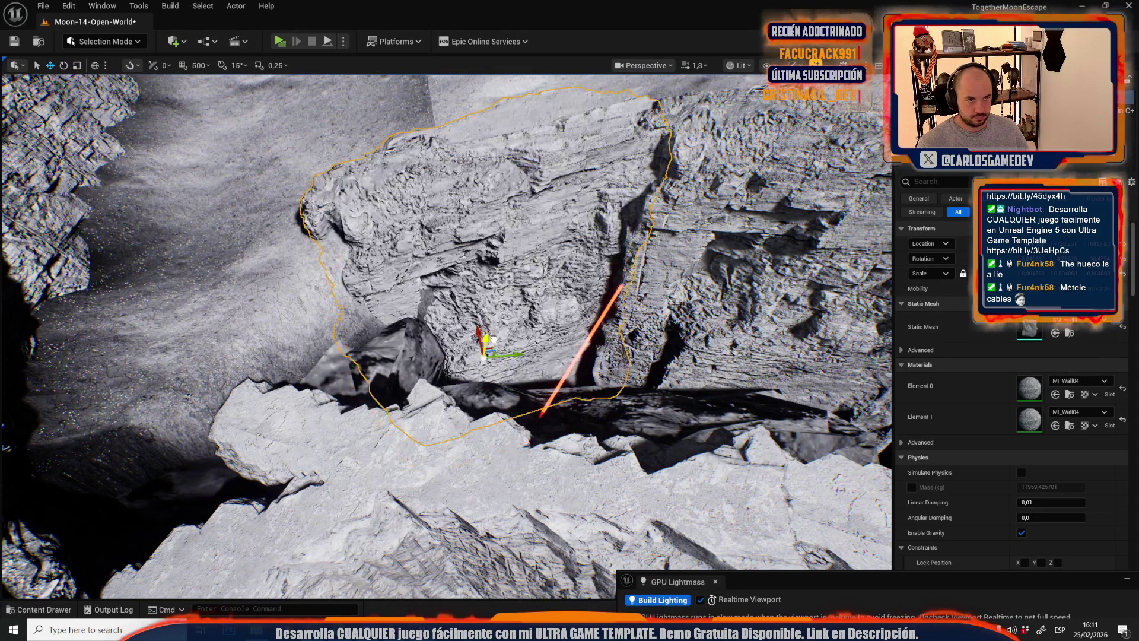
pyautogui.scroll(-2, 447, 336)
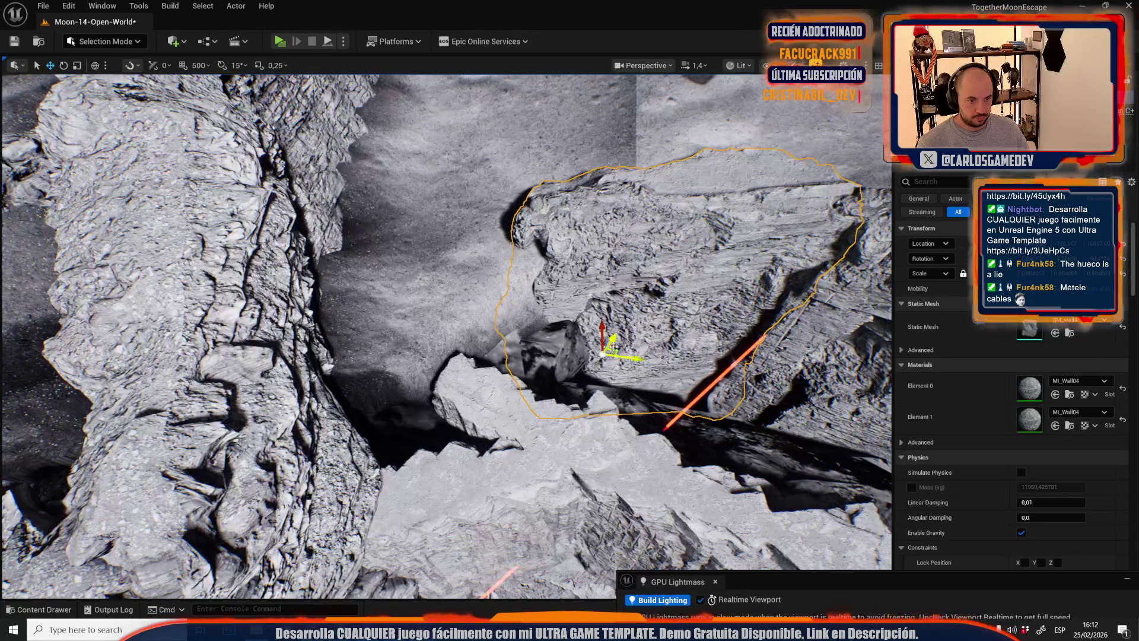
pyautogui.moveTo(612, 346)
pyautogui.mouseDown()
pyautogui.moveTo(529, 395)
pyautogui.moveTo(466, 355)
pyautogui.moveTo(468, 407)
pyautogui.mouseUp()
pyautogui.scroll(-1, 477, 461)
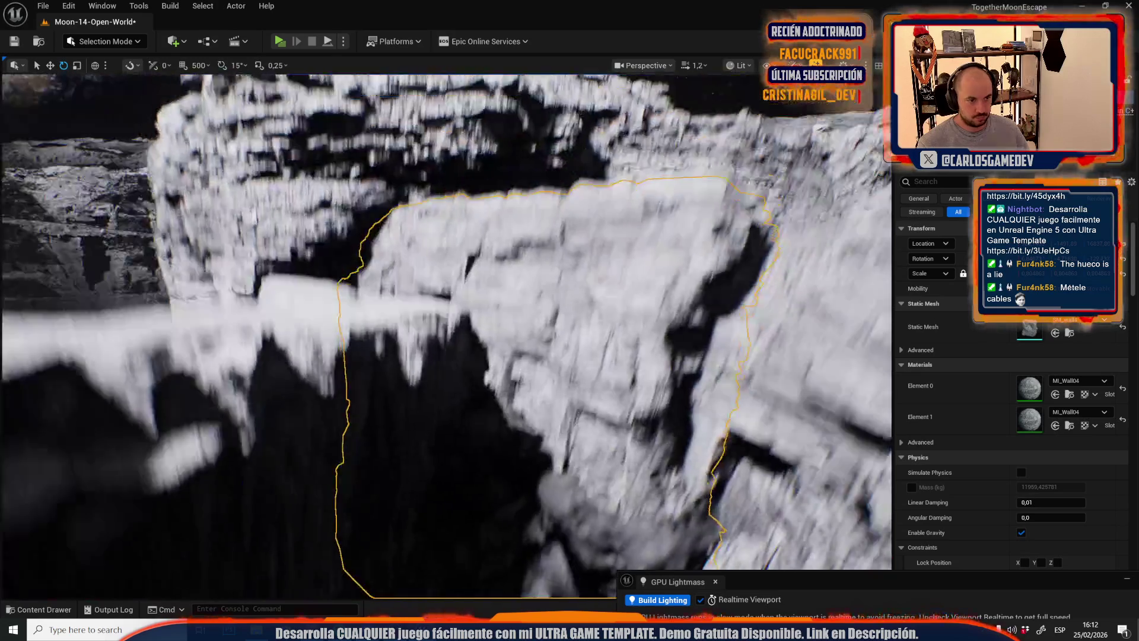
pyautogui.moveTo(477, 462)
pyautogui.mouseDown()
pyautogui.moveTo(463, 469)
pyautogui.moveTo(469, 487)
pyautogui.moveTo(463, 428)
pyautogui.moveTo(439, 378)
pyautogui.moveTo(523, 156)
pyautogui.moveTo(510, 156)
pyautogui.mouseUp()
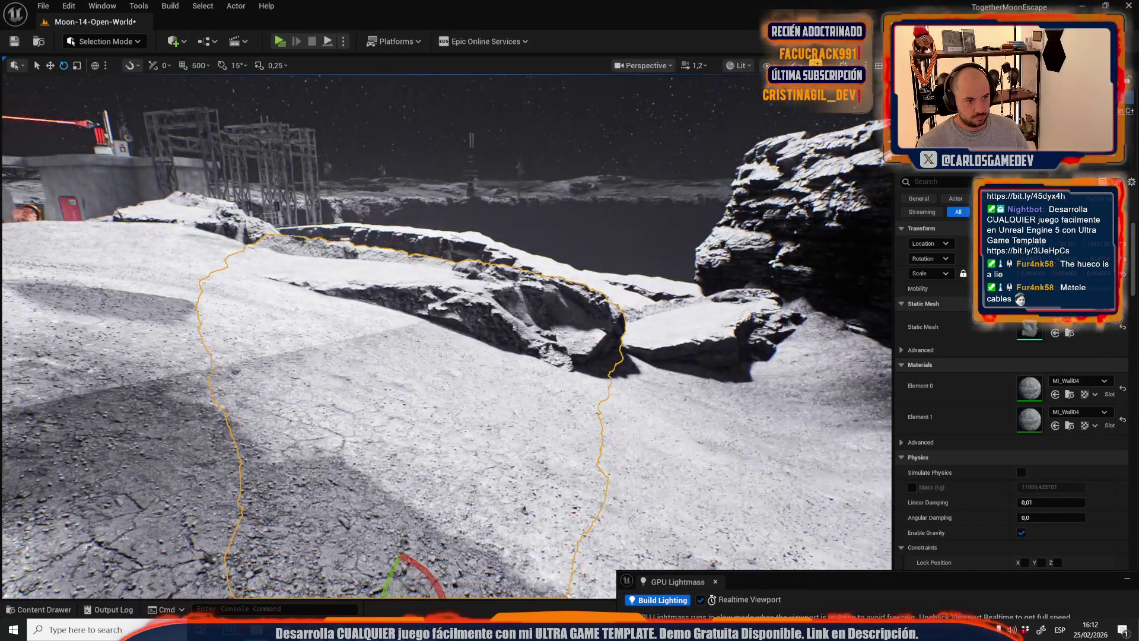
# - Rotate the rock about 20 degrees and deselect it
pyautogui.moveTo(278, 191); pyautogui.dragTo(297, 191)
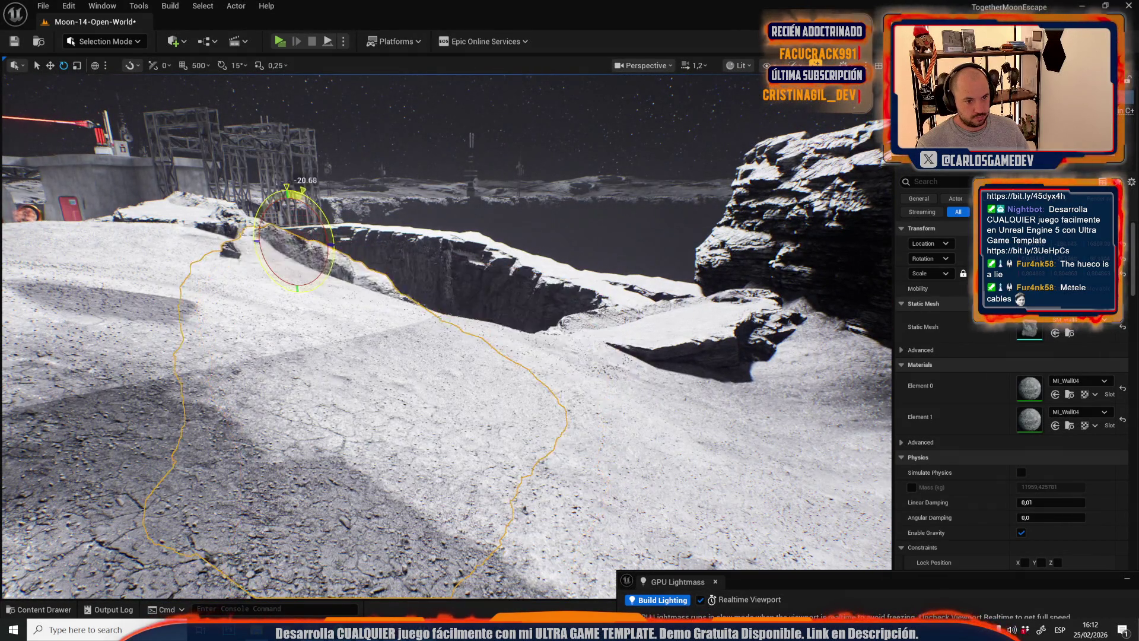
pyautogui.press('Escape')
pyautogui.press('w')
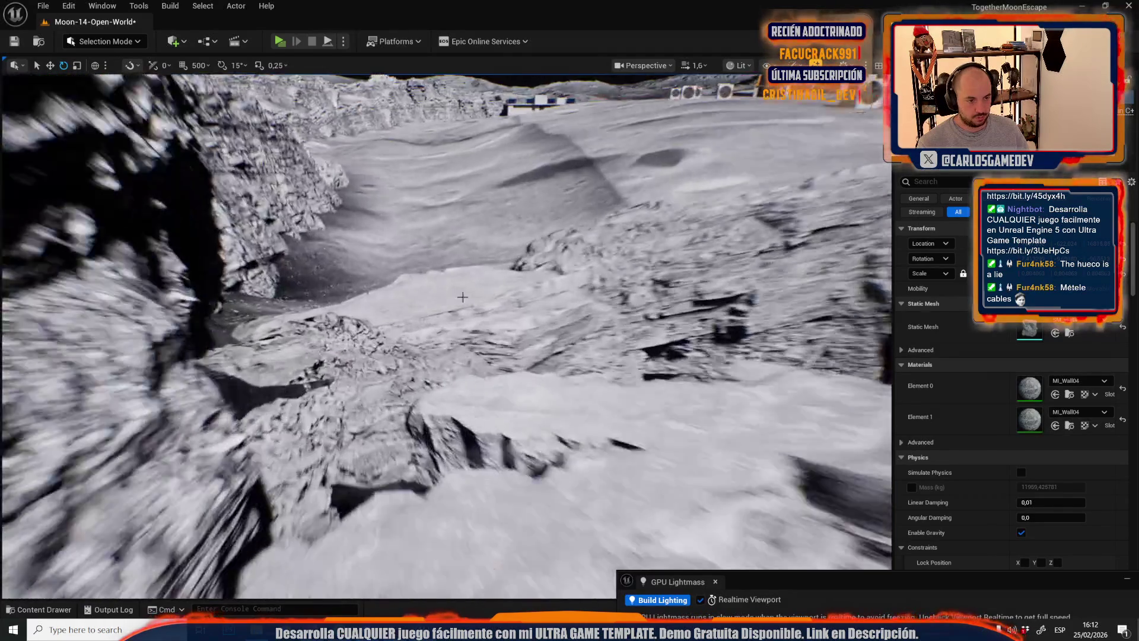
pyautogui.press('w')
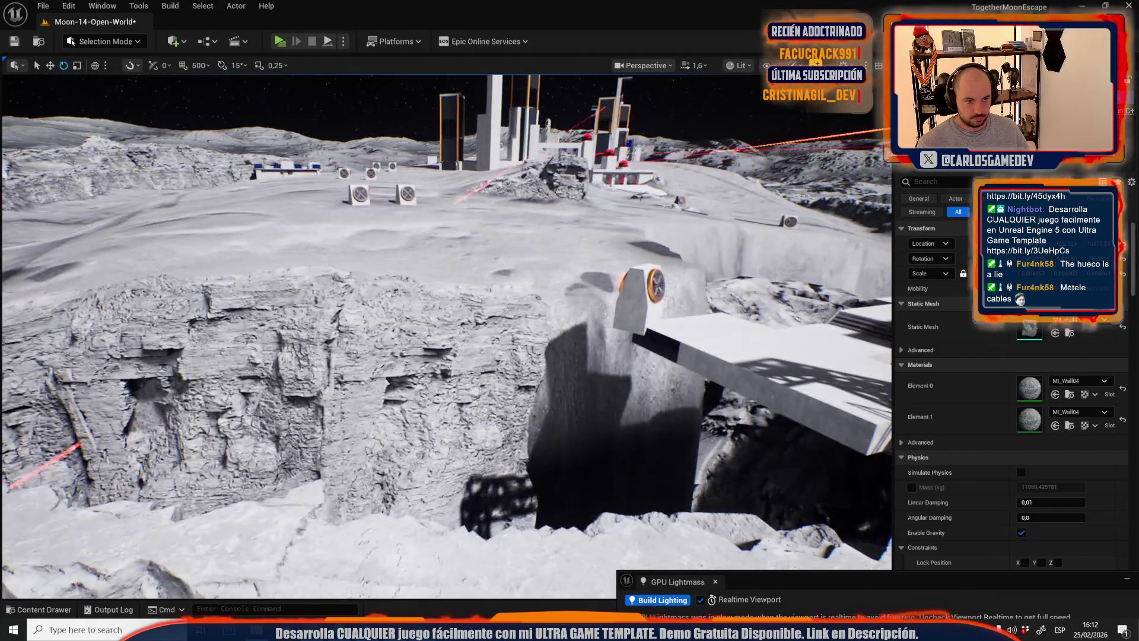
# - Reselect the crater rock, shift it along X and turn it to about -180 degrees
pyautogui.click(356, 469)
pyautogui.press('w')
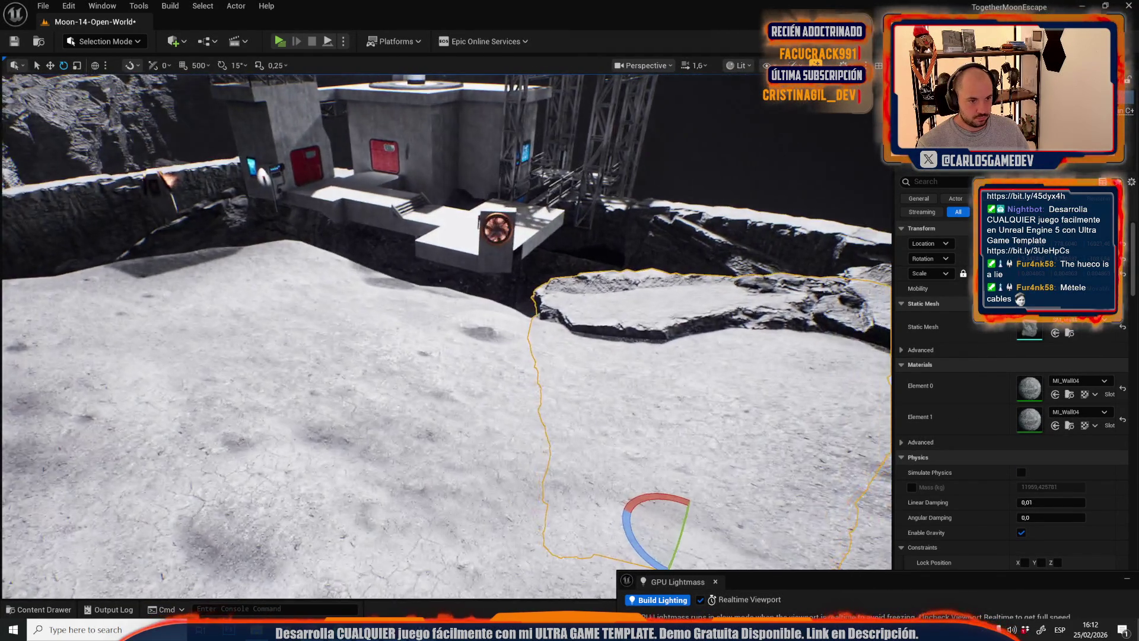
pyautogui.press('r')
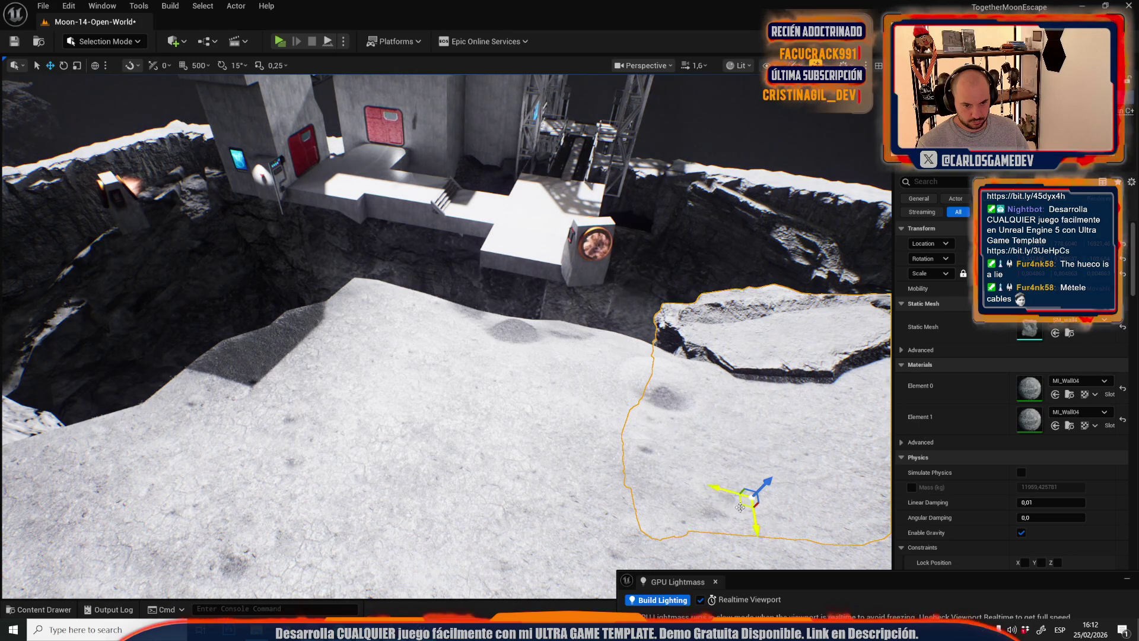
pyautogui.moveTo(488, 475); pyautogui.dragTo(543, 477)
pyautogui.press('e')
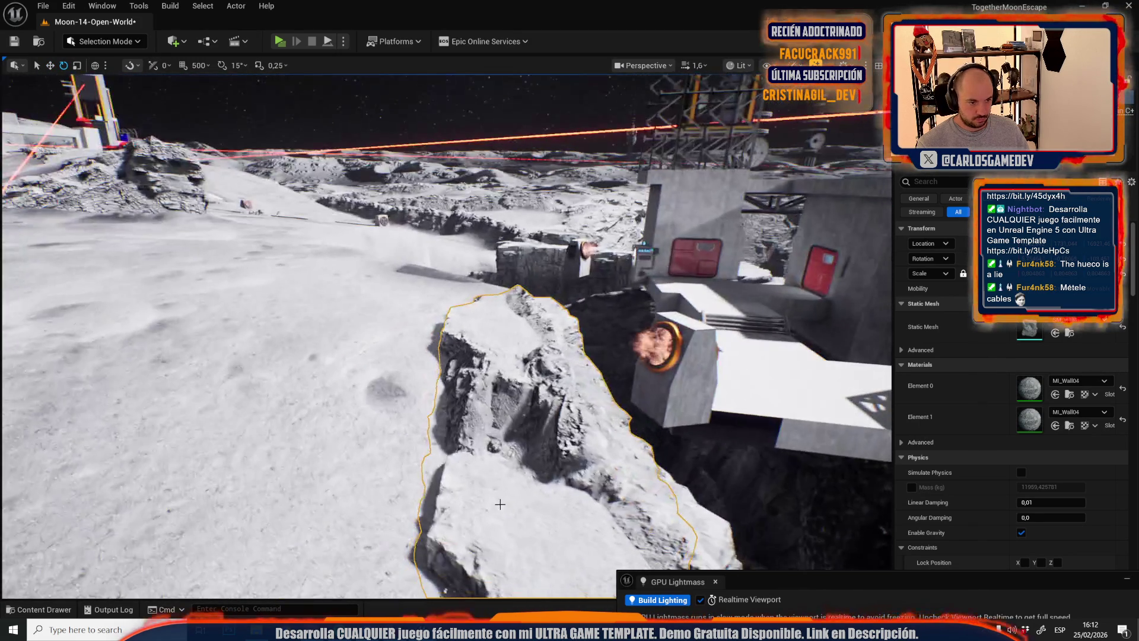
pyautogui.press('w')
pyautogui.moveTo(493, 363); pyautogui.dragTo(482, 409)
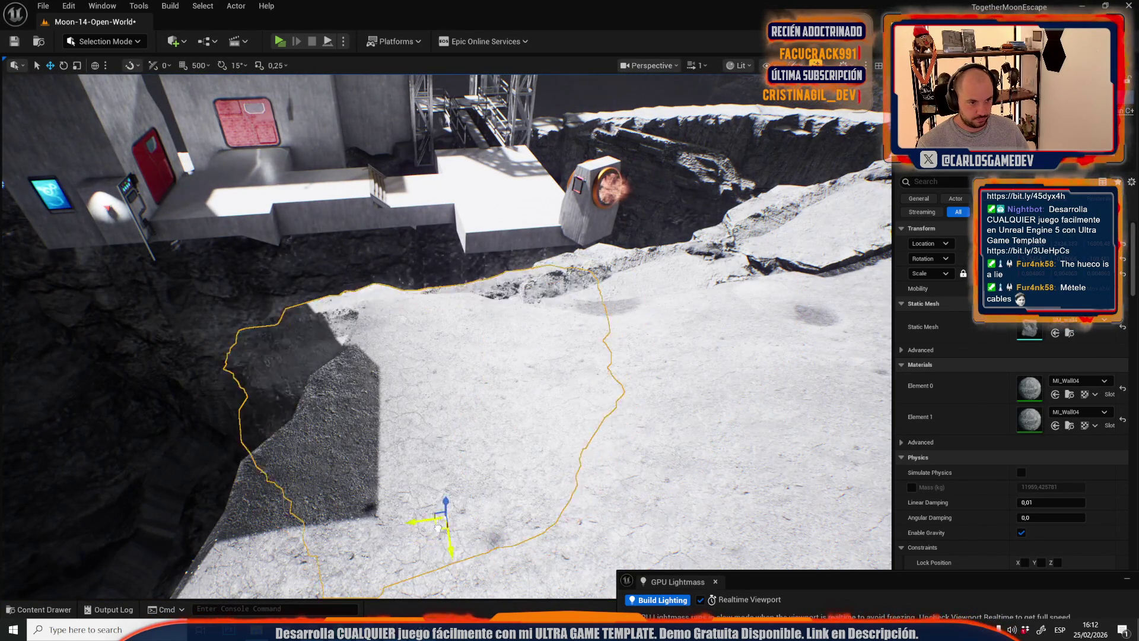
pyautogui.moveTo(474, 516); pyautogui.dragTo(472, 536)
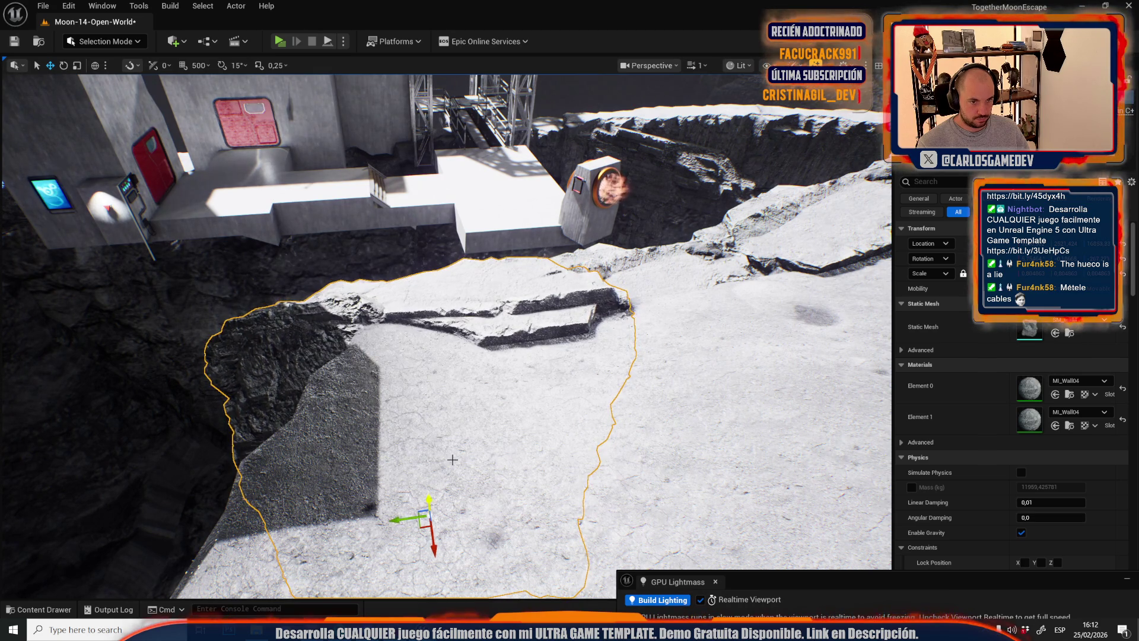
# - Survey the terrain around the white platform and open the Content Drawer's generated meshes folder
pyautogui.moveTo(551, 385)
pyautogui.mouseDown()
pyautogui.moveTo(522, 332)
pyautogui.moveTo(522, 356)
pyautogui.mouseUp()
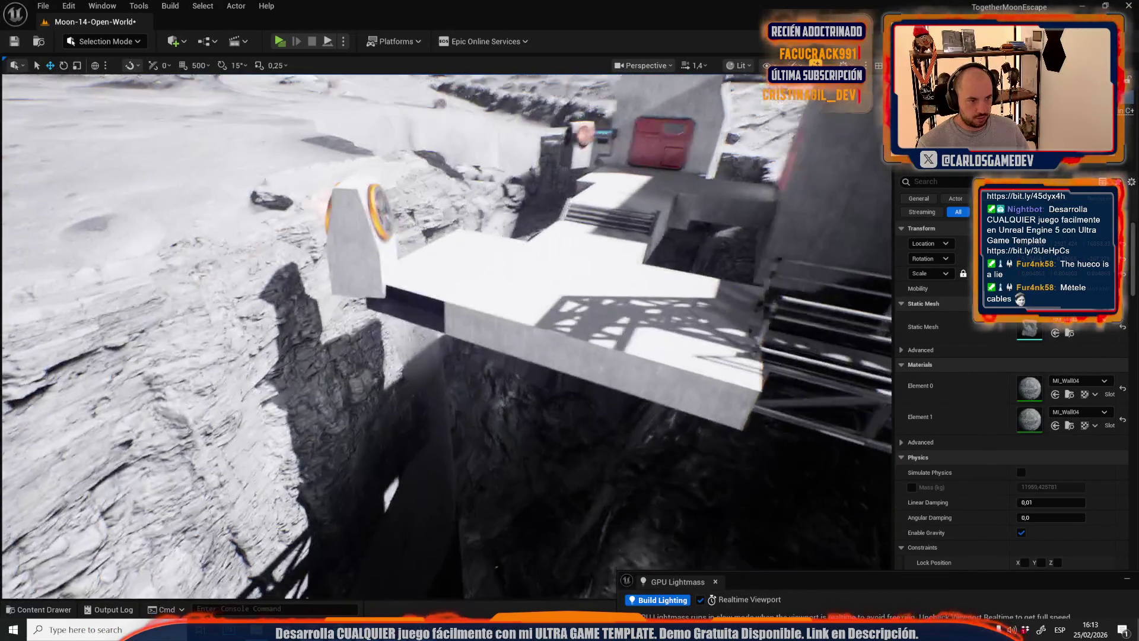
pyautogui.moveTo(522, 356); pyautogui.dragTo(486, 338)
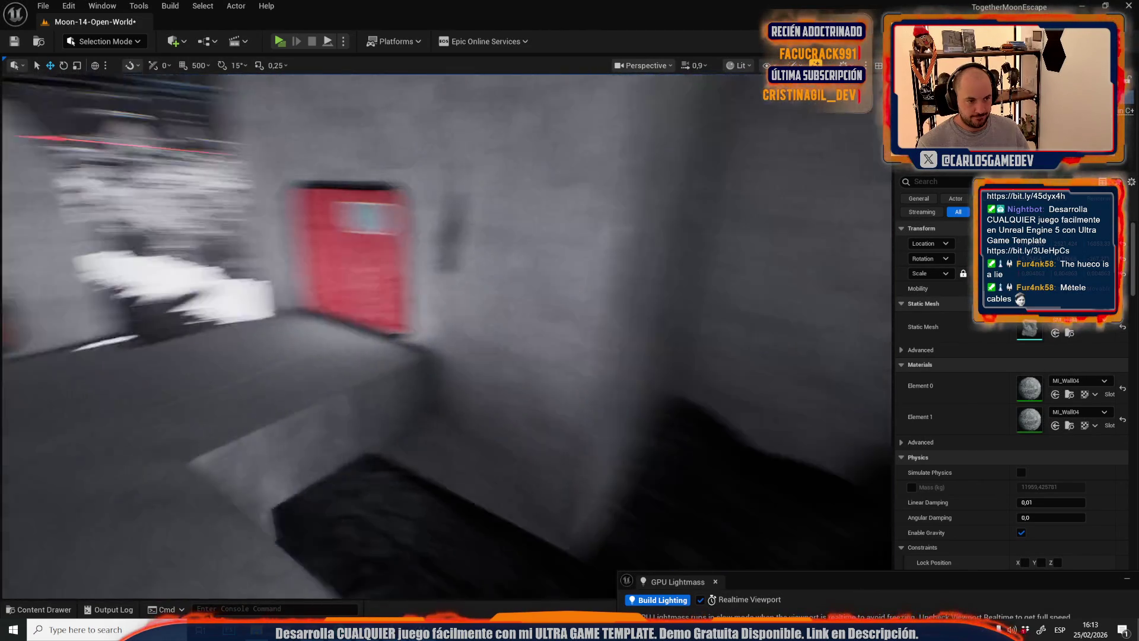
pyautogui.moveTo(486, 338)
pyautogui.mouseDown()
pyautogui.moveTo(486, 356)
pyautogui.moveTo(474, 350)
pyautogui.mouseUp()
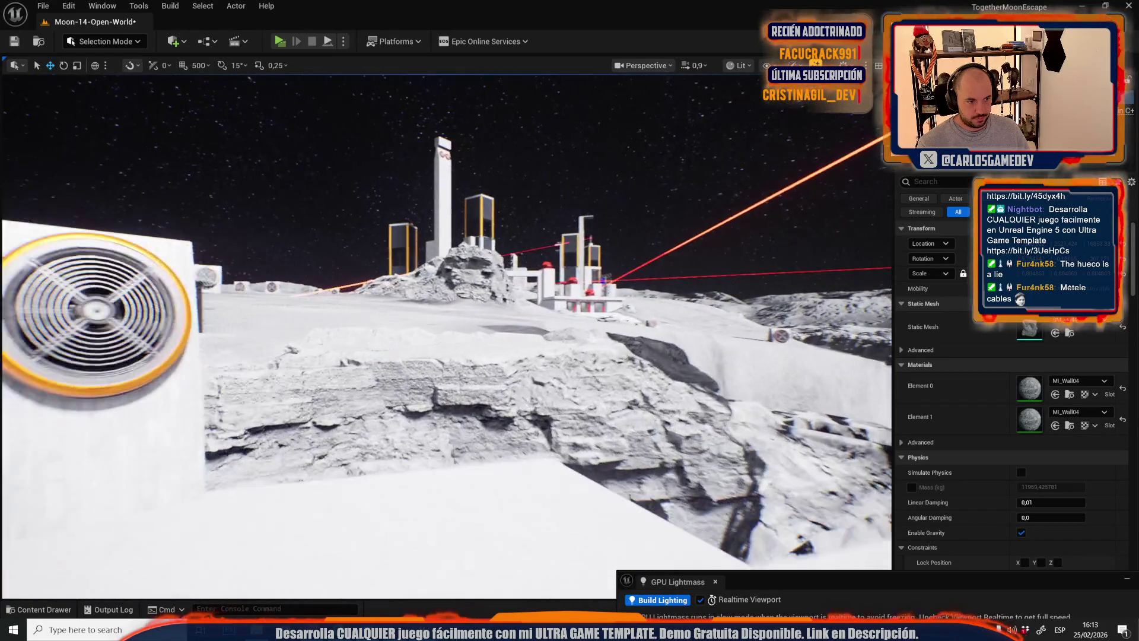
pyautogui.moveTo(474, 350); pyautogui.dragTo(356, 350)
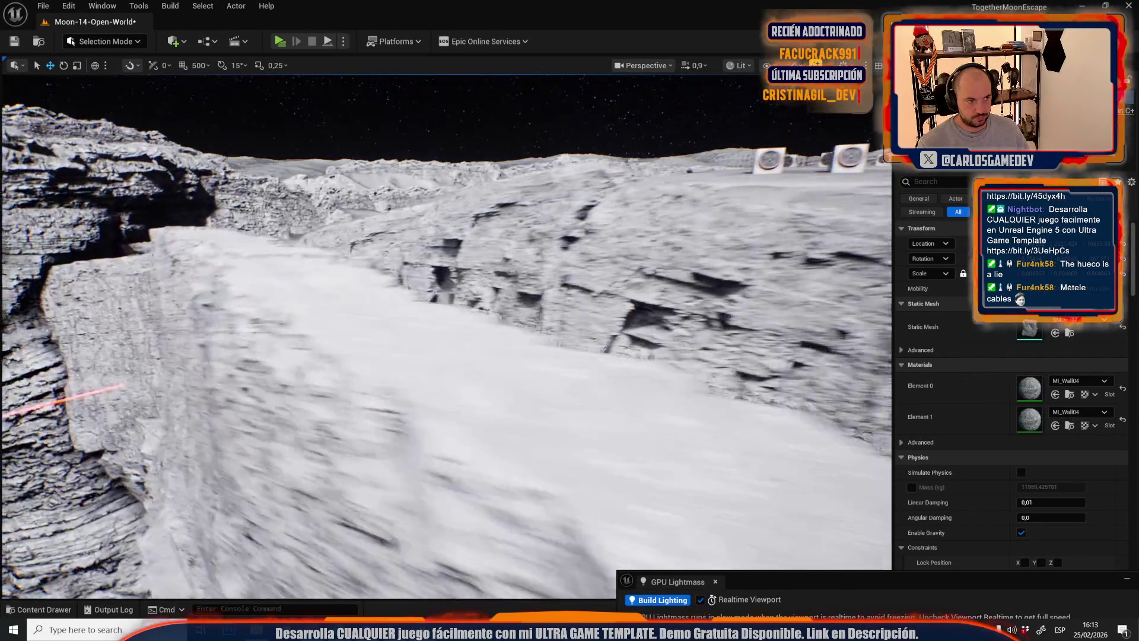
pyautogui.hotkey('ctrl', 'space')
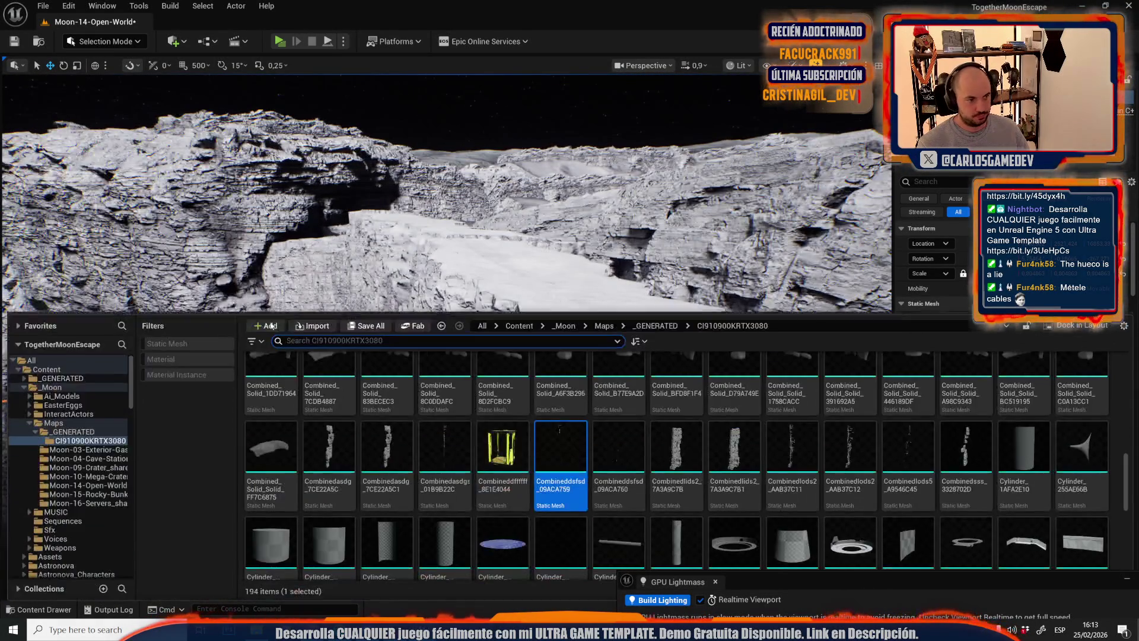
# - Save the Moon-14-Open-World map, then switch the editor to Mesh Tool Mode
pyautogui.click(366, 327)
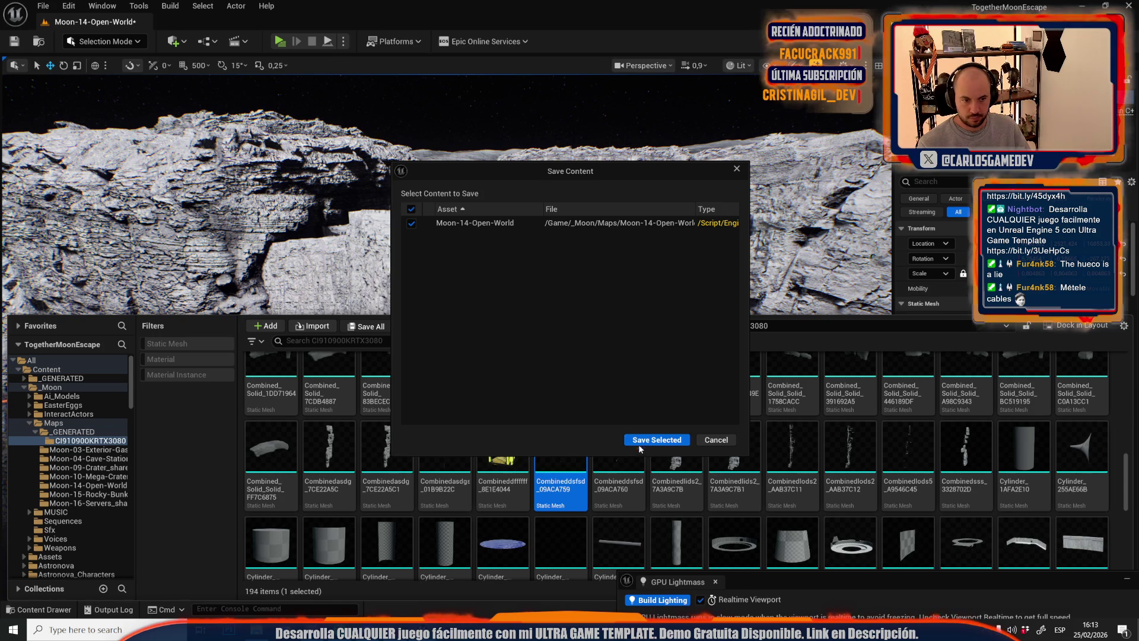
pyautogui.click(642, 440)
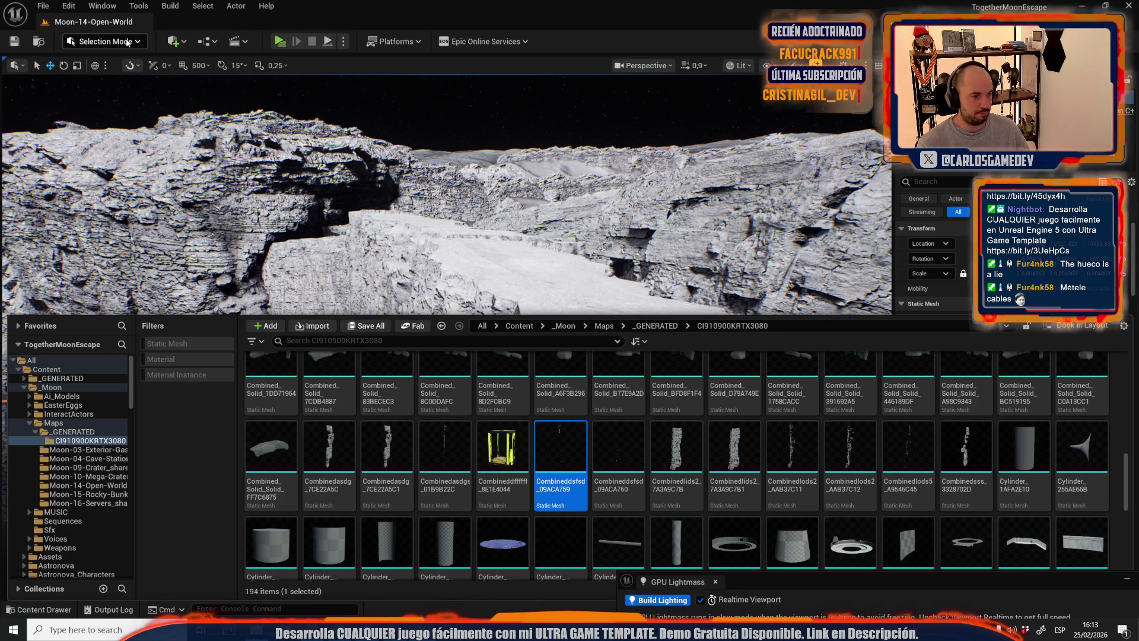
pyautogui.click(127, 43)
pyautogui.click(138, 177)
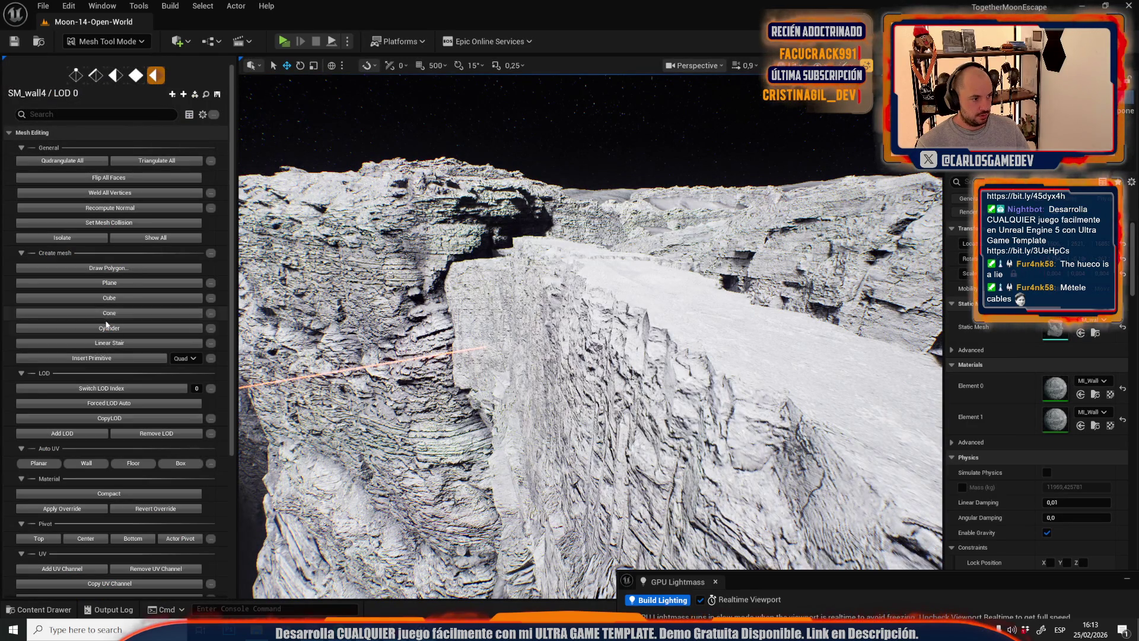
# - Create plane mesh SM_Plane178 and select it at the platform–pillar junction
pyautogui.click(110, 300)
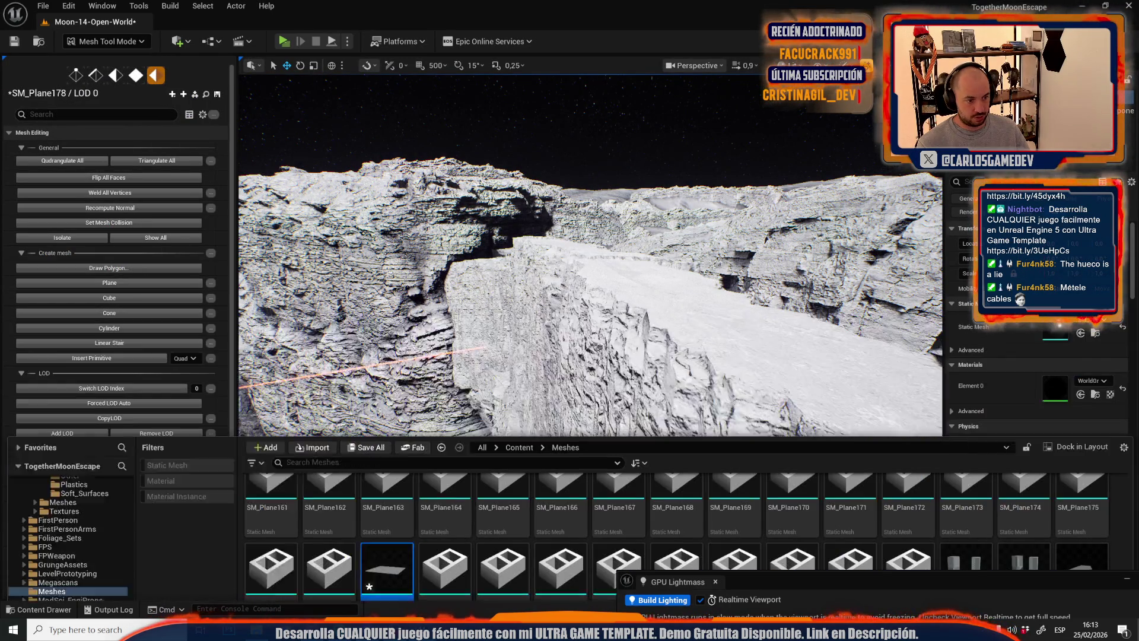
pyautogui.scroll(3, 590, 337)
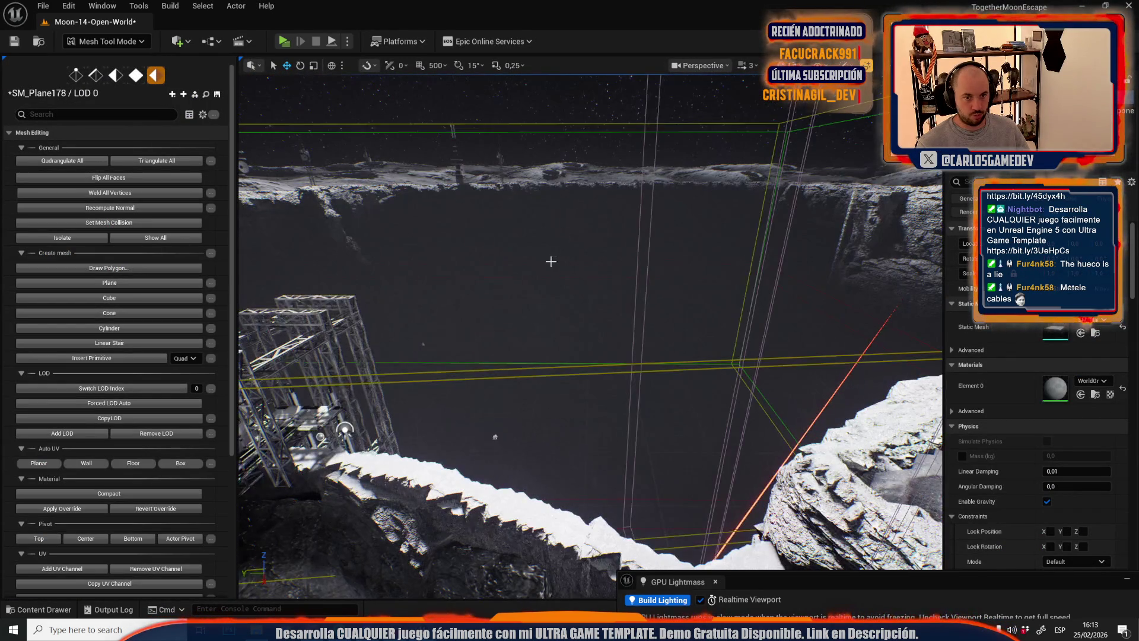
pyautogui.scroll(3, 553, 262)
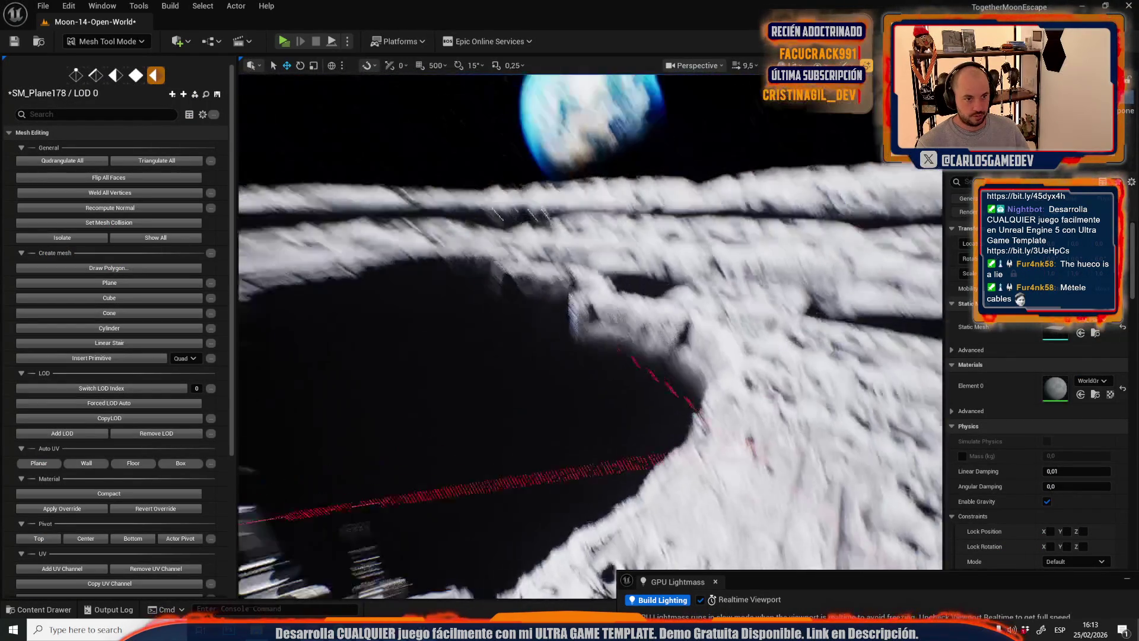
pyautogui.scroll(5, 553, 261)
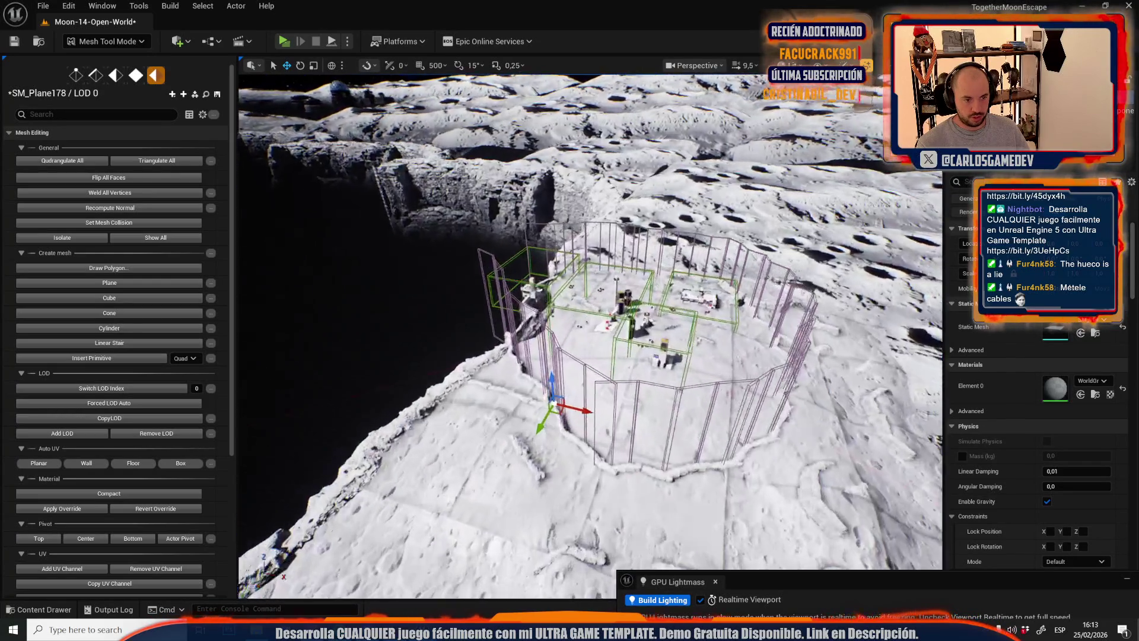
pyautogui.scroll(2, 644, 354)
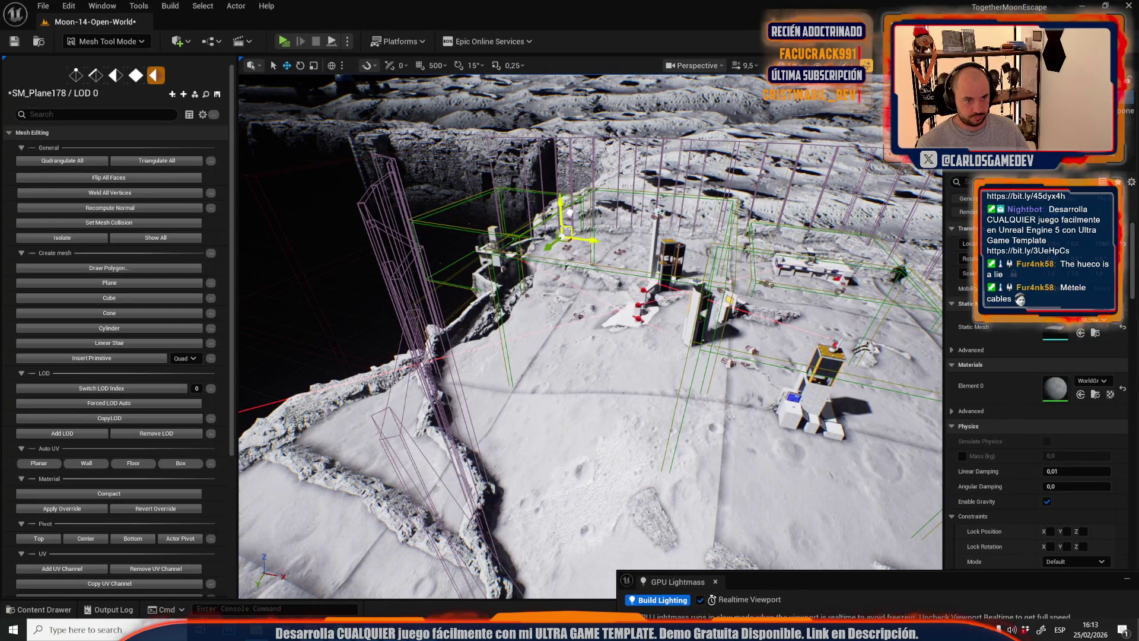
pyautogui.scroll(-5, 590, 335)
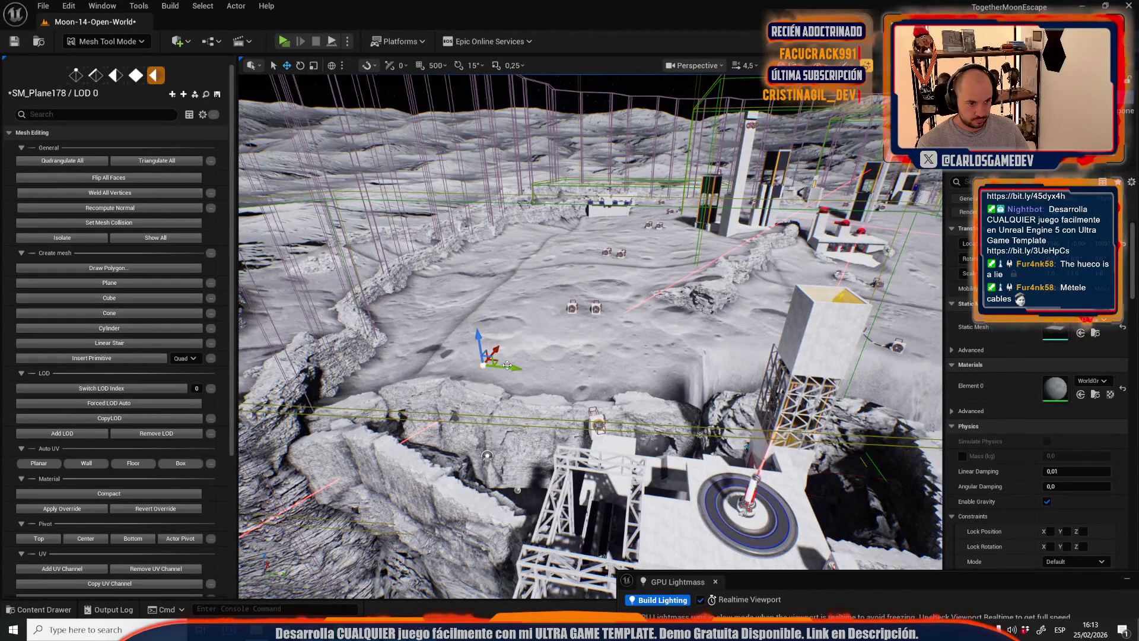
pyautogui.scroll(-3, 628, 436)
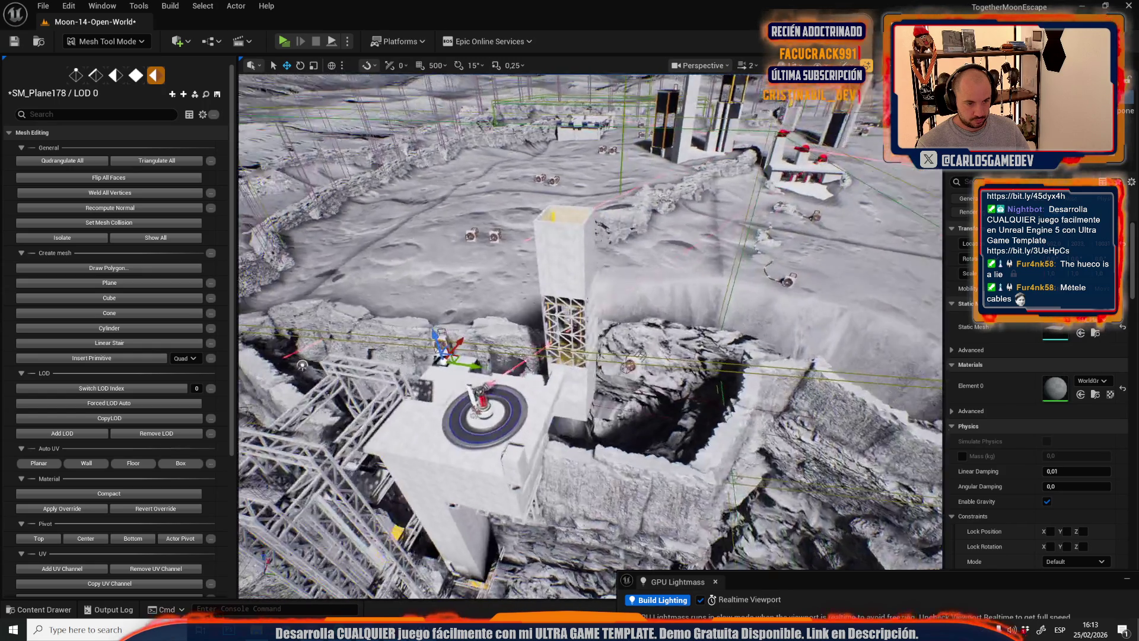
pyautogui.press('w')
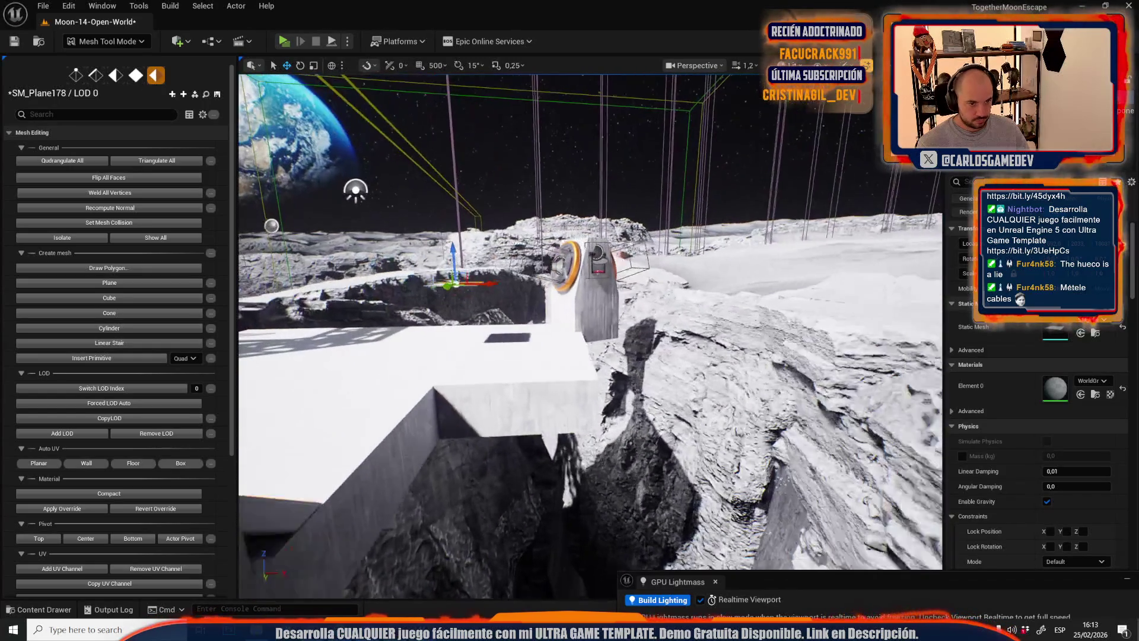
pyautogui.click(596, 333)
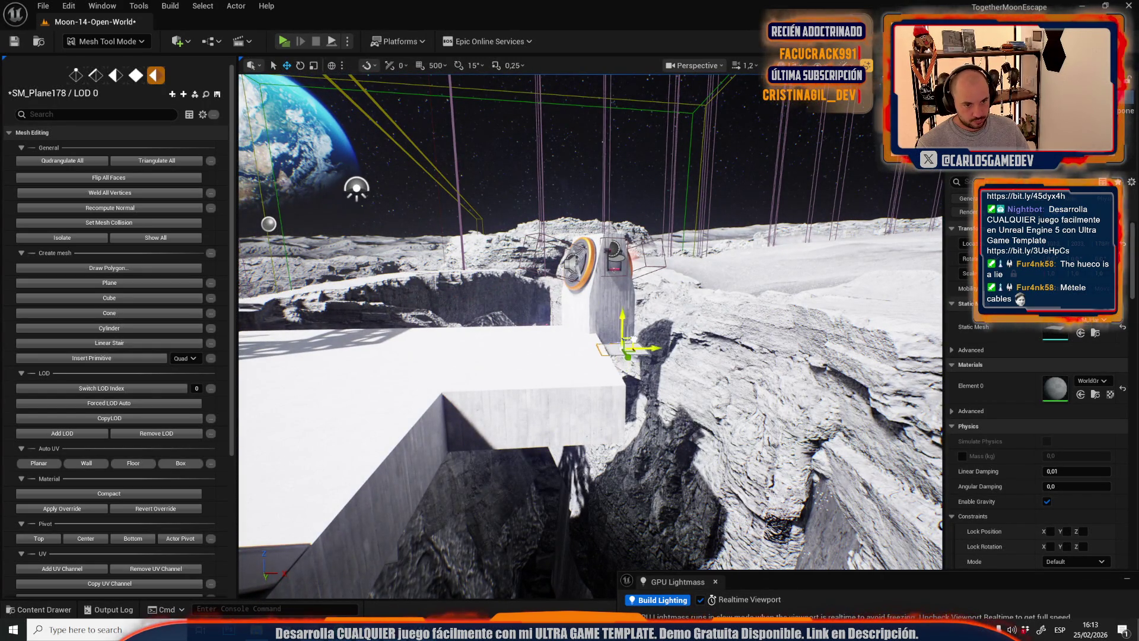
pyautogui.scroll(-2, 596, 333)
pyautogui.scroll(-3, 549, 427)
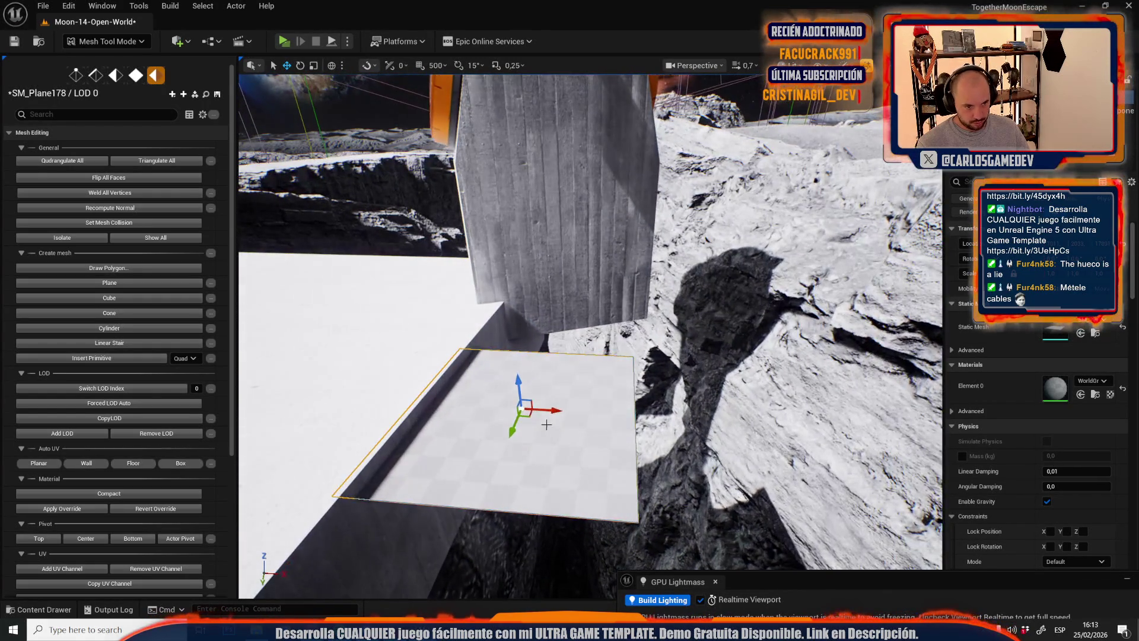
# - Widen the plane's right and front edges, then apply Auto UV Planar mapping
pyautogui.scroll(3, 529, 416)
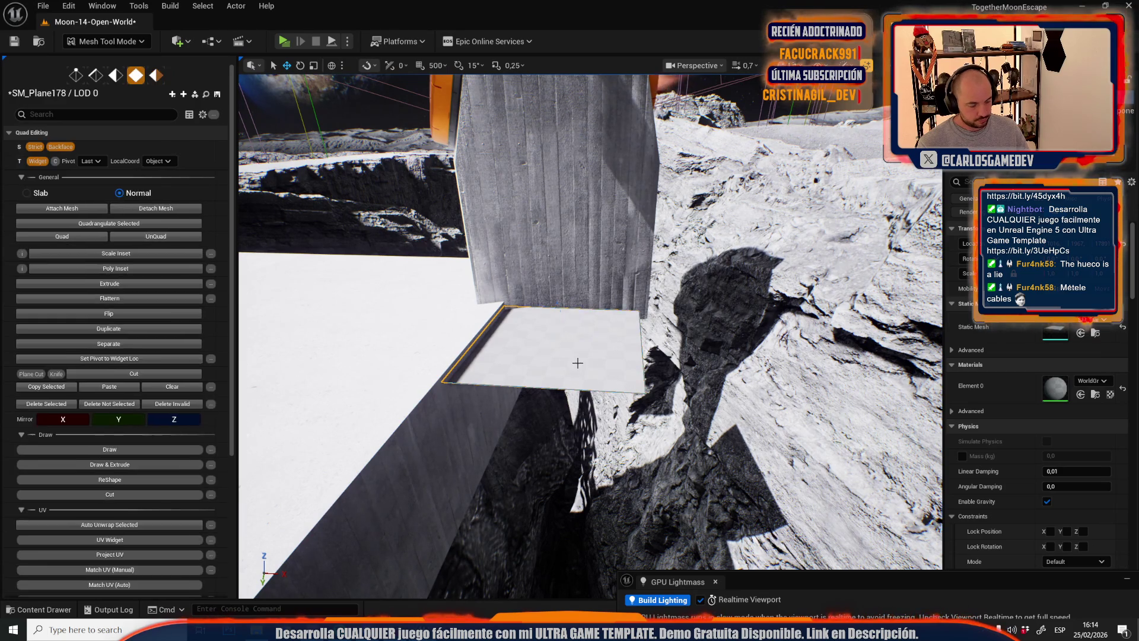
pyautogui.press('2')
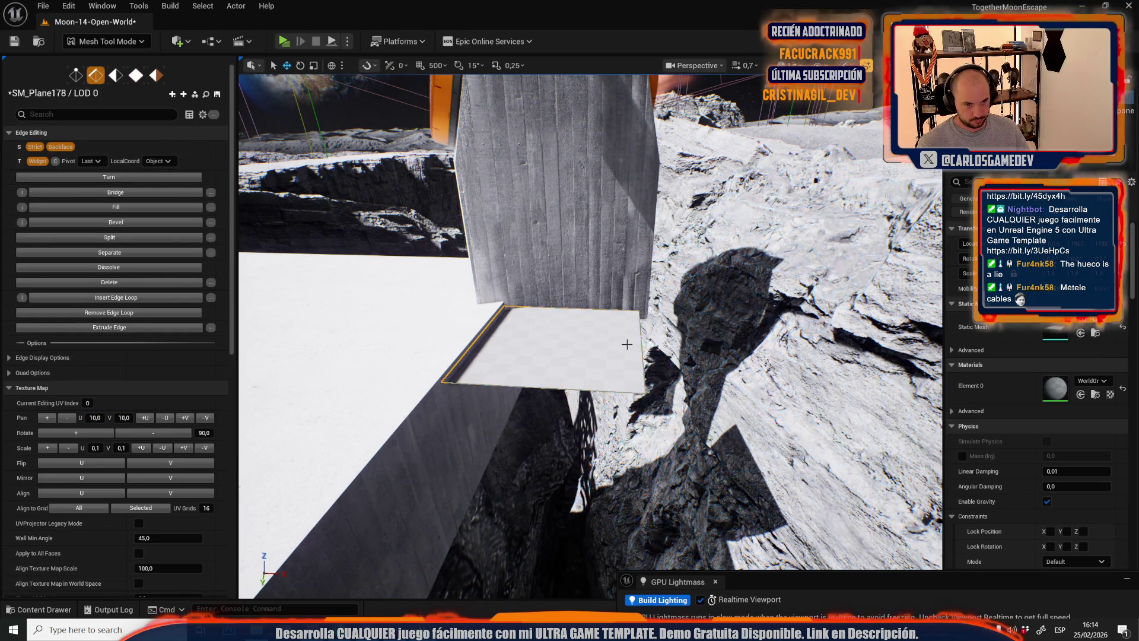
pyautogui.moveTo(664, 344); pyautogui.dragTo(759, 356)
pyautogui.click(630, 395)
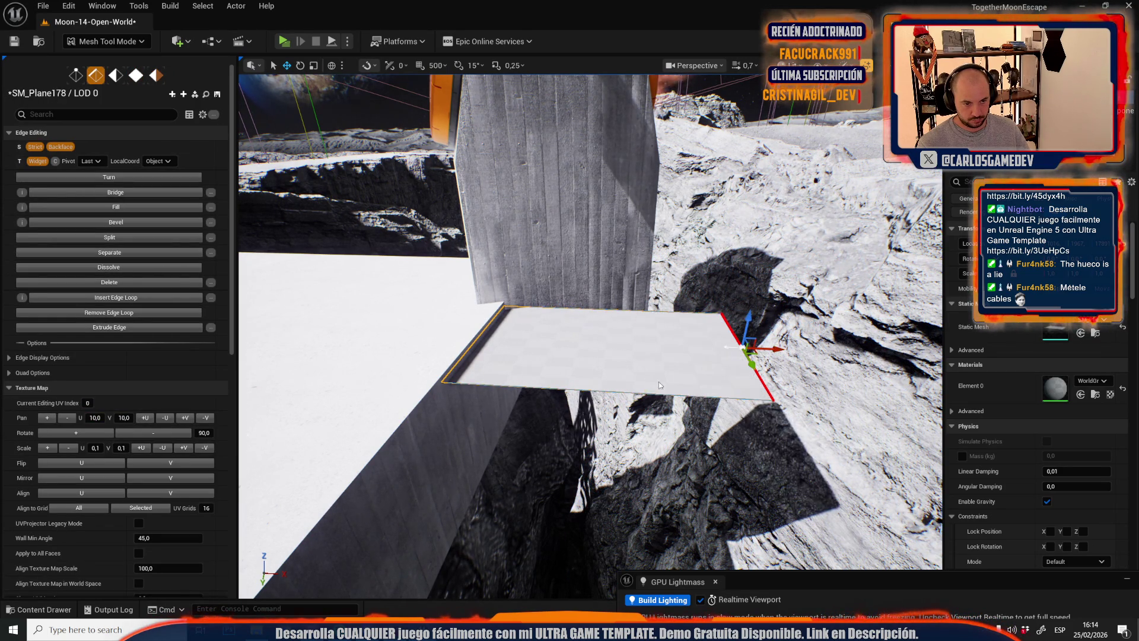
pyautogui.moveTo(593, 413); pyautogui.dragTo(590, 493)
pyautogui.click(156, 76)
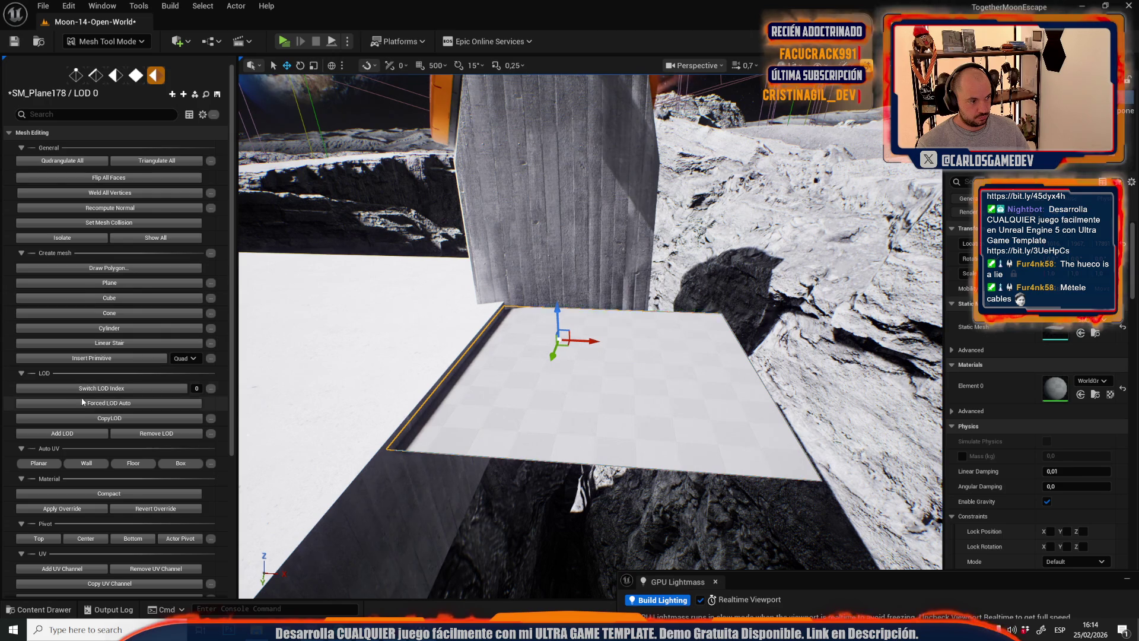
pyautogui.click(42, 463)
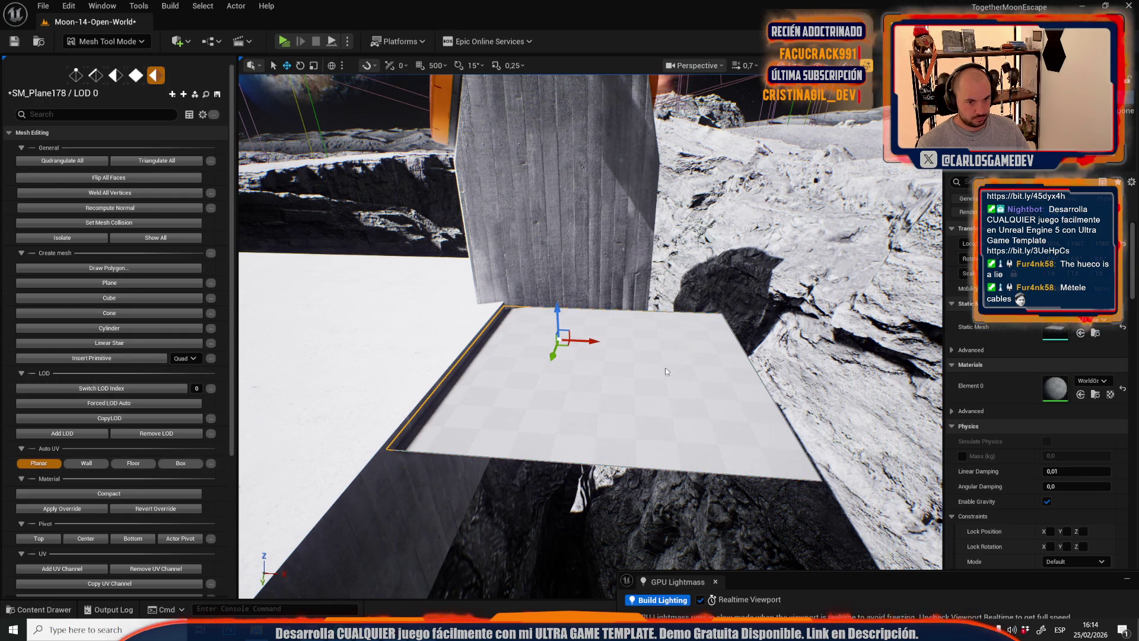
# - Stretch the plane's edge and corner vertex out onto the rock cliff
pyautogui.click(726, 343)
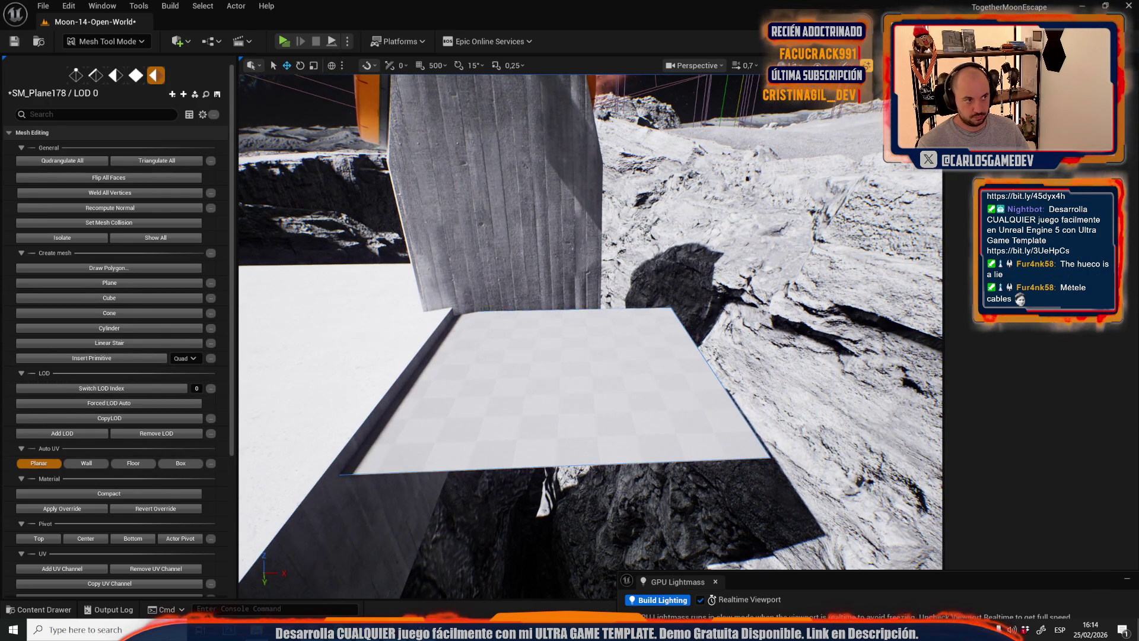
pyautogui.click(682, 341)
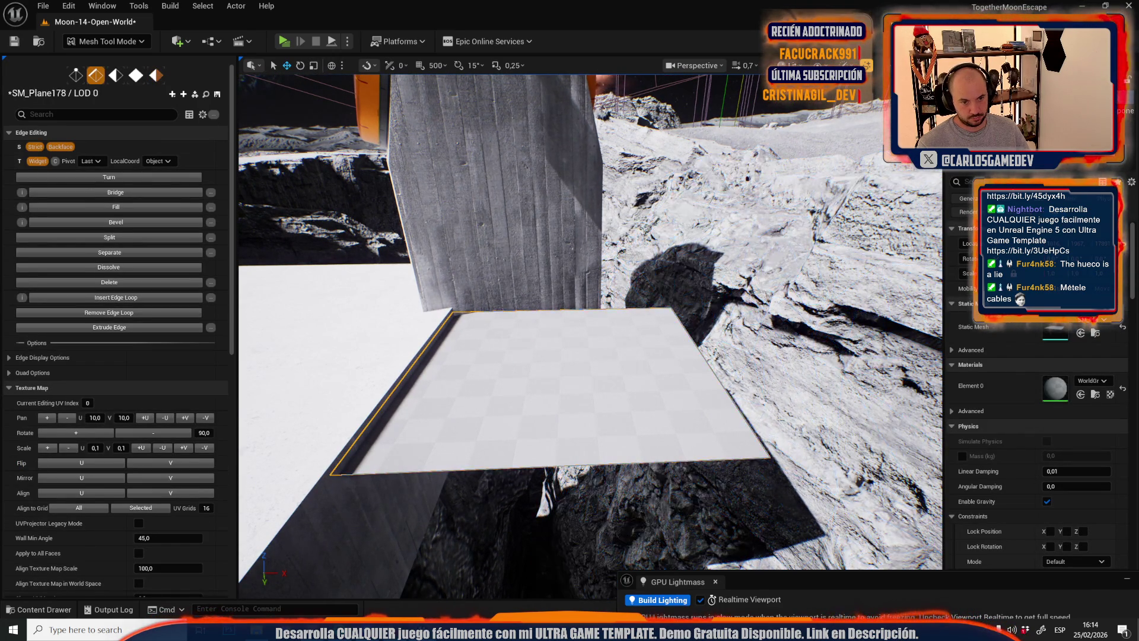
pyautogui.scroll(-3, 591, 333)
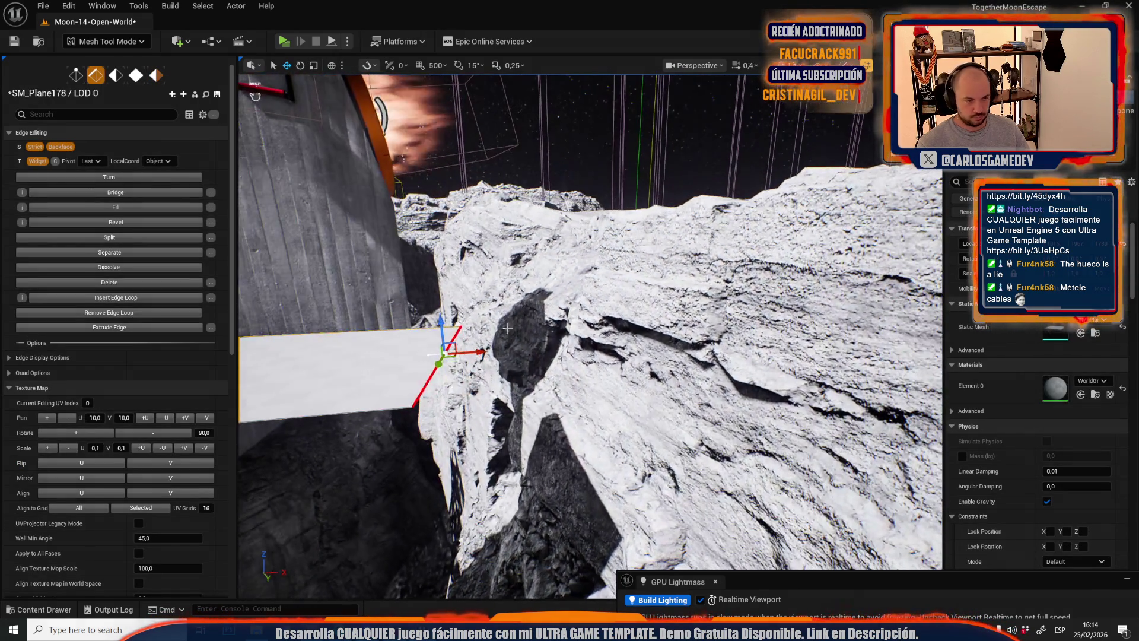
pyautogui.moveTo(451, 331)
pyautogui.mouseDown()
pyautogui.moveTo(439, 326)
pyautogui.moveTo(672, 321)
pyautogui.moveTo(723, 332)
pyautogui.mouseUp()
pyautogui.scroll(-3, 652, 338)
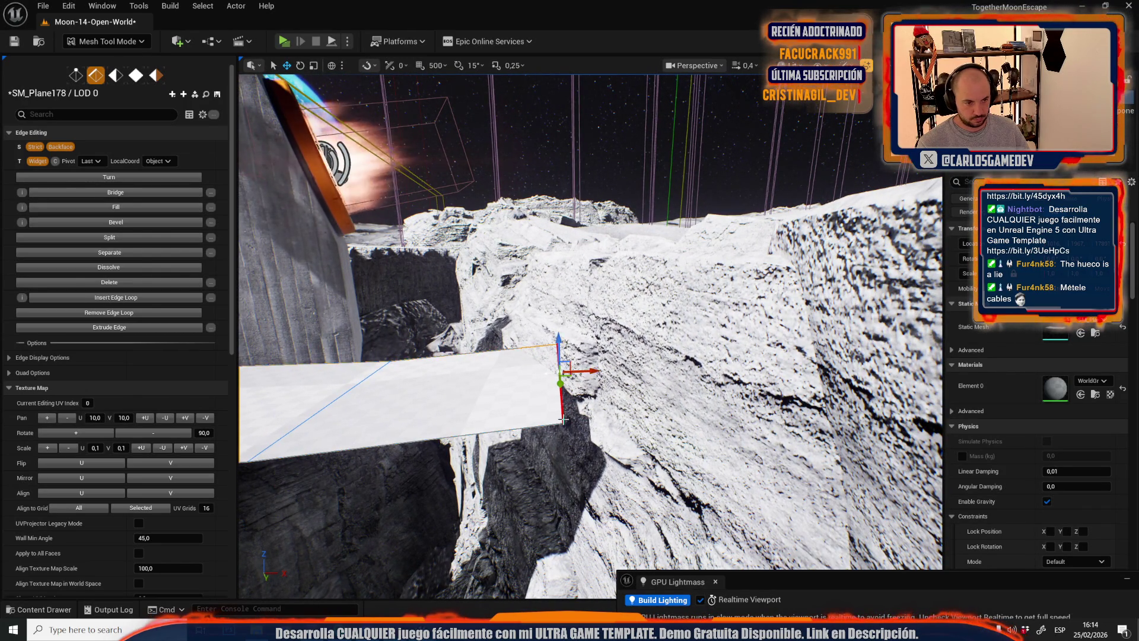
pyautogui.press('1')
pyautogui.moveTo(573, 414); pyautogui.dragTo(677, 389)
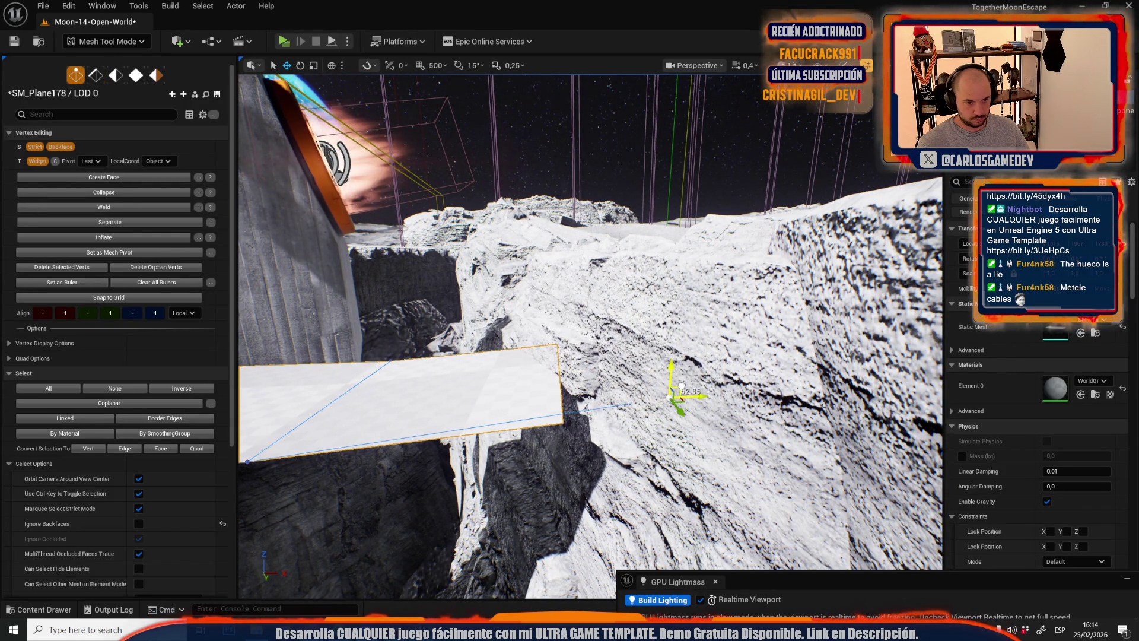
# - Return to edge editing and turn the view past the fan structure toward the base and bridge
pyautogui.press('2')
pyautogui.moveTo(361, 367)
pyautogui.mouseDown()
pyautogui.moveTo(380, 374)
pyautogui.moveTo(451, 350)
pyautogui.moveTo(475, 368)
pyautogui.moveTo(555, 334)
pyautogui.moveTo(757, 394)
pyautogui.moveTo(628, 383)
pyautogui.moveTo(563, 397)
pyautogui.moveTo(537, 359)
pyautogui.moveTo(489, 334)
pyautogui.mouseUp()
pyautogui.scroll(1, 605, 349)
pyautogui.scroll(3, 531, 356)
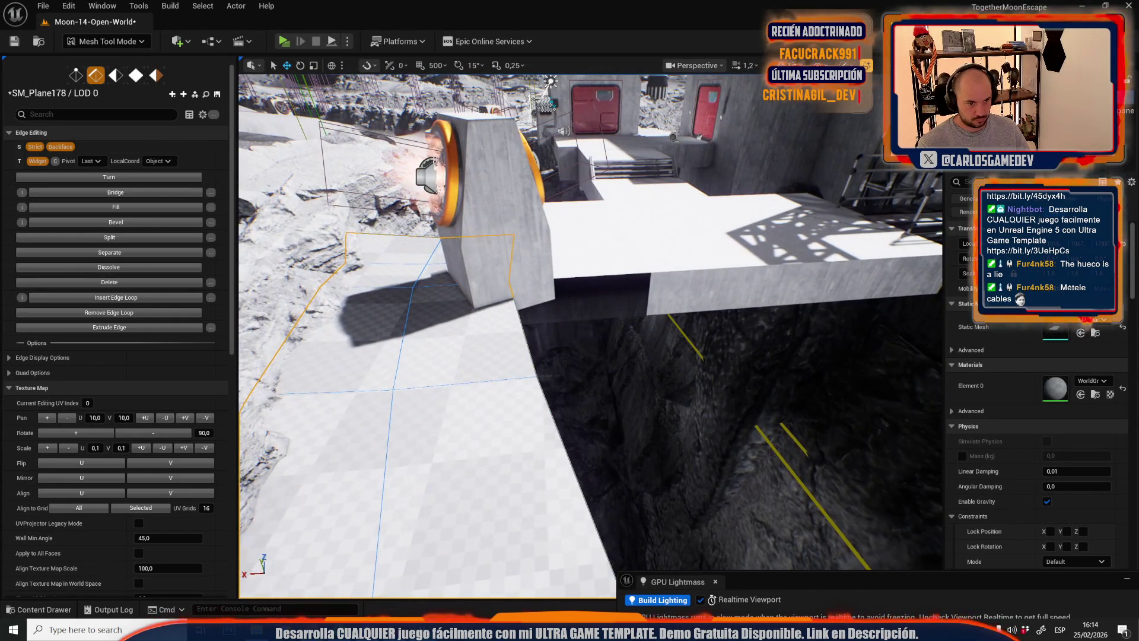
pyautogui.moveTo(539, 395); pyautogui.dragTo(306, 371)
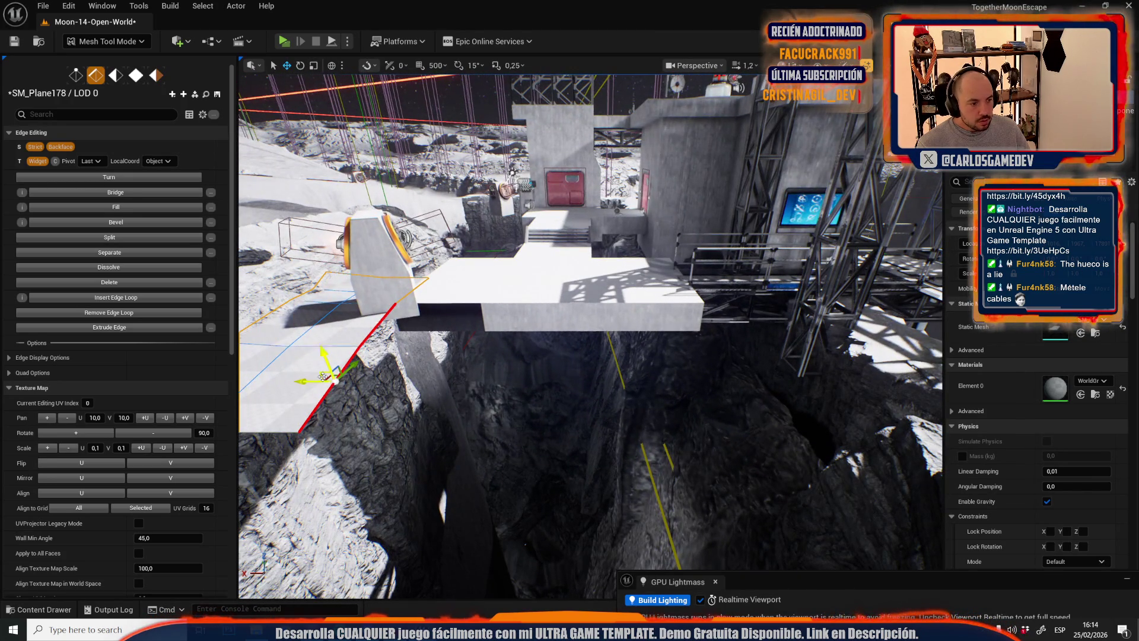
# - Push the plane's border edges outward across the chasm toward the base and crater rim
pyautogui.moveTo(392, 393); pyautogui.dragTo(418, 365)
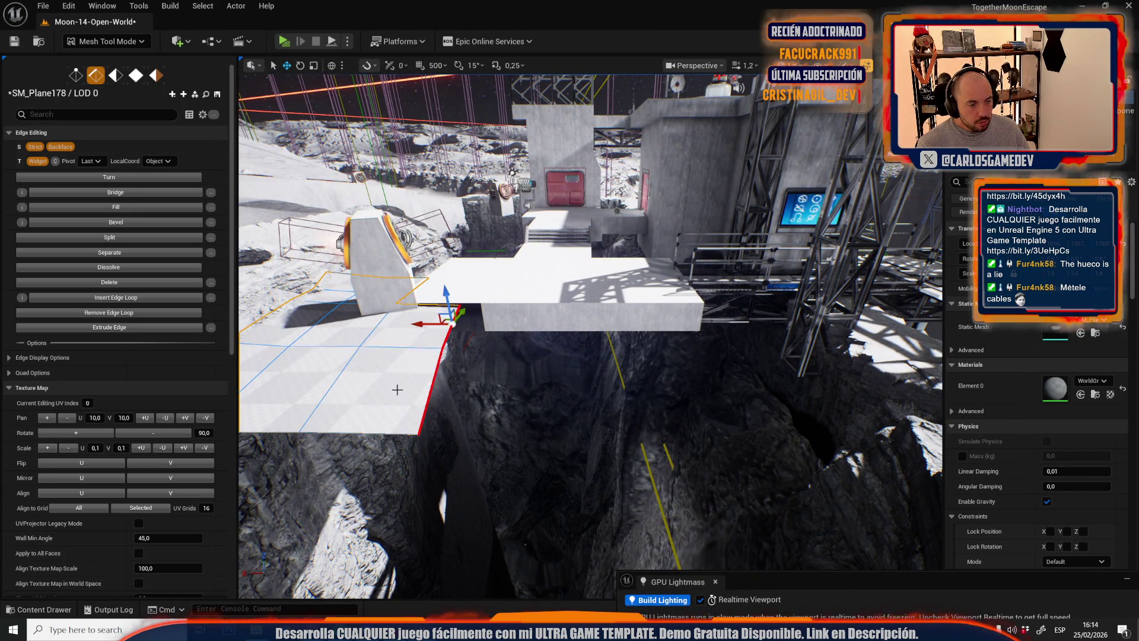
pyautogui.moveTo(440, 315)
pyautogui.mouseDown()
pyautogui.moveTo(484, 384)
pyautogui.moveTo(540, 388)
pyautogui.mouseUp()
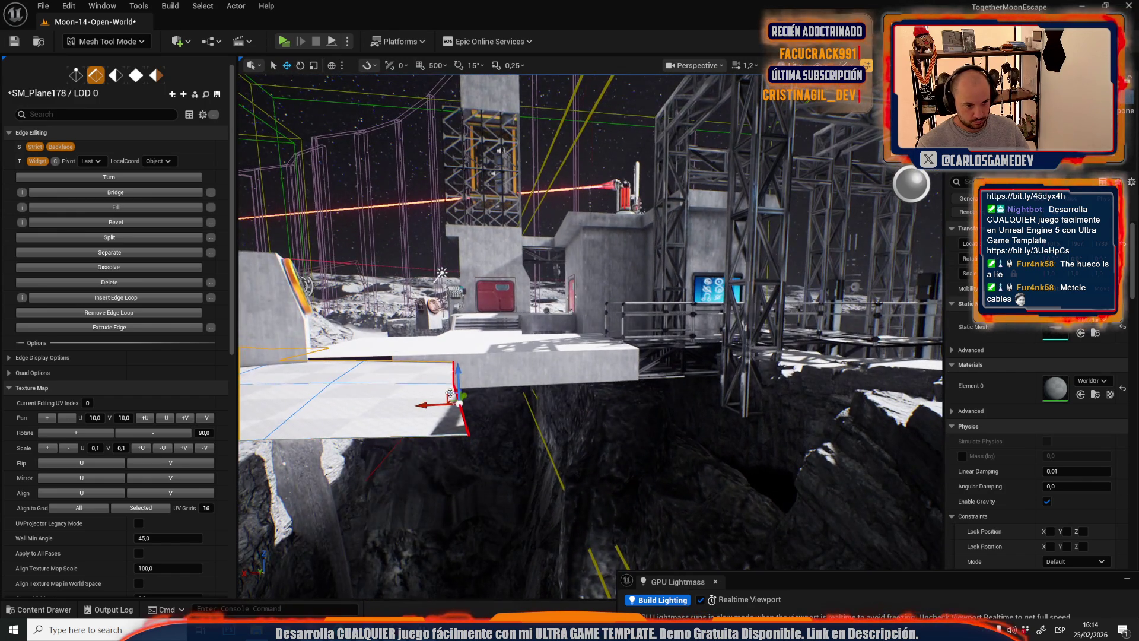
pyautogui.moveTo(478, 364); pyautogui.dragTo(517, 392)
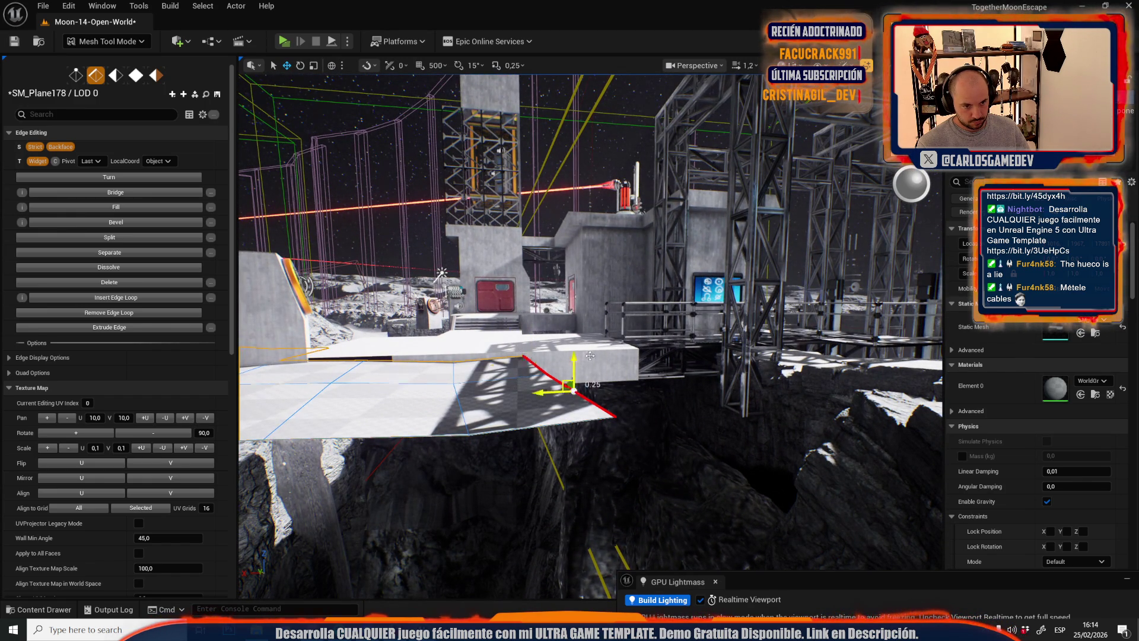
pyautogui.scroll(5, 570, 354)
pyautogui.scroll(-10, 590, 336)
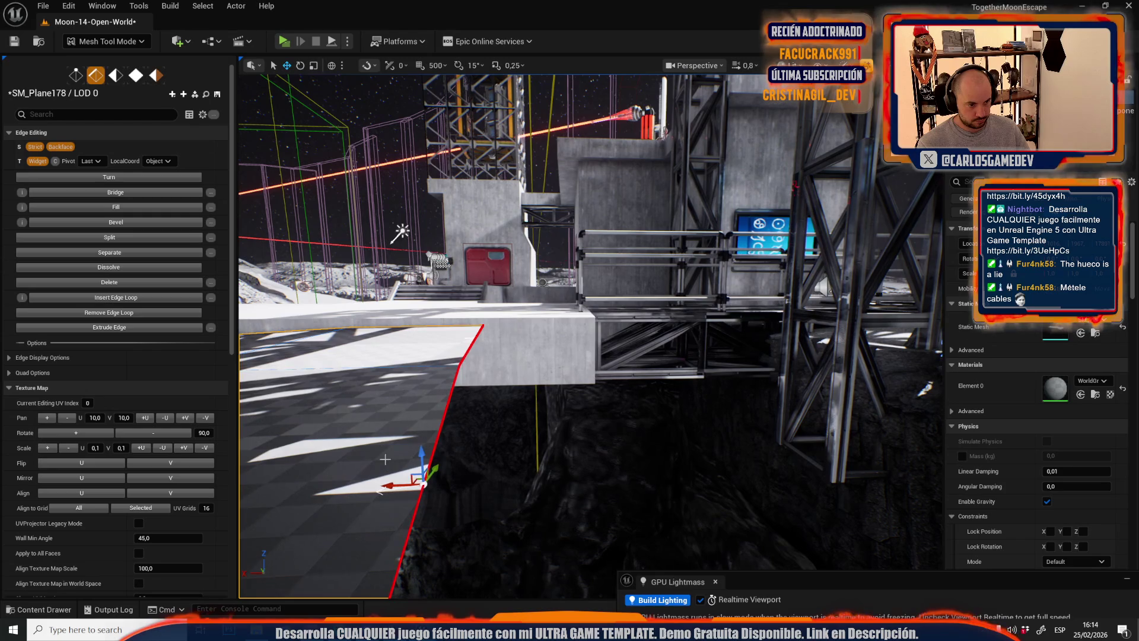
pyautogui.moveTo(432, 475)
pyautogui.mouseDown()
pyautogui.moveTo(725, 318)
pyautogui.moveTo(598, 356)
pyautogui.moveTo(435, 481)
pyautogui.moveTo(384, 370)
pyautogui.mouseUp()
# - Orbit around the platform edge to inspect the extended plane from several angles
pyautogui.moveTo(457, 302)
pyautogui.mouseDown()
pyautogui.moveTo(461, 392)
pyautogui.moveTo(407, 381)
pyautogui.moveTo(376, 402)
pyautogui.moveTo(368, 389)
pyautogui.mouseUp()
pyautogui.moveTo(597, 587)
pyautogui.mouseDown()
pyautogui.moveTo(698, 534)
pyautogui.moveTo(719, 538)
pyautogui.moveTo(700, 557)
pyautogui.moveTo(630, 456)
pyautogui.moveTo(438, 458)
pyautogui.moveTo(584, 410)
pyautogui.moveTo(557, 401)
pyautogui.moveTo(514, 314)
pyautogui.moveTo(471, 350)
pyautogui.moveTo(451, 453)
pyautogui.mouseUp()
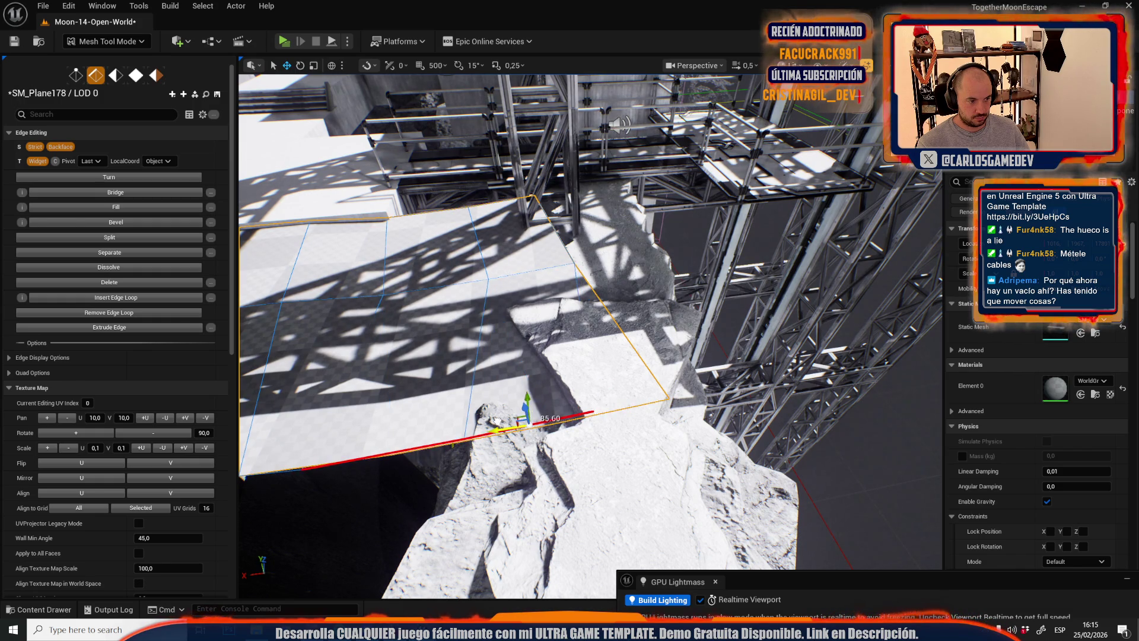
pyautogui.moveTo(507, 433); pyautogui.dragTo(554, 385)
pyautogui.moveTo(567, 326)
pyautogui.mouseDown()
pyautogui.moveTo(587, 308)
pyautogui.moveTo(615, 449)
pyautogui.mouseUp()
# - In vertex mode, select the plane's corner vertex and undo its stray move
pyautogui.press('1')
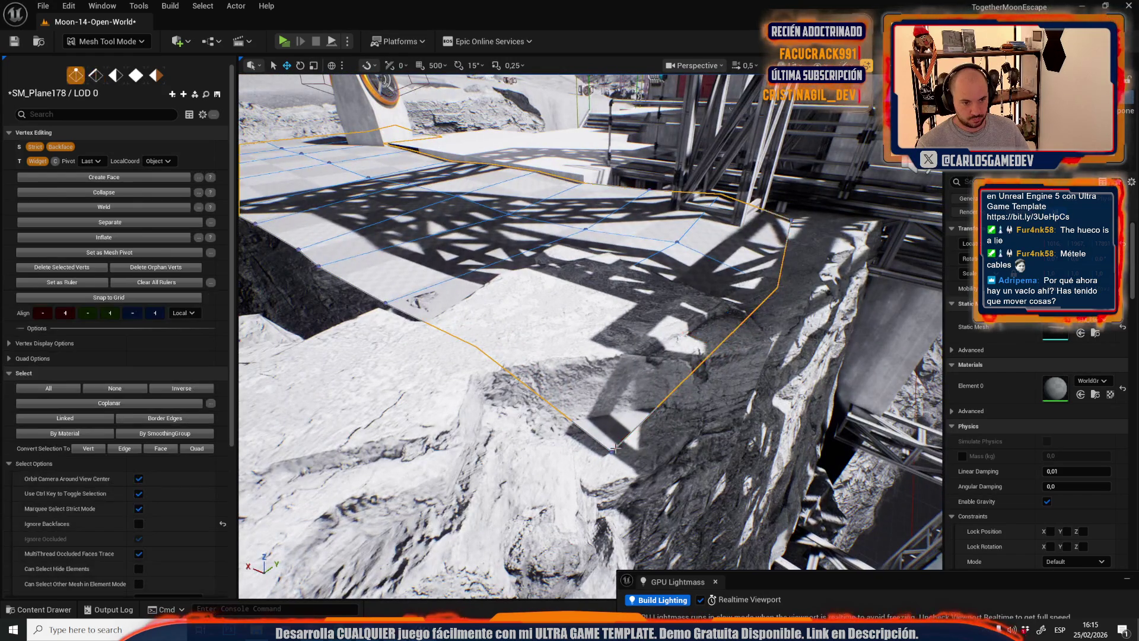
pyautogui.click(613, 448)
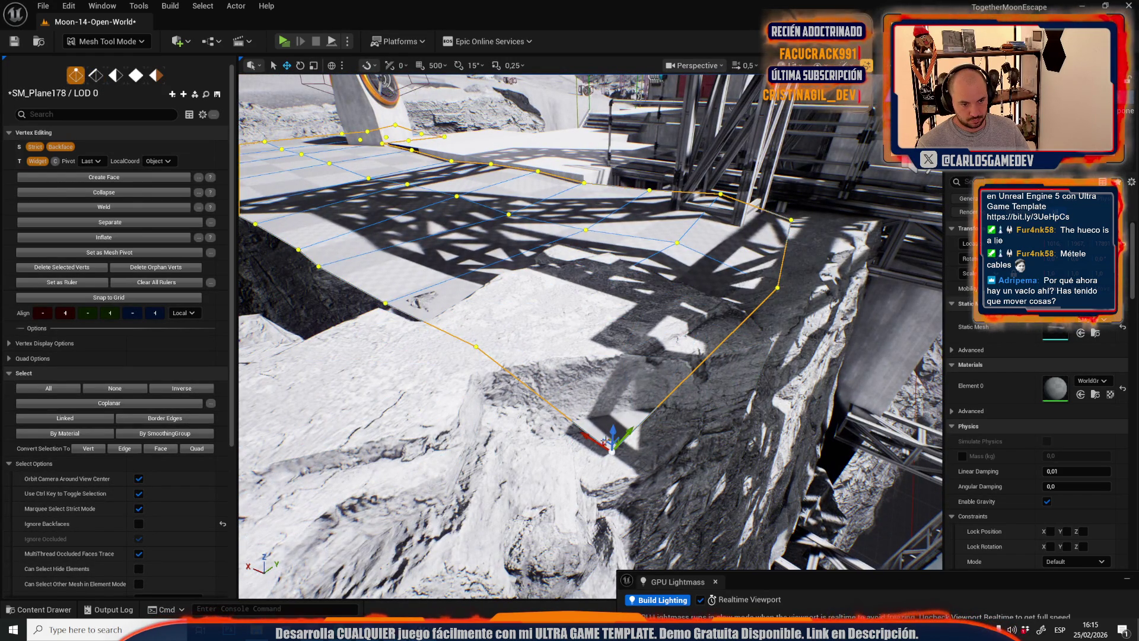
pyautogui.moveTo(604, 440)
pyautogui.mouseDown()
pyautogui.moveTo(625, 459)
pyautogui.moveTo(552, 456)
pyautogui.mouseUp()
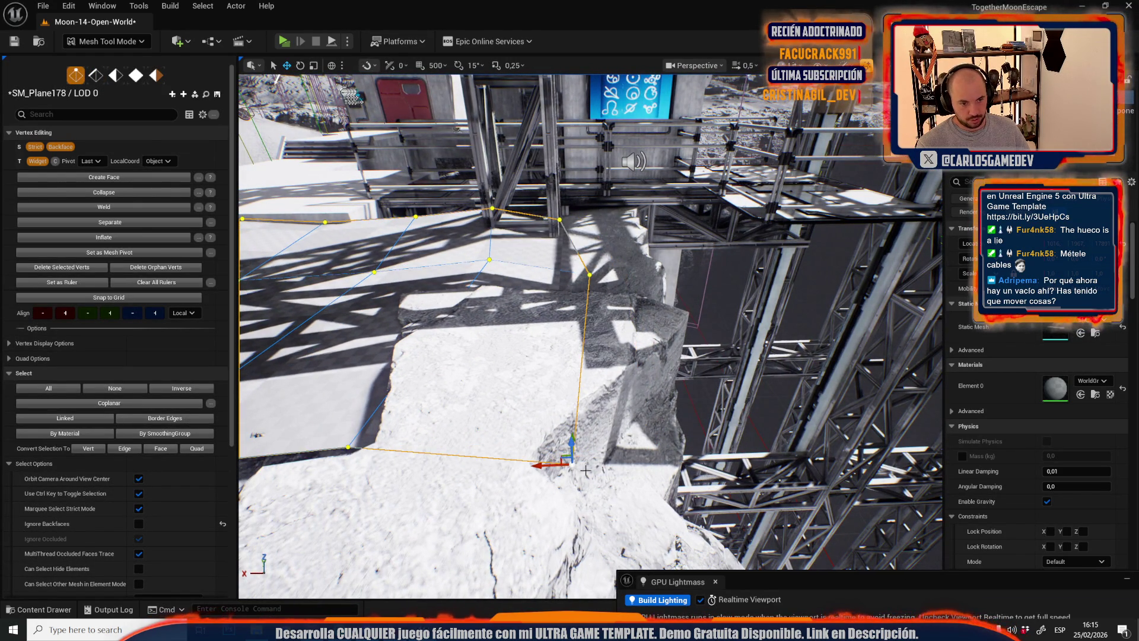
pyautogui.hotkey('ctrl', 'z')
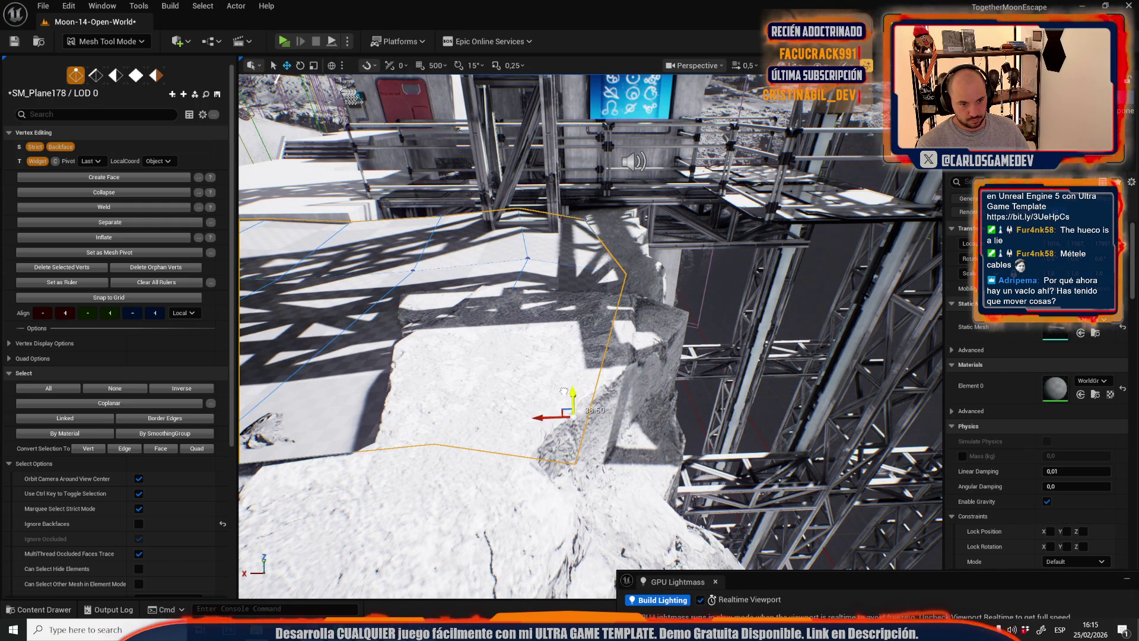
# - Fly up over the truss towers and bring up the editor modes list
pyautogui.press('w')
pyautogui.scroll(2, 564, 411)
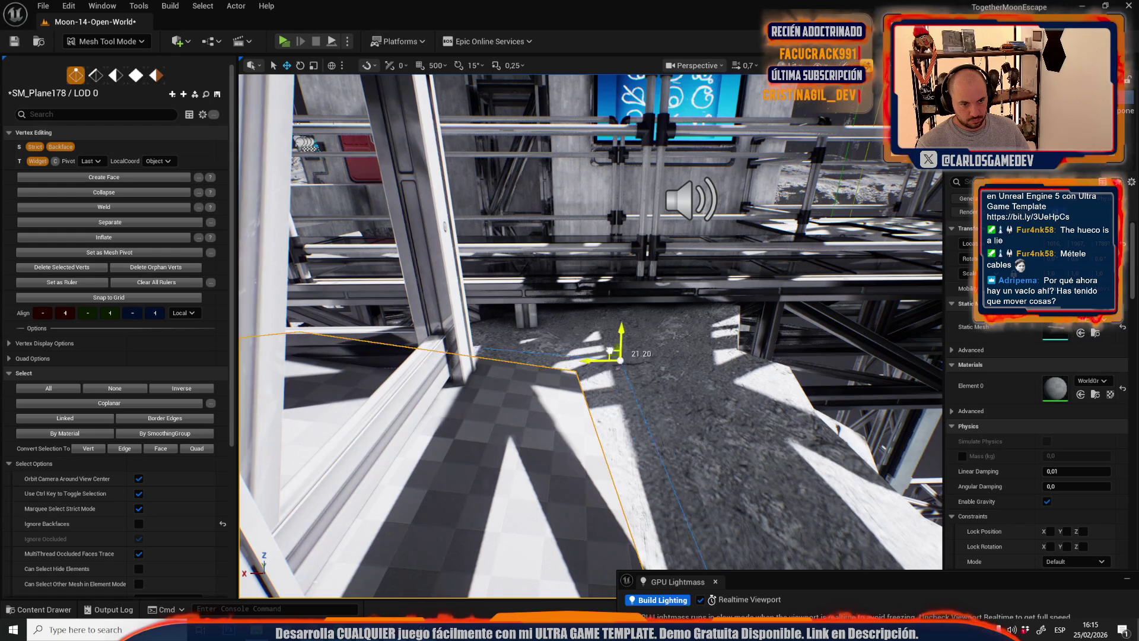
pyautogui.moveTo(674, 364); pyautogui.dragTo(674, 426)
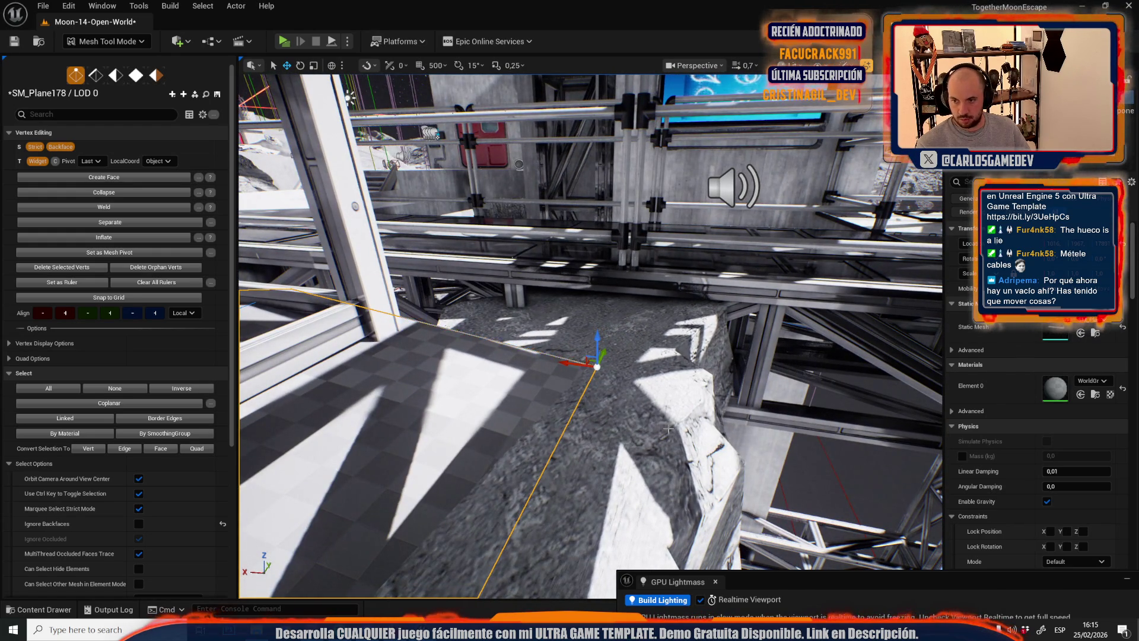
pyautogui.moveTo(648, 350); pyautogui.dragTo(648, 511)
pyautogui.scroll(3, 648, 380)
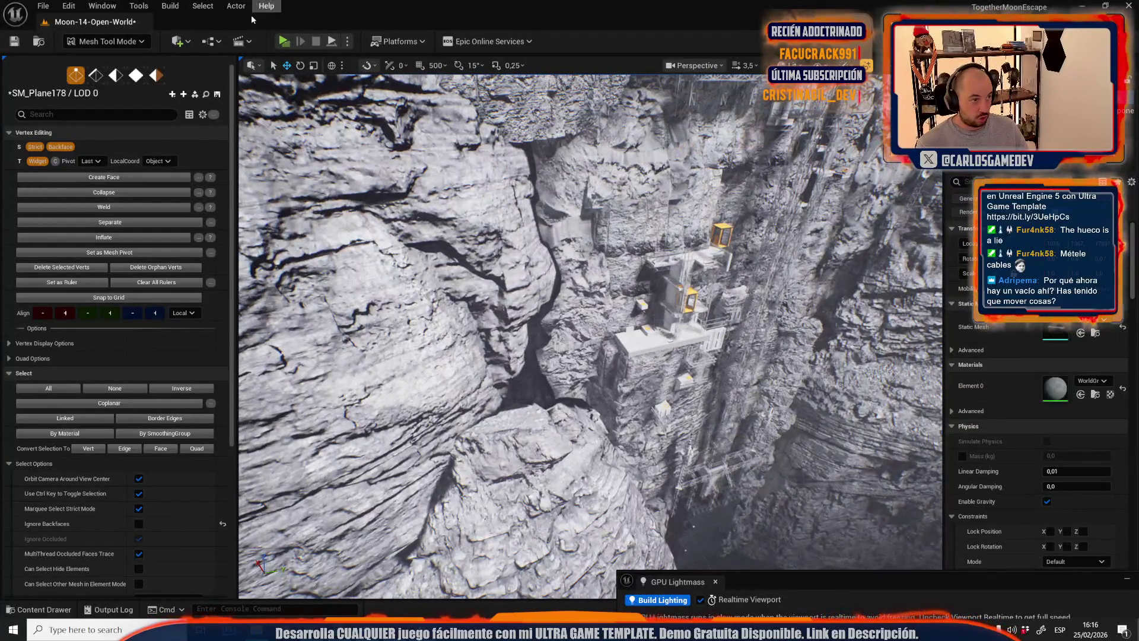
pyautogui.click(106, 41)
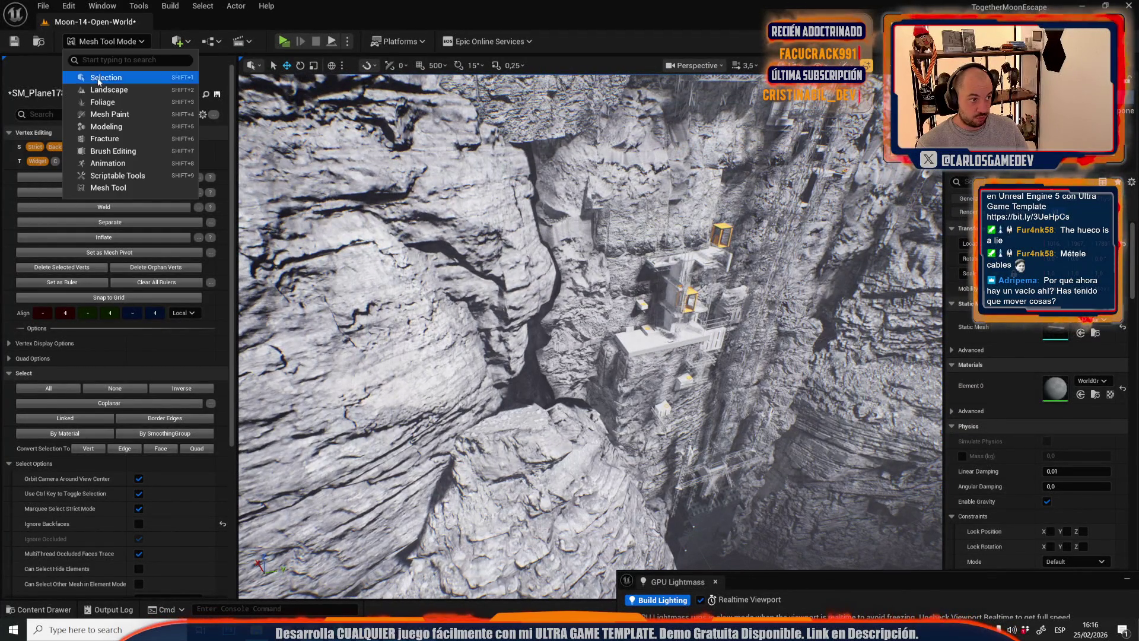
# - In Selection mode, frame the rock wall mesh and rotate it slightly
pyautogui.click(101, 79)
pyautogui.click(354, 365)
pyautogui.press('f')
pyautogui.press('e')
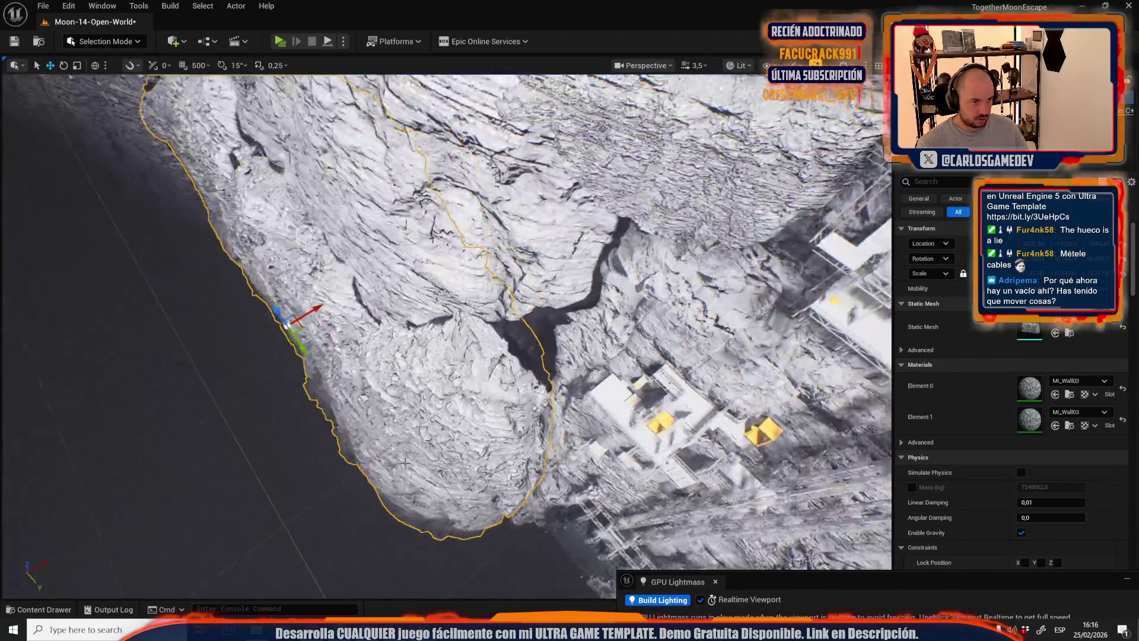
pyautogui.moveTo(299, 364); pyautogui.dragTo(339, 297)
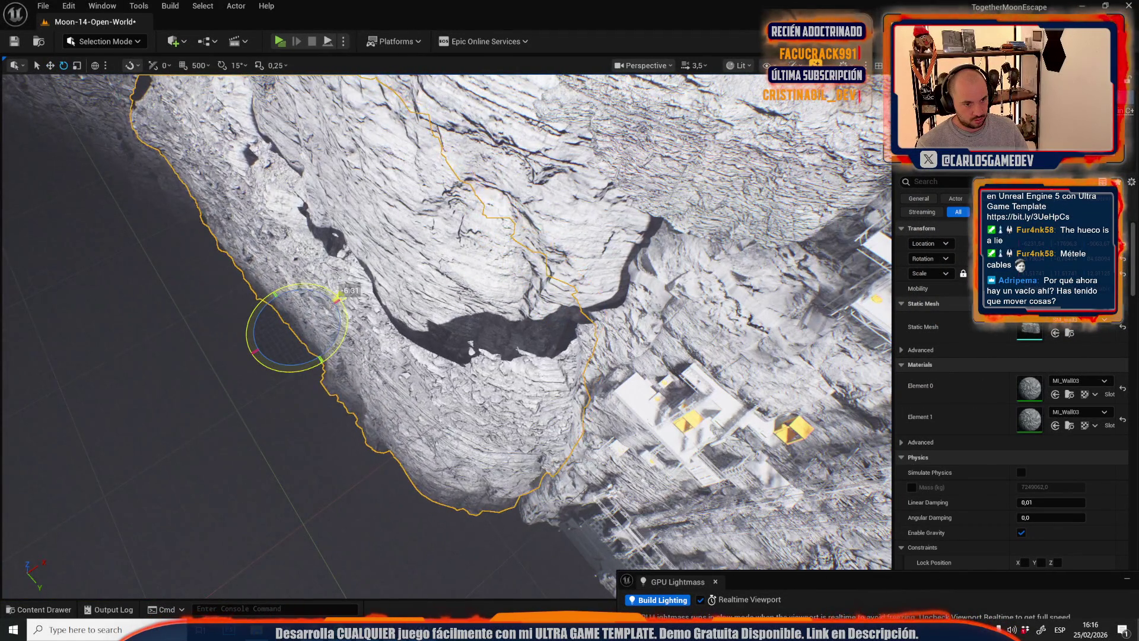
pyautogui.moveTo(420, 387)
pyautogui.mouseDown()
pyautogui.moveTo(415, 308)
pyautogui.moveTo(380, 279)
pyautogui.moveTo(362, 291)
pyautogui.moveTo(404, 273)
pyautogui.moveTo(427, 279)
pyautogui.mouseUp()
# - Select the floor plane and resume Mesh Tool Mode edge editing on it
pyautogui.click(430, 279)
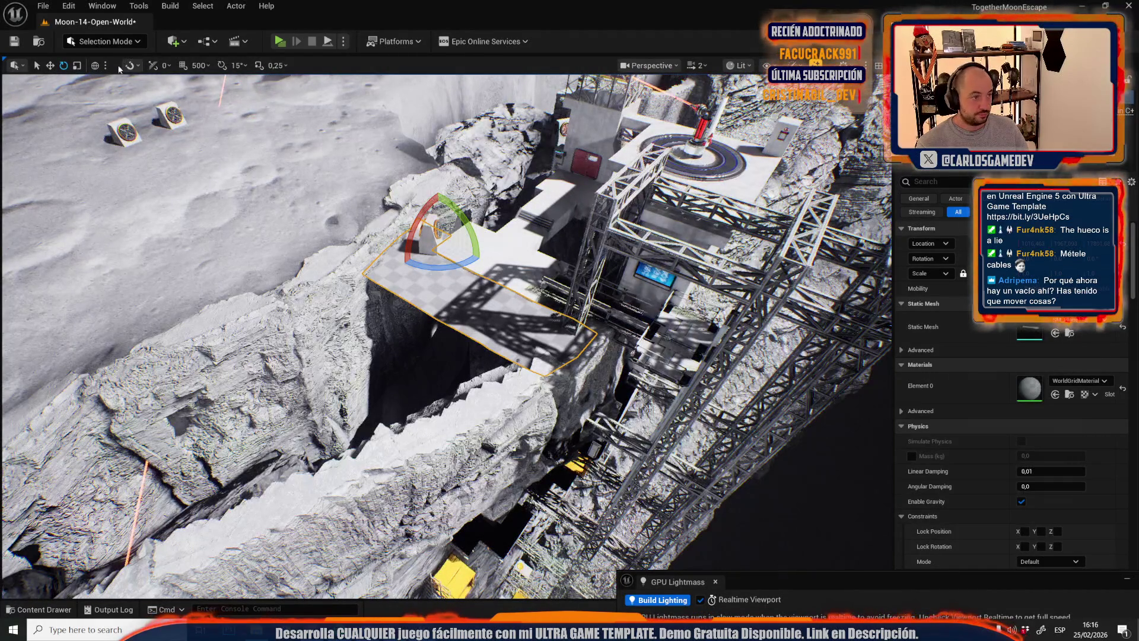
pyautogui.click(104, 41)
pyautogui.click(114, 223)
pyautogui.click(95, 75)
pyautogui.moveTo(620, 356)
pyautogui.mouseDown()
pyautogui.moveTo(611, 359)
pyautogui.moveTo(620, 356)
pyautogui.mouseUp()
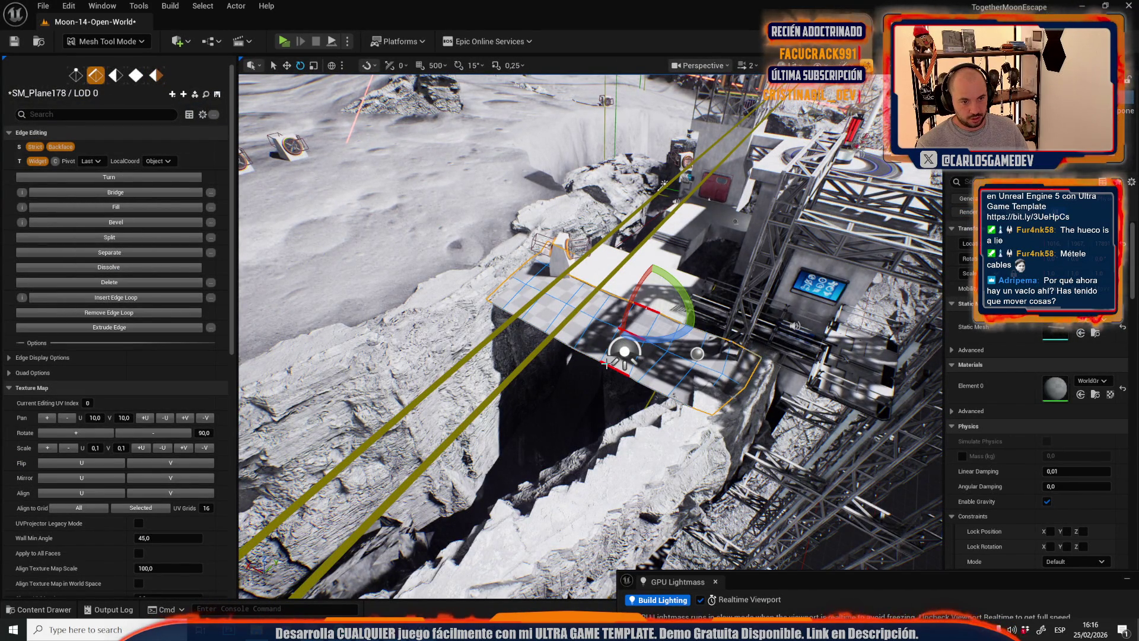
# - Orbit to the crater rim and select the plane's longer cliff-top edge, undoing a wrong pick
pyautogui.moveTo(606, 365)
pyautogui.mouseDown()
pyautogui.moveTo(734, 425)
pyautogui.moveTo(605, 356)
pyautogui.mouseUp()
pyautogui.press('e')
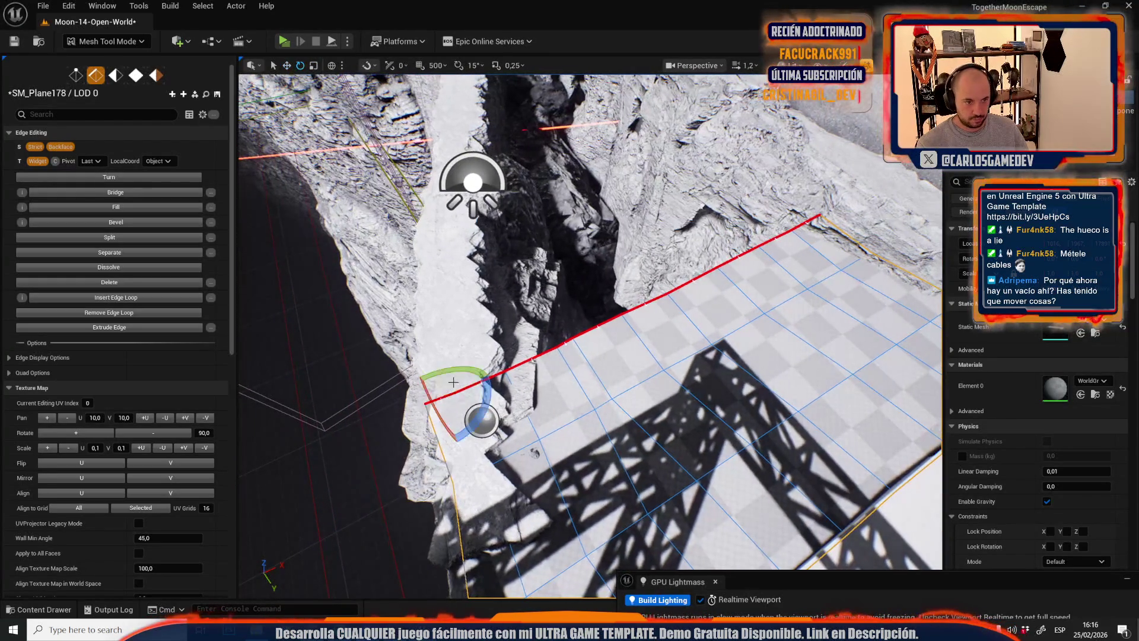
pyautogui.press('r')
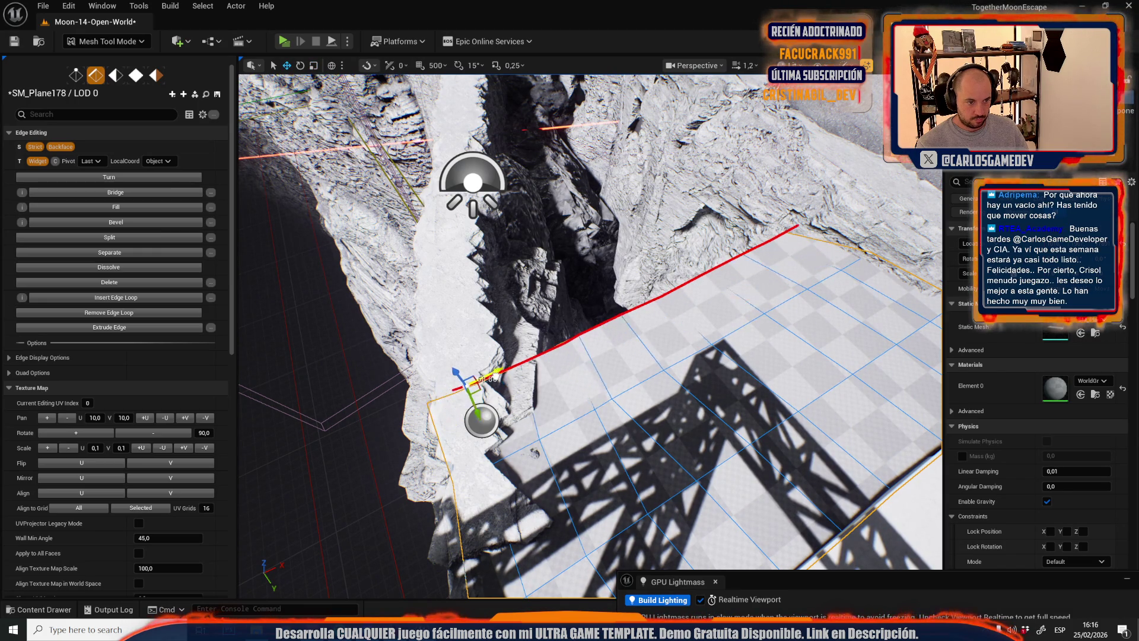
pyautogui.moveTo(500, 375); pyautogui.dragTo(543, 405)
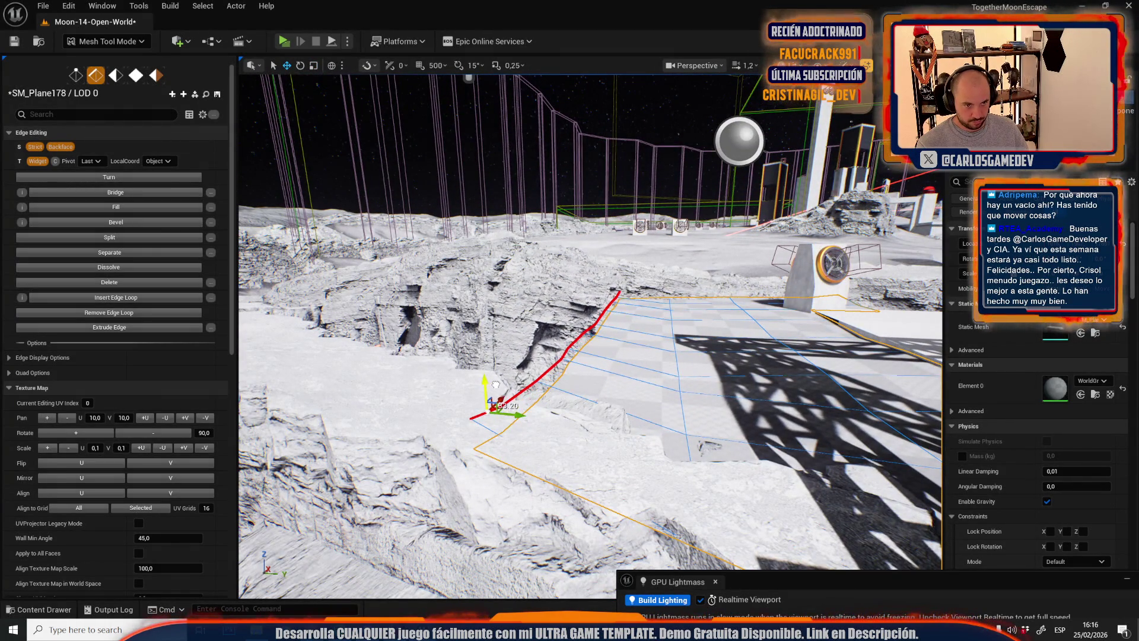
pyautogui.moveTo(487, 411); pyautogui.dragTo(380, 409)
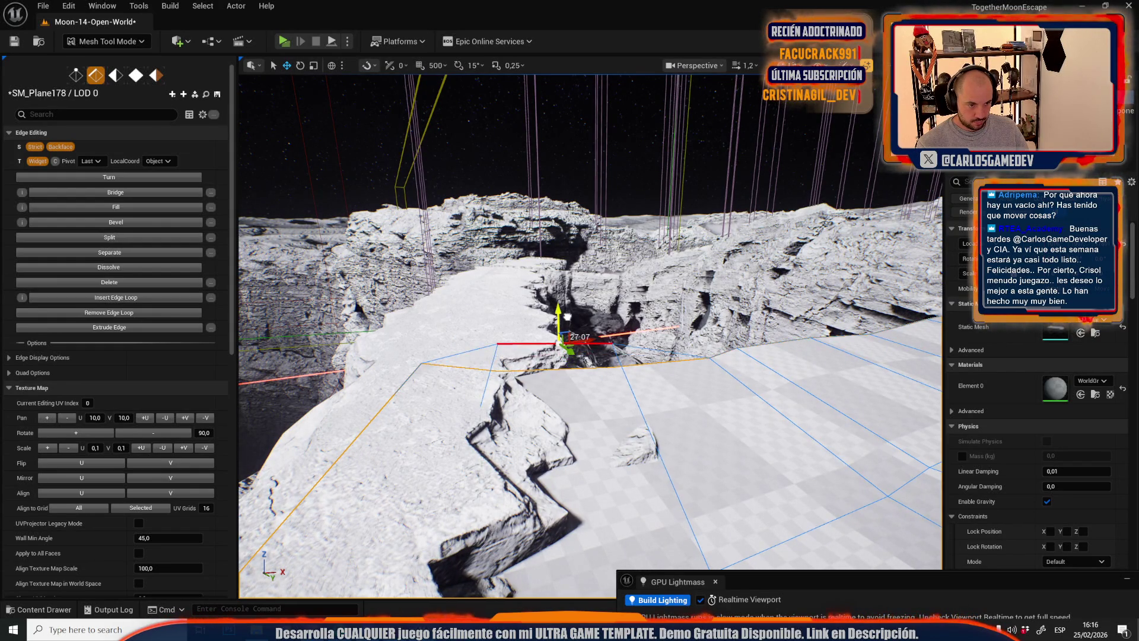
pyautogui.moveTo(379, 409); pyautogui.dragTo(320, 394)
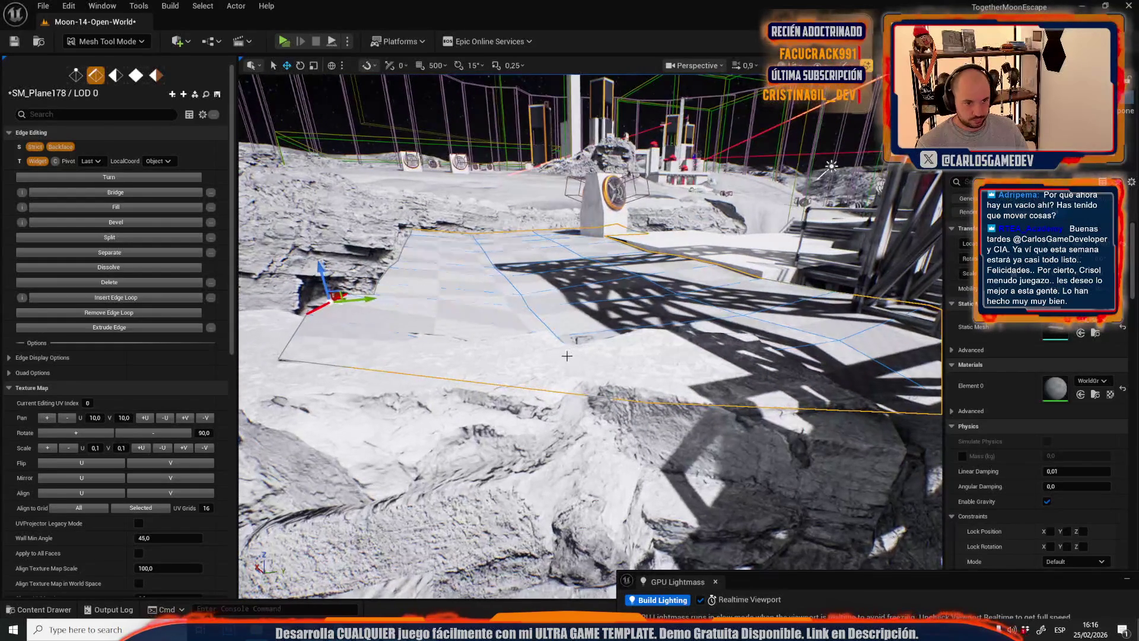
pyautogui.click(549, 323)
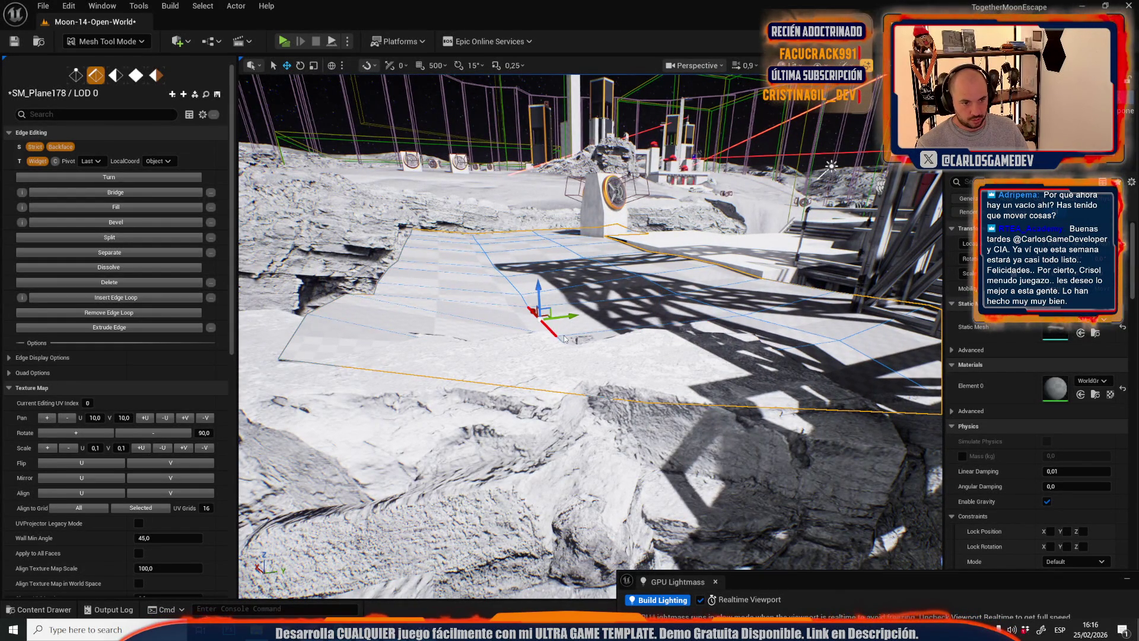
pyautogui.hotkey('ctrl', 'z')
pyautogui.click(570, 321)
# - Frame the selected edge, switch to the move gizmo, and pick the next cliff-top border edge
pyautogui.press('f')
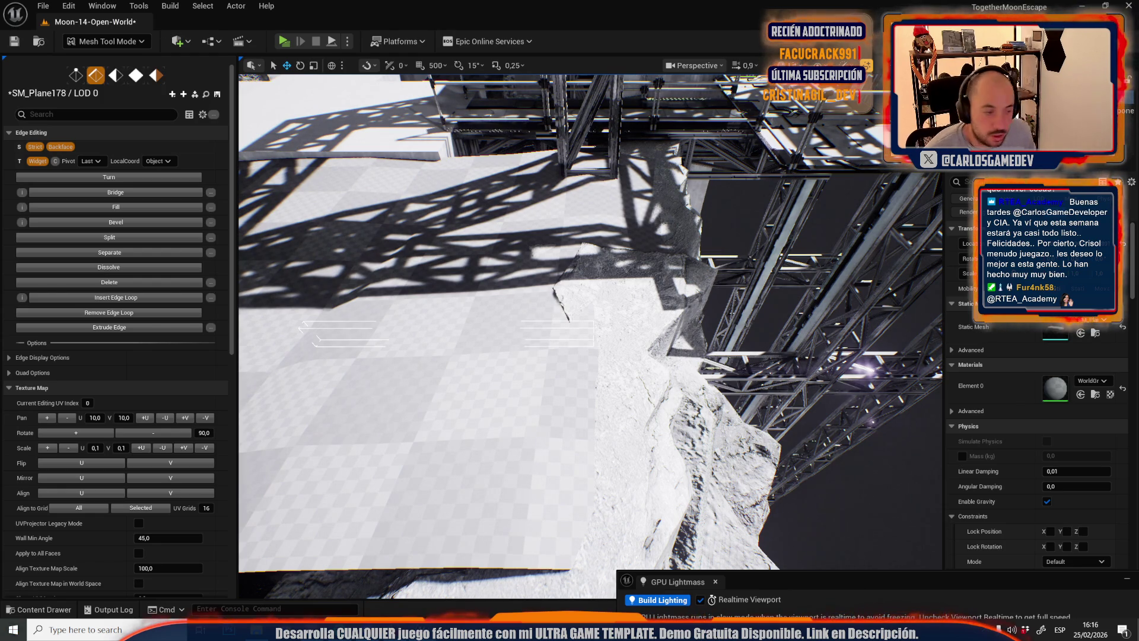
pyautogui.moveTo(744, 286)
pyautogui.mouseDown()
pyautogui.moveTo(617, 336)
pyautogui.moveTo(524, 317)
pyautogui.moveTo(537, 314)
pyautogui.moveTo(513, 338)
pyautogui.mouseUp()
pyautogui.scroll(-2, 513, 338)
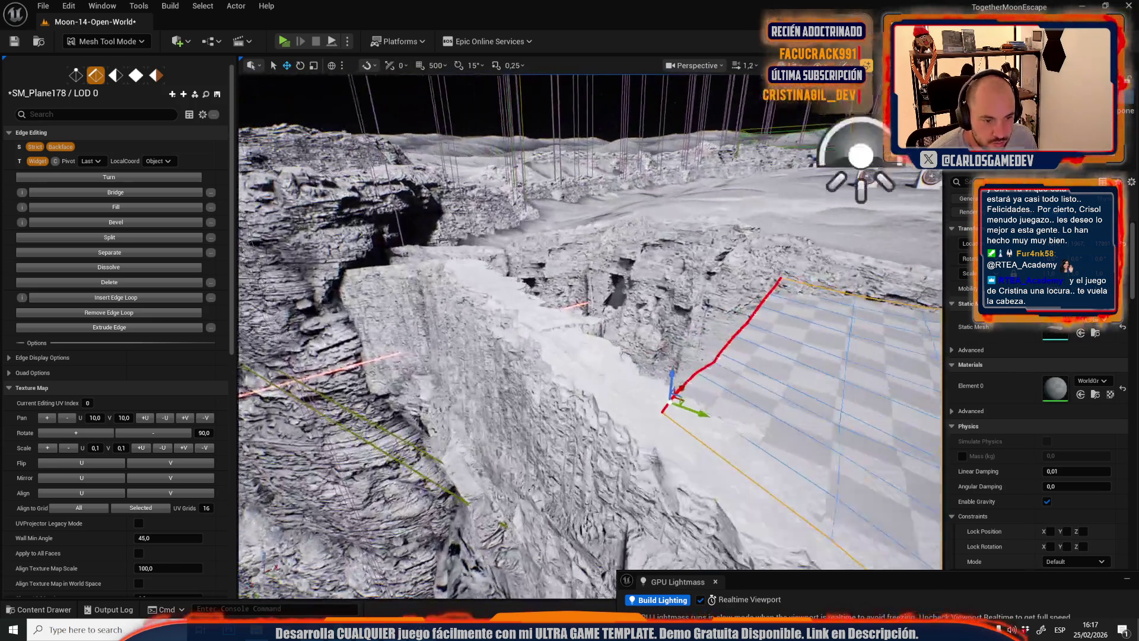
pyautogui.moveTo(623, 427); pyautogui.dragTo(699, 435)
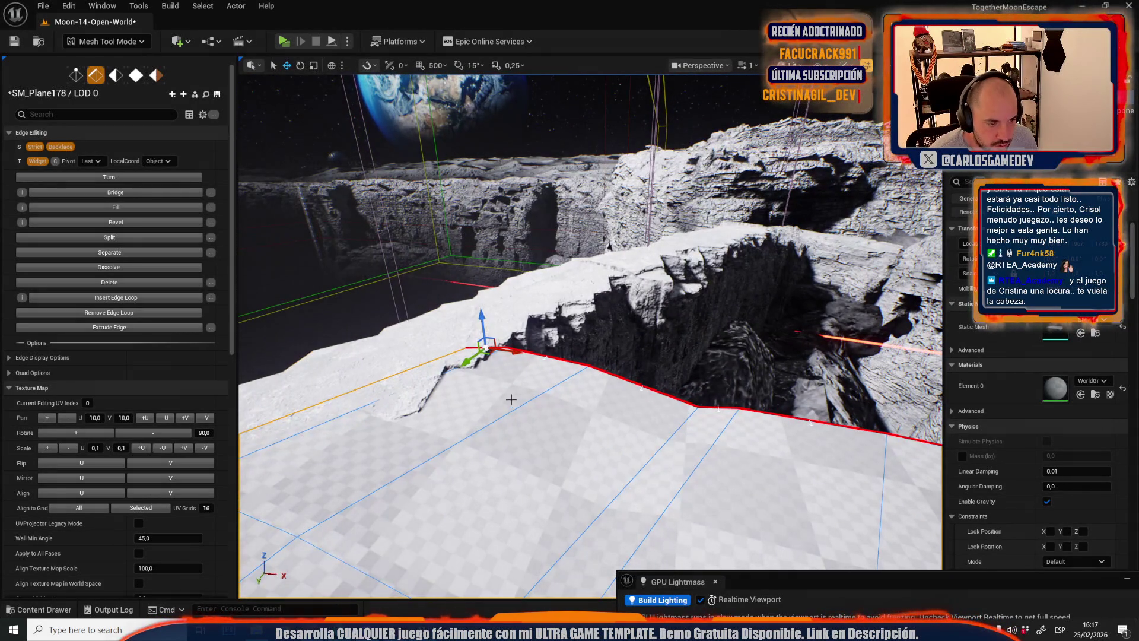
pyautogui.moveTo(516, 335); pyautogui.dragTo(599, 362)
pyautogui.press('w')
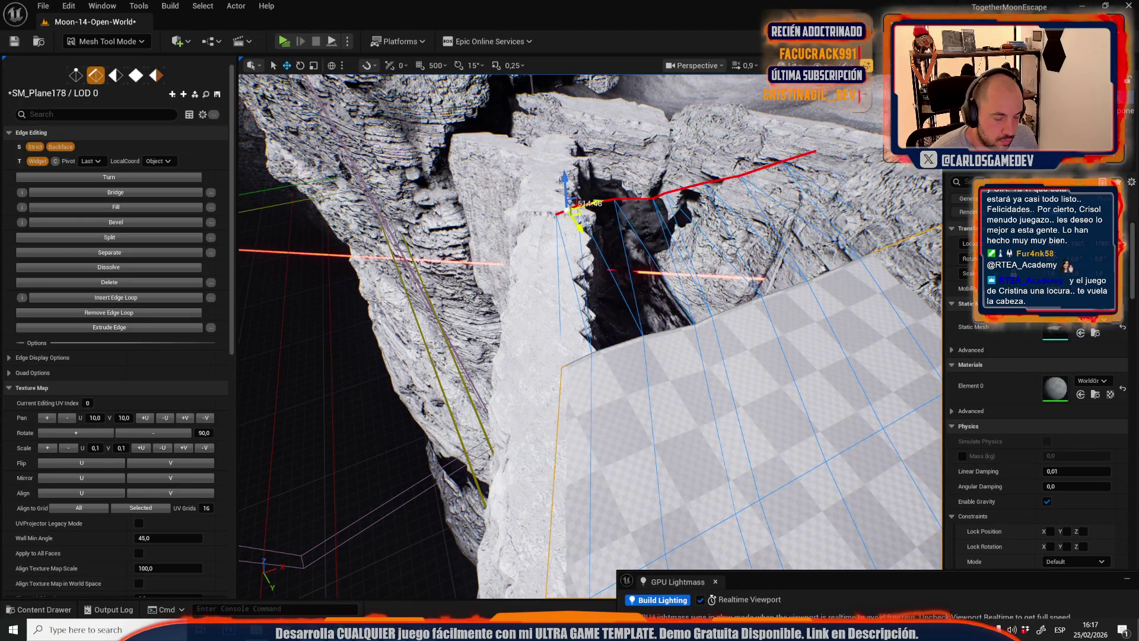
pyautogui.moveTo(620, 385); pyautogui.dragTo(596, 389)
pyautogui.scroll(-2, 602, 387)
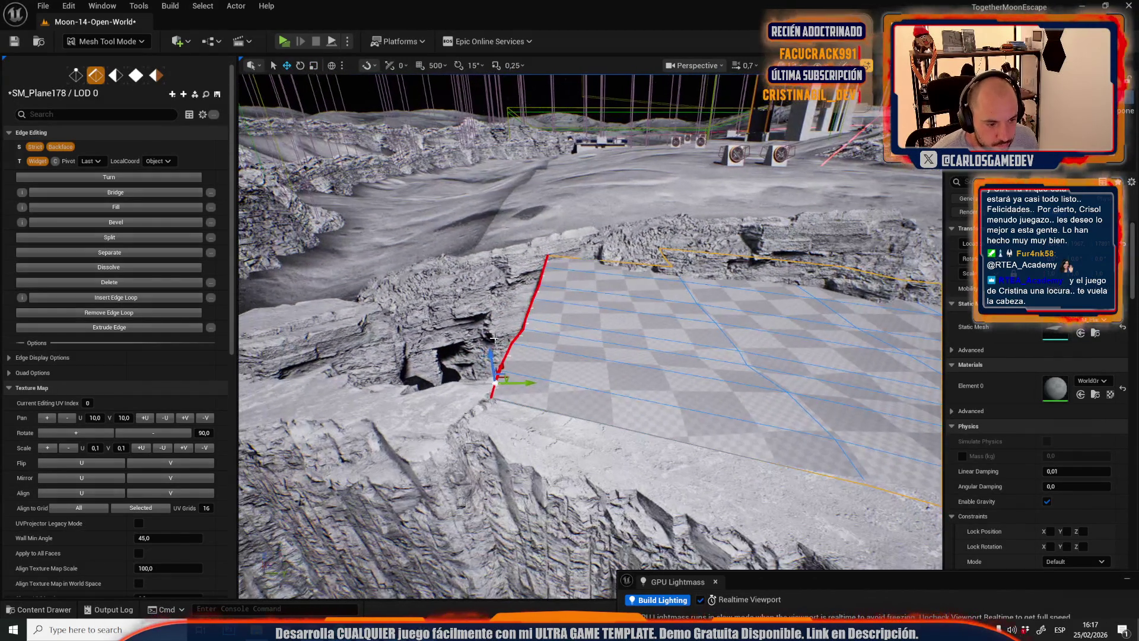
pyautogui.moveTo(494, 360)
pyautogui.mouseDown()
pyautogui.moveTo(630, 432)
pyautogui.moveTo(594, 335)
pyautogui.mouseUp()
pyautogui.scroll(1, 563, 396)
pyautogui.moveTo(619, 414)
pyautogui.mouseDown()
pyautogui.moveTo(593, 350)
pyautogui.moveTo(594, 389)
pyautogui.mouseUp()
pyautogui.moveTo(614, 433); pyautogui.dragTo(604, 270)
pyautogui.moveTo(645, 211)
pyautogui.mouseDown()
pyautogui.moveTo(545, 342)
pyautogui.moveTo(540, 330)
pyautogui.moveTo(590, 374)
pyautogui.moveTo(503, 294)
pyautogui.moveTo(524, 288)
pyautogui.mouseUp()
pyautogui.keyDown('shift'); pyautogui.click(505, 272); pyautogui.keyUp('shift')
# - Select the chain of cliff-top border edges and rotate it to follow the rim
pyautogui.keyDown('shift'); pyautogui.click(647, 303); pyautogui.keyUp('shift')
pyautogui.keyDown('shift'); pyautogui.click(732, 325); pyautogui.keyUp('shift')
pyautogui.moveTo(617, 283)
pyautogui.mouseDown()
pyautogui.moveTo(581, 276)
pyautogui.moveTo(617, 282)
pyautogui.moveTo(604, 398)
pyautogui.moveTo(670, 356)
pyautogui.moveTo(653, 296)
pyautogui.moveTo(670, 264)
pyautogui.moveTo(653, 248)
pyautogui.mouseUp()
pyautogui.press('e')
# - Push the edge chain up against the rock rim, then undo a vertex adjustment
pyautogui.press('w')
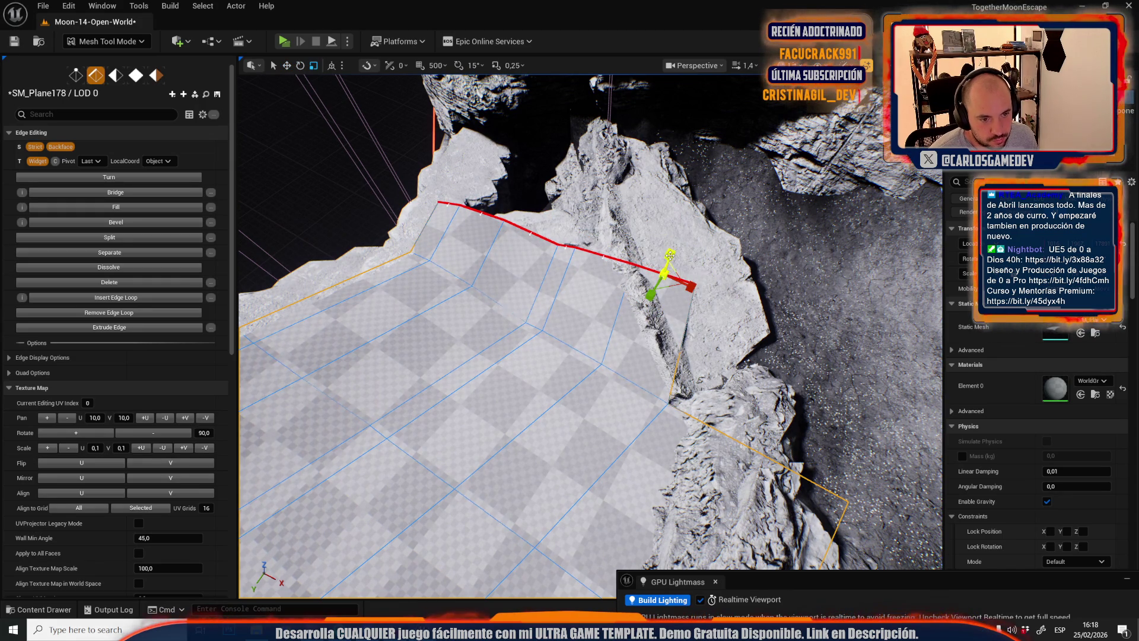
pyautogui.moveTo(682, 288)
pyautogui.mouseDown()
pyautogui.moveTo(700, 380)
pyautogui.moveTo(697, 325)
pyautogui.mouseUp()
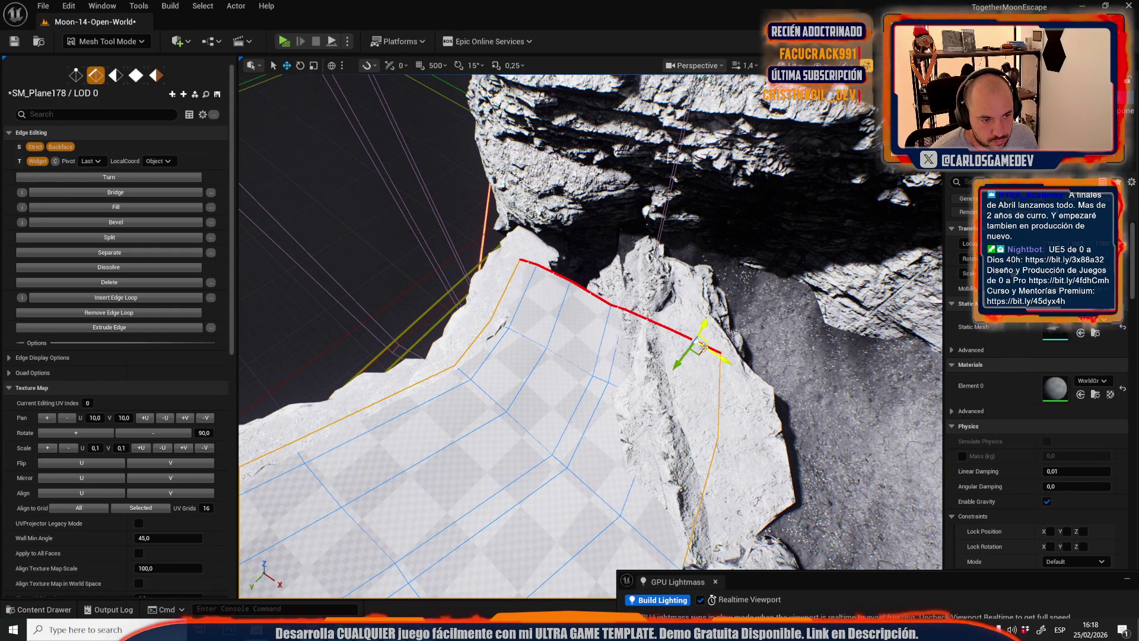
pyautogui.moveTo(697, 348); pyautogui.dragTo(716, 284)
pyautogui.moveTo(706, 371)
pyautogui.mouseDown()
pyautogui.moveTo(640, 347)
pyautogui.moveTo(713, 387)
pyautogui.mouseUp()
pyautogui.press('1')
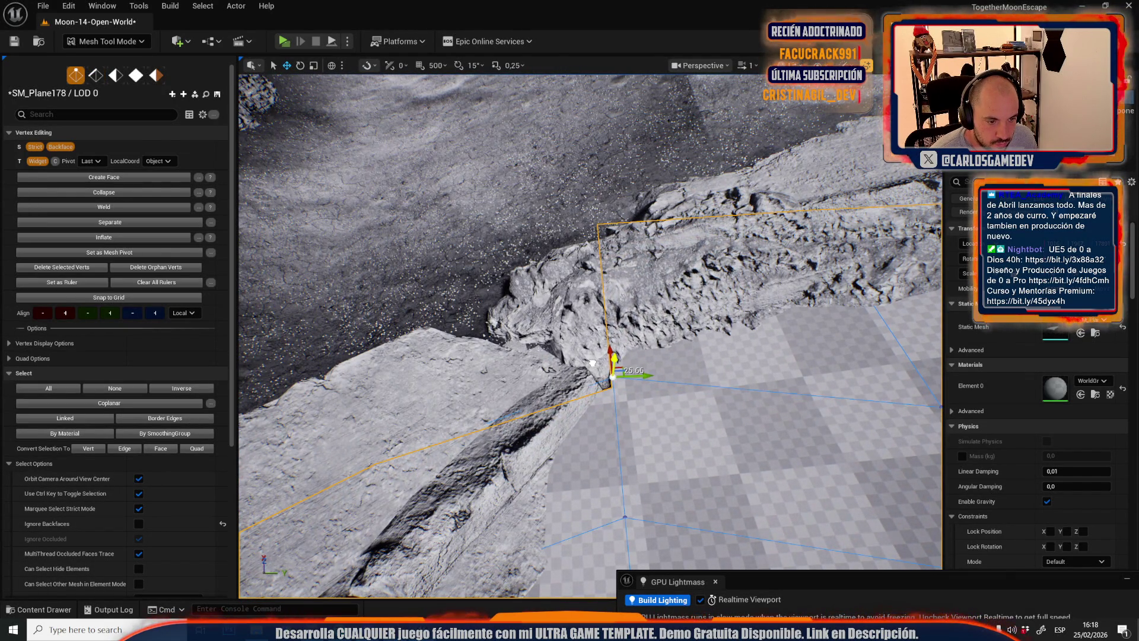
pyautogui.hotkey('ctrl', 'z')
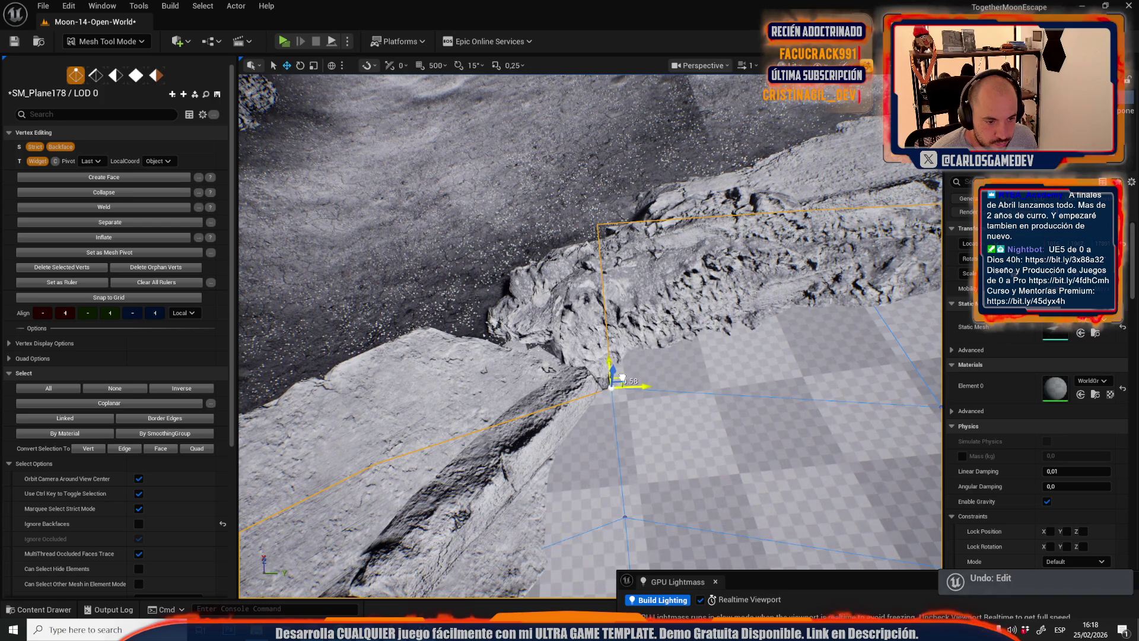
pyautogui.moveTo(592, 367)
pyautogui.mouseDown()
pyautogui.moveTo(813, 383)
pyautogui.moveTo(576, 375)
pyautogui.mouseUp()
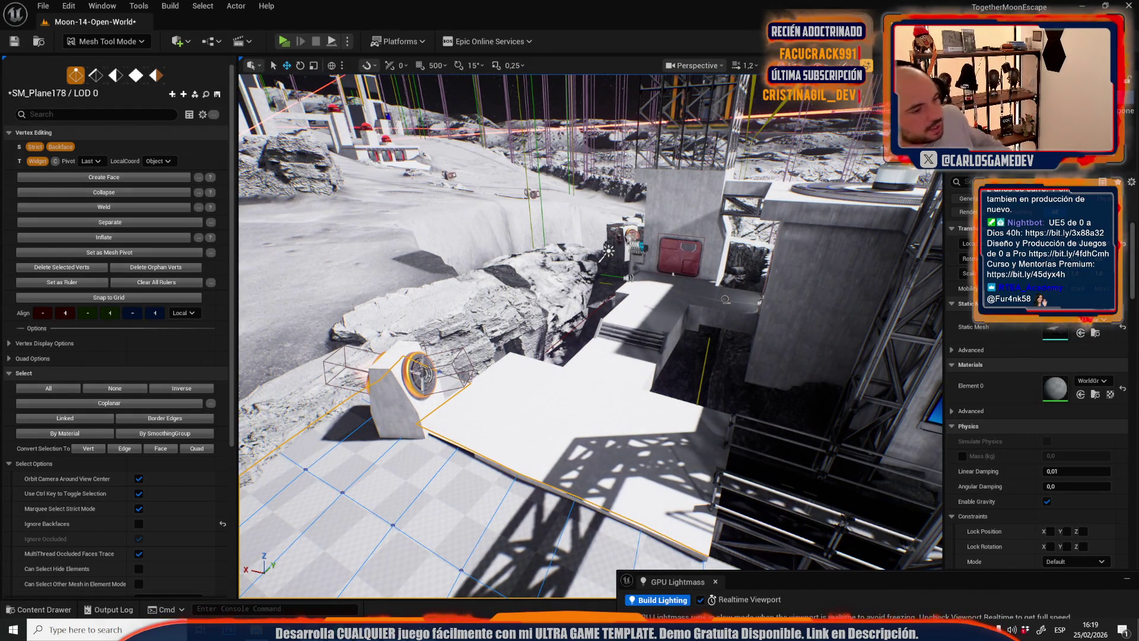
# - Select and frame the plane edge beside the truss walkway in edge mode
pyautogui.click(154, 76)
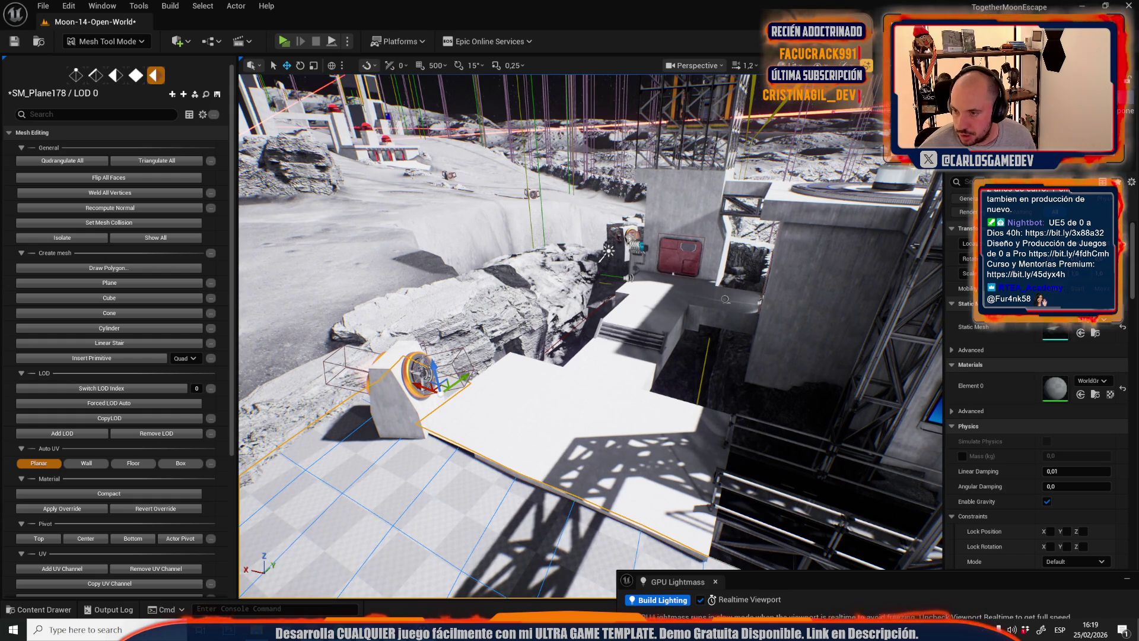
pyautogui.moveTo(521, 257); pyautogui.dragTo(671, 470)
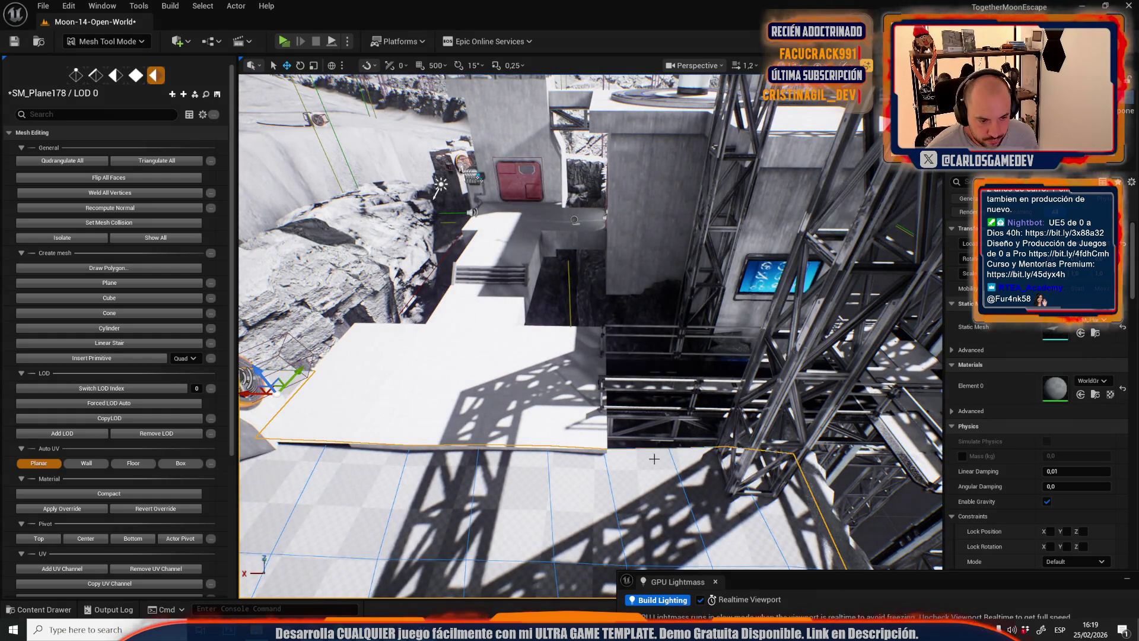
pyautogui.press('2')
pyautogui.click(651, 456)
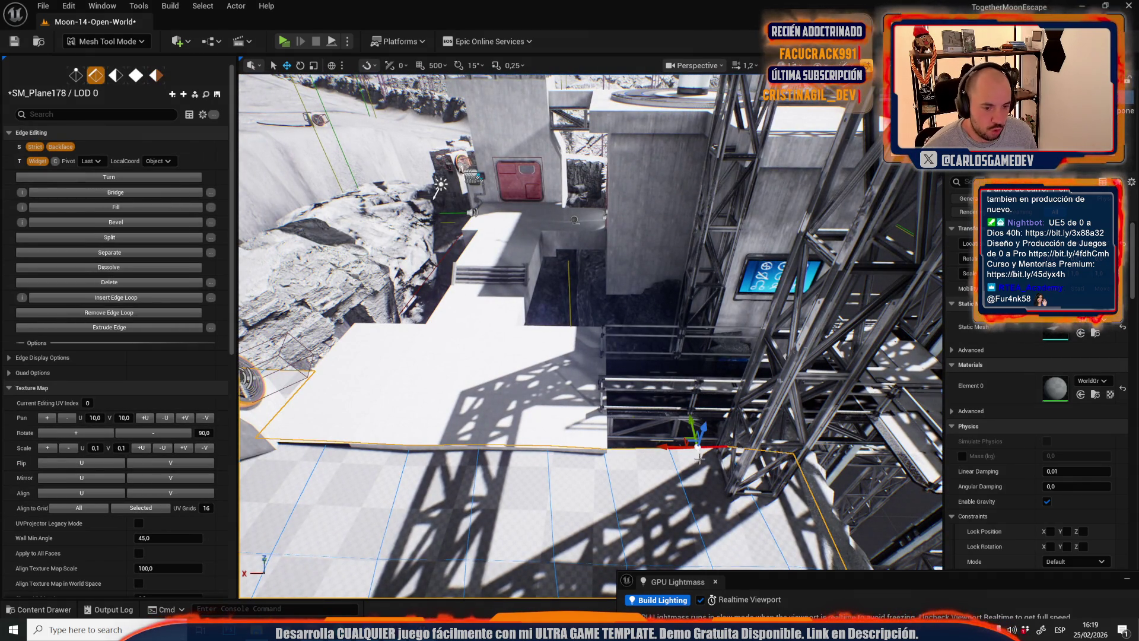
pyautogui.press('f')
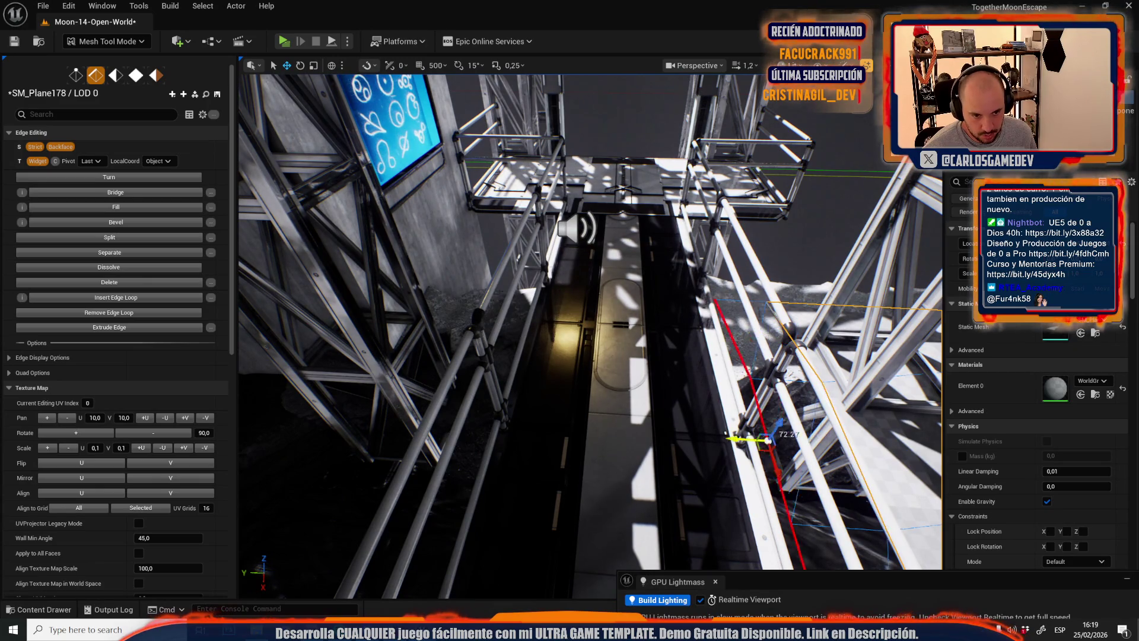
pyautogui.press('f')
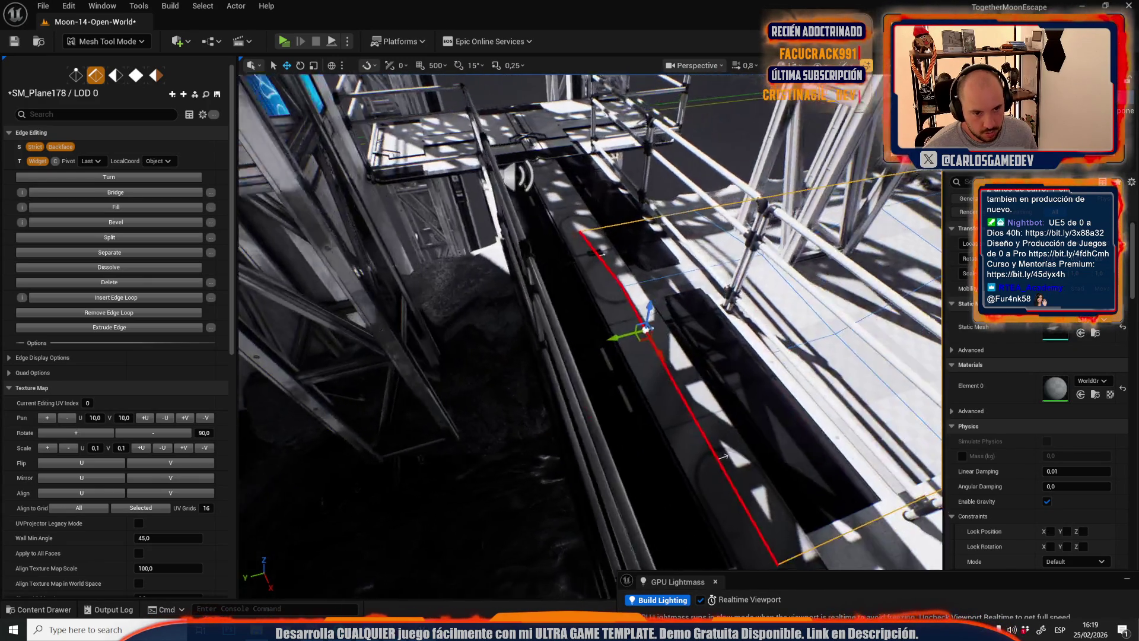
pyautogui.scroll(-2, 590, 336)
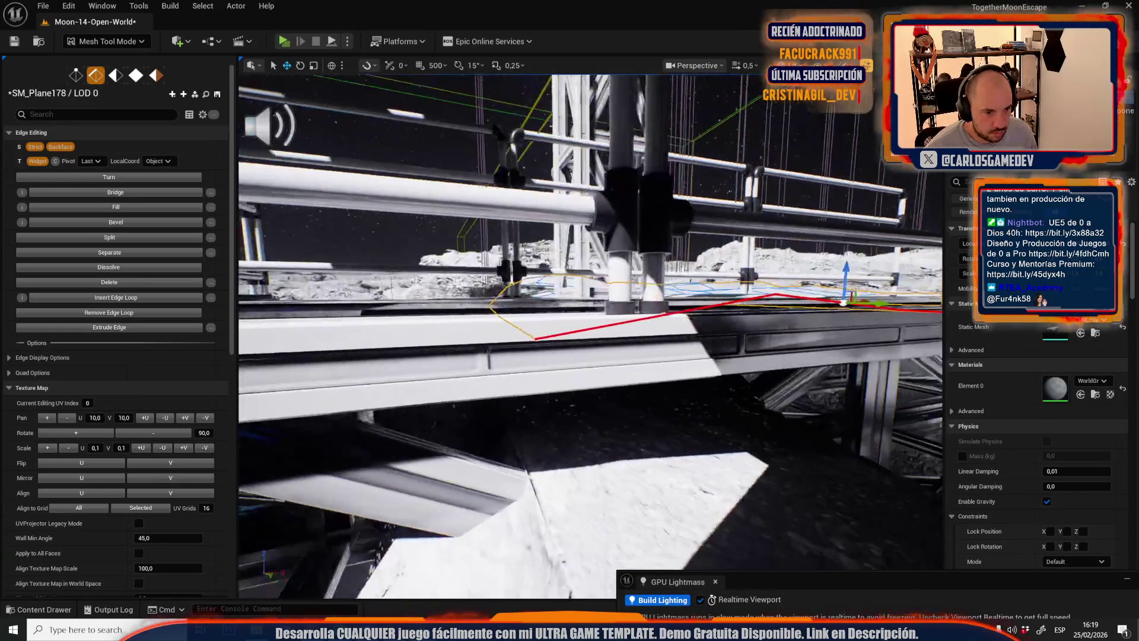
pyautogui.press('f')
# - Lower the walkway edge about 12.61 units and pull it outward, then adjust a vertex 5.80 units
pyautogui.press('r')
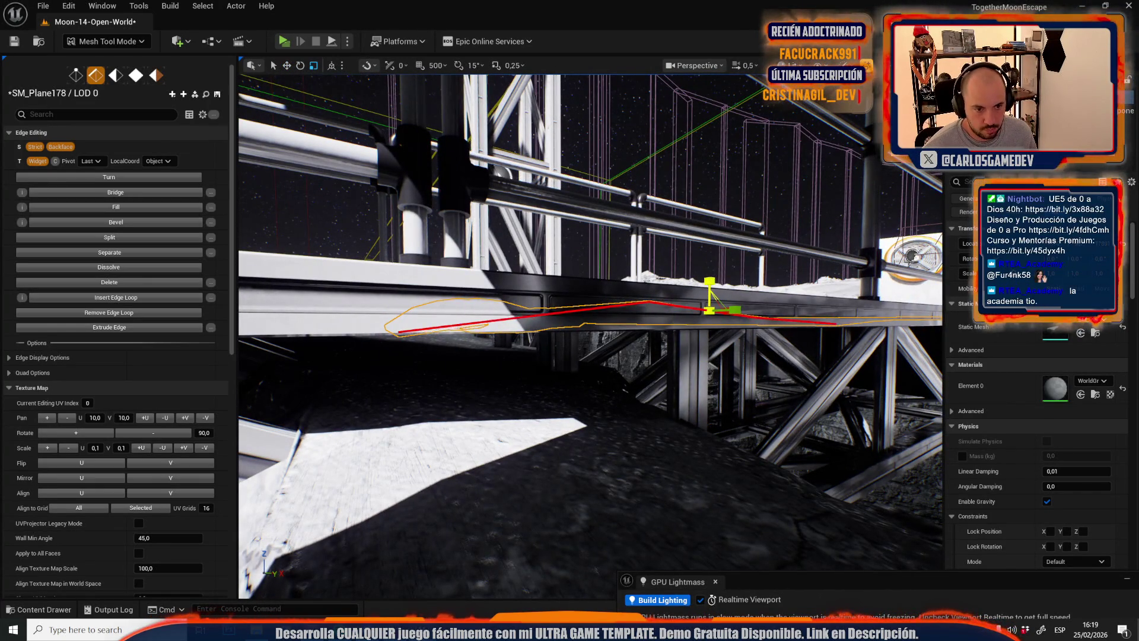
pyautogui.press('w')
pyautogui.moveTo(710, 315); pyautogui.dragTo(711, 300)
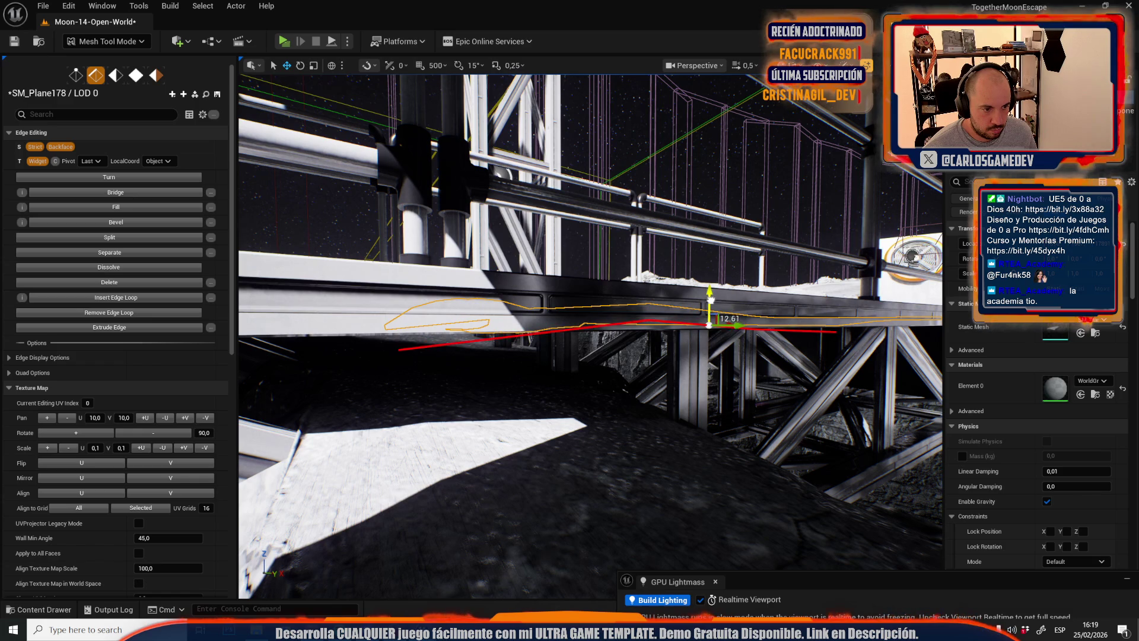
pyautogui.scroll(1, 616, 327)
pyautogui.moveTo(616, 327)
pyautogui.mouseDown()
pyautogui.moveTo(789, 481)
pyautogui.moveTo(694, 472)
pyautogui.mouseUp()
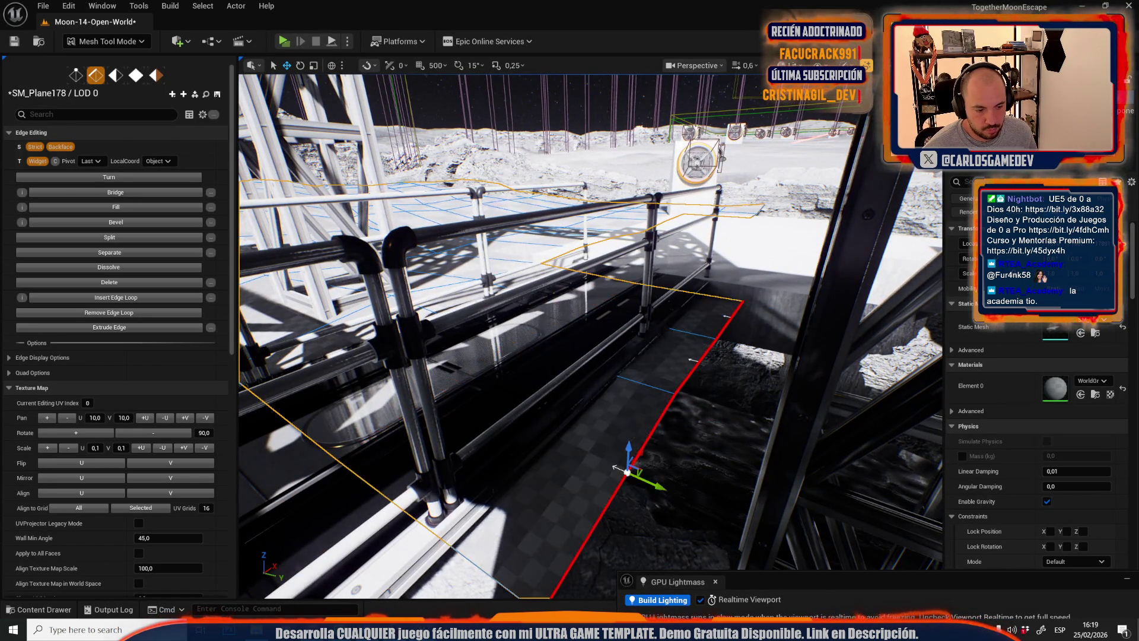
pyautogui.scroll(-2, 702, 380)
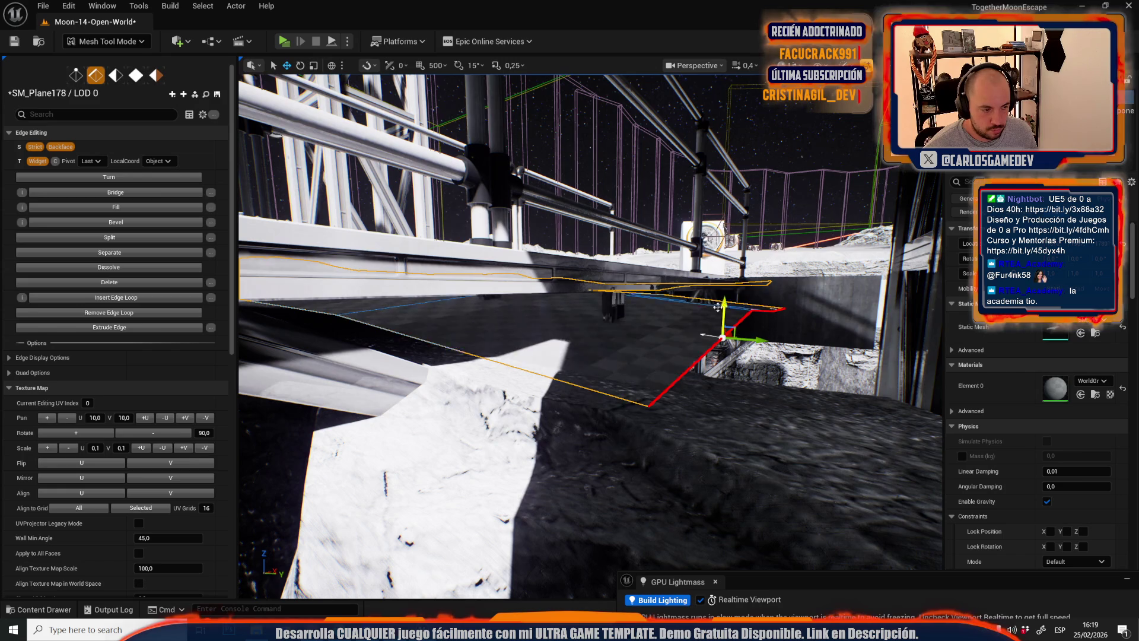
pyautogui.press('1')
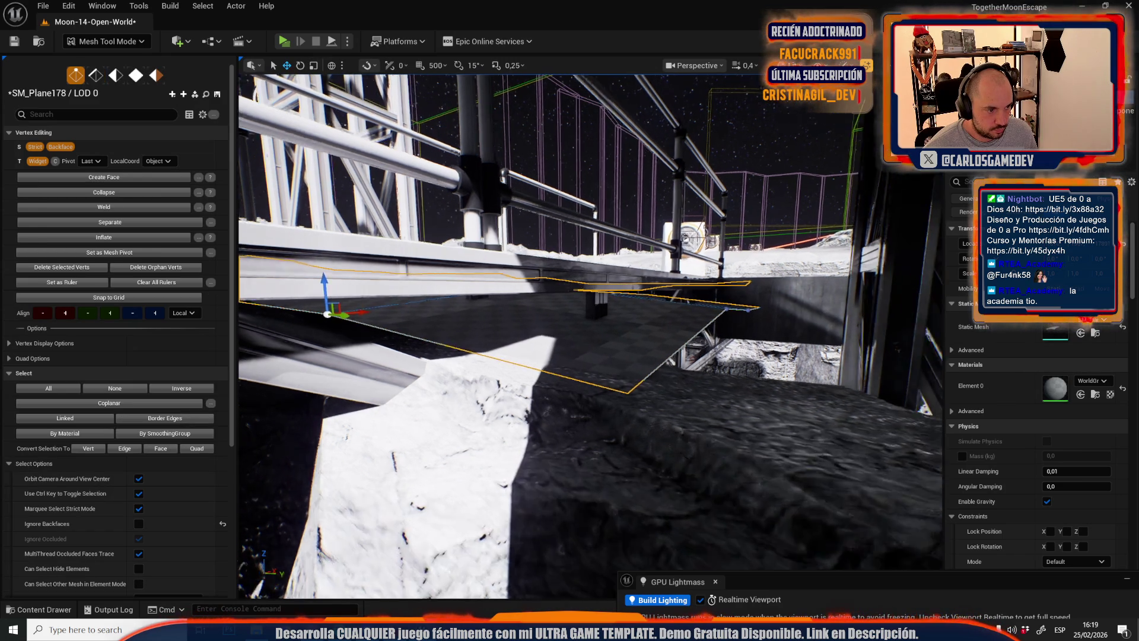
pyautogui.moveTo(322, 300); pyautogui.dragTo(322, 298)
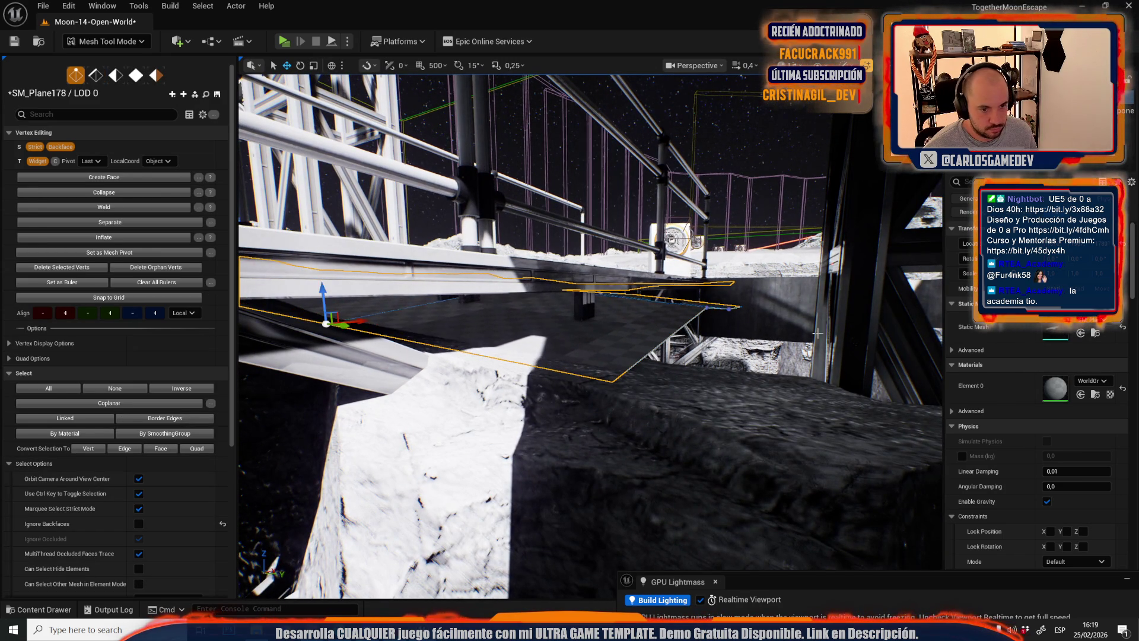
pyautogui.press('2')
pyautogui.click(678, 328)
pyautogui.moveTo(678, 328)
pyautogui.mouseDown()
pyautogui.moveTo(568, 316)
pyautogui.moveTo(545, 348)
pyautogui.moveTo(474, 389)
pyautogui.mouseUp()
# - Slide the edge about 108 units sideways, then push the next edge against the concrete wall
pyautogui.moveTo(642, 433); pyautogui.dragTo(550, 427)
pyautogui.moveTo(624, 364)
pyautogui.mouseDown()
pyautogui.moveTo(576, 339)
pyautogui.moveTo(619, 378)
pyautogui.moveTo(546, 344)
pyautogui.moveTo(513, 248)
pyautogui.moveTo(608, 368)
pyautogui.mouseUp()
pyautogui.press('1')
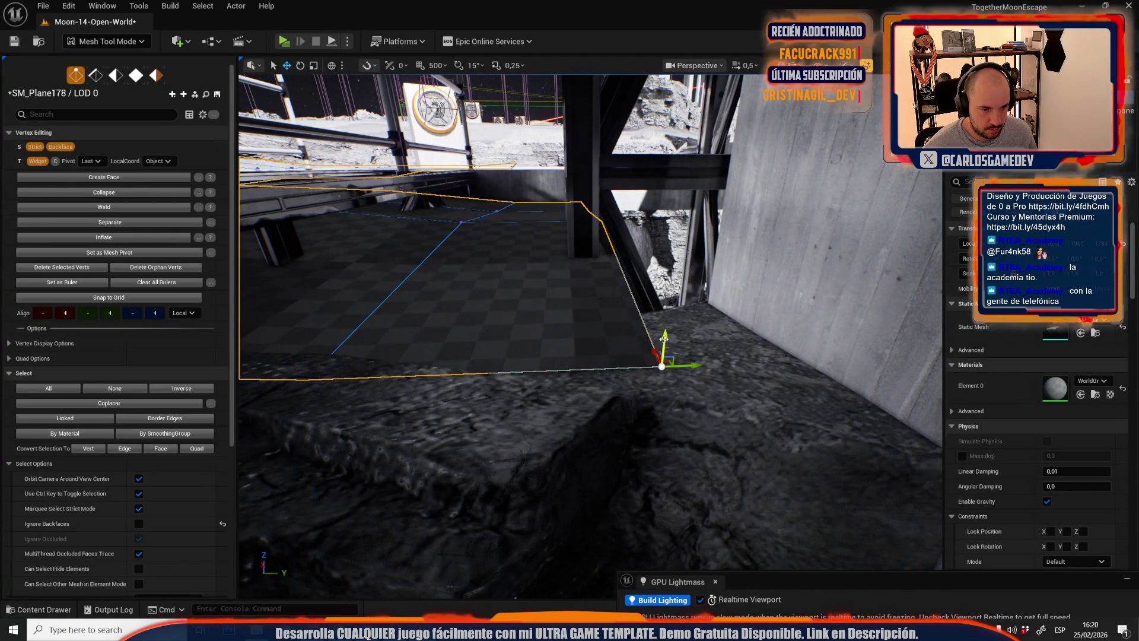
pyautogui.press('2')
pyautogui.moveTo(663, 351)
pyautogui.mouseDown()
pyautogui.moveTo(653, 407)
pyautogui.moveTo(564, 282)
pyautogui.moveTo(593, 453)
pyautogui.moveTo(710, 408)
pyautogui.moveTo(578, 409)
pyautogui.mouseUp()
pyautogui.moveTo(642, 388); pyautogui.dragTo(570, 350)
pyautogui.moveTo(676, 360); pyautogui.dragTo(678, 351)
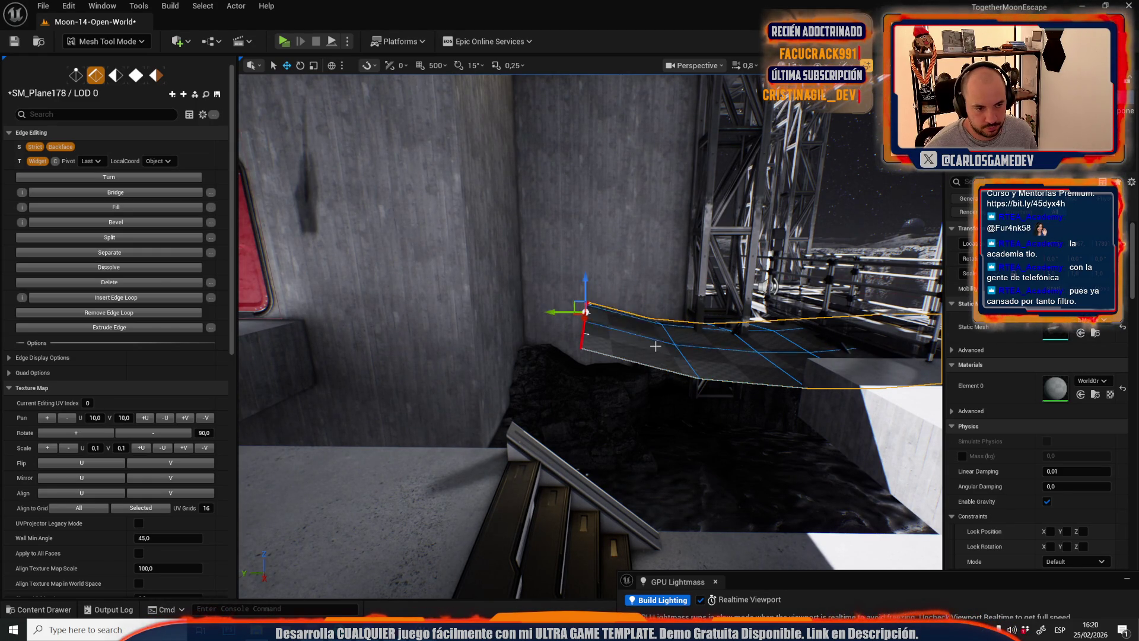
pyautogui.moveTo(553, 303)
pyautogui.mouseDown()
pyautogui.moveTo(517, 304)
pyautogui.moveTo(507, 265)
pyautogui.mouseUp()
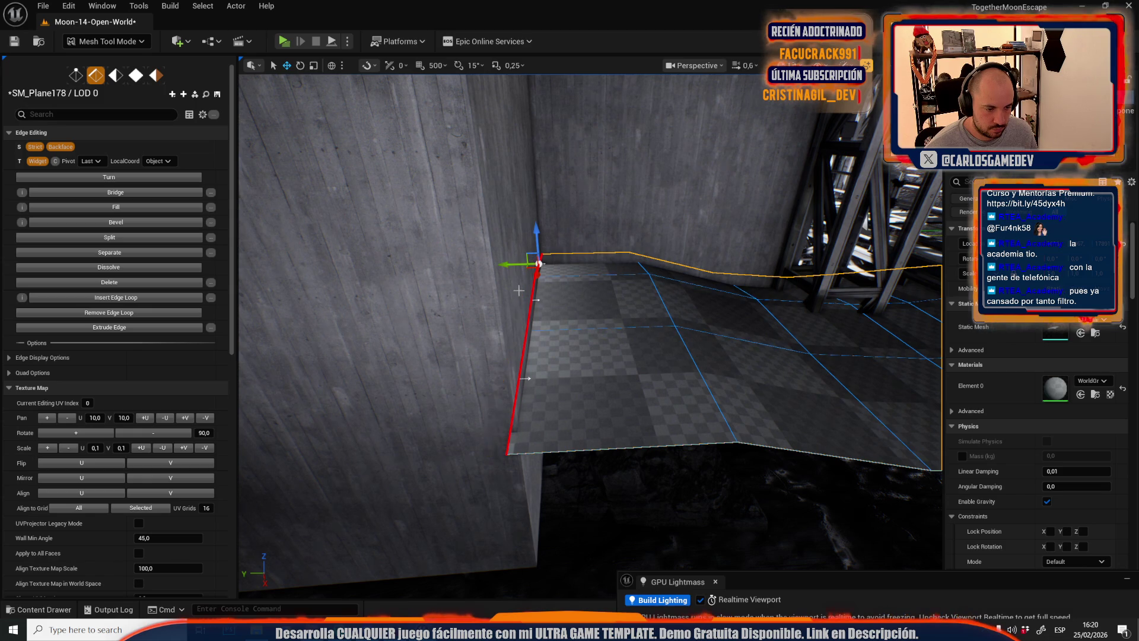
# - Slide the plane's bottom front edge across to meet the wall by the stairs
pyautogui.click(588, 449)
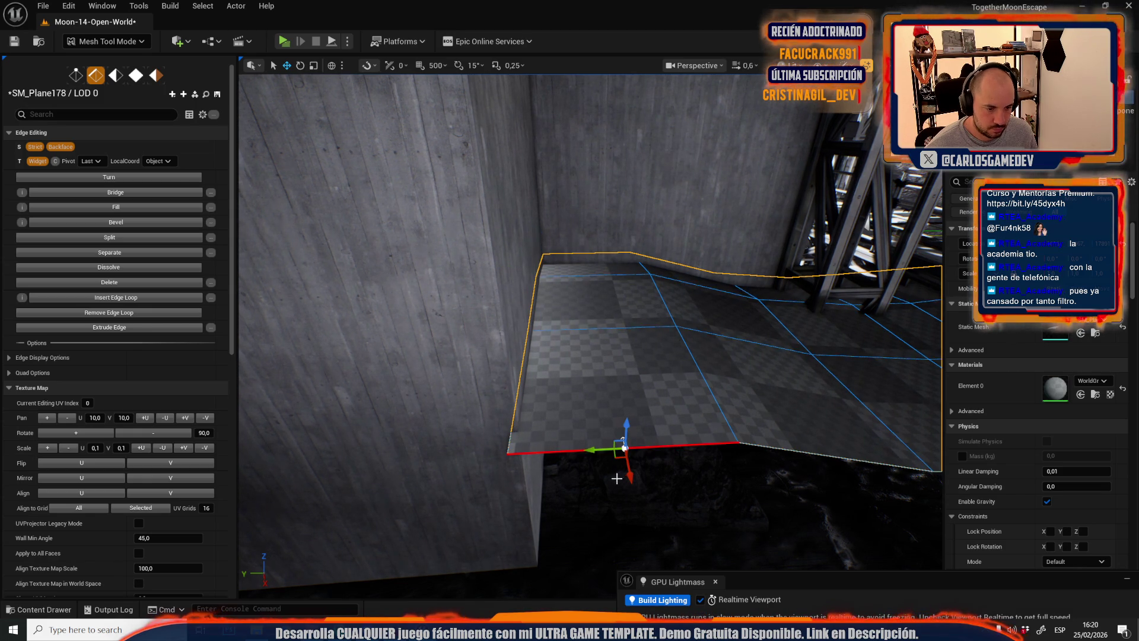
pyautogui.scroll(3, 652, 427)
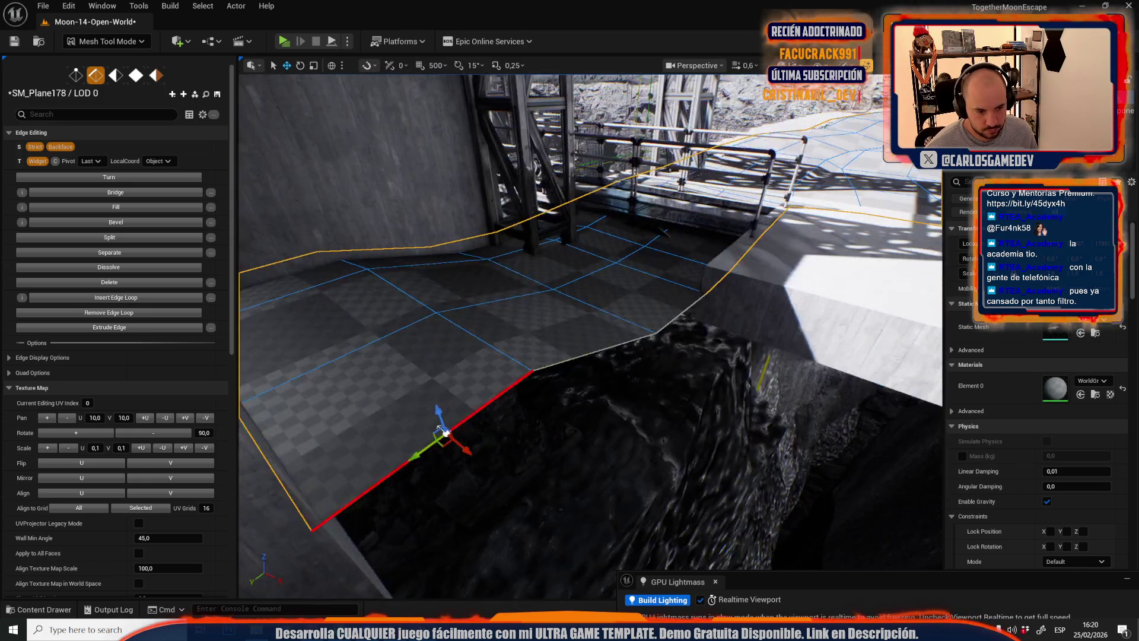
pyautogui.moveTo(693, 379)
pyautogui.mouseDown()
pyautogui.moveTo(636, 328)
pyautogui.moveTo(691, 242)
pyautogui.moveTo(646, 242)
pyautogui.moveTo(528, 295)
pyautogui.moveTo(521, 279)
pyautogui.moveTo(675, 288)
pyautogui.mouseUp()
pyautogui.moveTo(559, 289); pyautogui.dragTo(563, 296)
pyautogui.moveTo(584, 354); pyautogui.dragTo(661, 348)
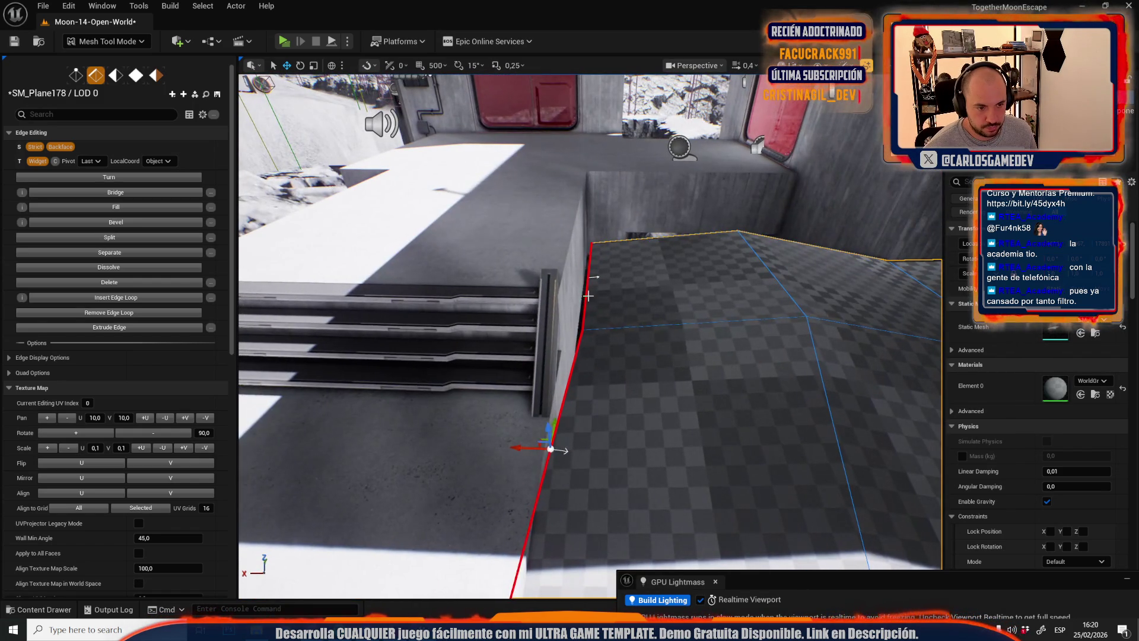
pyautogui.click(588, 295)
pyautogui.moveTo(653, 344); pyautogui.dragTo(713, 339)
pyautogui.press('1')
pyautogui.press('2')
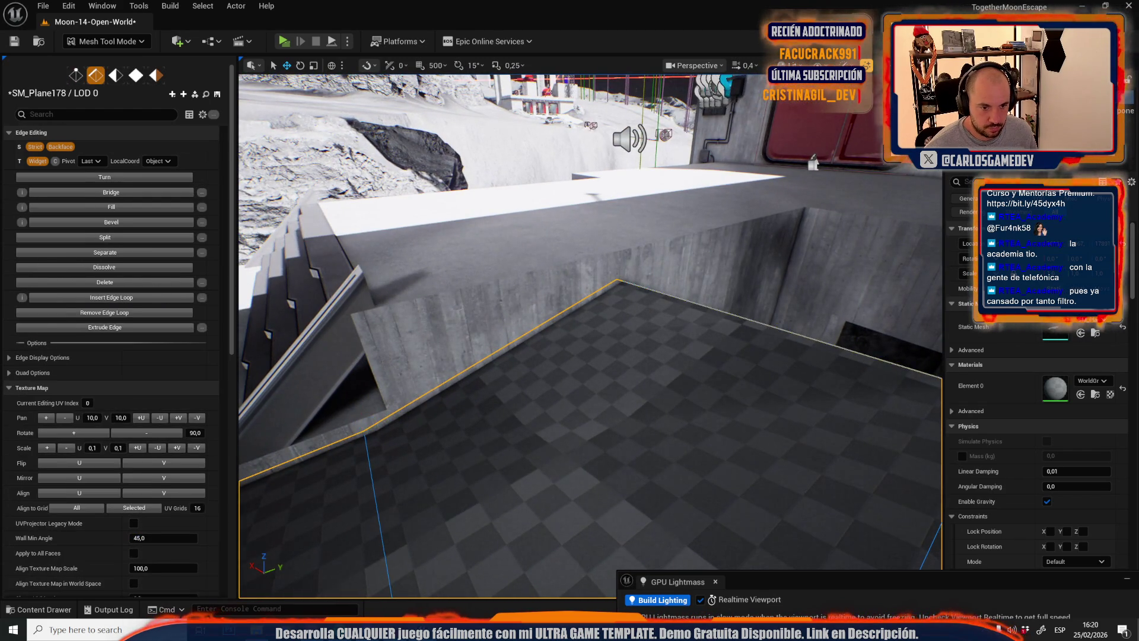
pyautogui.click(485, 308)
pyautogui.moveTo(485, 308)
pyautogui.mouseDown()
pyautogui.moveTo(504, 345)
pyautogui.moveTo(730, 386)
pyautogui.mouseUp()
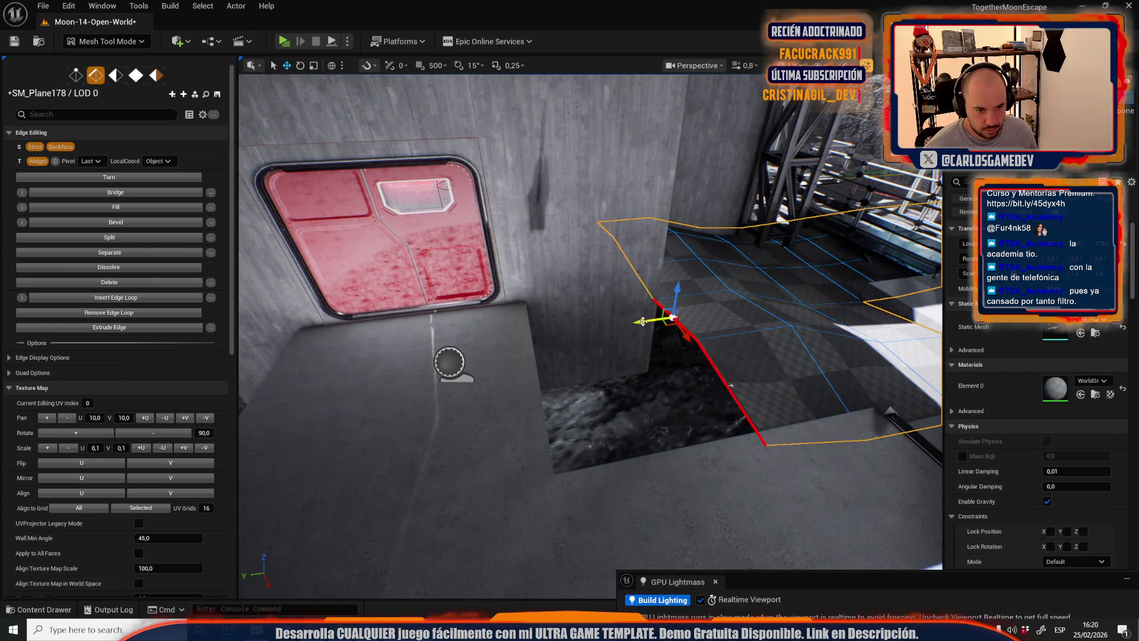
pyautogui.moveTo(611, 324)
pyautogui.mouseDown()
pyautogui.moveTo(573, 434)
pyautogui.moveTo(579, 314)
pyautogui.moveTo(566, 414)
pyautogui.moveTo(402, 426)
pyautogui.moveTo(456, 439)
pyautogui.mouseUp()
pyautogui.moveTo(583, 316); pyautogui.dragTo(565, 254)
pyautogui.press('e')
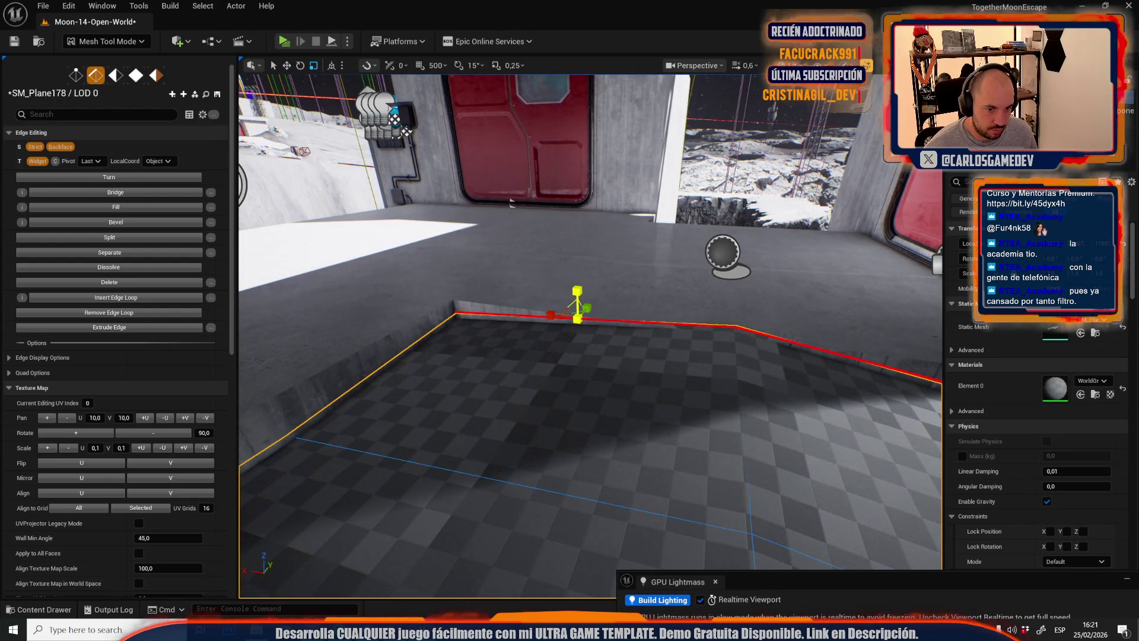
pyautogui.moveTo(579, 295); pyautogui.dragTo(474, 261)
pyautogui.moveTo(626, 377); pyautogui.dragTo(626, 377)
pyautogui.press('1')
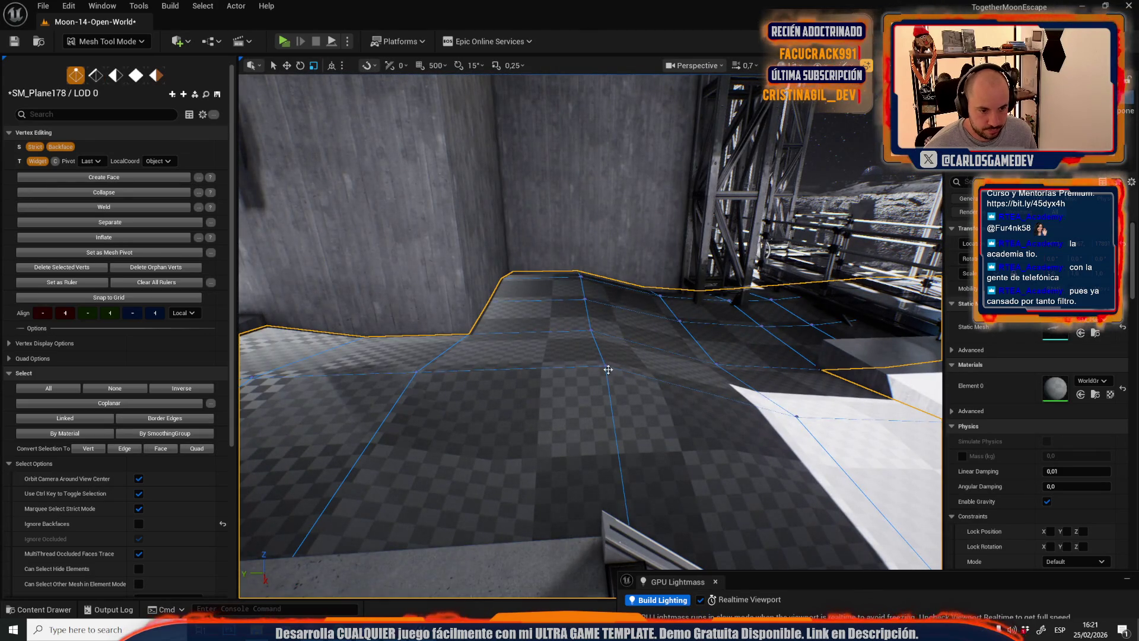
pyautogui.moveTo(597, 291); pyautogui.dragTo(644, 336)
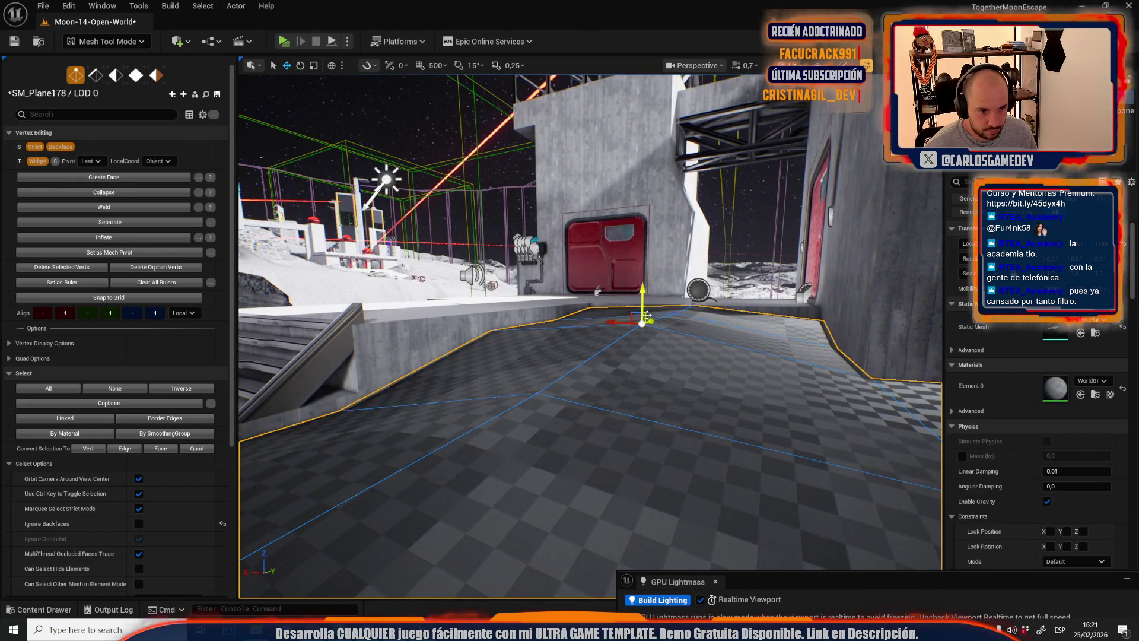
pyautogui.moveTo(597, 291); pyautogui.dragTo(638, 302)
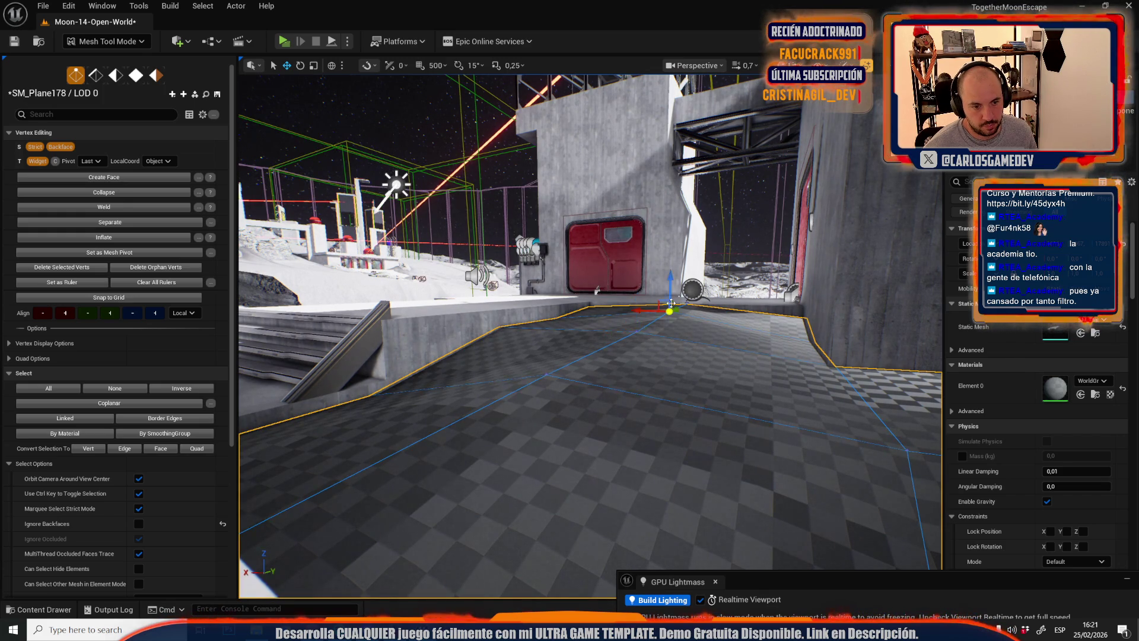
pyautogui.moveTo(671, 321)
pyautogui.mouseDown()
pyautogui.moveTo(546, 332)
pyautogui.moveTo(534, 368)
pyautogui.moveTo(552, 356)
pyautogui.mouseUp()
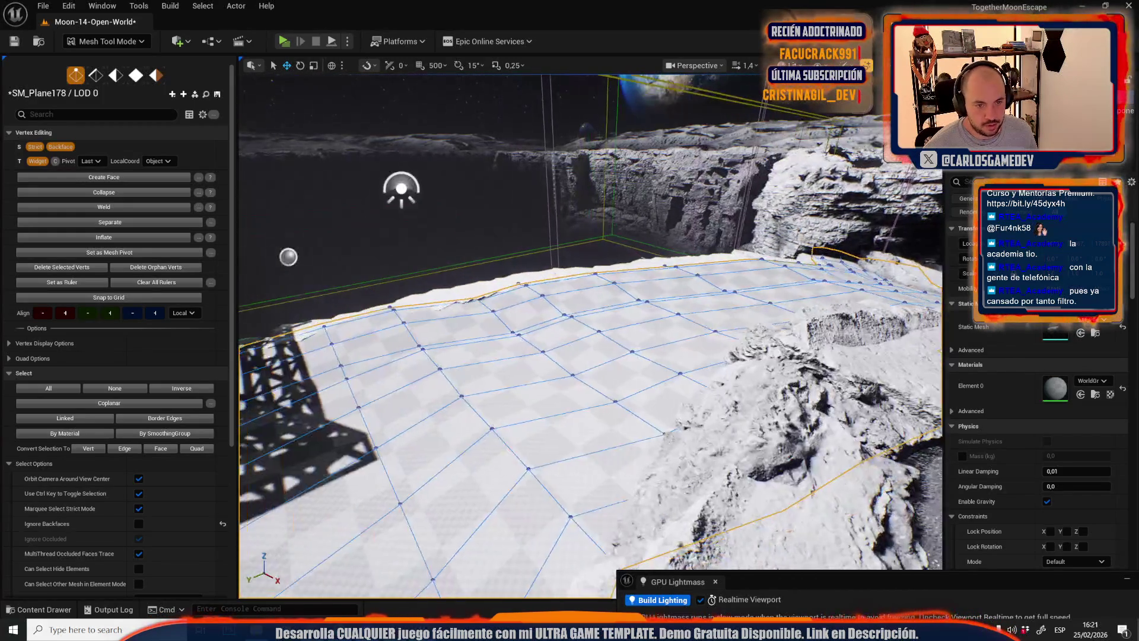
pyautogui.hotkey('ctrl', 'space')
pyautogui.hotkey('ctrl', 'shift', 's')
# - Save Moon-14-Open-World with the edited mesh, then select the plane edge beside the ramp
pyautogui.click(645, 439)
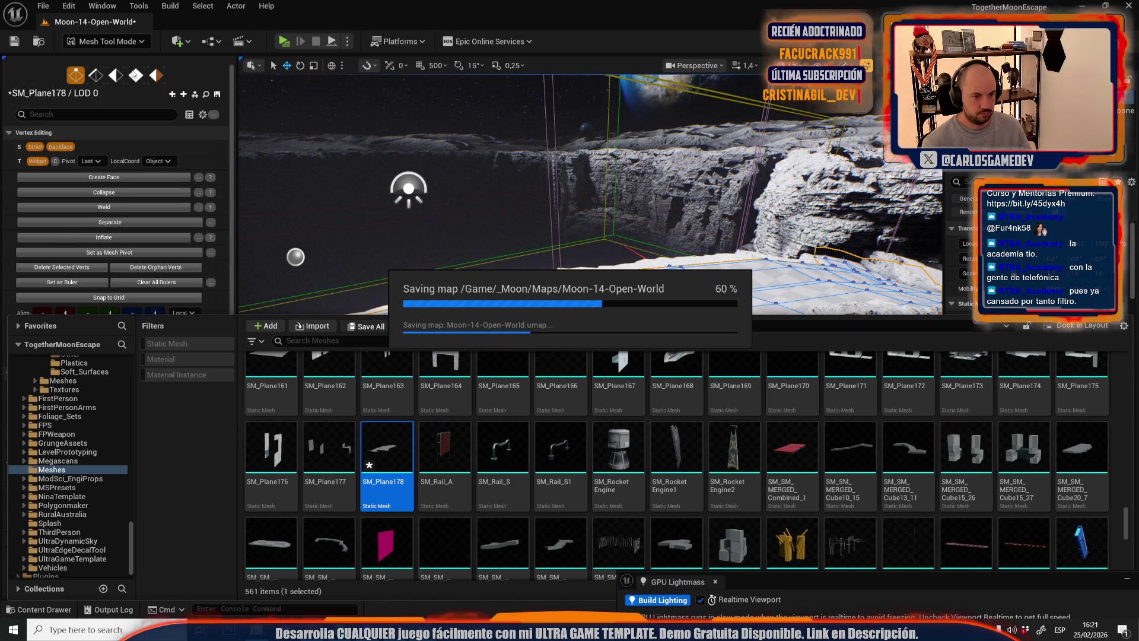
pyautogui.click(136, 76)
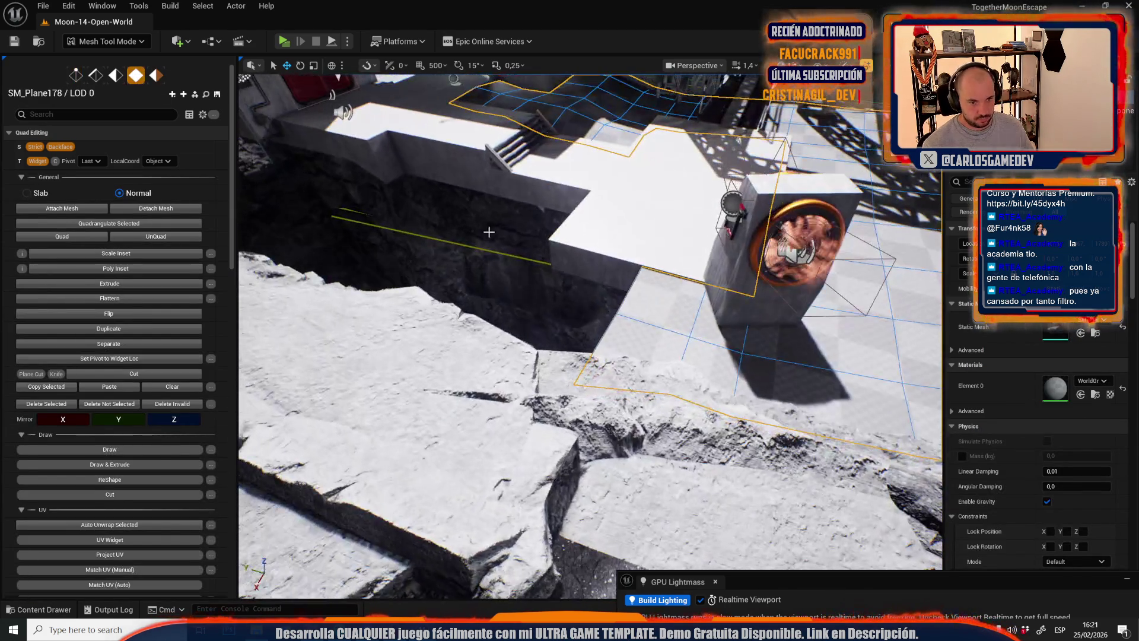
pyautogui.press('2')
pyautogui.click(617, 315)
# - Drag the ramp-side edge out onto the crater rim and frame the plane
pyautogui.moveTo(596, 343); pyautogui.dragTo(521, 256)
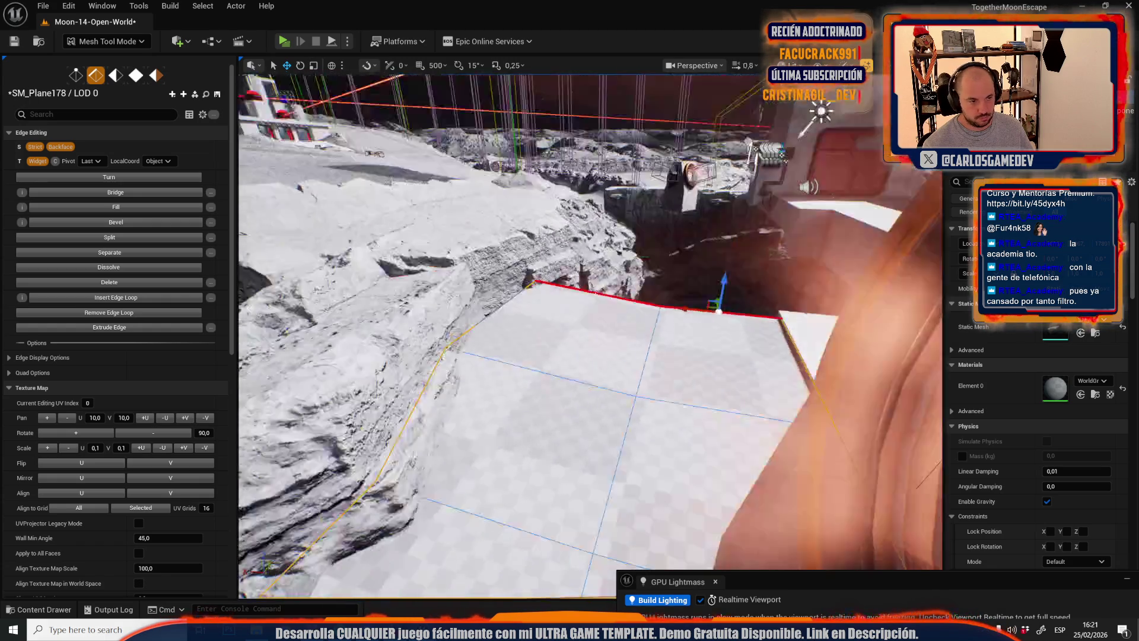
pyautogui.press('f')
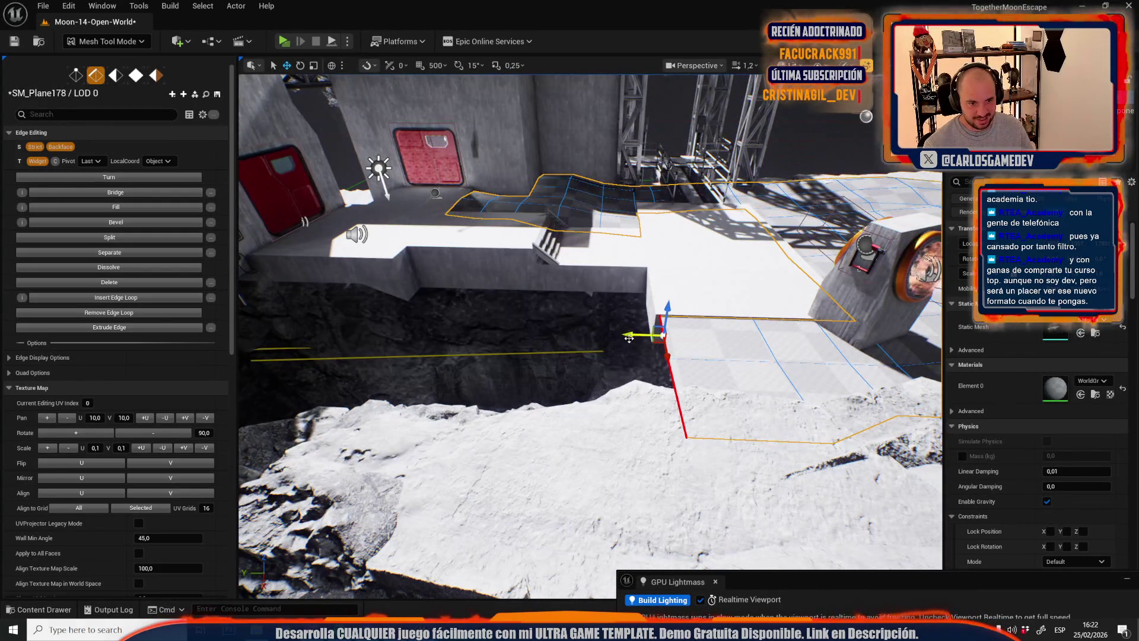
# - Fold the outer plane section below the rim and shift its edge sideways along the rim
pyautogui.moveTo(536, 339)
pyautogui.mouseDown()
pyautogui.moveTo(502, 332)
pyautogui.moveTo(439, 350)
pyautogui.moveTo(516, 338)
pyautogui.moveTo(702, 344)
pyautogui.mouseUp()
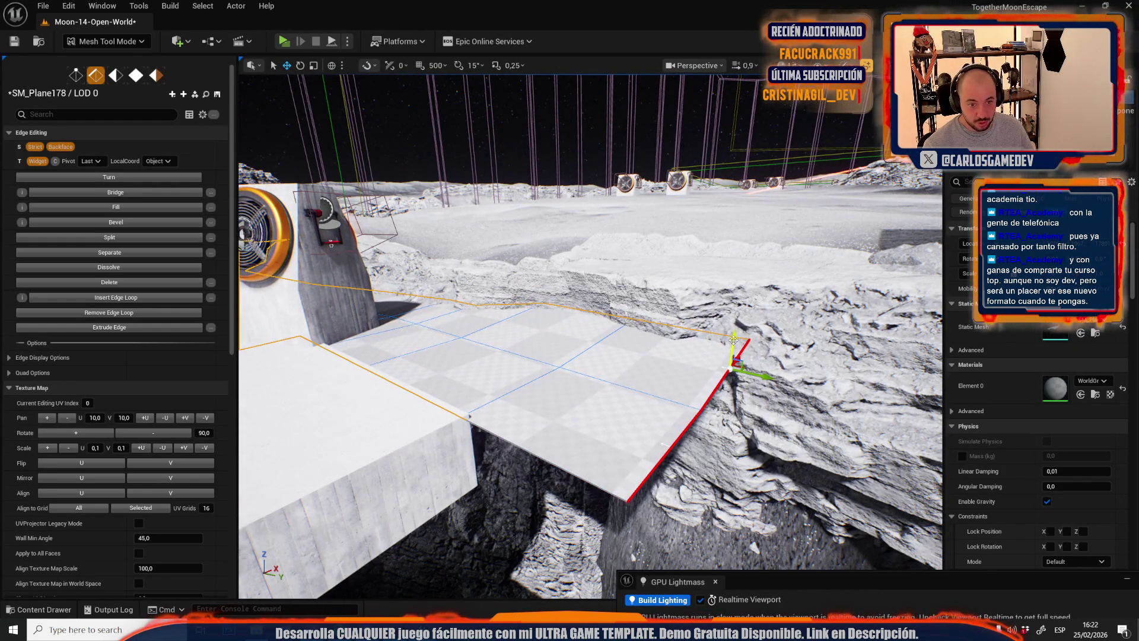
pyautogui.moveTo(726, 286)
pyautogui.mouseDown()
pyautogui.moveTo(590, 395)
pyautogui.moveTo(628, 370)
pyautogui.mouseUp()
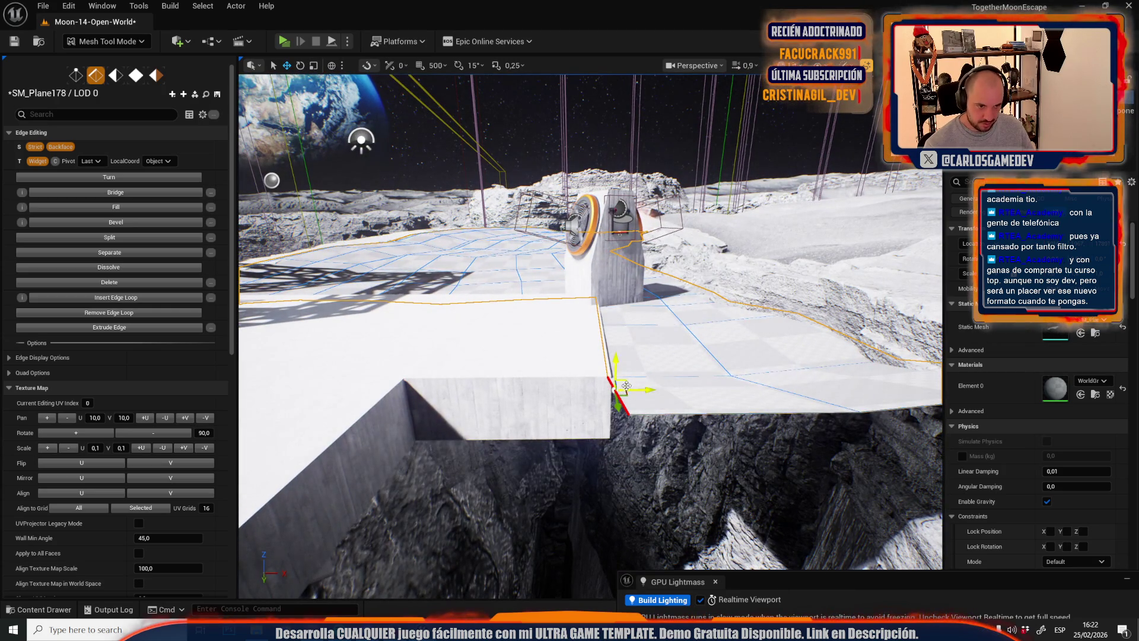
pyautogui.moveTo(534, 403); pyautogui.dragTo(546, 396)
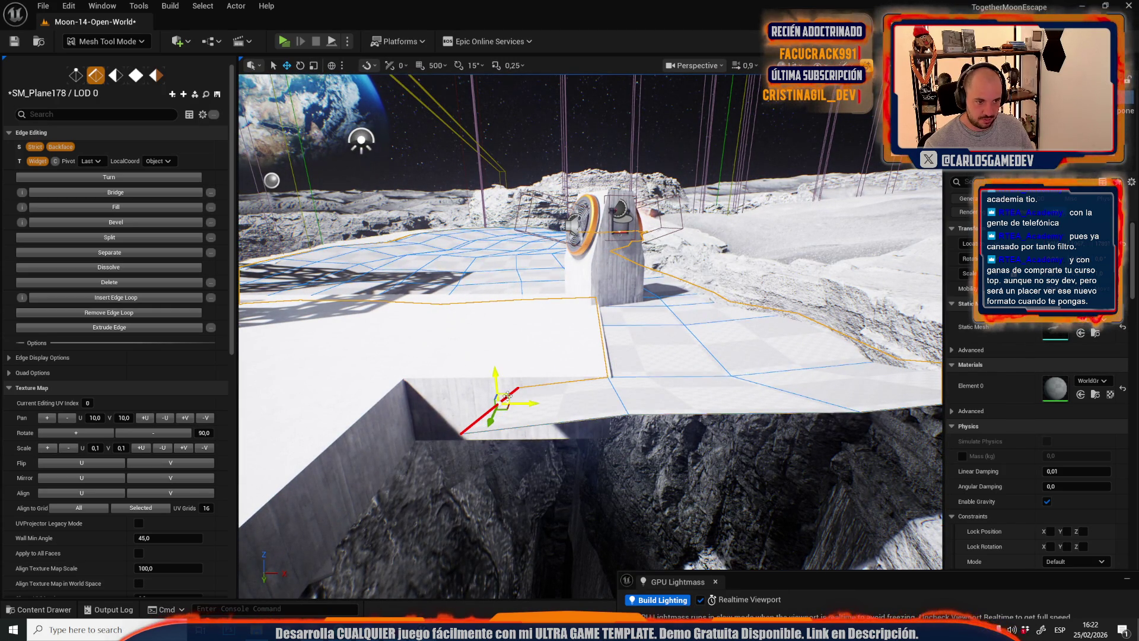
pyautogui.moveTo(409, 403)
pyautogui.mouseDown()
pyautogui.moveTo(451, 410)
pyautogui.moveTo(598, 368)
pyautogui.moveTo(576, 372)
pyautogui.mouseUp()
pyautogui.press('1')
pyautogui.moveTo(562, 478)
pyautogui.mouseDown()
pyautogui.moveTo(559, 415)
pyautogui.moveTo(496, 272)
pyautogui.moveTo(415, 296)
pyautogui.moveTo(525, 326)
pyautogui.mouseUp()
pyautogui.press('2')
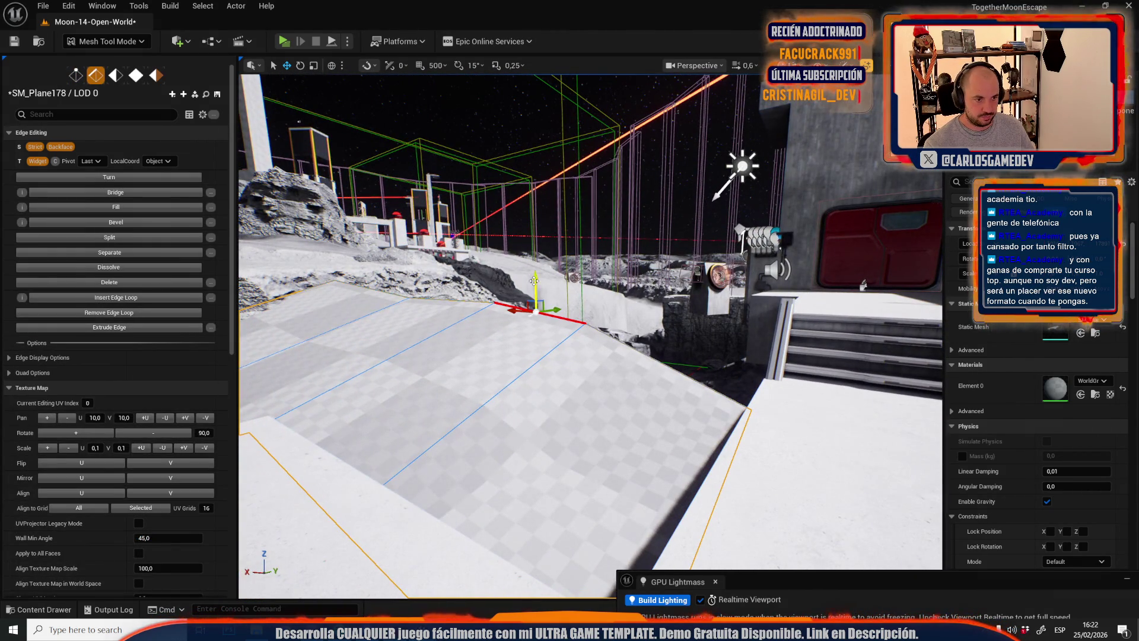
# - Stretch a floor-plane edge across the pit to reach the stairs
pyautogui.click(535, 310)
pyautogui.moveTo(535, 309); pyautogui.dragTo(690, 367)
pyautogui.moveTo(742, 343)
pyautogui.mouseDown()
pyautogui.moveTo(694, 356)
pyautogui.moveTo(670, 312)
pyautogui.moveTo(600, 274)
pyautogui.moveTo(571, 276)
pyautogui.mouseUp()
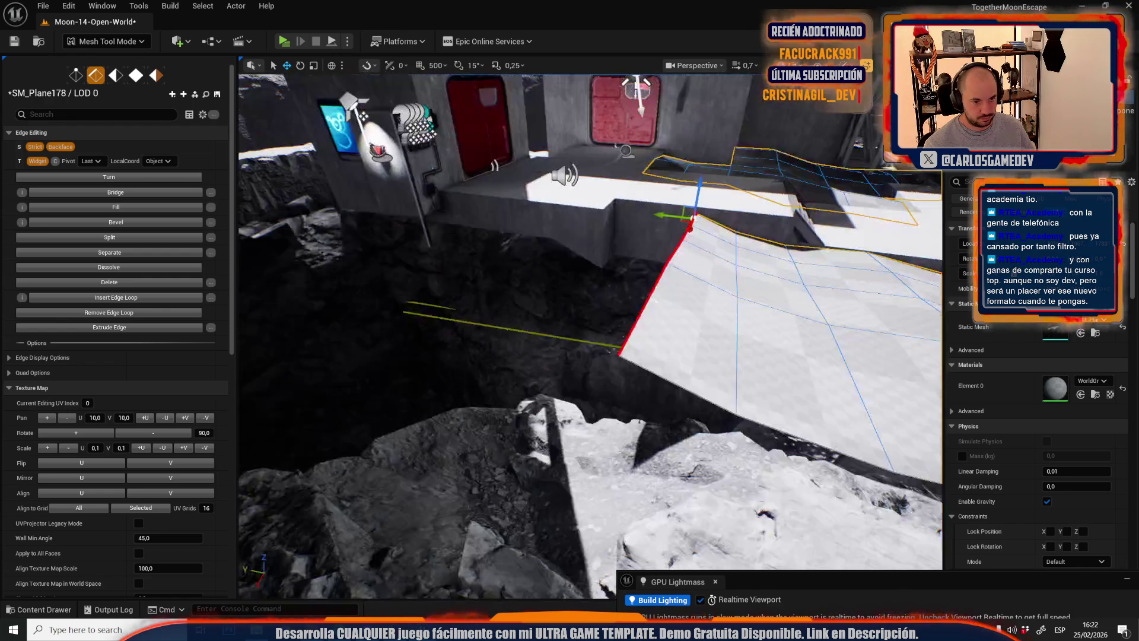
pyautogui.moveTo(590, 332)
pyautogui.mouseDown()
pyautogui.moveTo(504, 338)
pyautogui.moveTo(656, 342)
pyautogui.moveTo(620, 363)
pyautogui.moveTo(552, 371)
pyautogui.moveTo(587, 362)
pyautogui.moveTo(576, 386)
pyautogui.mouseUp()
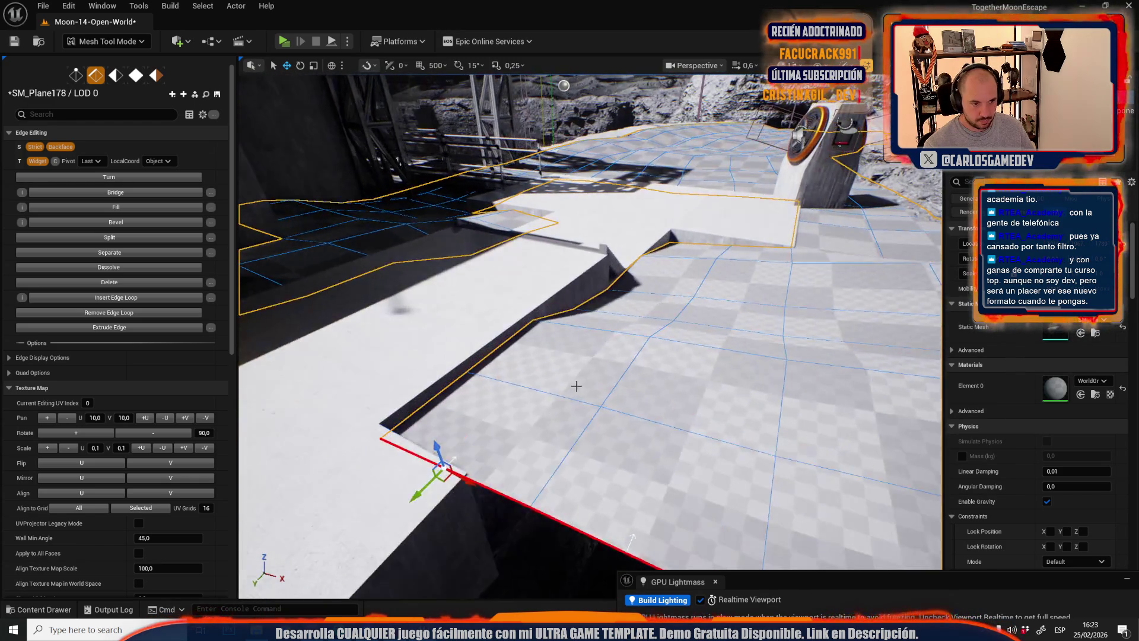
# - Fit the floor edges and a corner vertex against the base wall by the red-door module
pyautogui.click(487, 351)
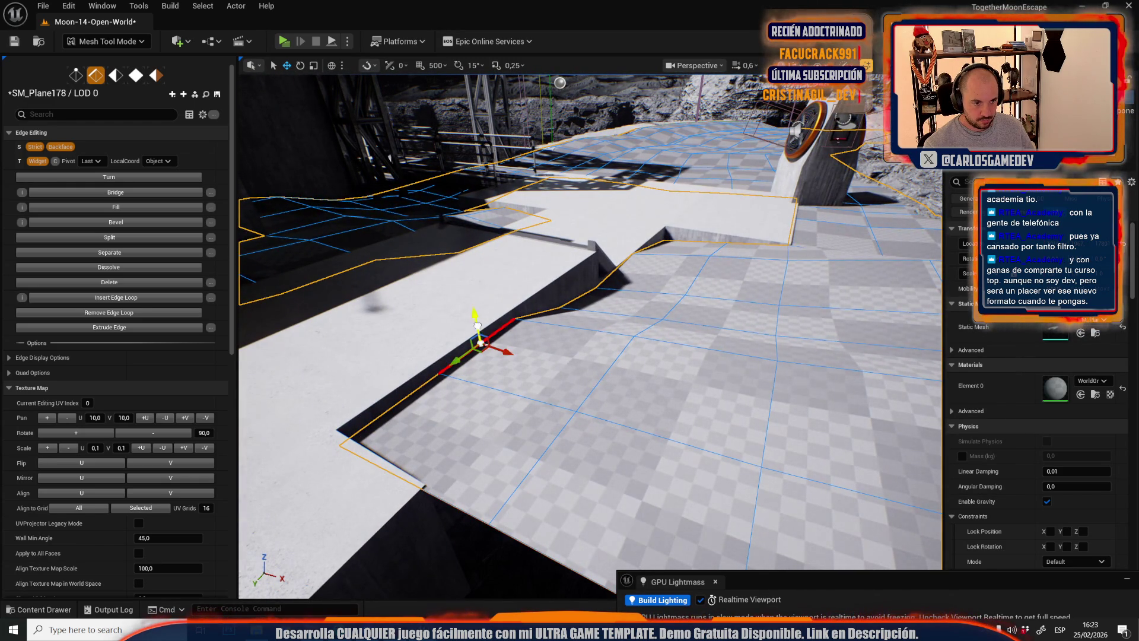
pyautogui.moveTo(479, 317); pyautogui.dragTo(490, 323)
pyautogui.click(614, 323)
pyautogui.moveTo(614, 321); pyautogui.dragTo(605, 326)
pyautogui.moveTo(541, 383)
pyautogui.mouseDown()
pyautogui.moveTo(623, 351)
pyautogui.moveTo(599, 335)
pyautogui.moveTo(548, 338)
pyautogui.moveTo(593, 351)
pyautogui.mouseUp()
pyautogui.press('1')
pyautogui.click(522, 352)
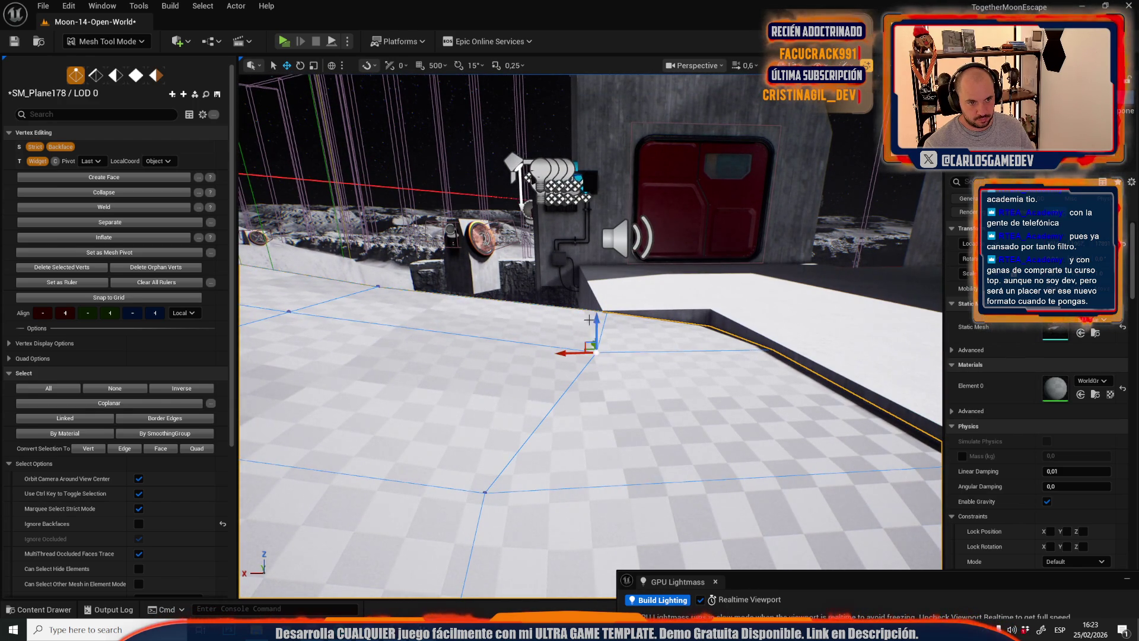
pyautogui.press('2')
pyautogui.click(540, 306)
pyautogui.moveTo(494, 266); pyautogui.dragTo(494, 276)
pyautogui.click(107, 41)
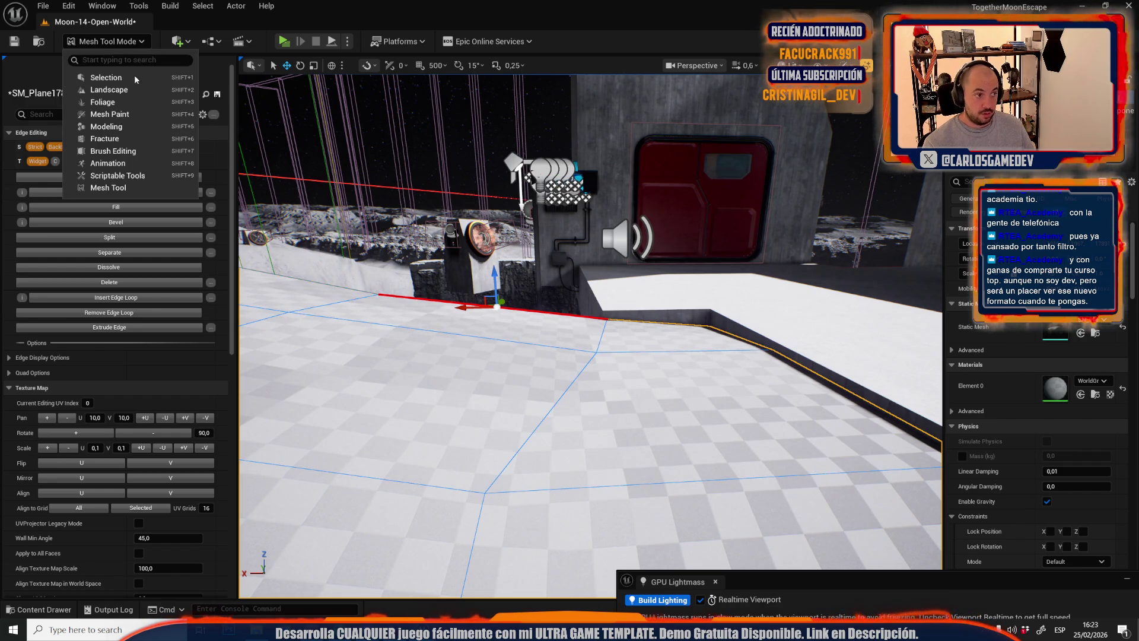
# - Return to Selection mode, view the platform from the crater side, and call up saving
pyautogui.click(95, 78)
pyautogui.scroll(1, 445, 332)
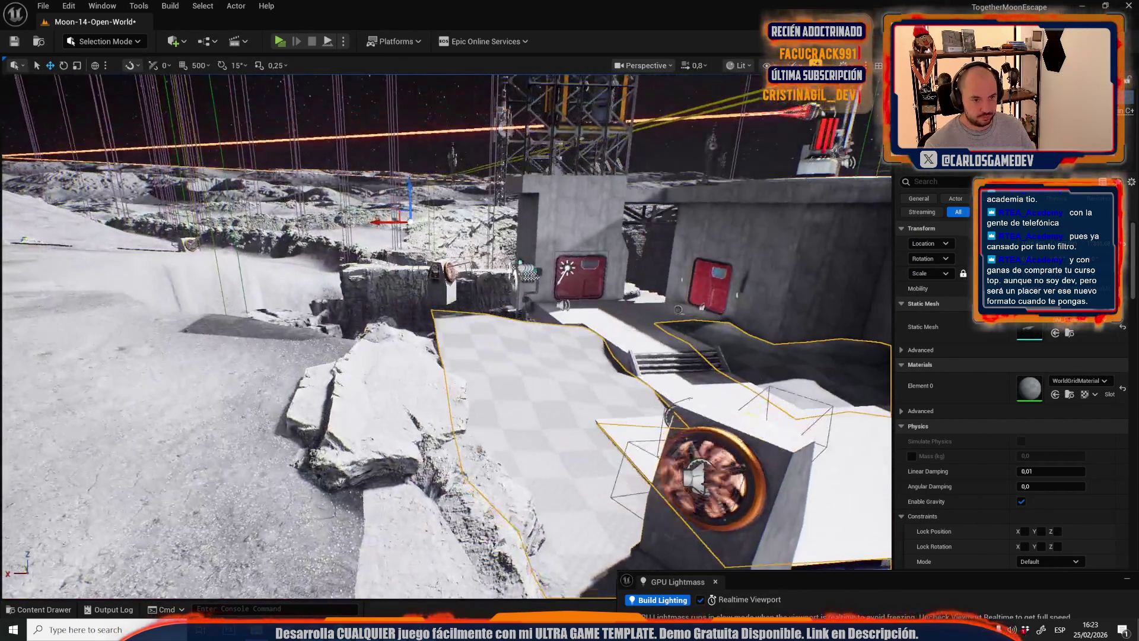
pyautogui.moveTo(603, 361); pyautogui.dragTo(522, 359)
pyautogui.scroll(3, 613, 453)
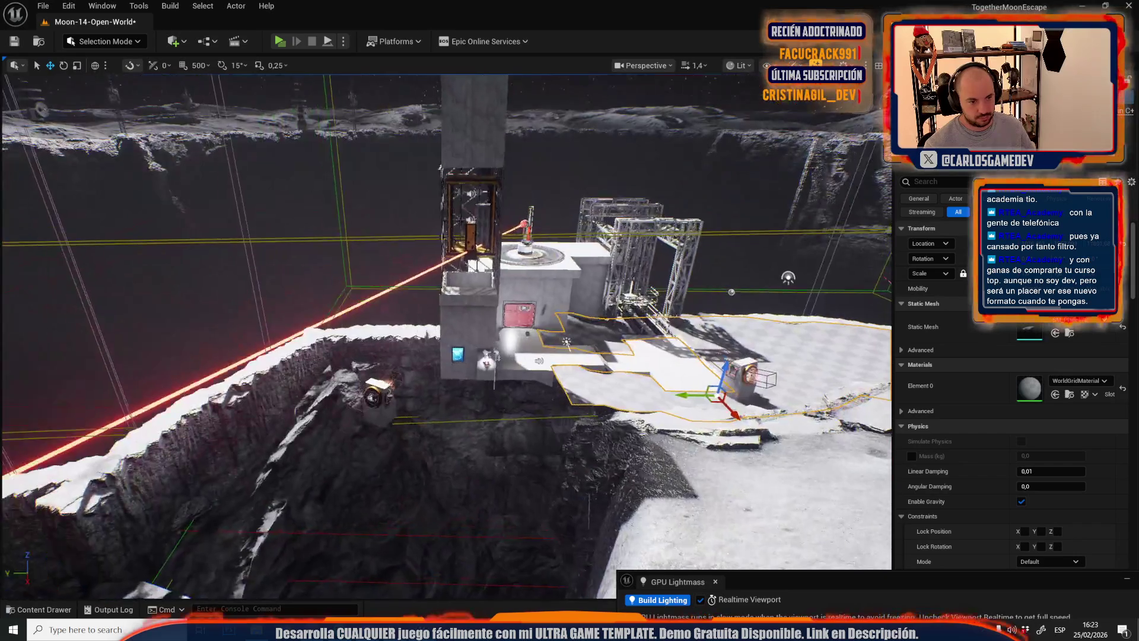
pyautogui.moveTo(613, 453); pyautogui.dragTo(601, 434)
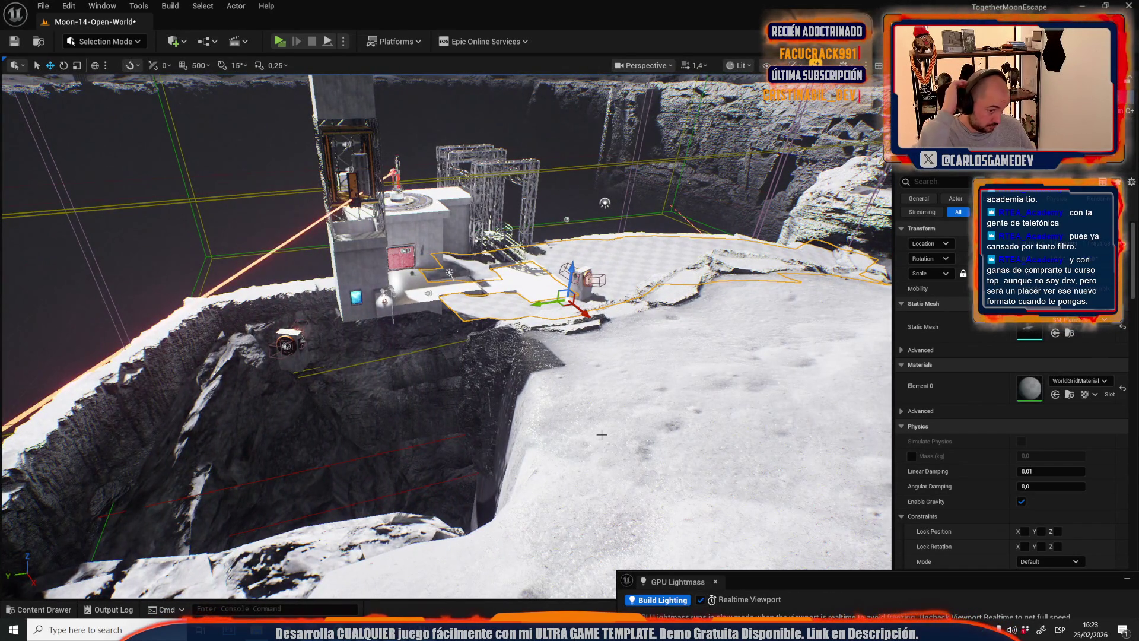
pyautogui.moveTo(602, 434); pyautogui.dragTo(596, 410)
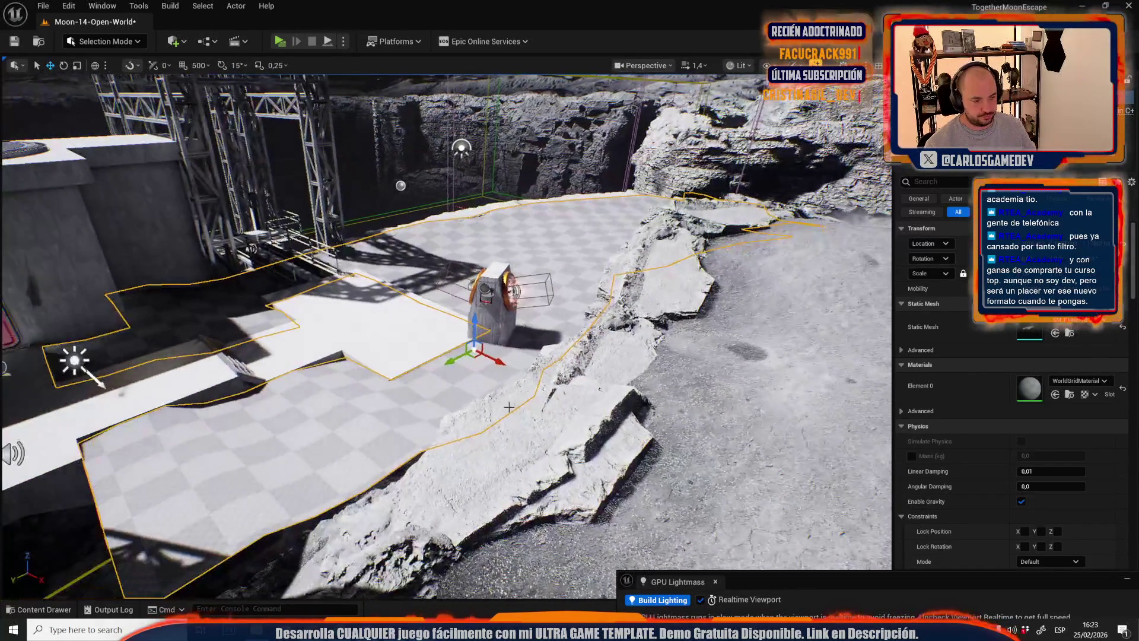
pyautogui.hotkey('ctrl', 'b')
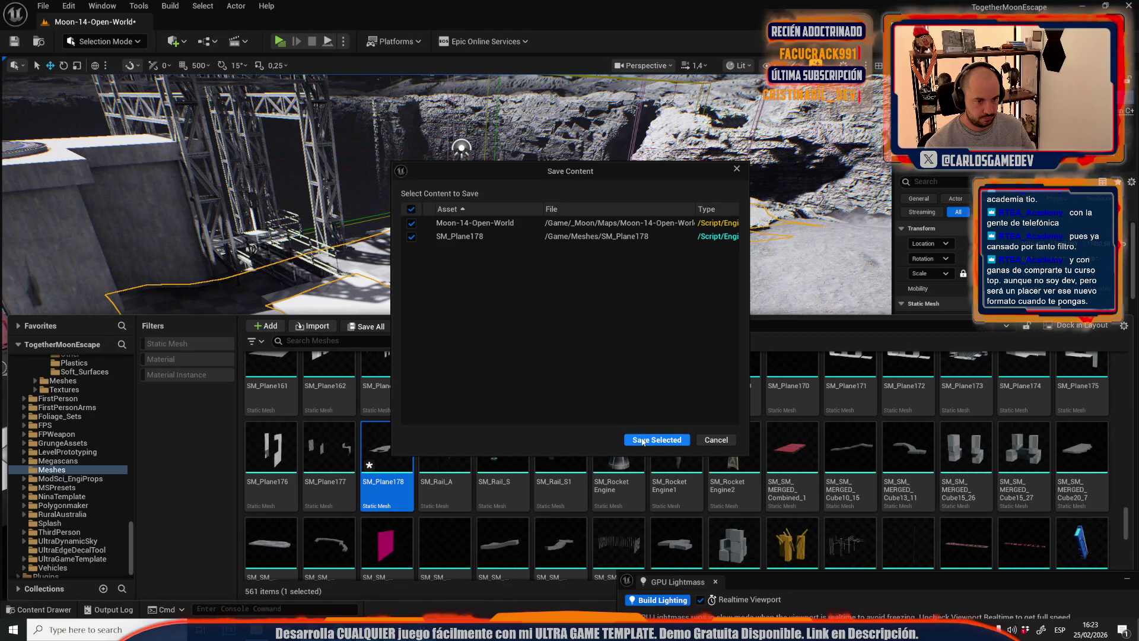
# - Save the map and SM_Plane178 with Save Selected, then close the Content Drawer
pyautogui.click(637, 438)
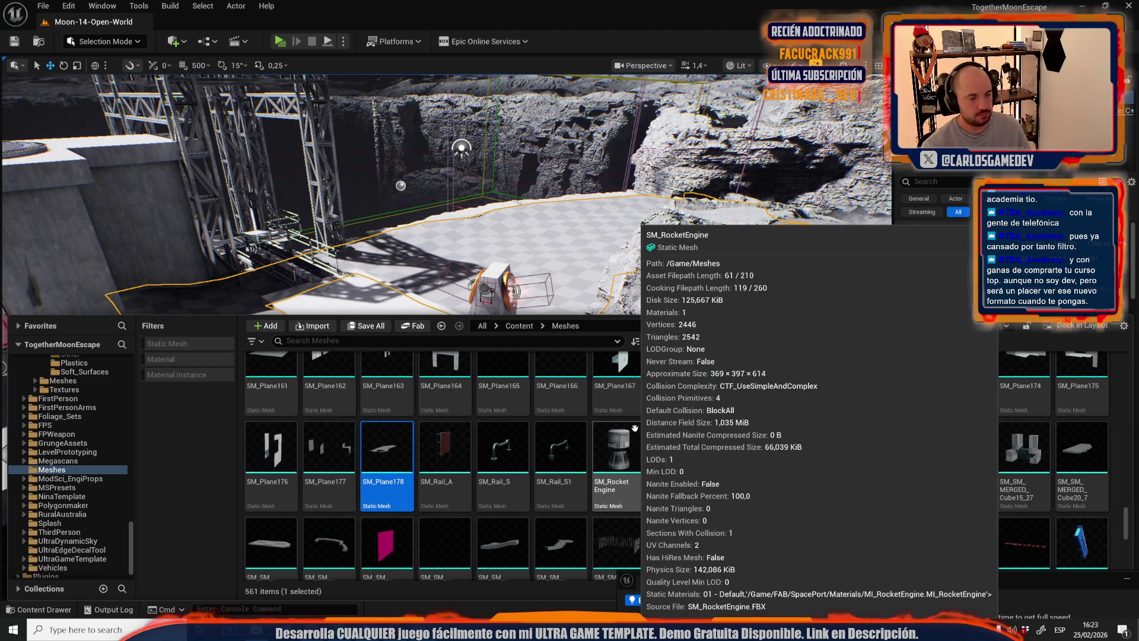
pyautogui.scroll(10, 430, 244)
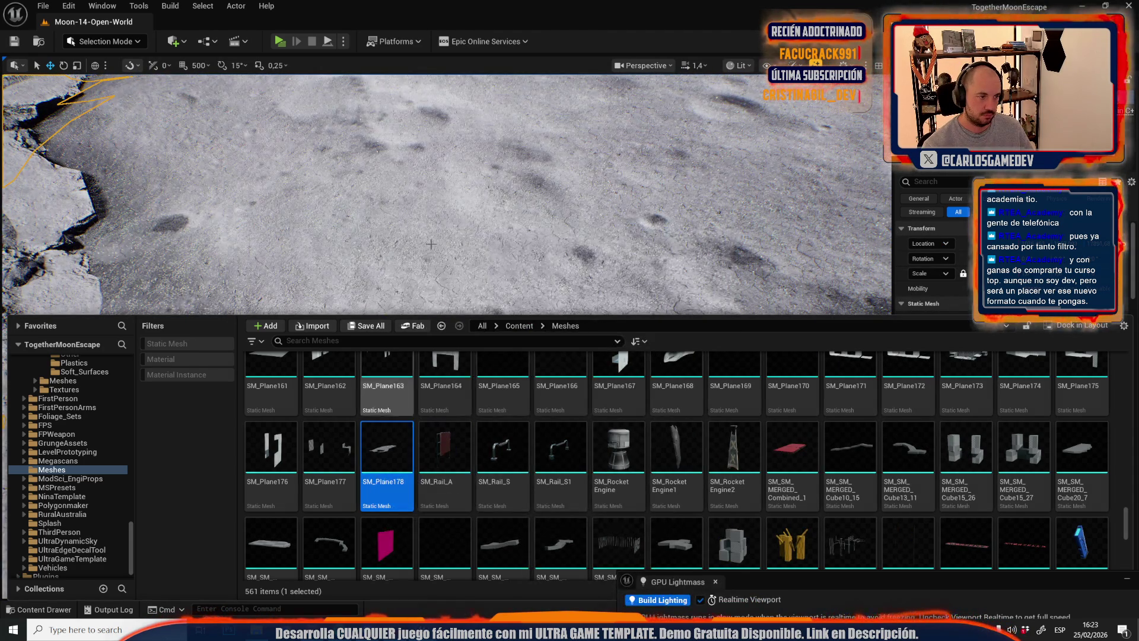
pyautogui.press('f')
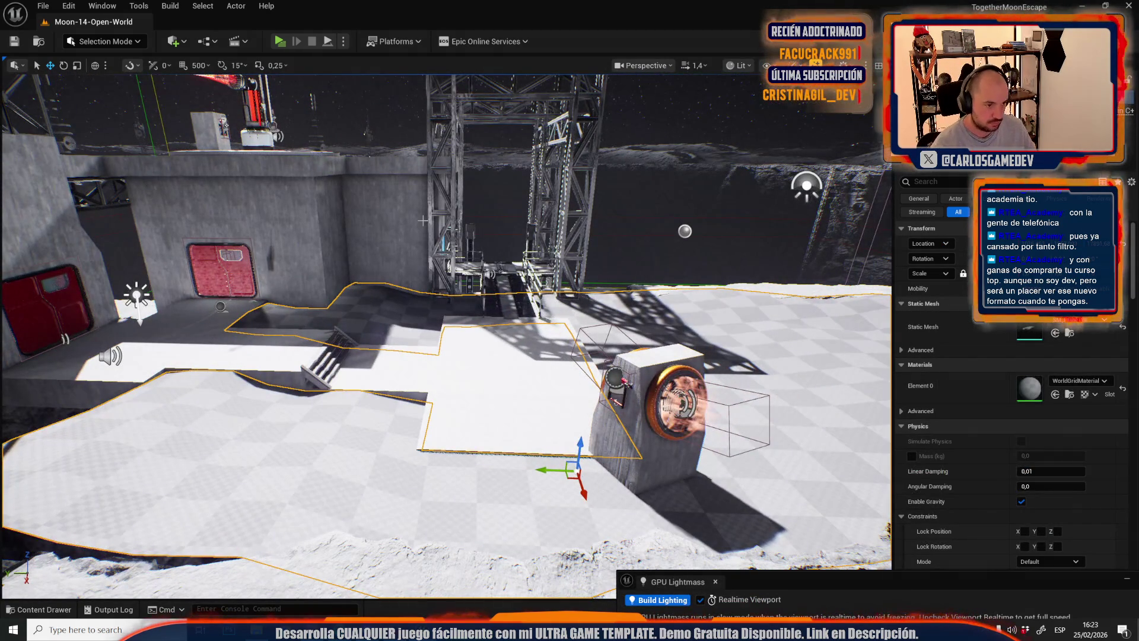
# - Run a quick play preview onto the checkered platform, then exit and switch to Selection mode
pyautogui.hotkey('alt', 'p')
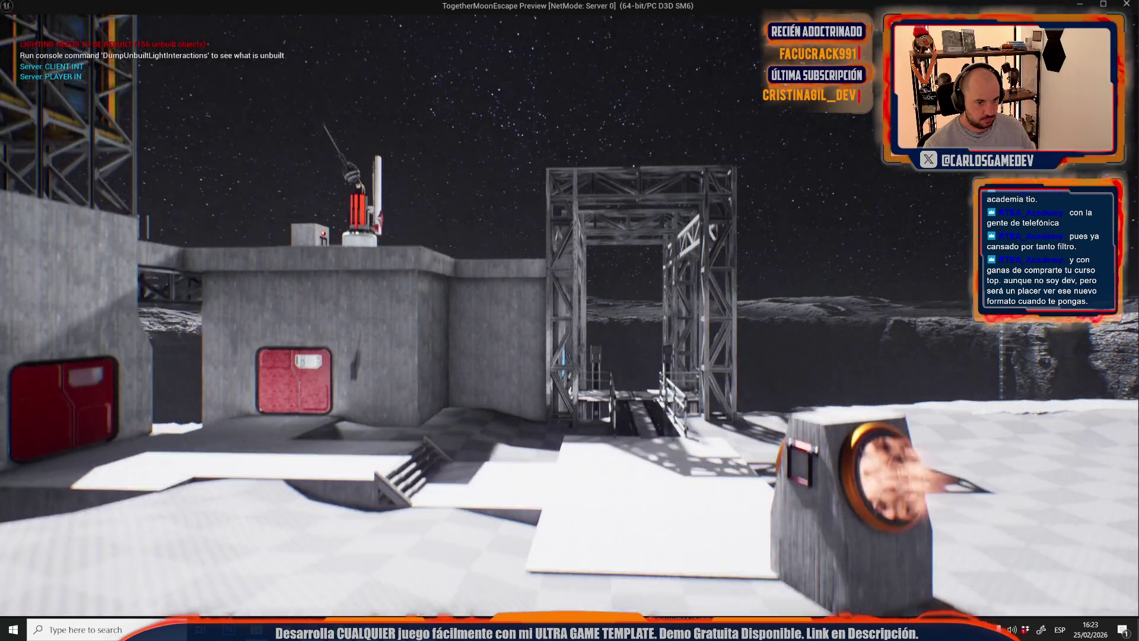
pyautogui.press('w')
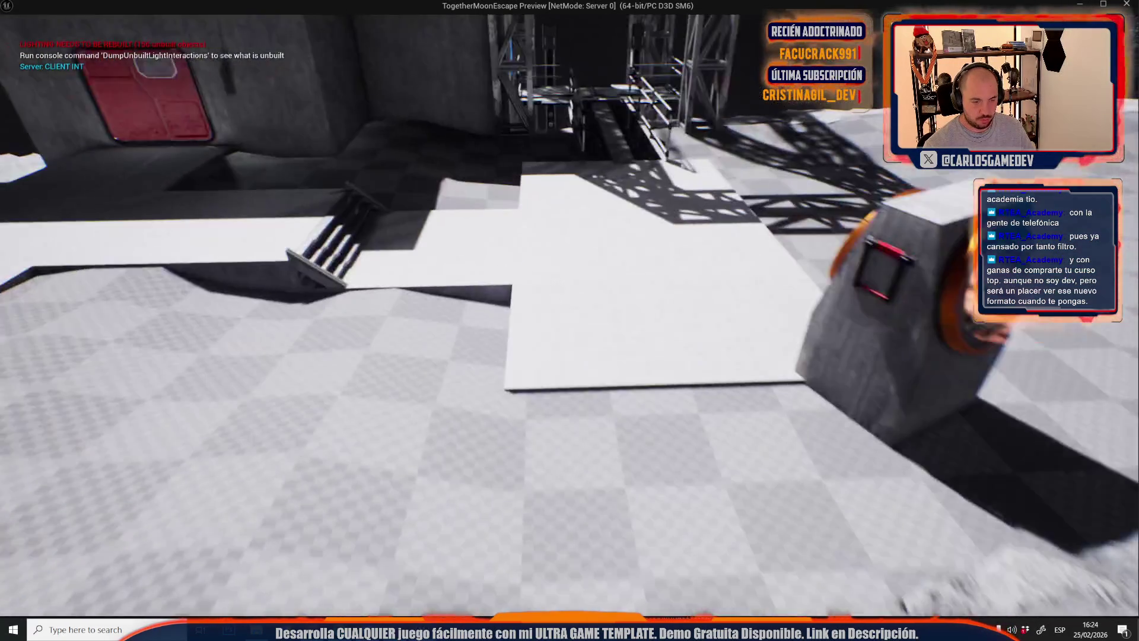
pyautogui.press('Escape')
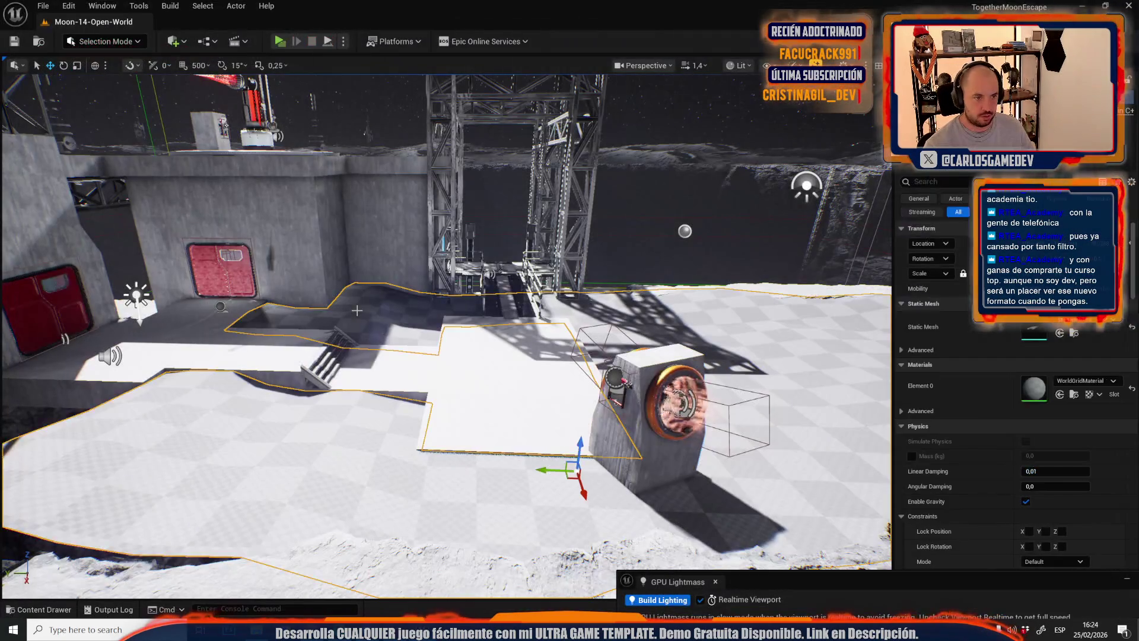
pyautogui.click(104, 41)
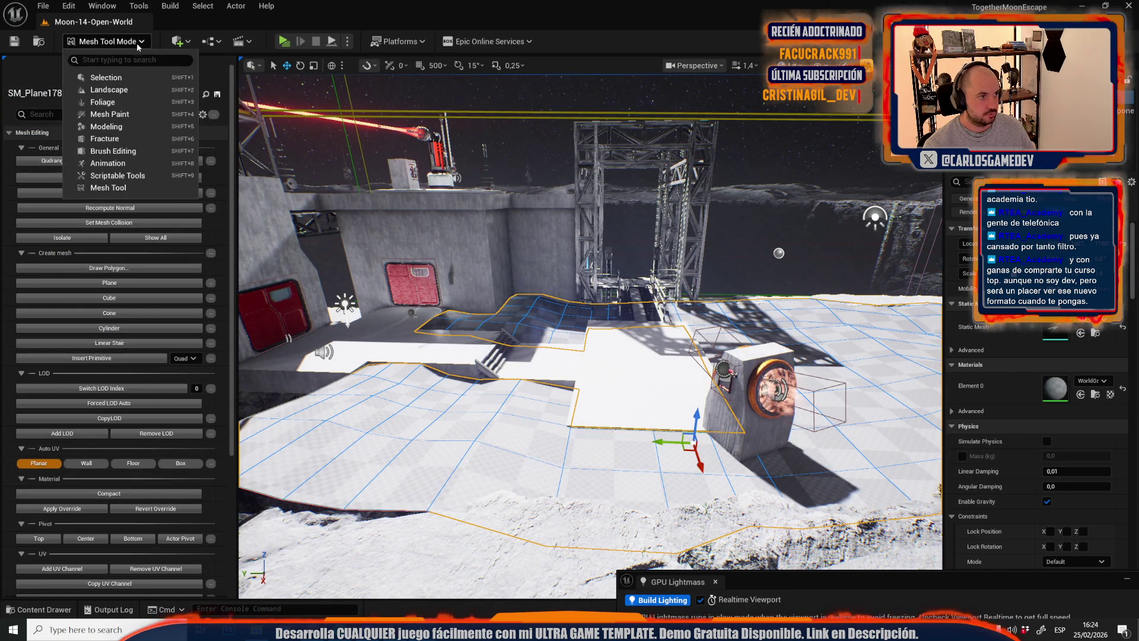
pyautogui.click(92, 79)
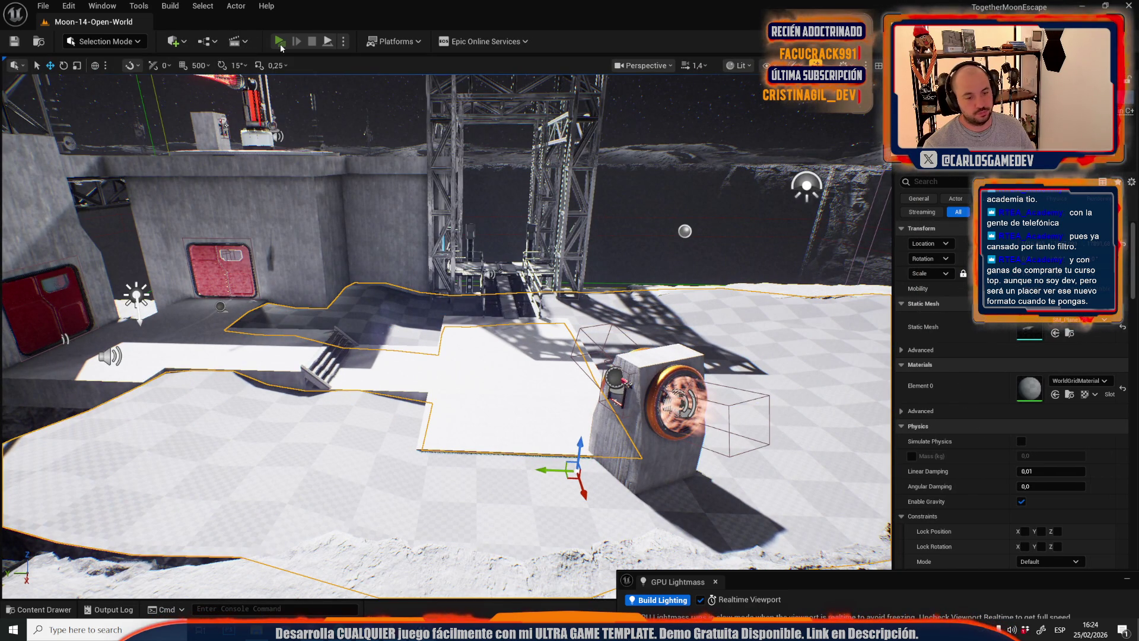
# - Play the level again, walking across the checkered floor to the grey pod, then return to the editor
pyautogui.click(280, 44)
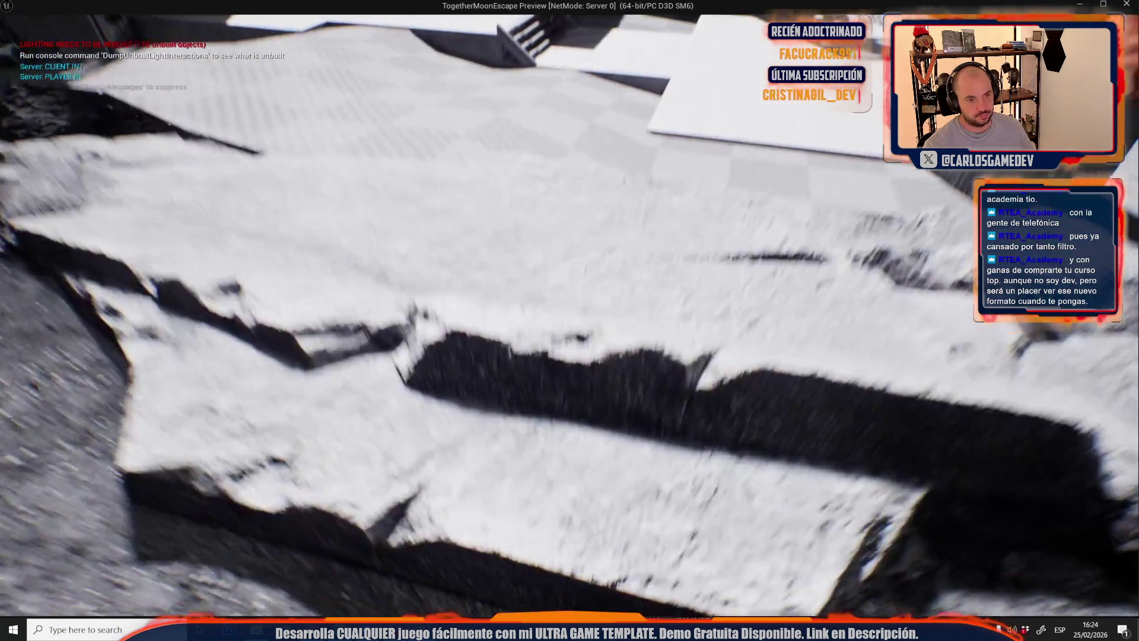
pyautogui.press('w')
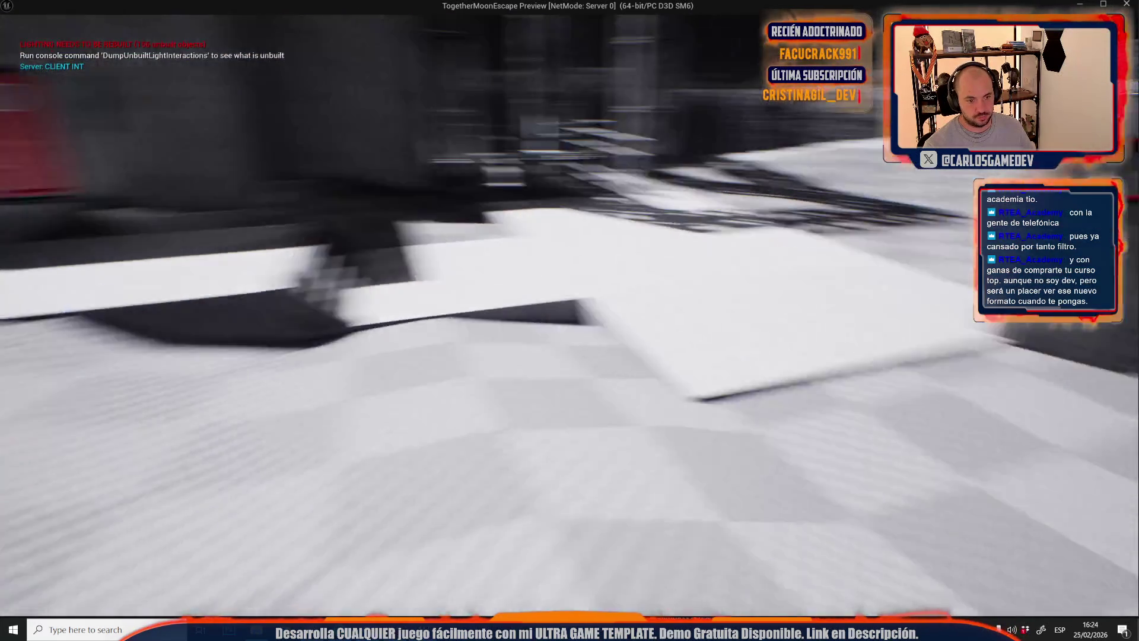
pyautogui.press('w')
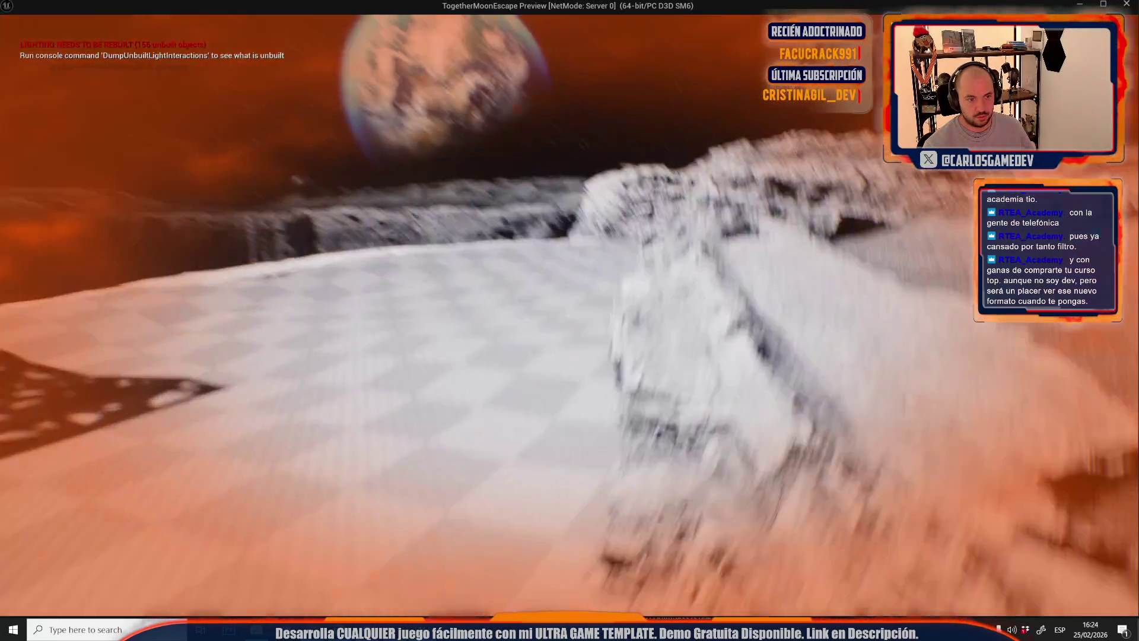
pyautogui.press('w')
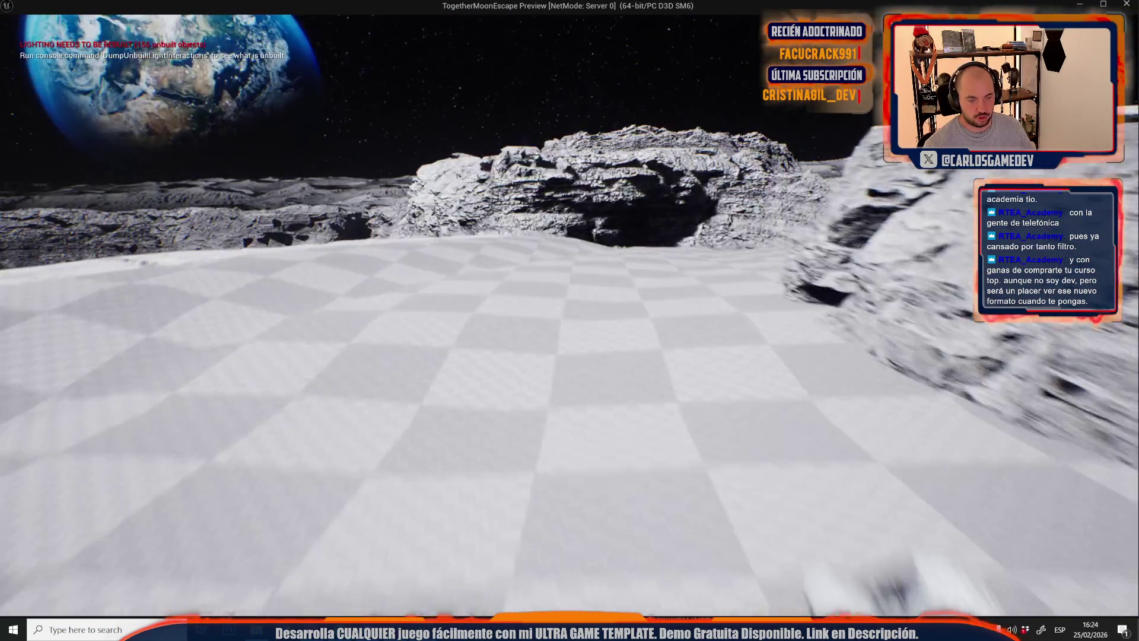
pyautogui.press('w')
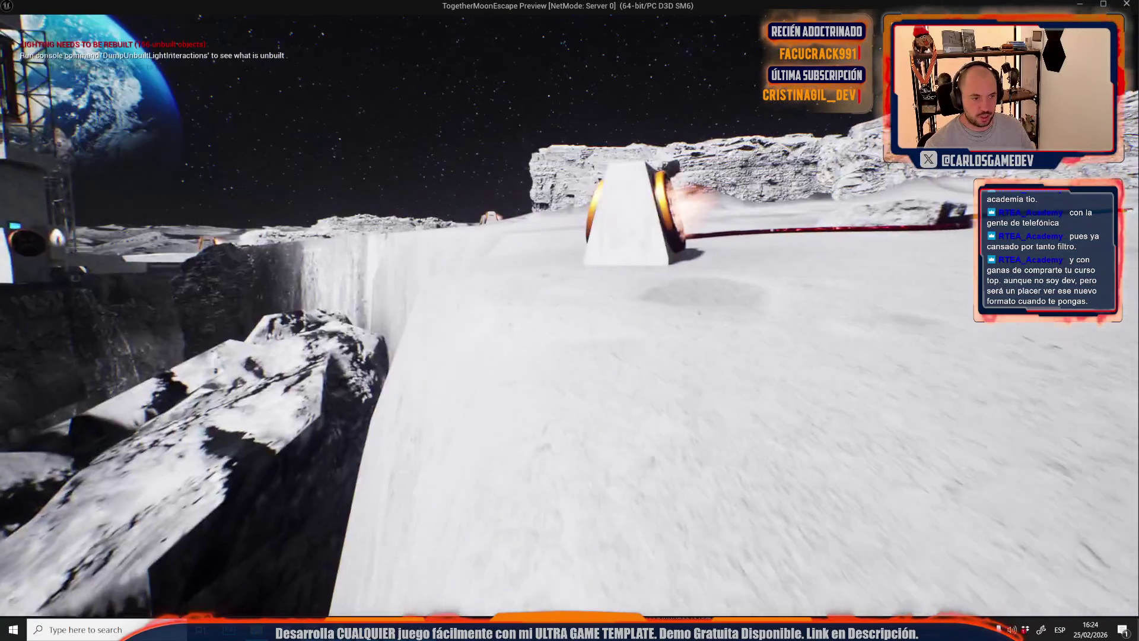
pyautogui.hotkey('alt', 'Tab')
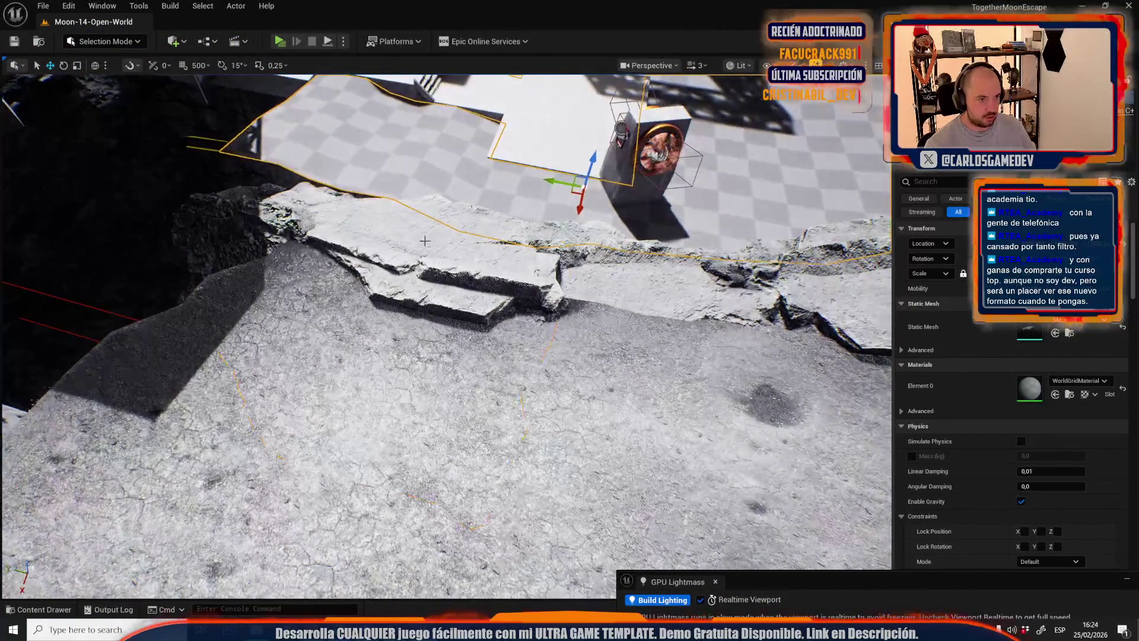
# - Select the large rock slab below the base tower and slide it across the crevasse
pyautogui.click(425, 240)
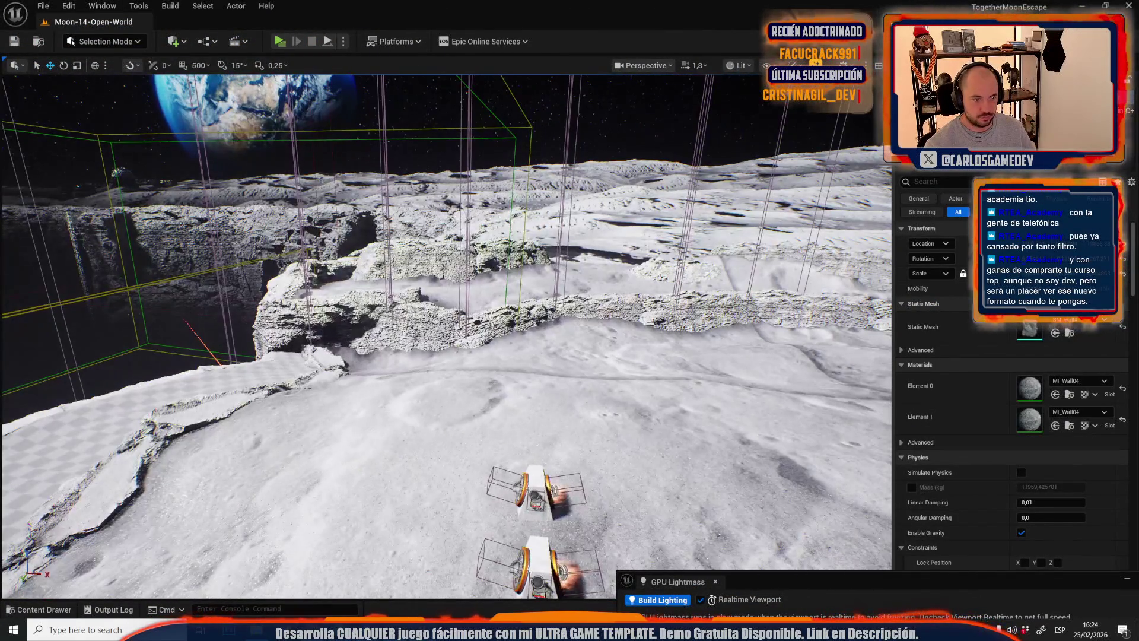
pyautogui.click(464, 366)
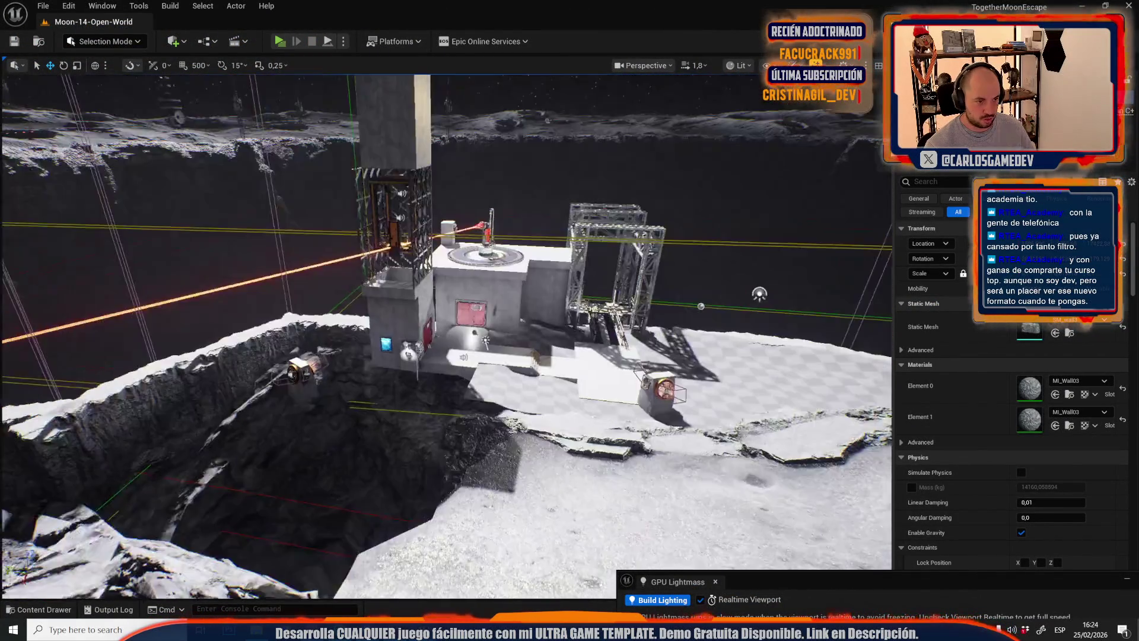
pyautogui.hotkey('ctrl', 'z')
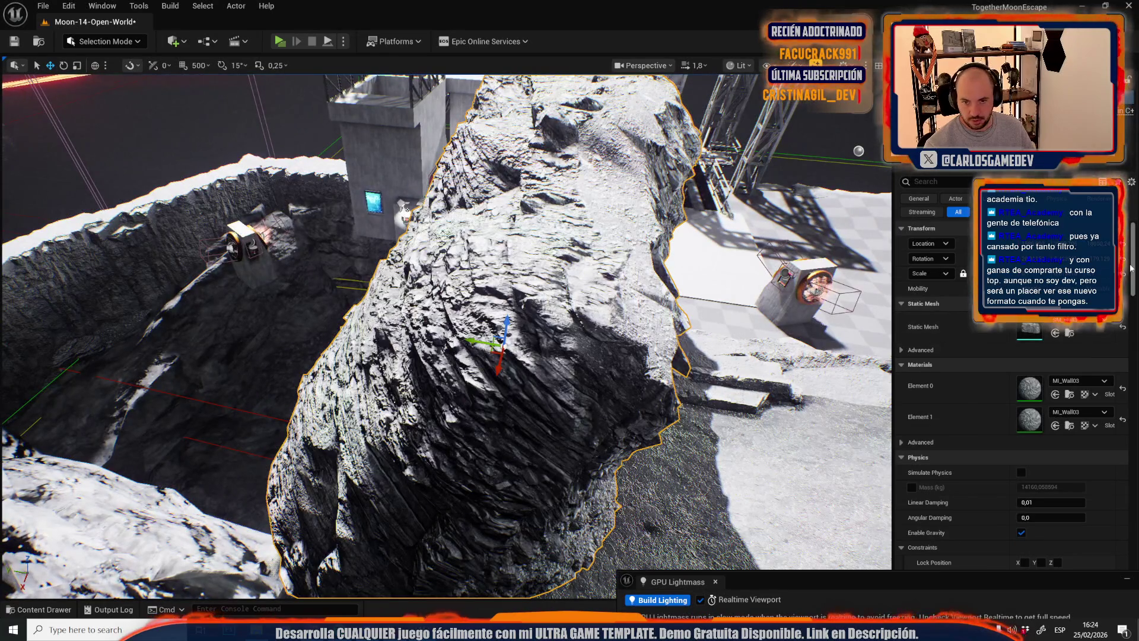
pyautogui.click(1123, 259)
pyautogui.hotkey('ctrl', 'z')
pyautogui.moveTo(676, 261)
pyautogui.mouseDown()
pyautogui.moveTo(664, 264)
pyautogui.moveTo(677, 262)
pyautogui.mouseUp()
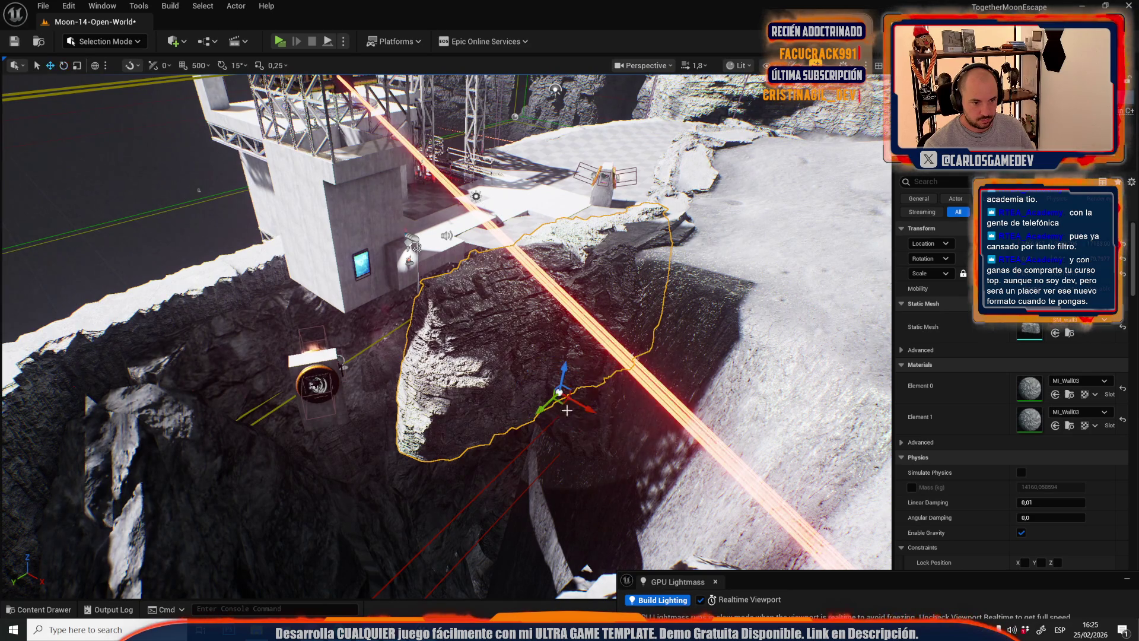
pyautogui.moveTo(562, 404)
pyautogui.mouseDown()
pyautogui.moveTo(469, 511)
pyautogui.moveTo(489, 536)
pyautogui.moveTo(490, 494)
pyautogui.moveTo(495, 510)
pyautogui.mouseUp()
pyautogui.moveTo(701, 329); pyautogui.dragTo(701, 329)
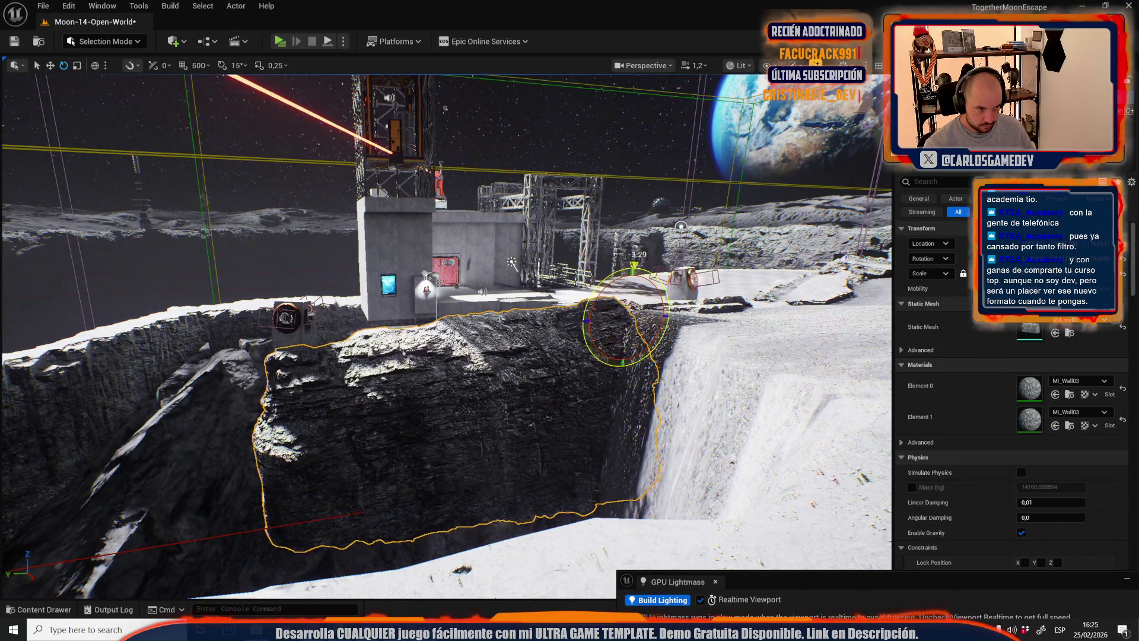
pyautogui.moveTo(462, 481); pyautogui.dragTo(461, 494)
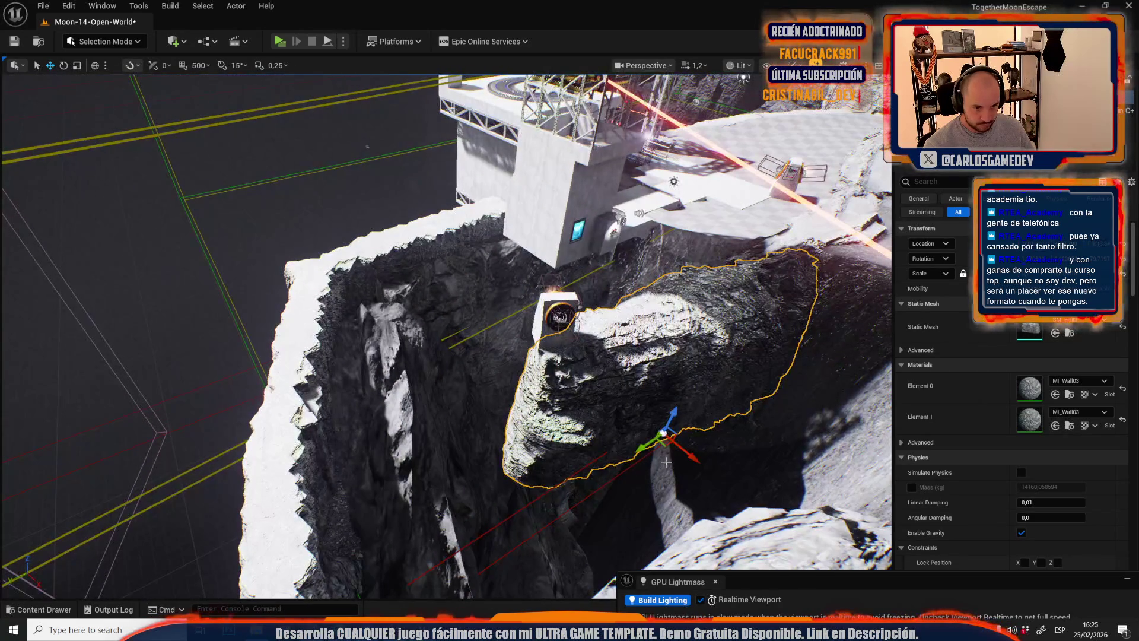
pyautogui.moveTo(661, 448)
pyautogui.mouseDown()
pyautogui.moveTo(479, 537)
pyautogui.moveTo(480, 477)
pyautogui.mouseUp()
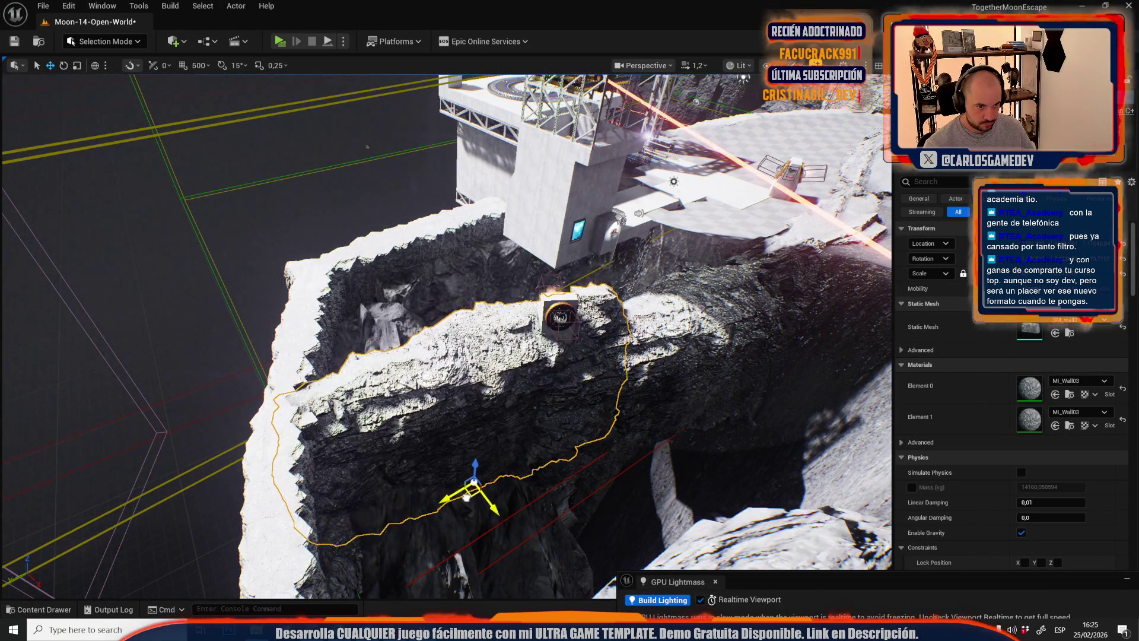
# - Turn the slab about -9 degrees to fit the crevasse, then adjust its height and pivot
pyautogui.moveTo(474, 520)
pyautogui.mouseDown()
pyautogui.moveTo(452, 531)
pyautogui.moveTo(479, 542)
pyautogui.mouseUp()
pyautogui.press('f')
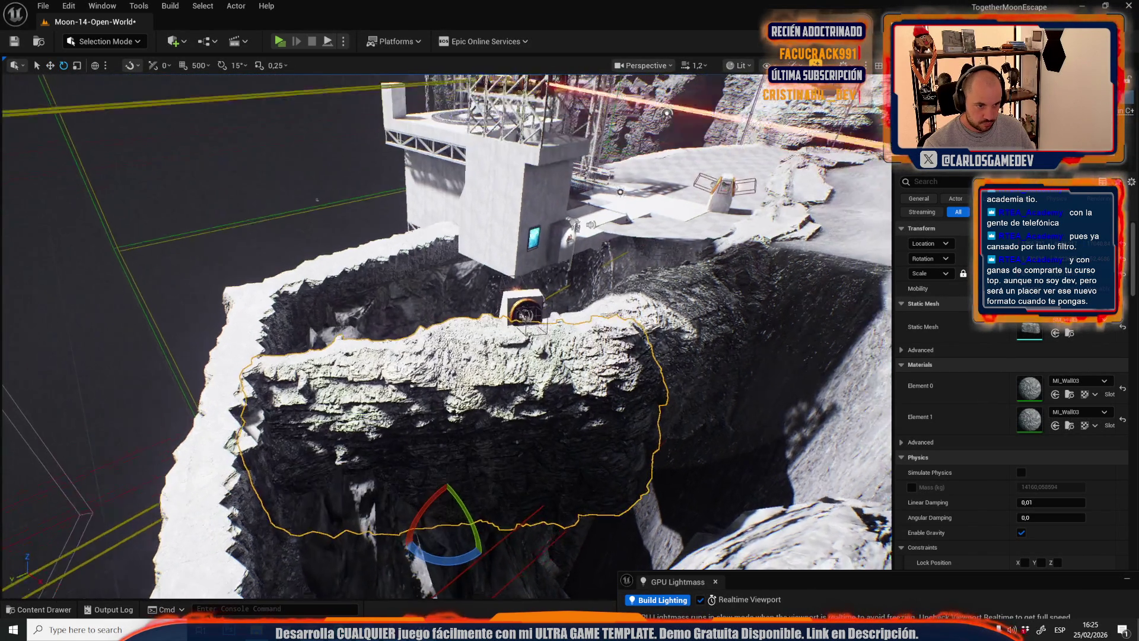
pyautogui.moveTo(473, 477)
pyautogui.mouseDown()
pyautogui.moveTo(492, 510)
pyautogui.moveTo(533, 537)
pyautogui.mouseUp()
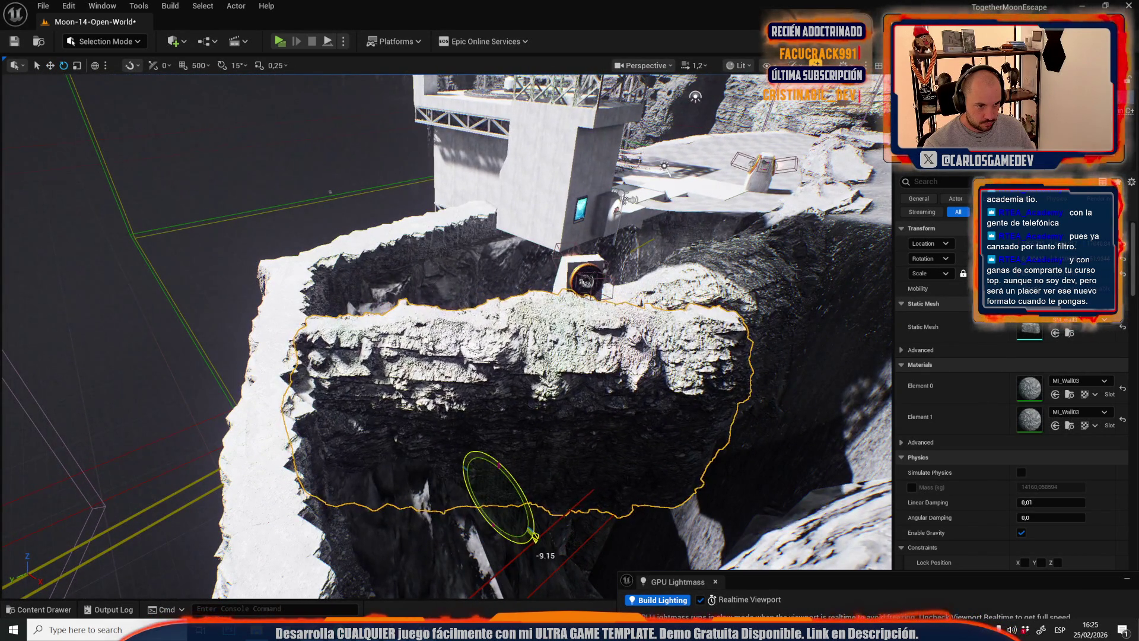
pyautogui.press('w')
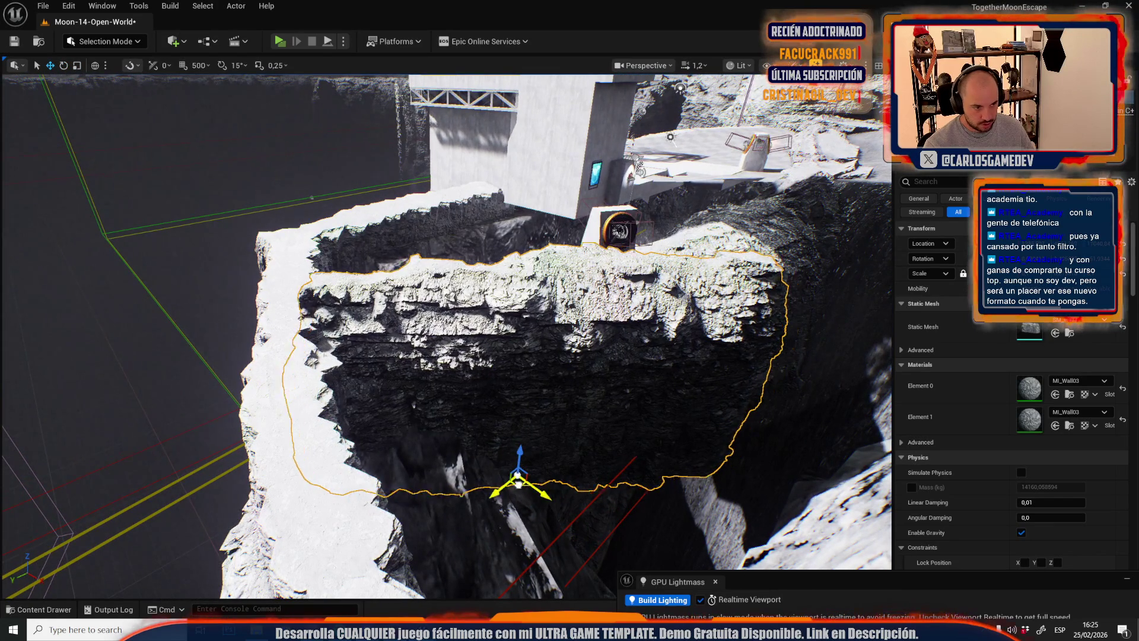
pyautogui.moveTo(490, 490)
pyautogui.mouseDown()
pyautogui.moveTo(497, 474)
pyautogui.moveTo(484, 509)
pyautogui.moveTo(508, 475)
pyautogui.mouseUp()
pyautogui.moveTo(498, 514); pyautogui.dragTo(492, 467)
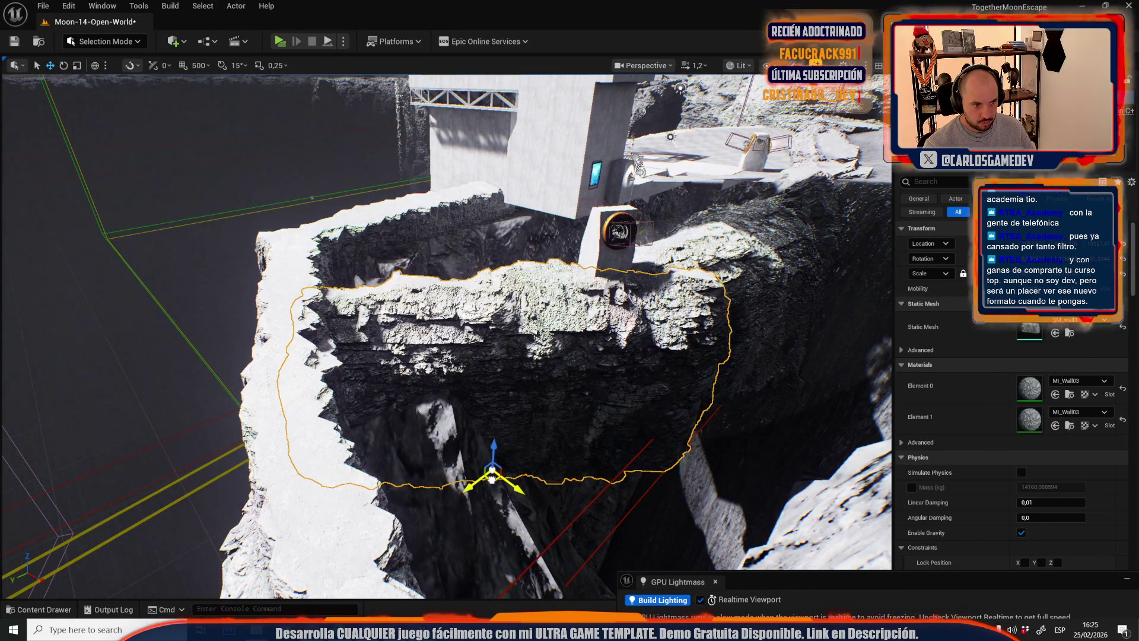
pyautogui.middleClick(633, 282)
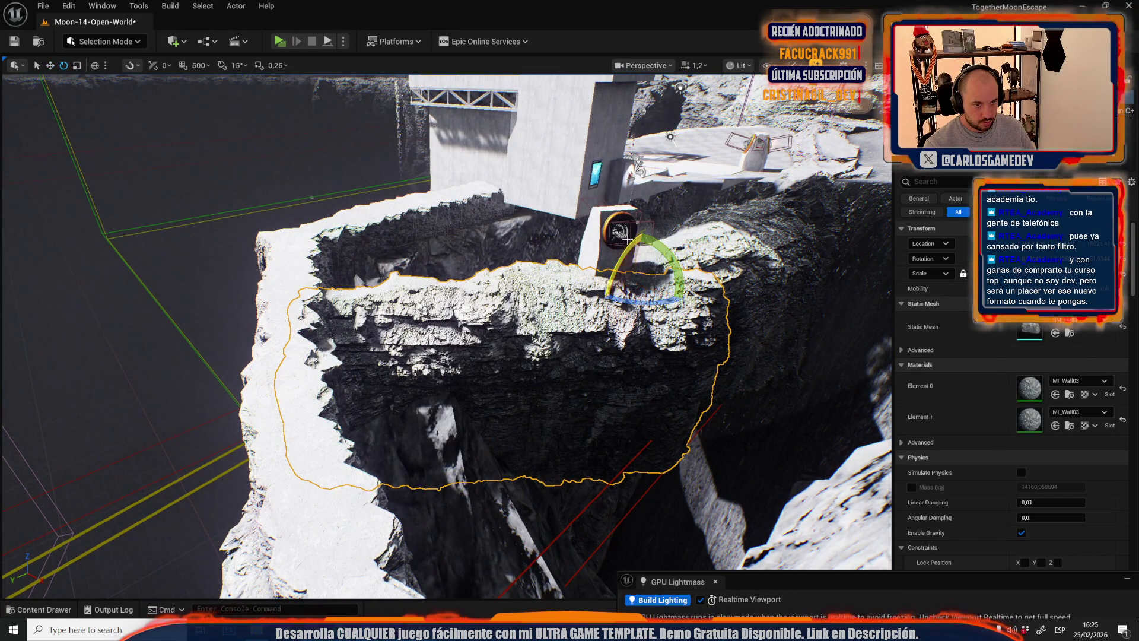
# - Fly the camera to the floor plane beside the crevasse and switch to Mesh Tool Mode
pyautogui.press('w')
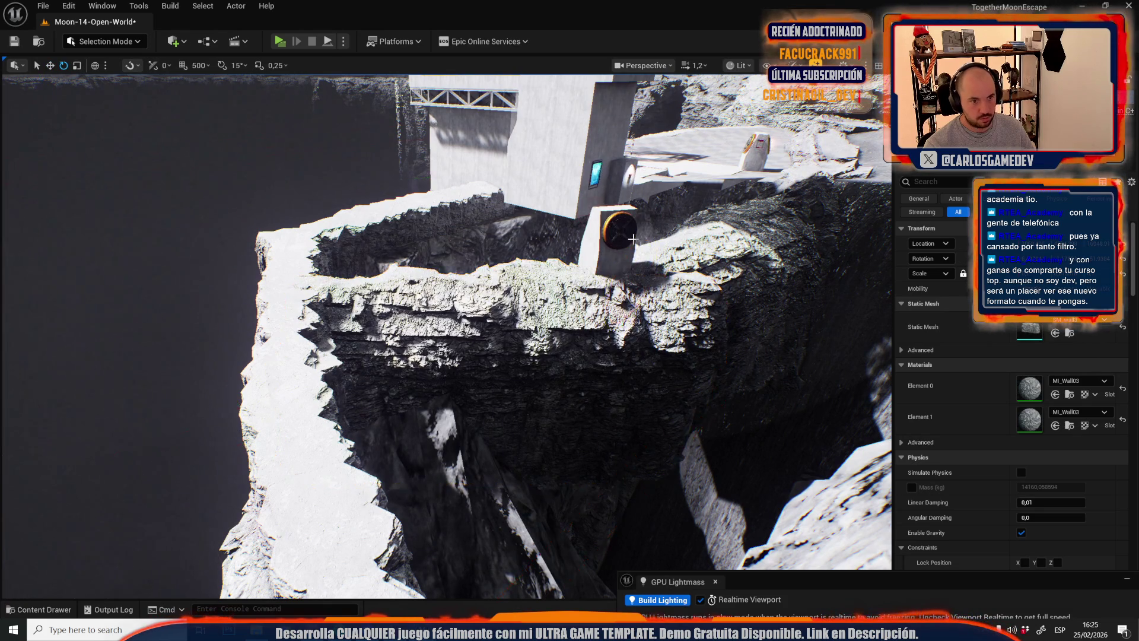
pyautogui.press('w')
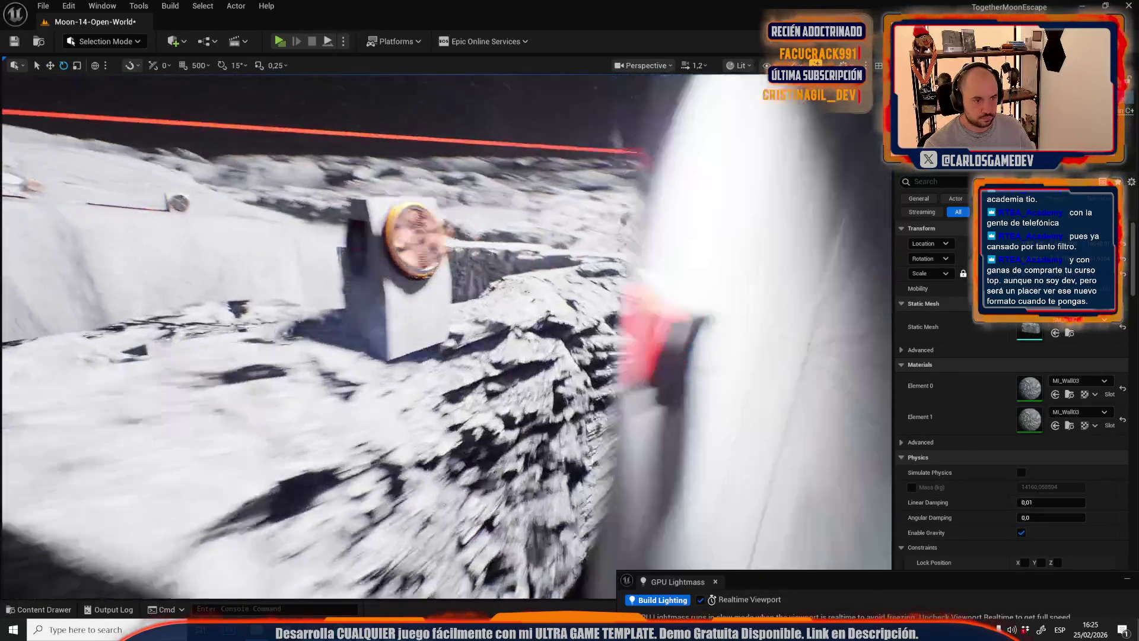
pyautogui.press('w')
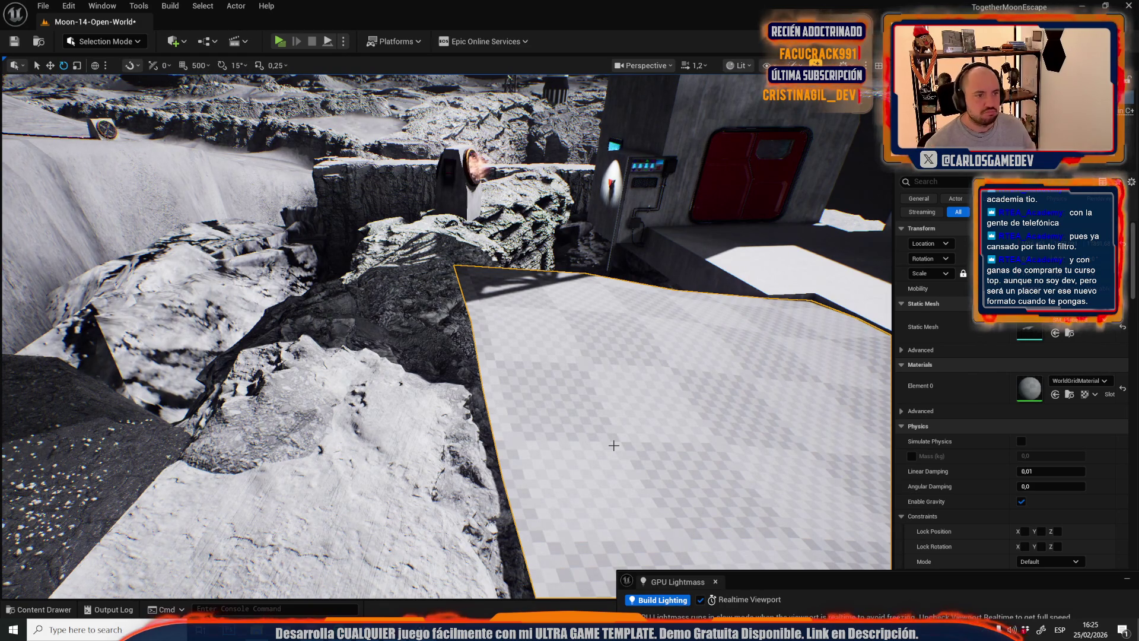
pyautogui.press('w')
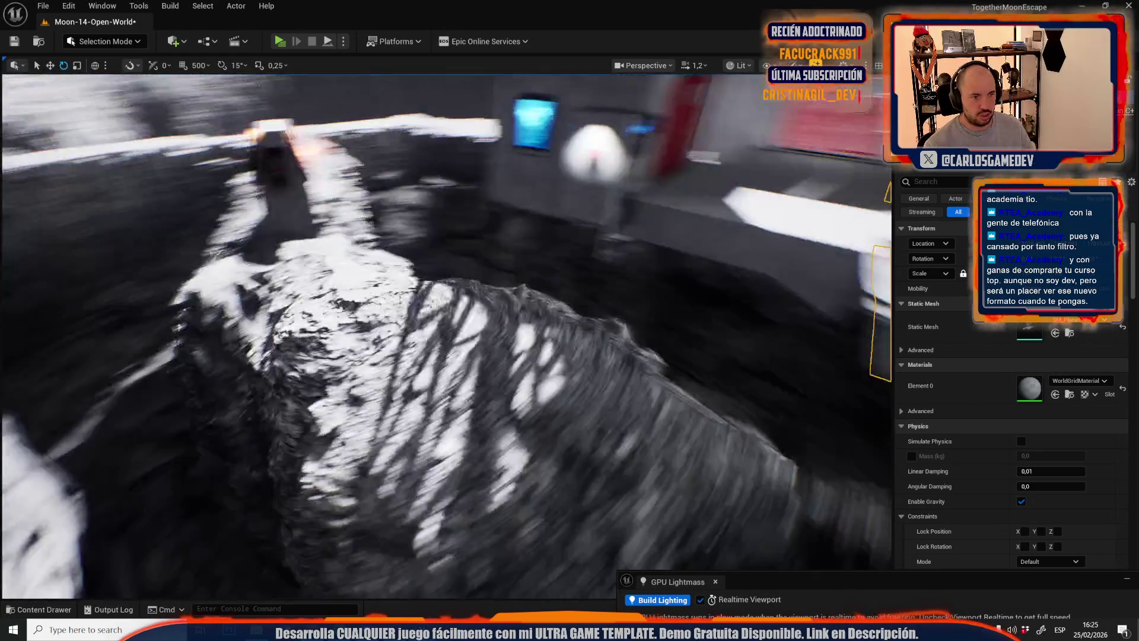
pyautogui.press('w')
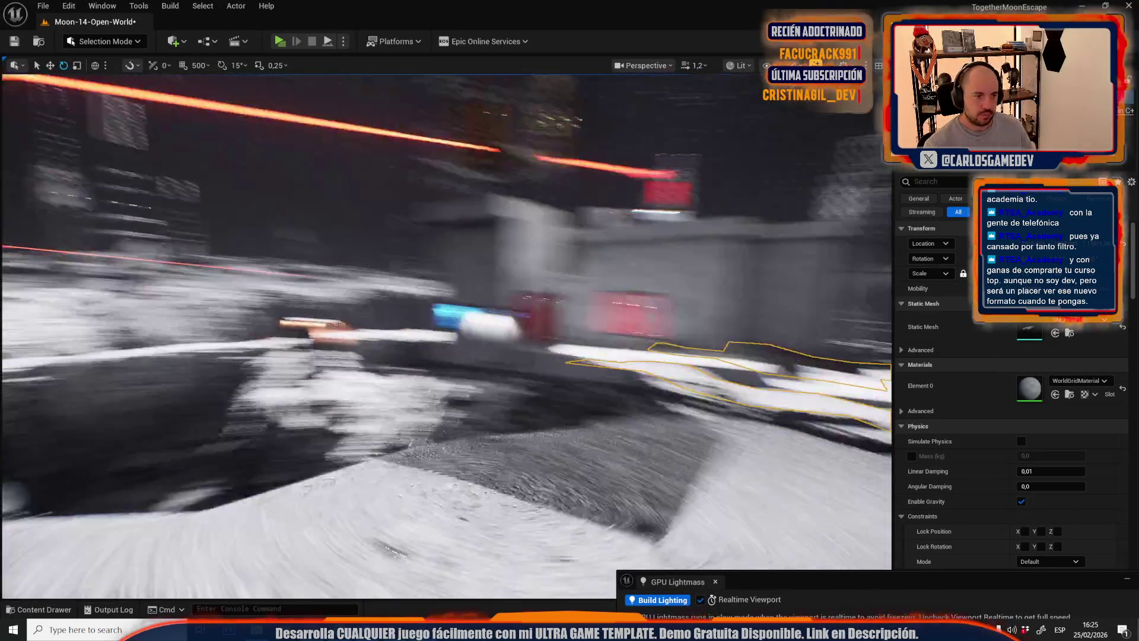
pyautogui.press('w')
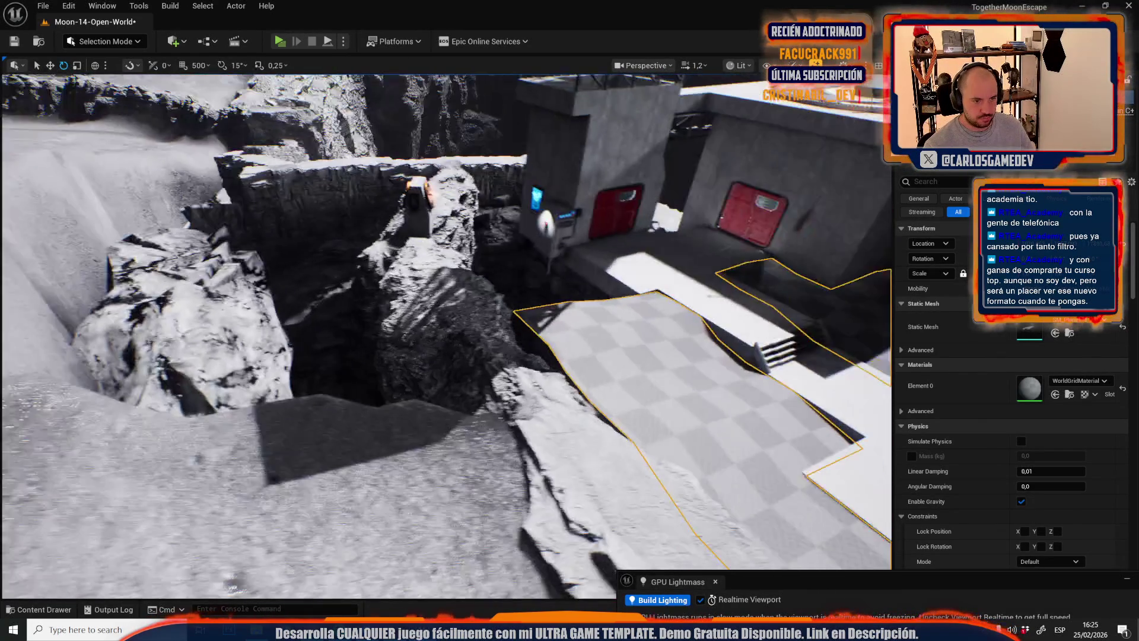
pyautogui.press('s')
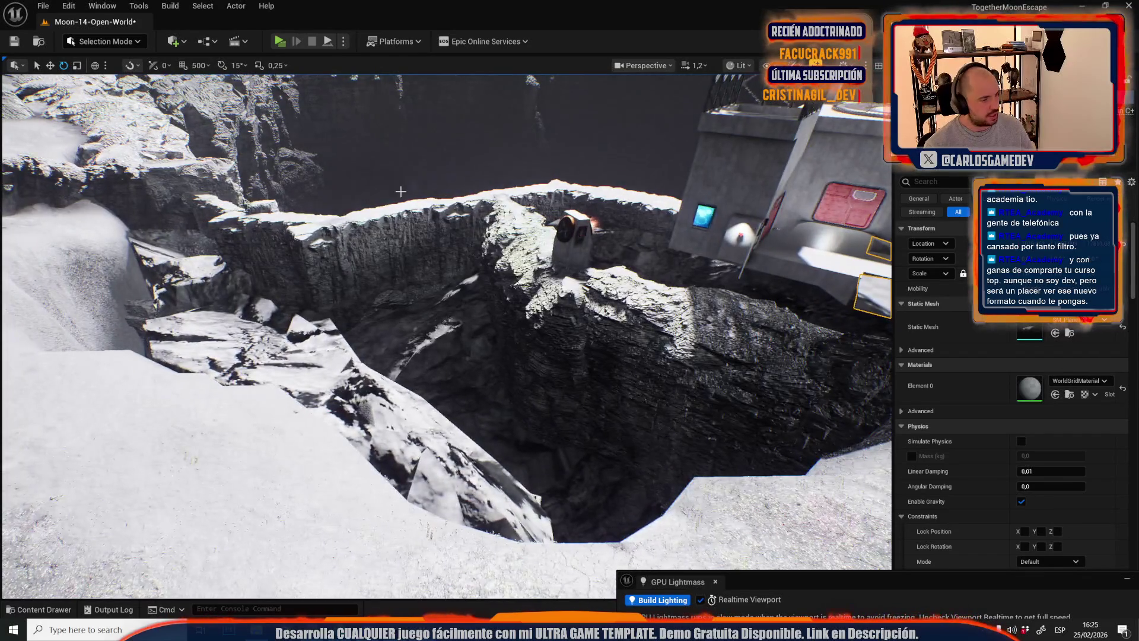
pyautogui.press('w')
pyautogui.scroll(2, 468, 312)
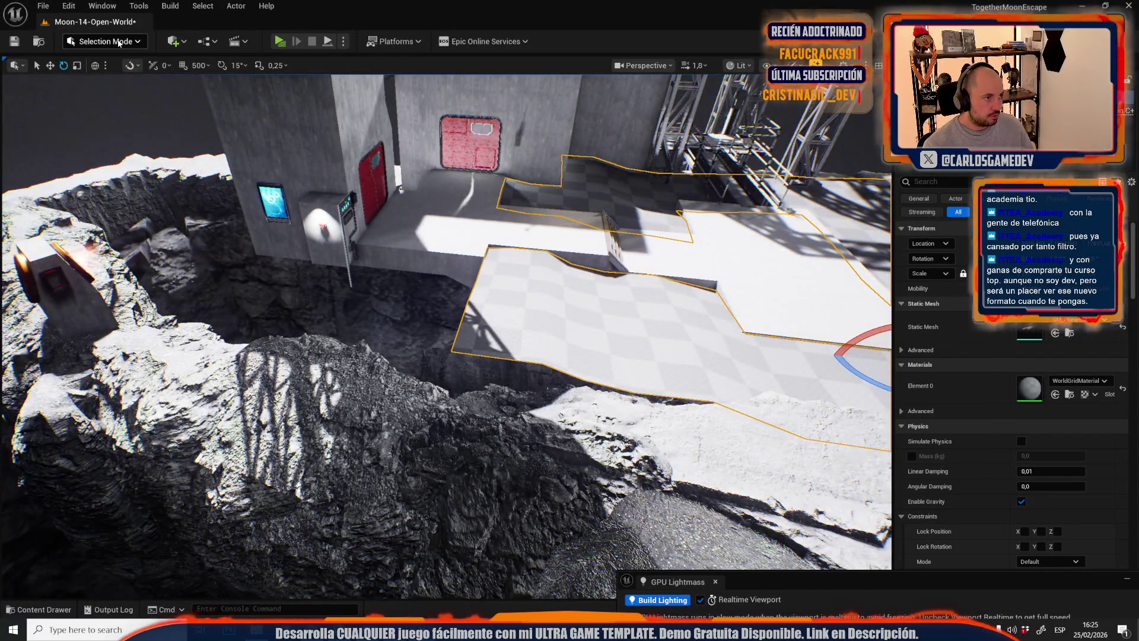
pyautogui.click(104, 41)
pyautogui.click(126, 188)
pyautogui.click(96, 75)
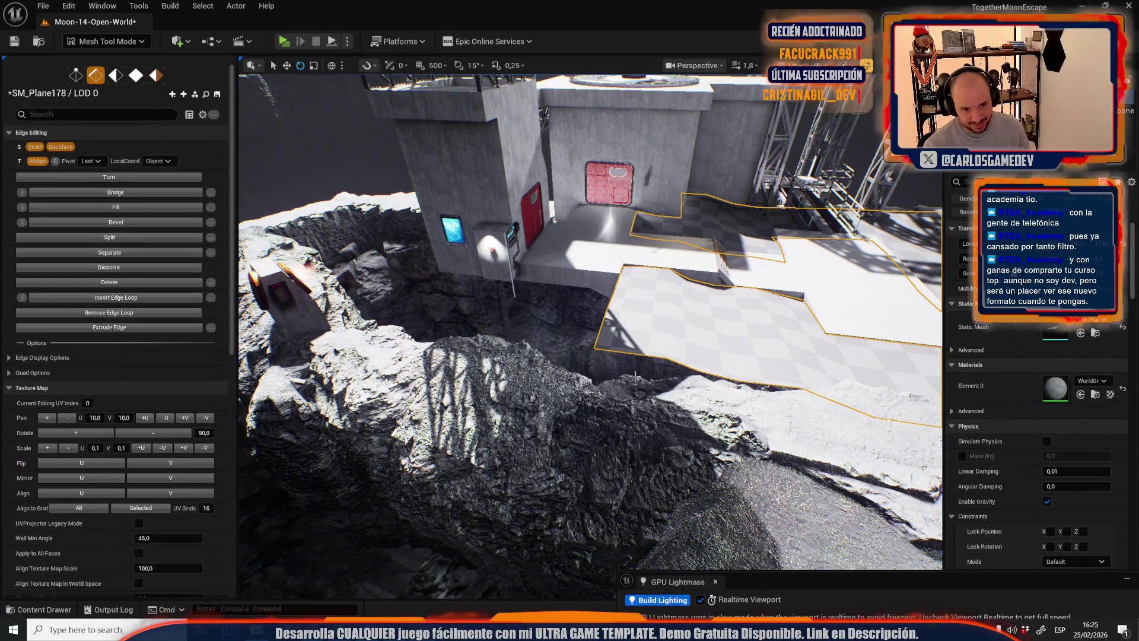
# - Select SM_Plane178's lower edges and pull them out and down onto the rock rim
pyautogui.scroll(-2, 674, 411)
pyautogui.press('w')
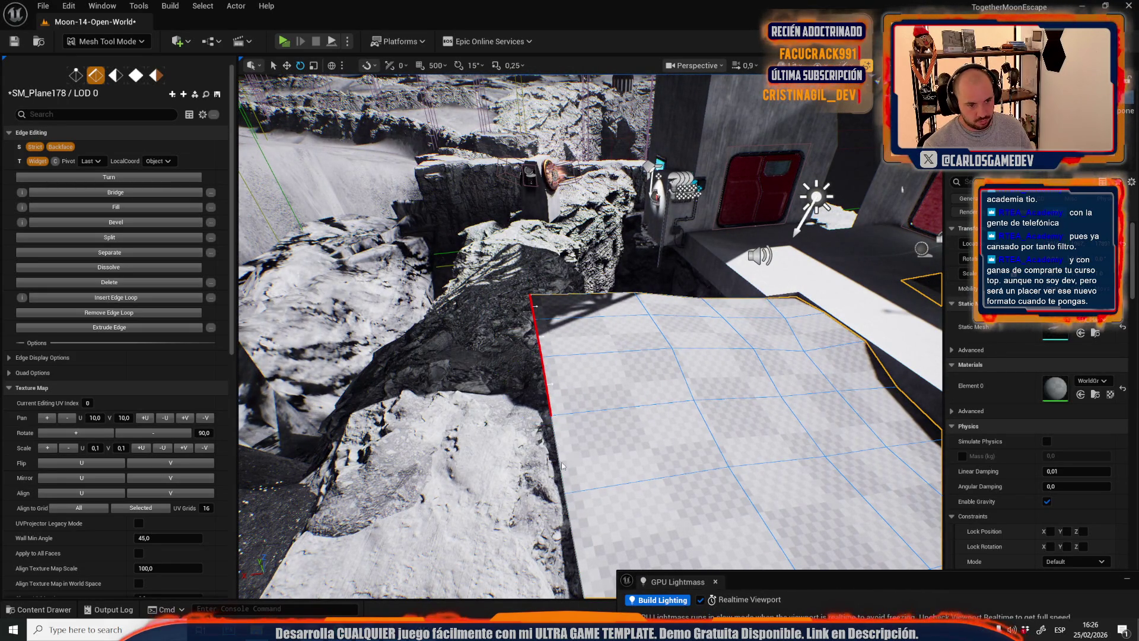
pyautogui.press('f')
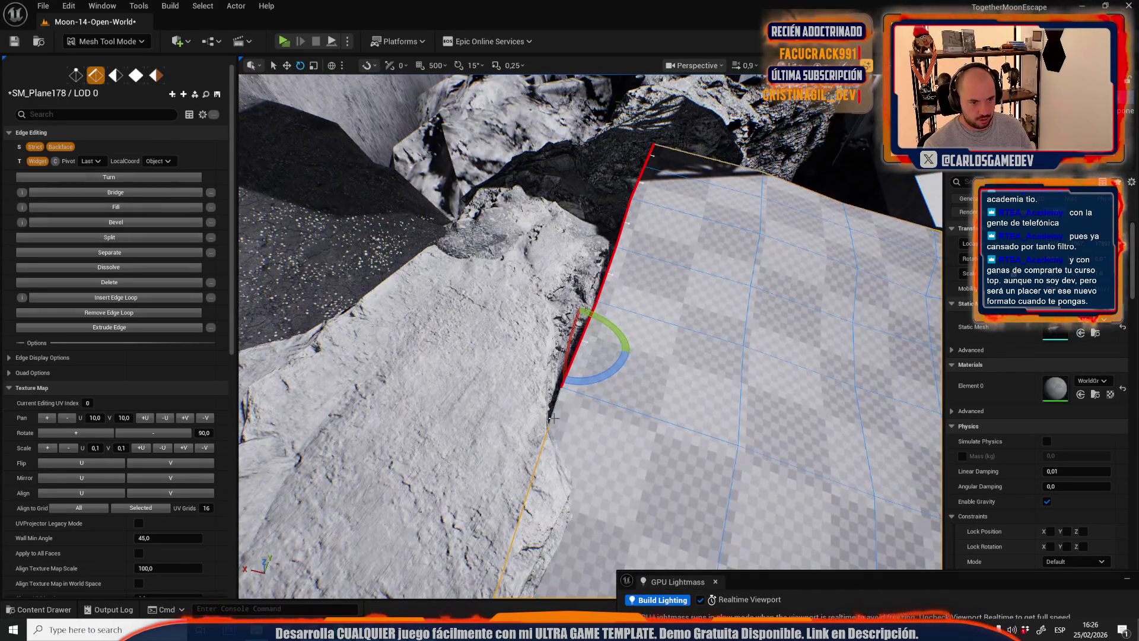
pyautogui.keyDown('shift'); pyautogui.click(553, 417); pyautogui.keyUp('shift')
pyautogui.press('r')
pyautogui.moveTo(514, 474)
pyautogui.mouseDown()
pyautogui.moveTo(451, 453)
pyautogui.moveTo(581, 433)
pyautogui.moveTo(487, 344)
pyautogui.mouseUp()
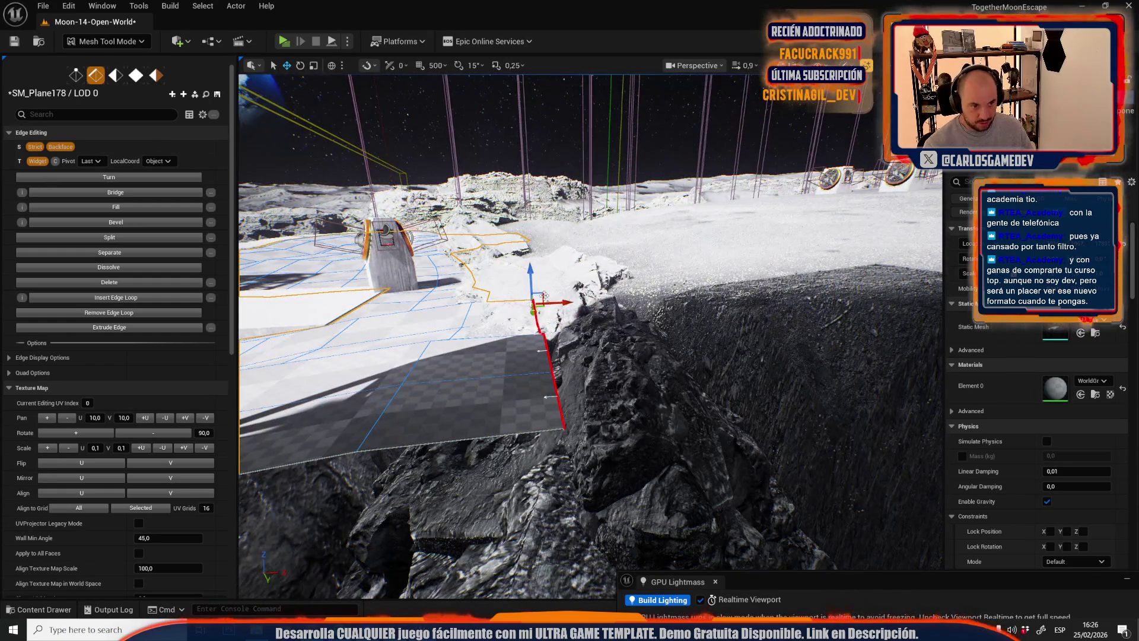
pyautogui.moveTo(548, 301)
pyautogui.mouseDown()
pyautogui.moveTo(563, 313)
pyautogui.moveTo(525, 367)
pyautogui.mouseUp()
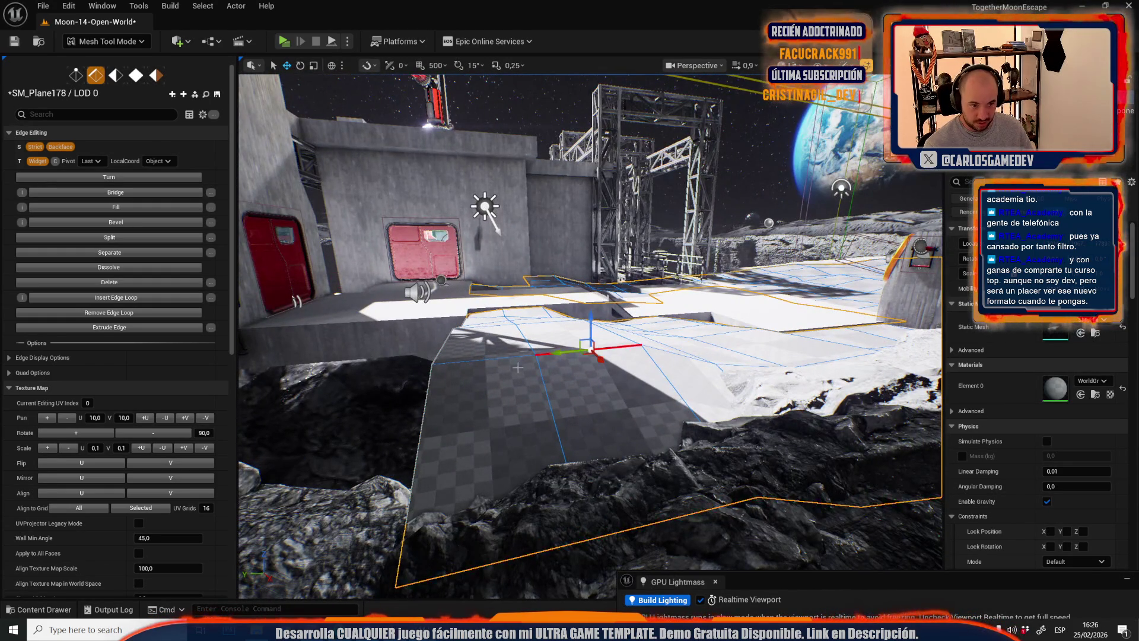
pyautogui.moveTo(482, 333); pyautogui.dragTo(435, 429)
pyautogui.moveTo(487, 380); pyautogui.dragTo(451, 427)
pyautogui.moveTo(543, 413)
pyautogui.mouseDown()
pyautogui.moveTo(503, 403)
pyautogui.moveTo(525, 407)
pyautogui.mouseUp()
pyautogui.hotkey('ctrl', 'z')
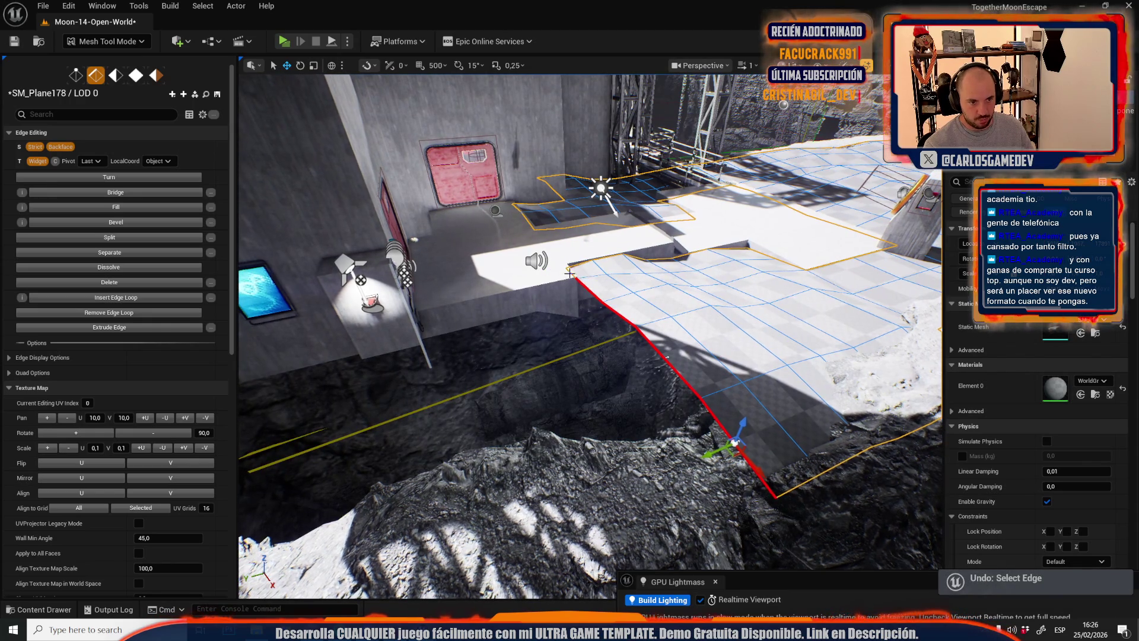
# - Stretch the plane's front edge left, up and down until it reaches the rock
pyautogui.moveTo(707, 455)
pyautogui.mouseDown()
pyautogui.moveTo(492, 380)
pyautogui.moveTo(486, 308)
pyautogui.mouseUp()
pyautogui.moveTo(590, 335); pyautogui.dragTo(580, 403)
pyautogui.moveTo(528, 255); pyautogui.dragTo(595, 302)
pyautogui.click(621, 309)
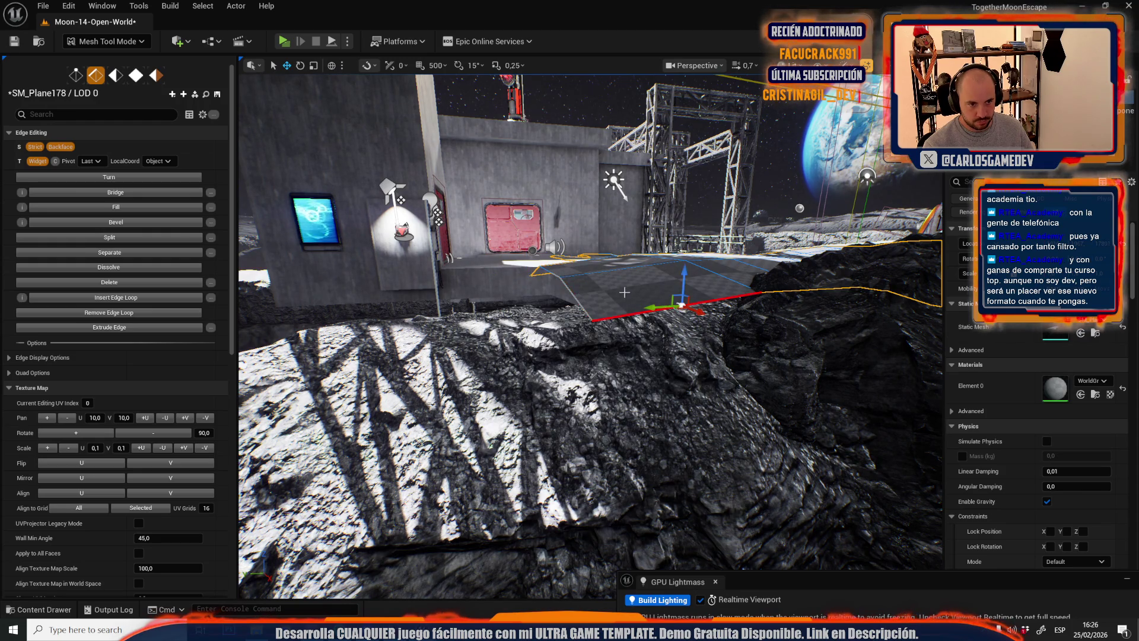
pyautogui.moveTo(682, 296)
pyautogui.mouseDown()
pyautogui.moveTo(682, 311)
pyautogui.moveTo(629, 332)
pyautogui.mouseUp()
pyautogui.click(659, 297)
pyautogui.moveTo(604, 258); pyautogui.dragTo(633, 279)
# - Select the long front edge and frame it from a side view of the base
pyautogui.click(522, 271)
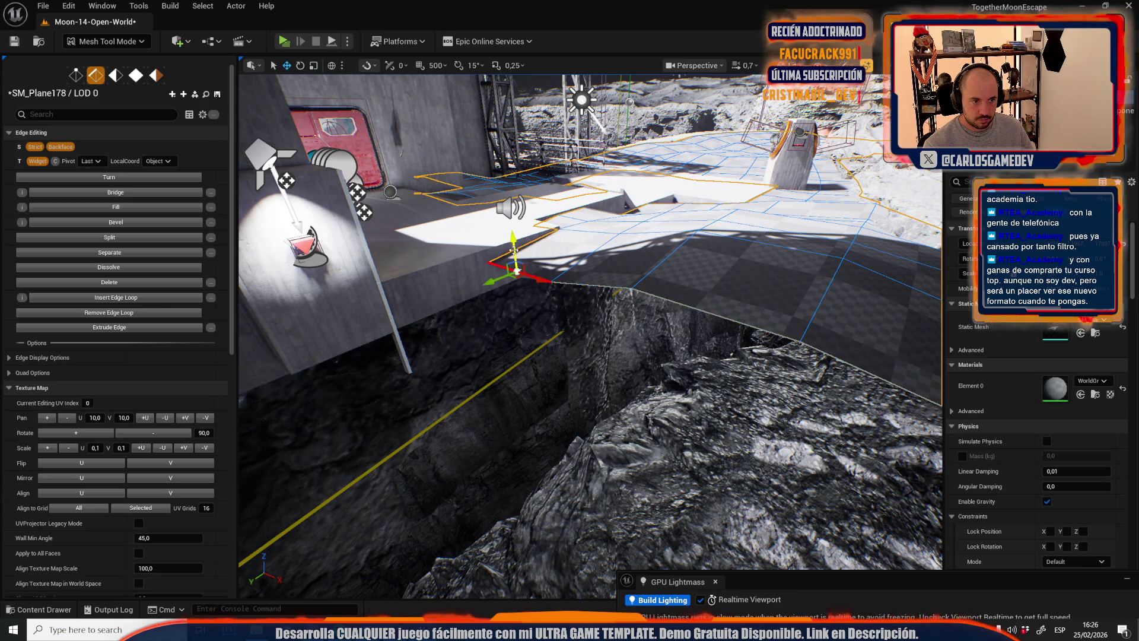
pyautogui.click(593, 289)
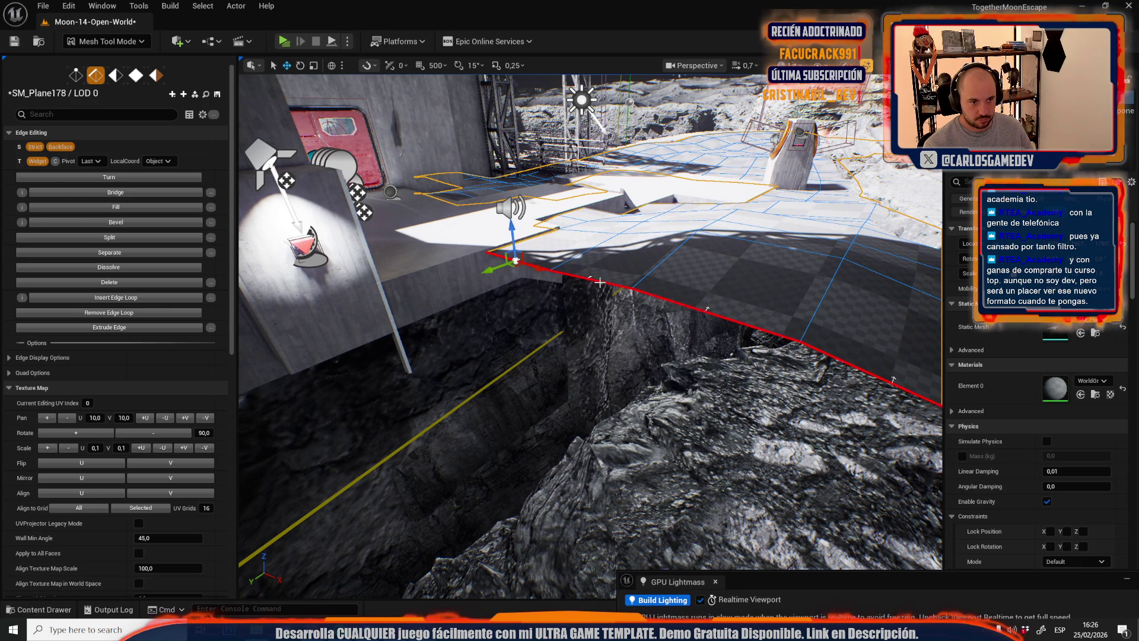
pyautogui.press('f')
pyautogui.moveTo(698, 254)
pyautogui.mouseDown()
pyautogui.moveTo(593, 267)
pyautogui.moveTo(706, 309)
pyautogui.moveTo(584, 326)
pyautogui.moveTo(617, 314)
pyautogui.moveTo(623, 332)
pyautogui.moveTo(617, 324)
pyautogui.moveTo(933, 541)
pyautogui.mouseUp()
pyautogui.scroll(1, 590, 332)
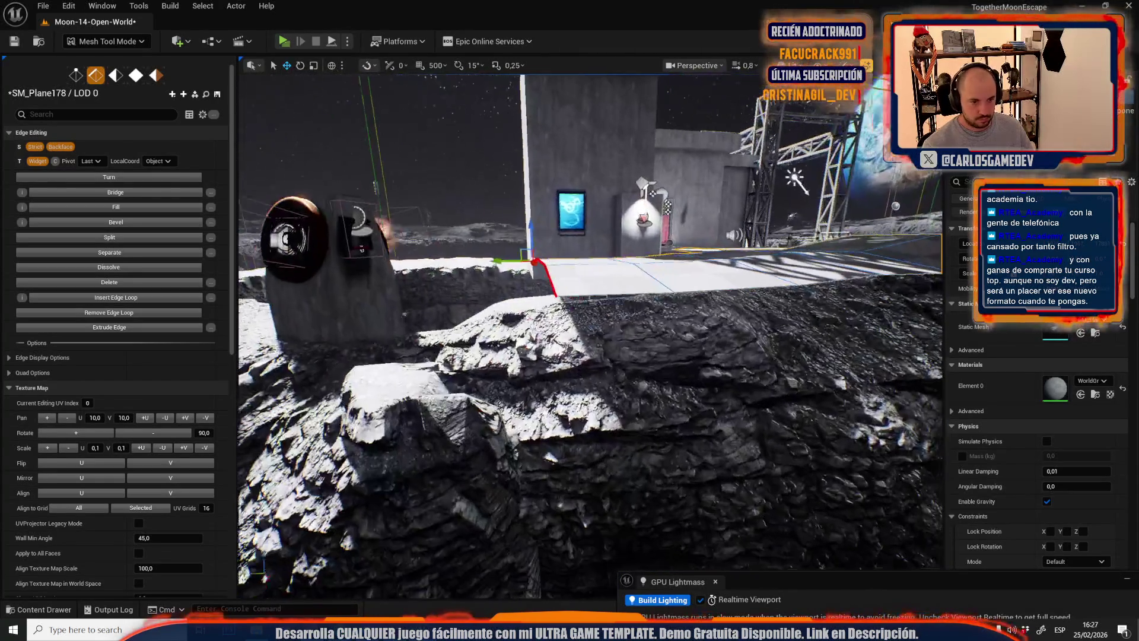
# - Undo the previous selection, select SM_Plane178's edge by the wall, and inspect it above the chasm
pyautogui.moveTo(652, 302)
pyautogui.mouseDown()
pyautogui.moveTo(652, 273)
pyautogui.moveTo(653, 302)
pyautogui.mouseUp()
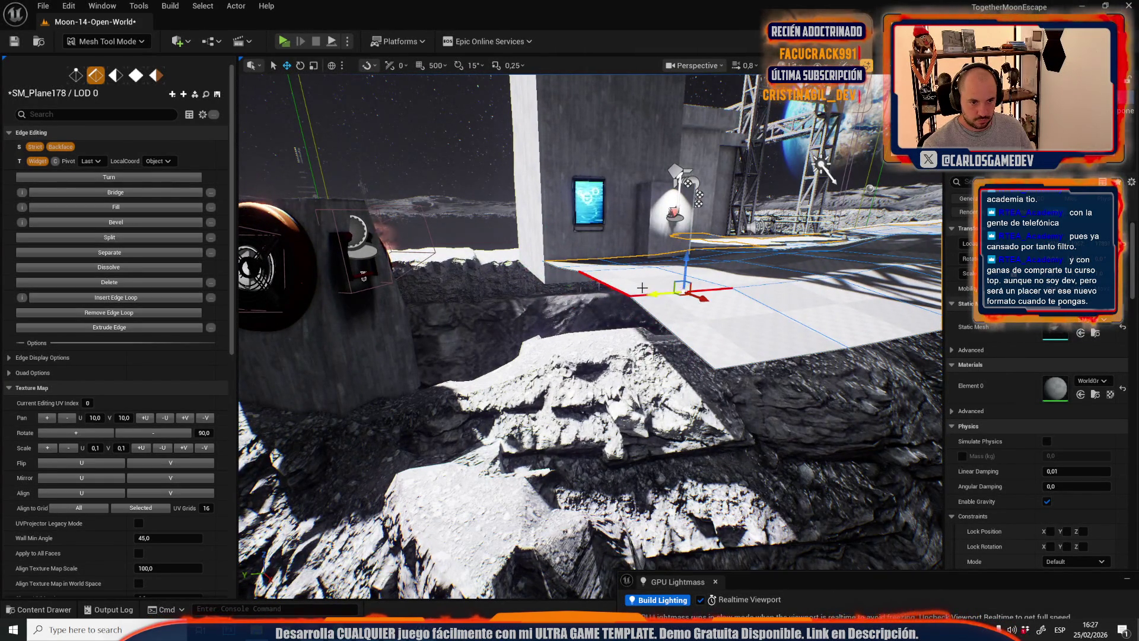
pyautogui.hotkey('ctrl', 'z')
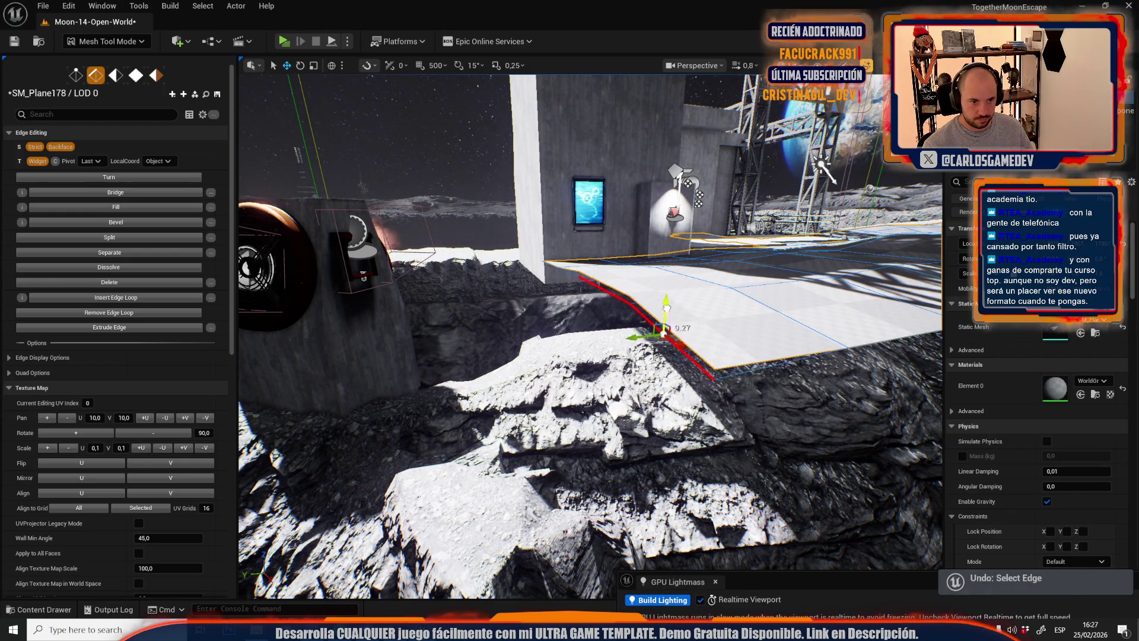
pyautogui.scroll(1, 659, 332)
pyautogui.moveTo(667, 327)
pyautogui.mouseDown()
pyautogui.moveTo(635, 356)
pyautogui.moveTo(667, 268)
pyautogui.mouseUp()
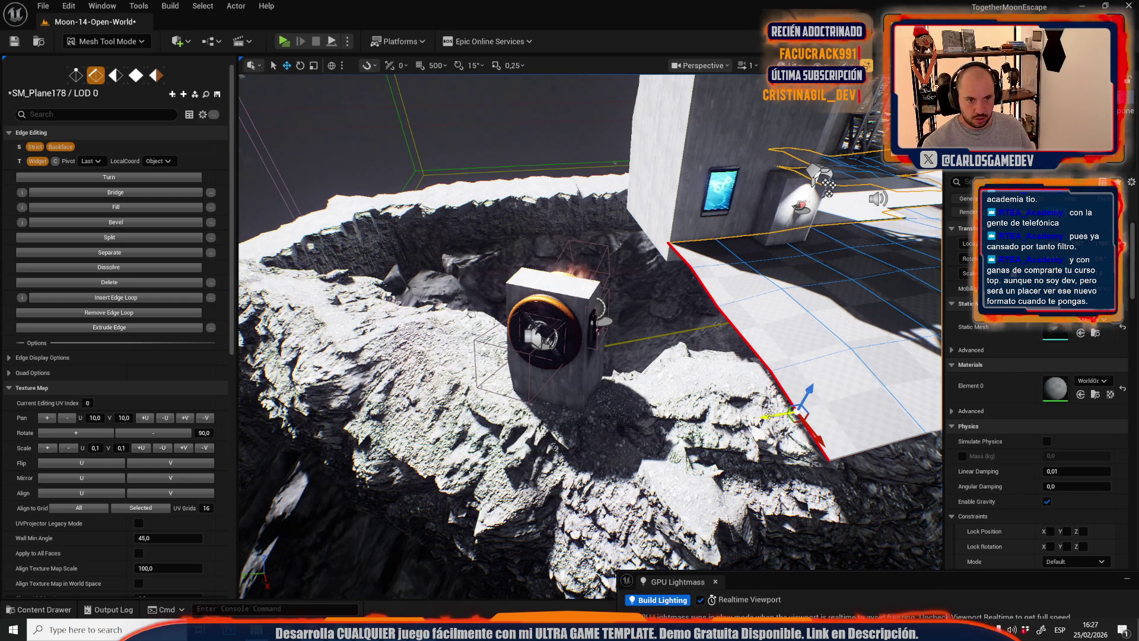
pyautogui.moveTo(707, 425); pyautogui.dragTo(479, 287)
pyautogui.click(596, 362)
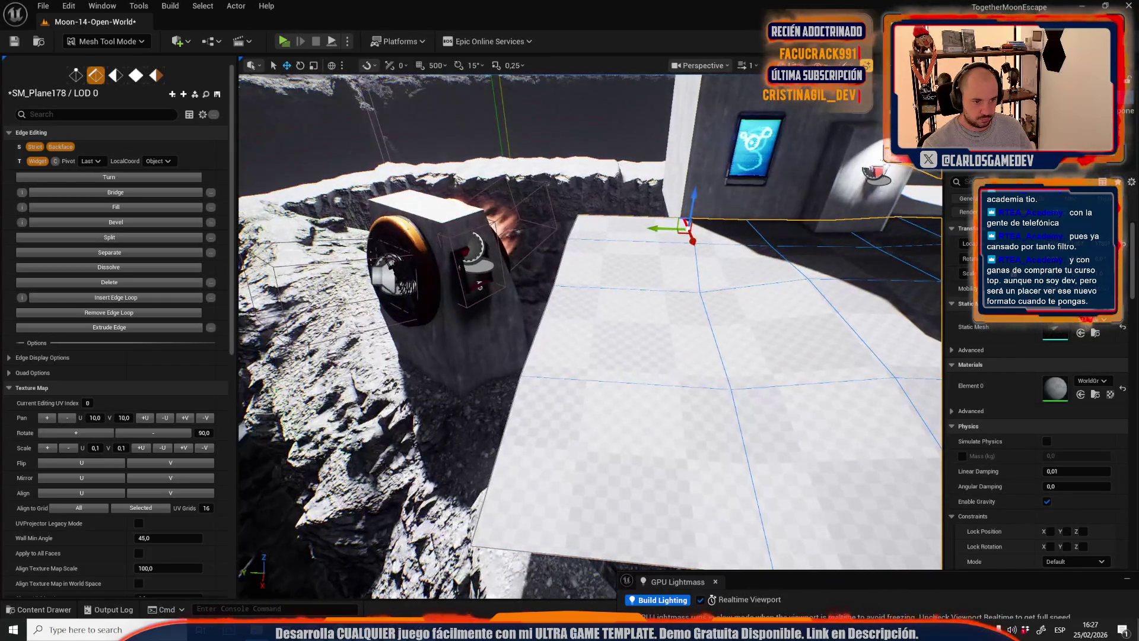
pyautogui.moveTo(529, 409)
pyautogui.mouseDown()
pyautogui.moveTo(514, 272)
pyautogui.moveTo(494, 346)
pyautogui.moveTo(504, 350)
pyautogui.moveTo(475, 296)
pyautogui.mouseUp()
pyautogui.moveTo(482, 443)
pyautogui.mouseDown()
pyautogui.moveTo(539, 381)
pyautogui.moveTo(548, 354)
pyautogui.mouseUp()
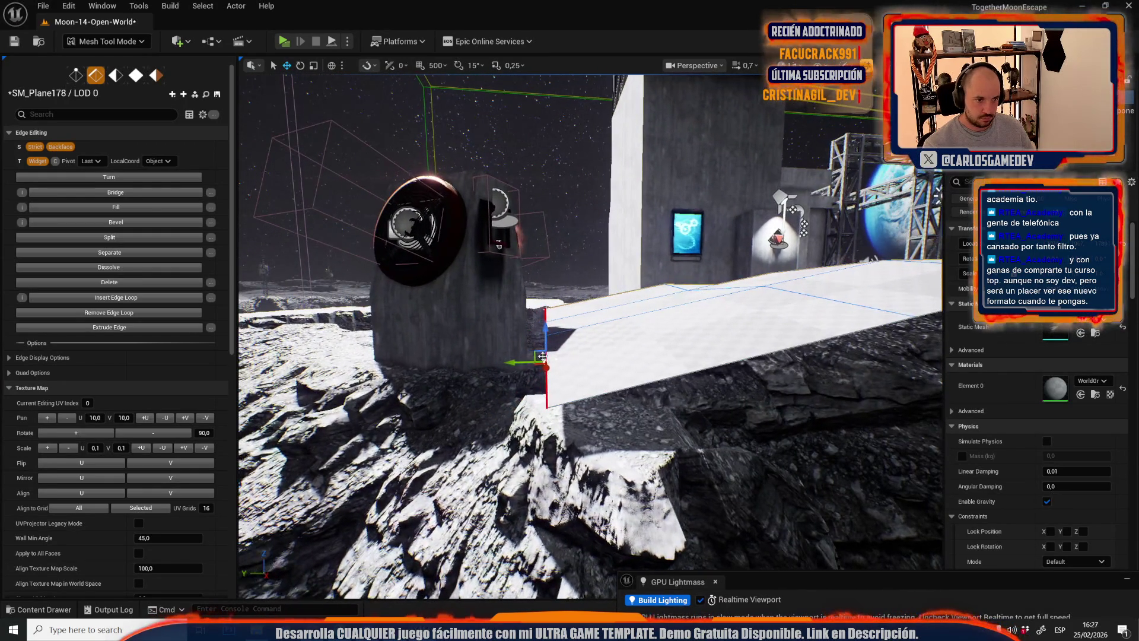
pyautogui.moveTo(436, 379)
pyautogui.mouseDown()
pyautogui.moveTo(456, 415)
pyautogui.moveTo(433, 346)
pyautogui.moveTo(415, 388)
pyautogui.moveTo(549, 418)
pyautogui.moveTo(789, 423)
pyautogui.mouseUp()
pyautogui.moveTo(706, 415); pyautogui.dragTo(551, 389)
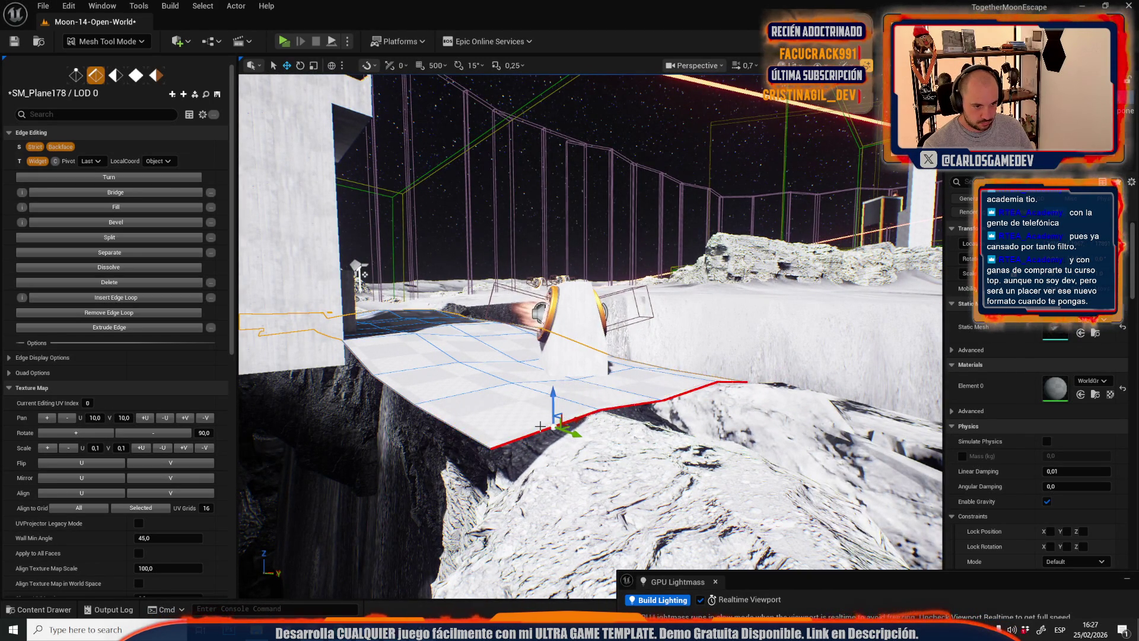
pyautogui.moveTo(539, 426)
pyautogui.mouseDown()
pyautogui.moveTo(675, 372)
pyautogui.moveTo(670, 356)
pyautogui.moveTo(594, 339)
pyautogui.moveTo(617, 338)
pyautogui.mouseUp()
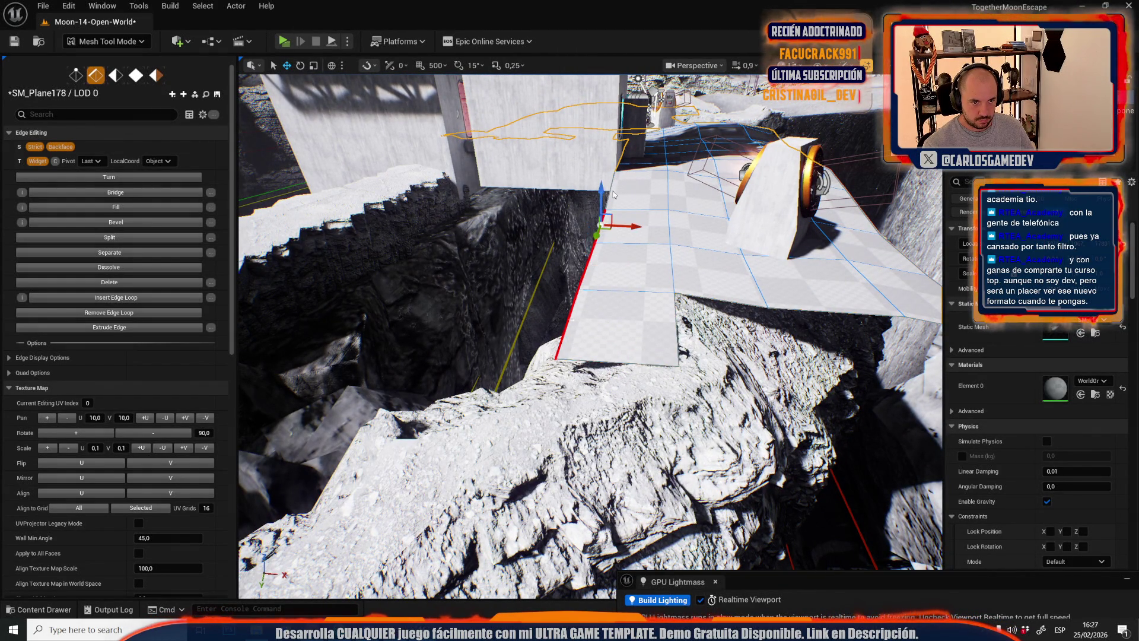
pyautogui.moveTo(603, 231); pyautogui.dragTo(683, 231)
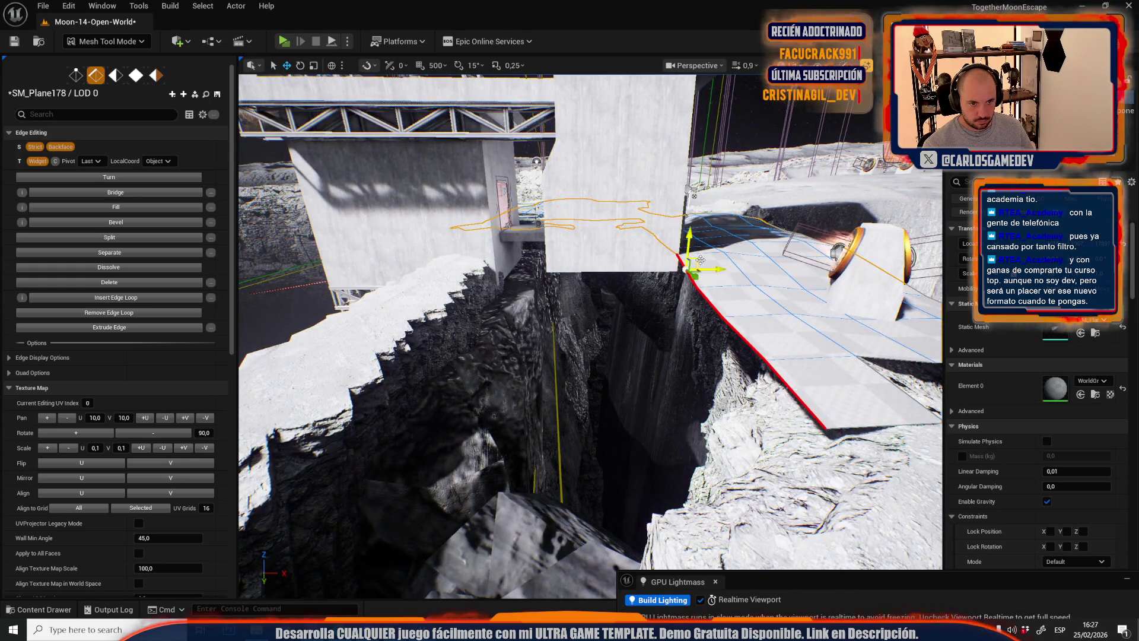
# - Lower the selected edge on Z onto the rock rim, slide it along Y, then enter vertex mode
pyautogui.moveTo(658, 266)
pyautogui.mouseDown()
pyautogui.moveTo(641, 258)
pyautogui.moveTo(622, 268)
pyautogui.mouseUp()
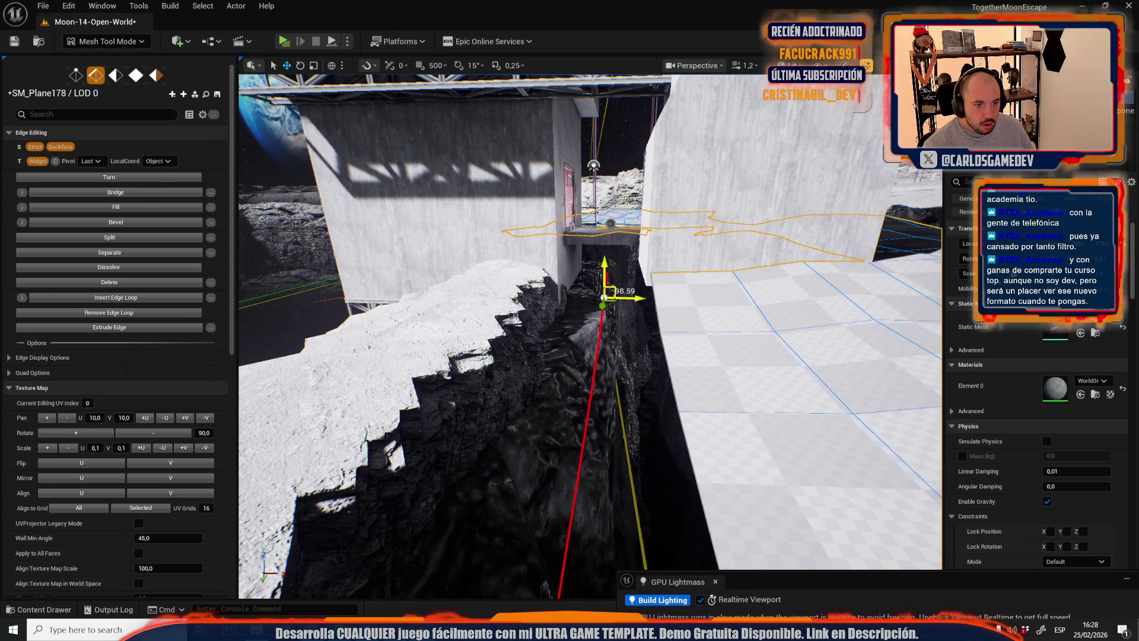
pyautogui.moveTo(608, 290); pyautogui.dragTo(634, 283)
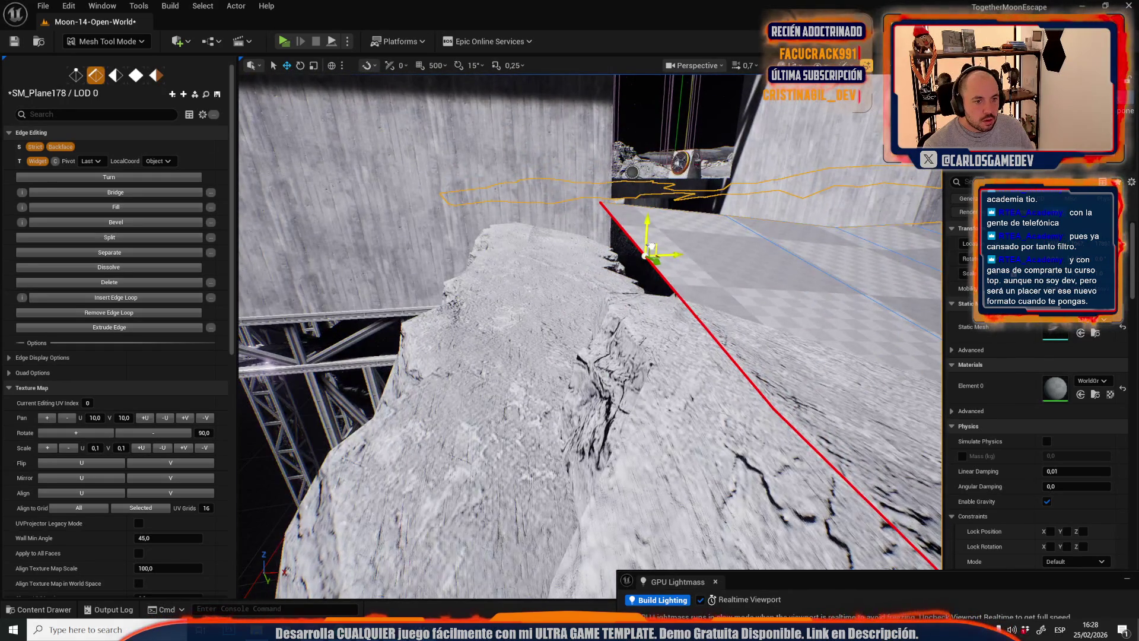
pyautogui.moveTo(647, 237)
pyautogui.mouseDown()
pyautogui.moveTo(625, 342)
pyautogui.moveTo(638, 355)
pyautogui.mouseUp()
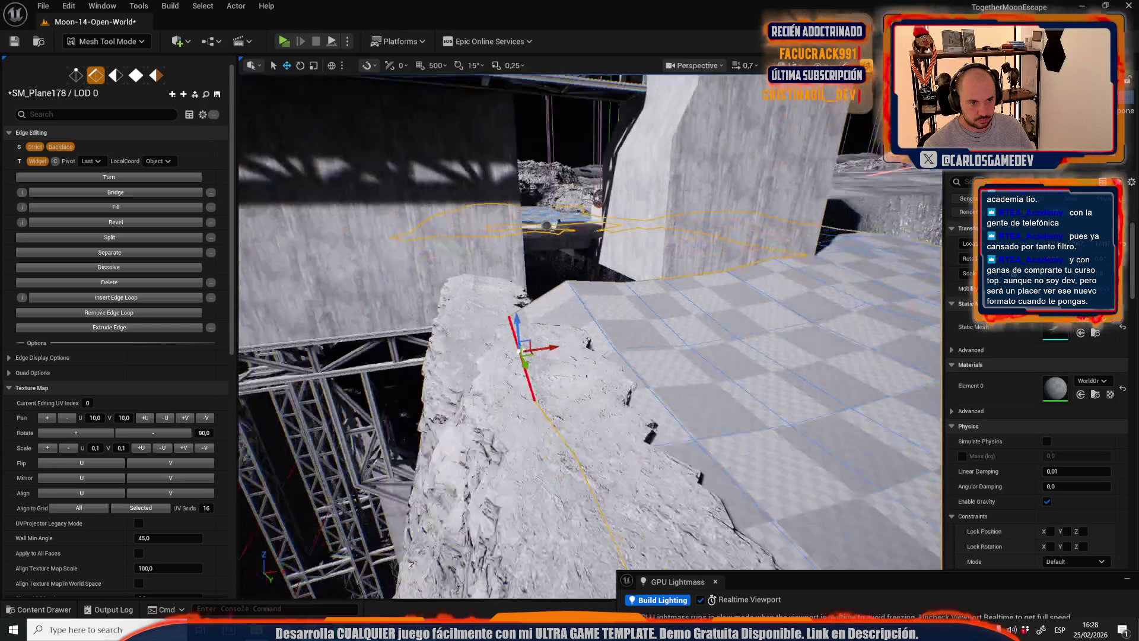
pyautogui.moveTo(523, 346); pyautogui.dragTo(534, 324)
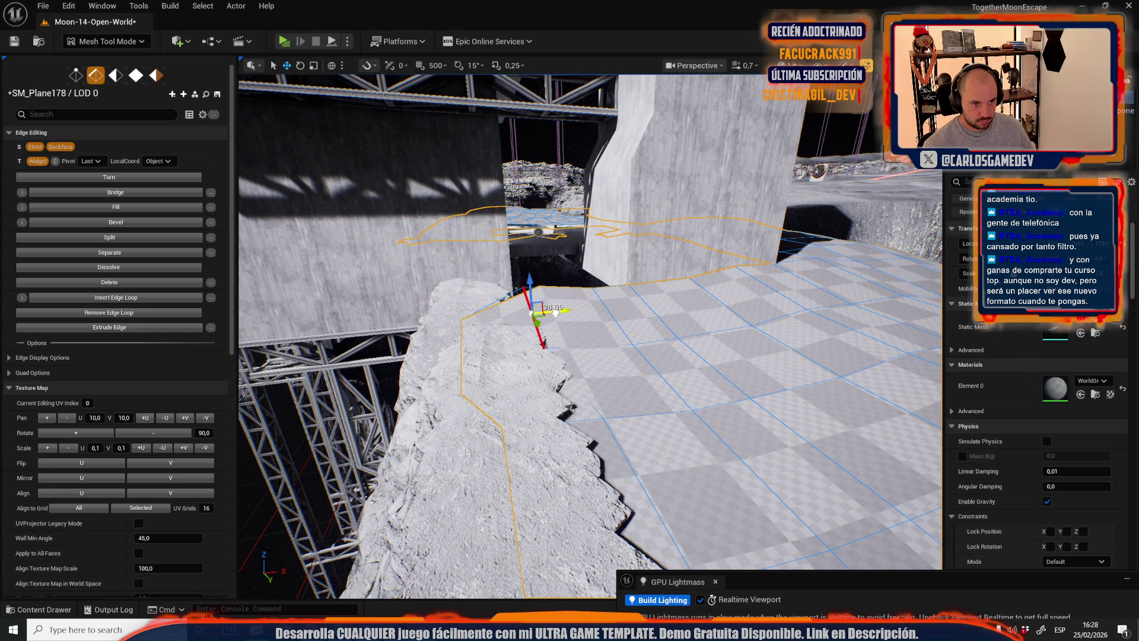
pyautogui.press('1')
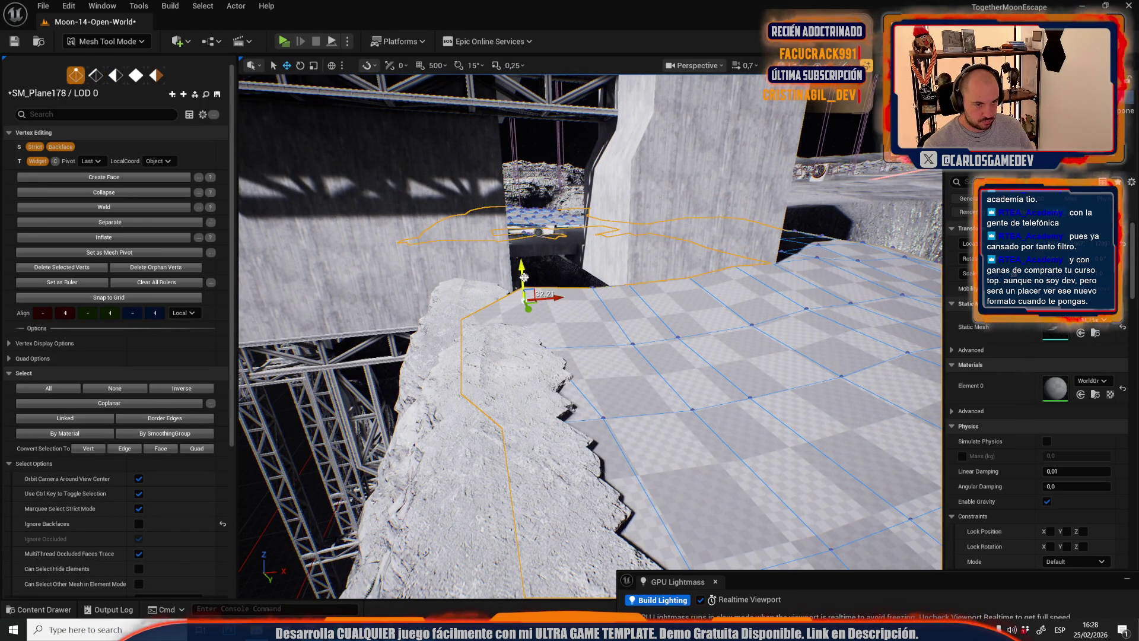
# - Return to edge mode, extend the edge selection and stretch the plane further over the rock
pyautogui.scroll(5, 525, 278)
pyautogui.press('2')
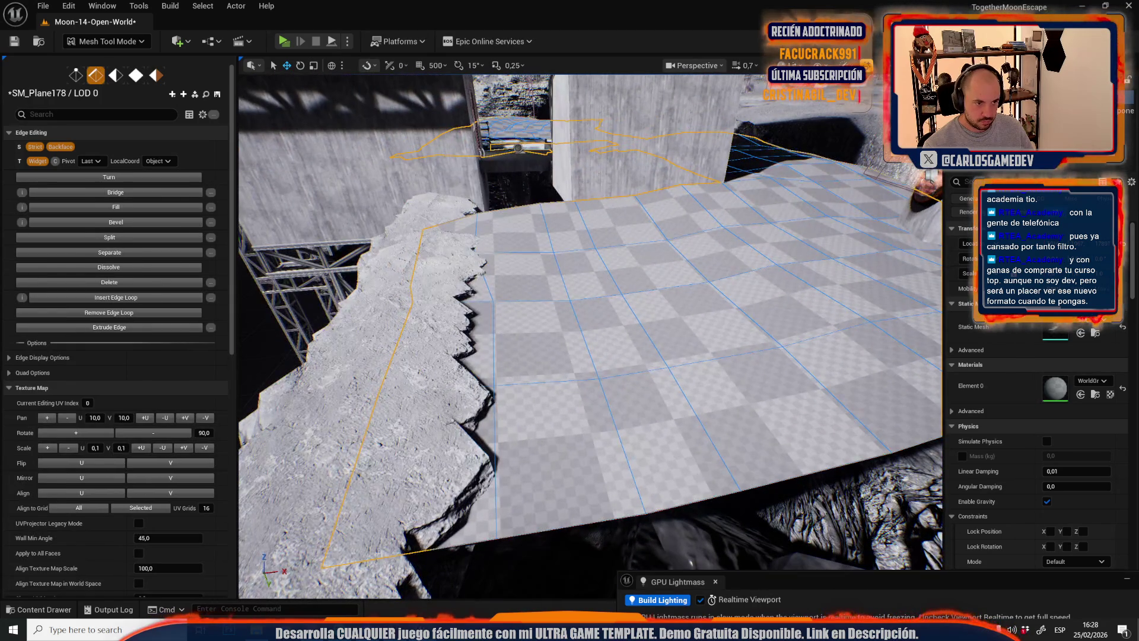
pyautogui.keyDown('shift'); pyautogui.click(504, 421); pyautogui.keyUp('shift')
pyautogui.keyDown('shift'); pyautogui.click(486, 263); pyautogui.keyUp('shift')
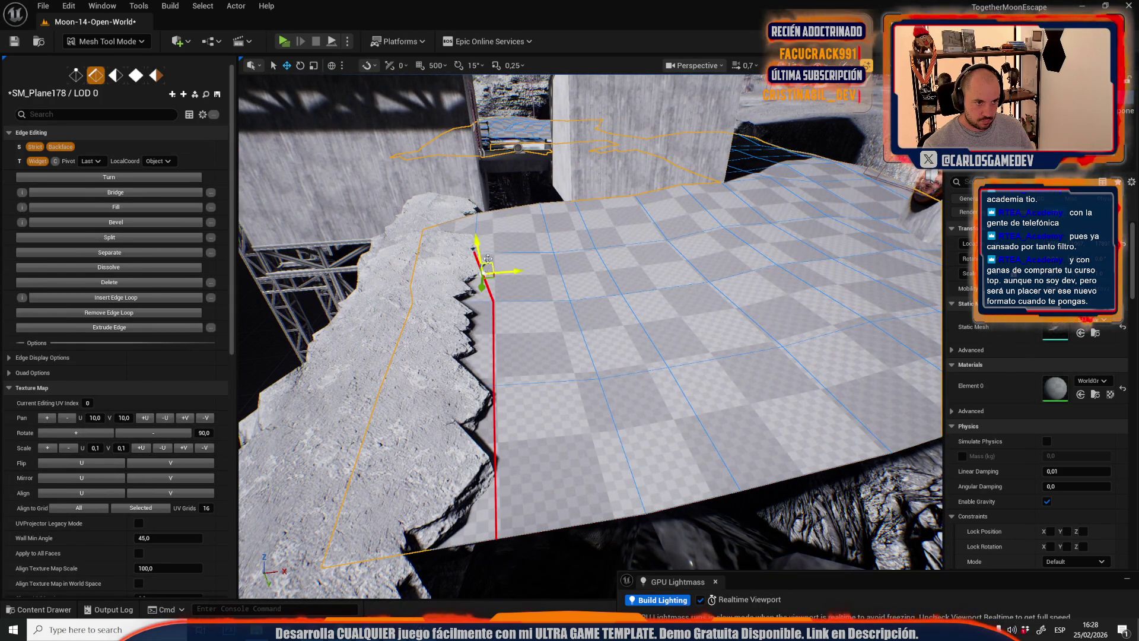
pyautogui.moveTo(479, 246); pyautogui.dragTo(477, 232)
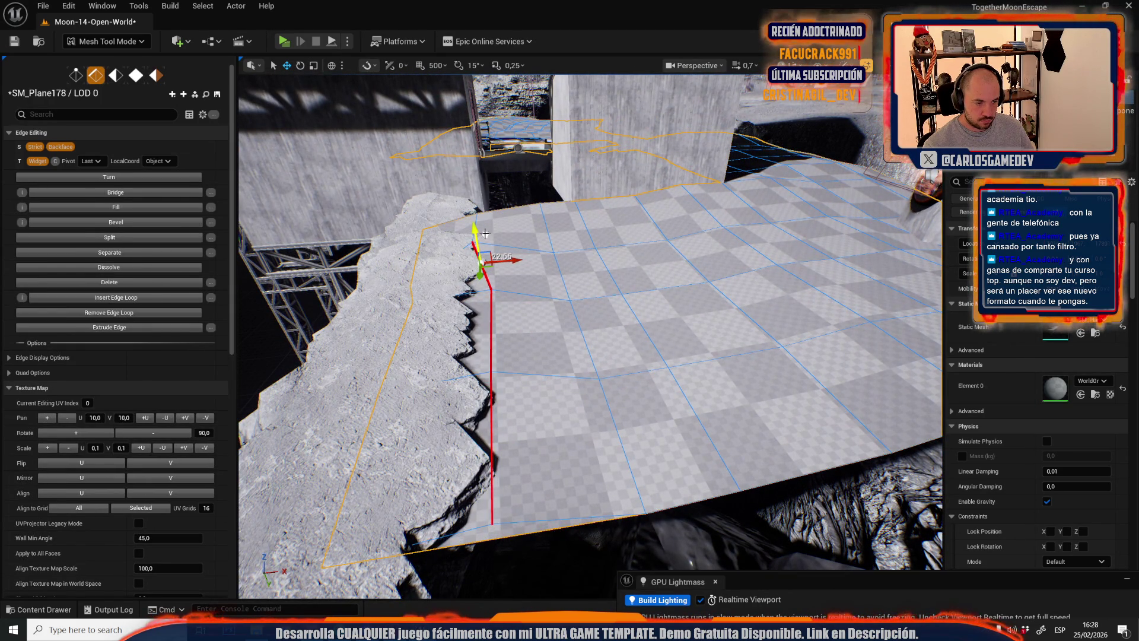
pyautogui.moveTo(507, 299); pyautogui.dragTo(480, 291)
# - Select three floor edges and try moving them toward the wall, then undo the move
pyautogui.click(552, 385)
pyautogui.keyDown('shift'); pyautogui.click(495, 361); pyautogui.keyUp('shift')
pyautogui.keyDown('shift'); pyautogui.click(305, 413); pyautogui.keyUp('shift')
pyautogui.moveTo(495, 362)
pyautogui.mouseDown()
pyautogui.moveTo(561, 360)
pyautogui.moveTo(601, 454)
pyautogui.mouseUp()
pyautogui.moveTo(700, 452); pyautogui.dragTo(554, 409)
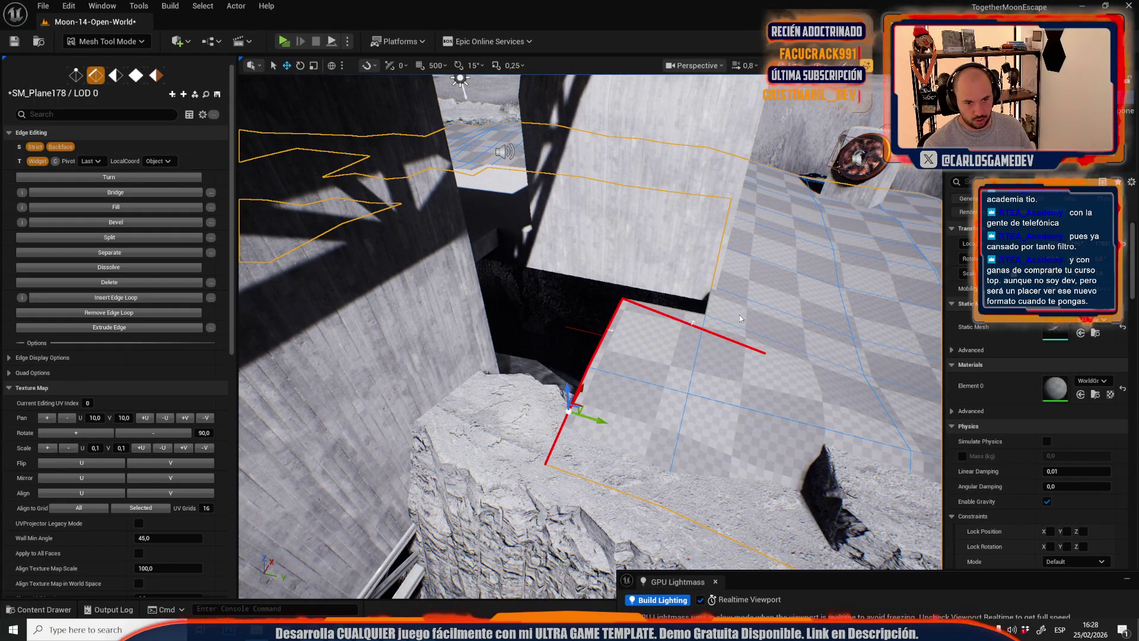
pyautogui.hotkey('ctrl', 'z')
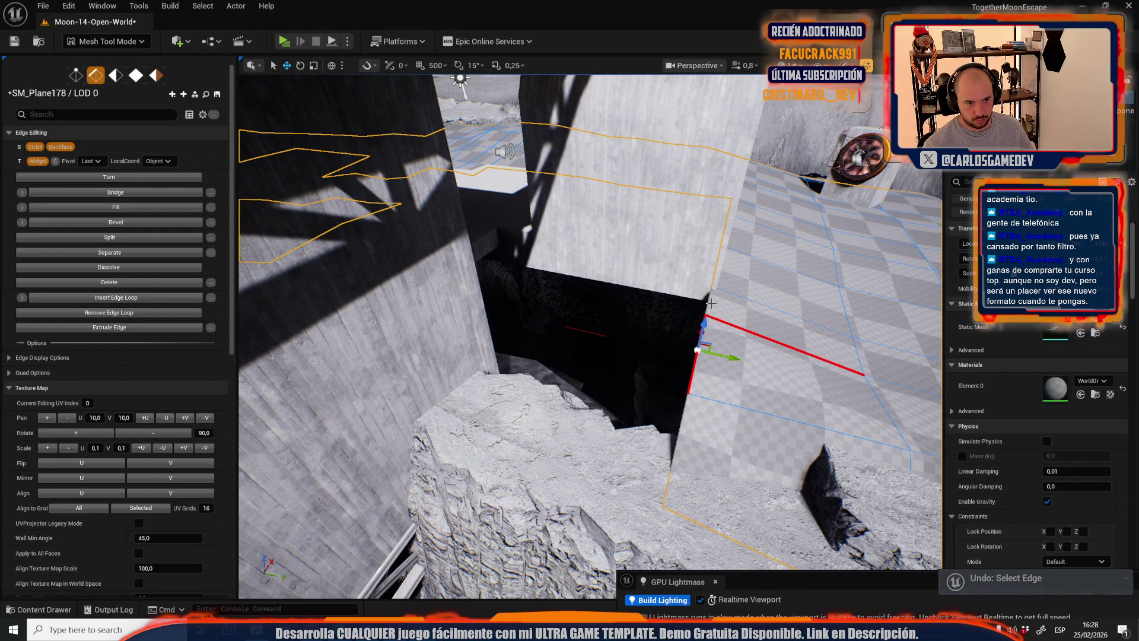
# - Pull the long vertical plane edge about 57.55 units up against the base's concrete wall
pyautogui.click(703, 332)
pyautogui.keyDown('shift'); pyautogui.click(677, 445); pyautogui.keyUp('shift')
pyautogui.moveTo(706, 454); pyautogui.dragTo(590, 420)
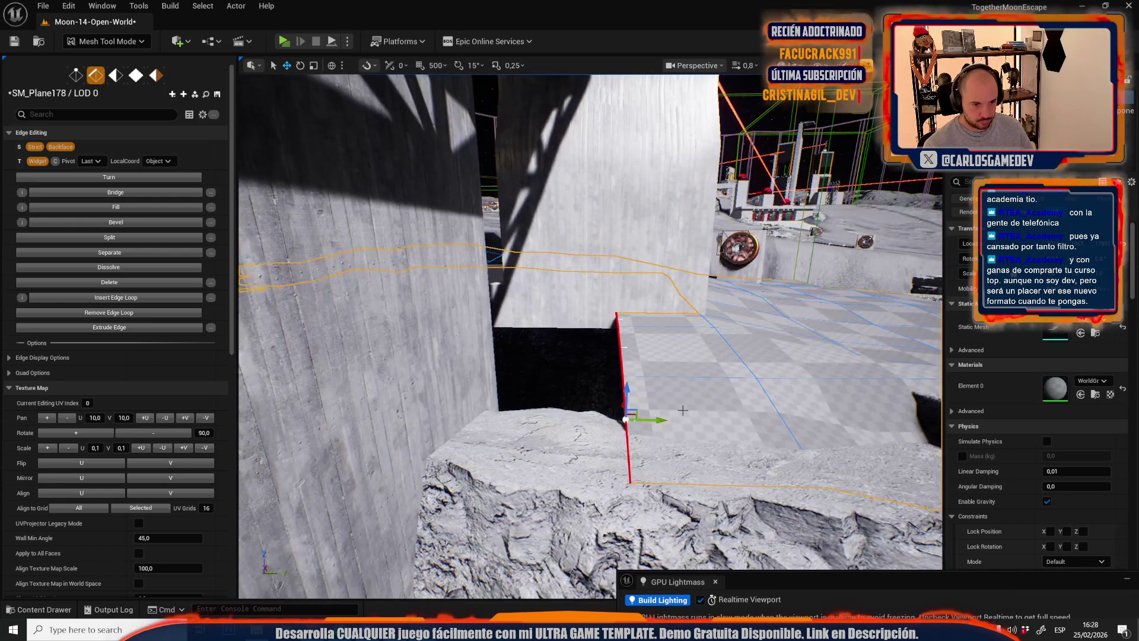
pyautogui.moveTo(615, 396)
pyautogui.mouseDown()
pyautogui.moveTo(540, 350)
pyautogui.moveTo(531, 302)
pyautogui.moveTo(515, 322)
pyautogui.mouseUp()
pyautogui.scroll(-5, 581, 395)
pyautogui.scroll(2, 590, 335)
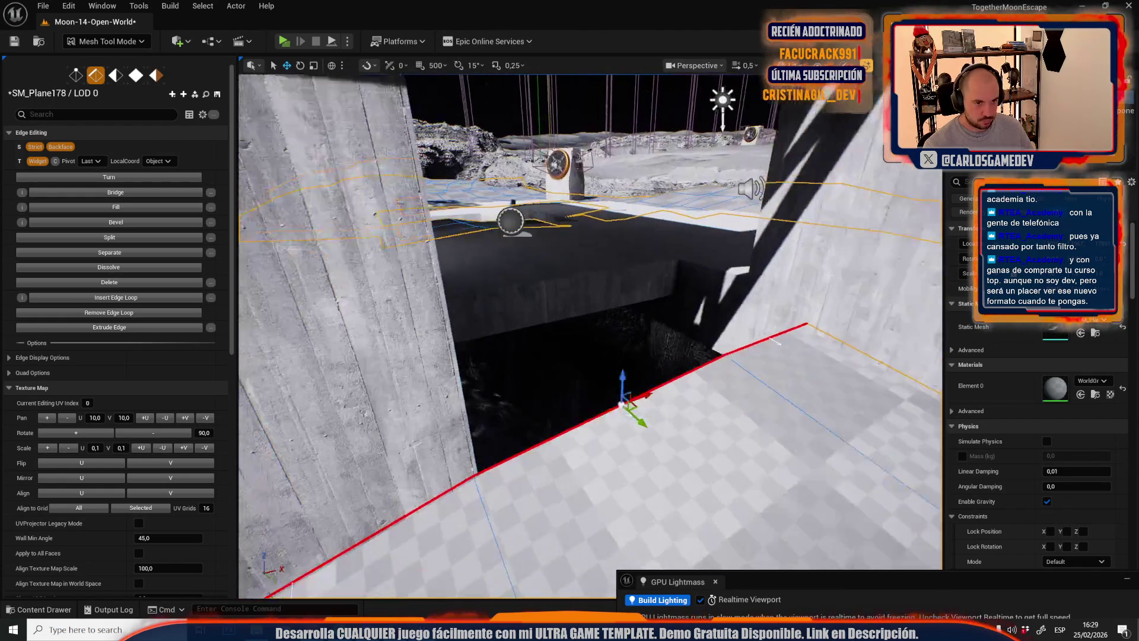
pyautogui.scroll(3, 804, 340)
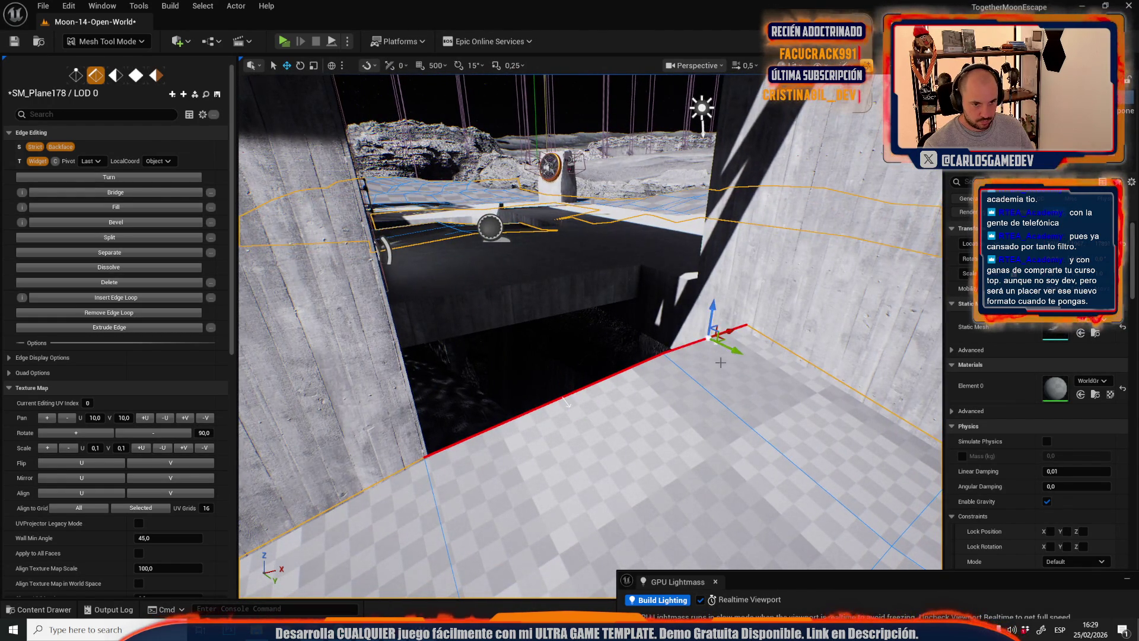
pyautogui.moveTo(718, 402)
pyautogui.mouseDown()
pyautogui.moveTo(685, 319)
pyautogui.moveTo(675, 323)
pyautogui.moveTo(675, 427)
pyautogui.mouseUp()
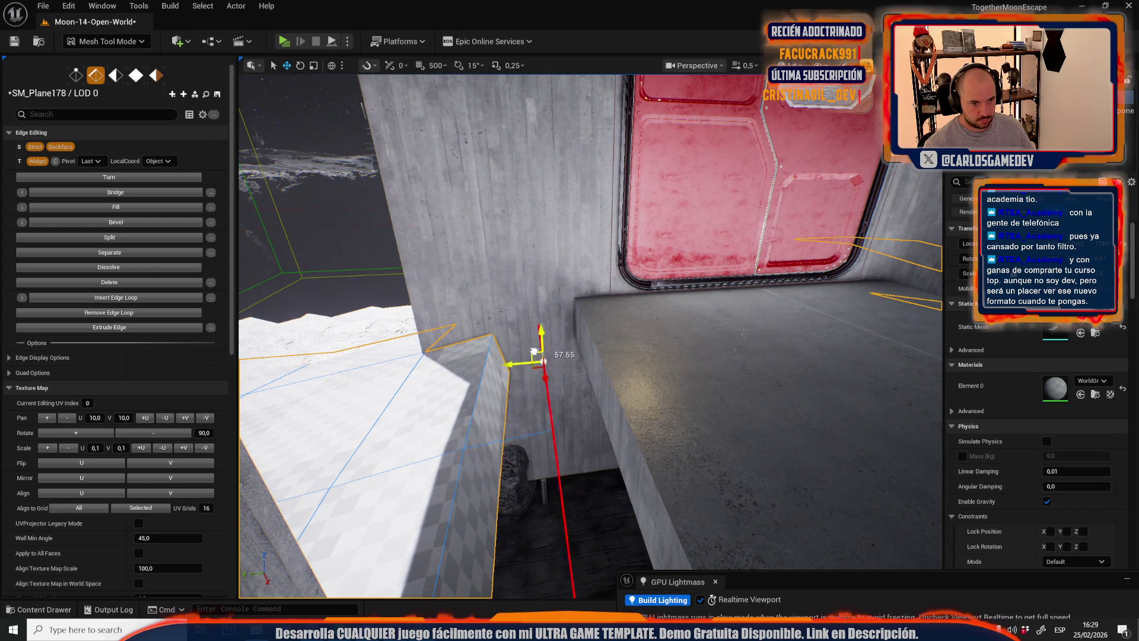
# - Fly out over the floor toward the crater and drag the floor's lower edge to close the gap
pyautogui.moveTo(598, 337); pyautogui.dragTo(525, 299)
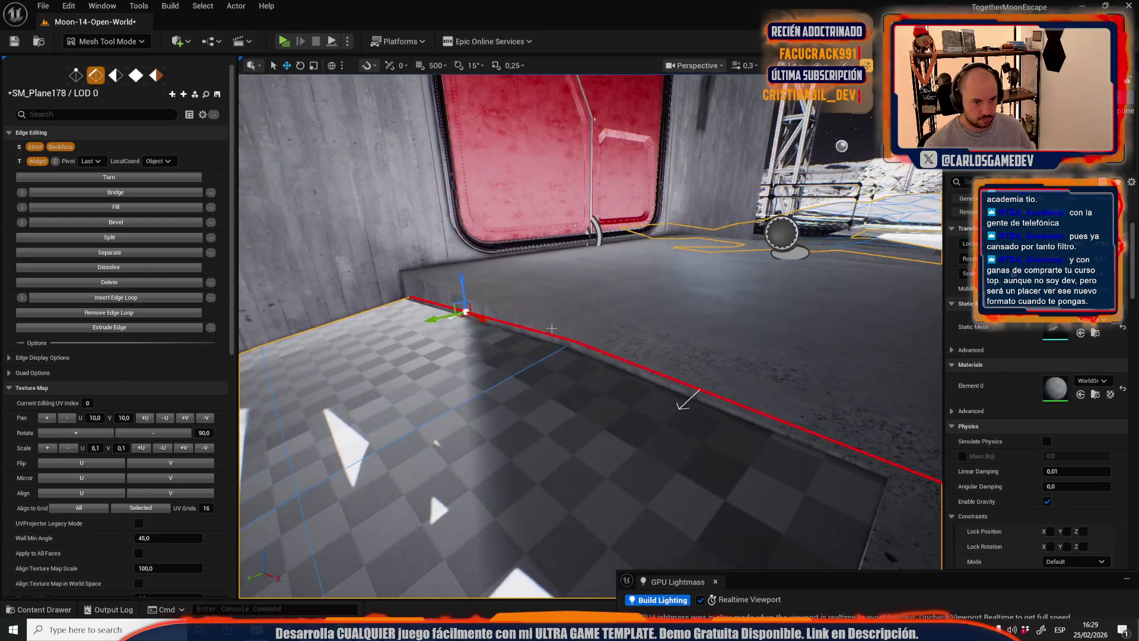
pyautogui.moveTo(622, 397)
pyautogui.mouseDown()
pyautogui.moveTo(622, 314)
pyautogui.moveTo(587, 303)
pyautogui.moveTo(564, 267)
pyautogui.moveTo(487, 281)
pyautogui.mouseUp()
pyautogui.scroll(2, 621, 315)
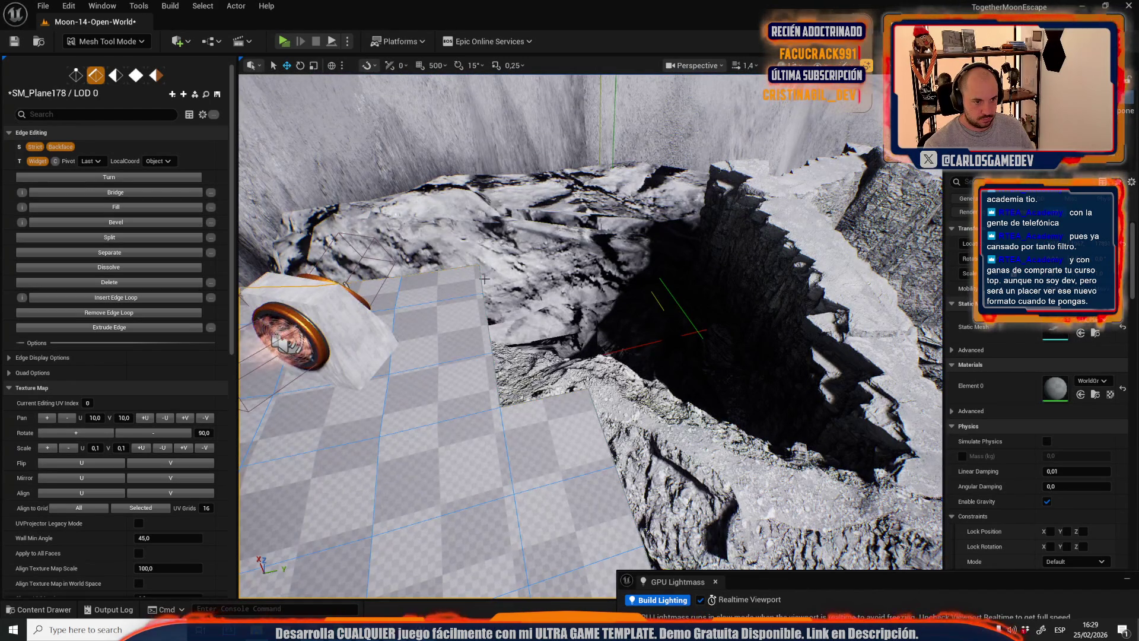
pyautogui.moveTo(486, 282); pyautogui.dragTo(579, 275)
pyautogui.click(526, 306)
pyautogui.moveTo(505, 321)
pyautogui.mouseDown()
pyautogui.moveTo(504, 305)
pyautogui.moveTo(495, 343)
pyautogui.mouseUp()
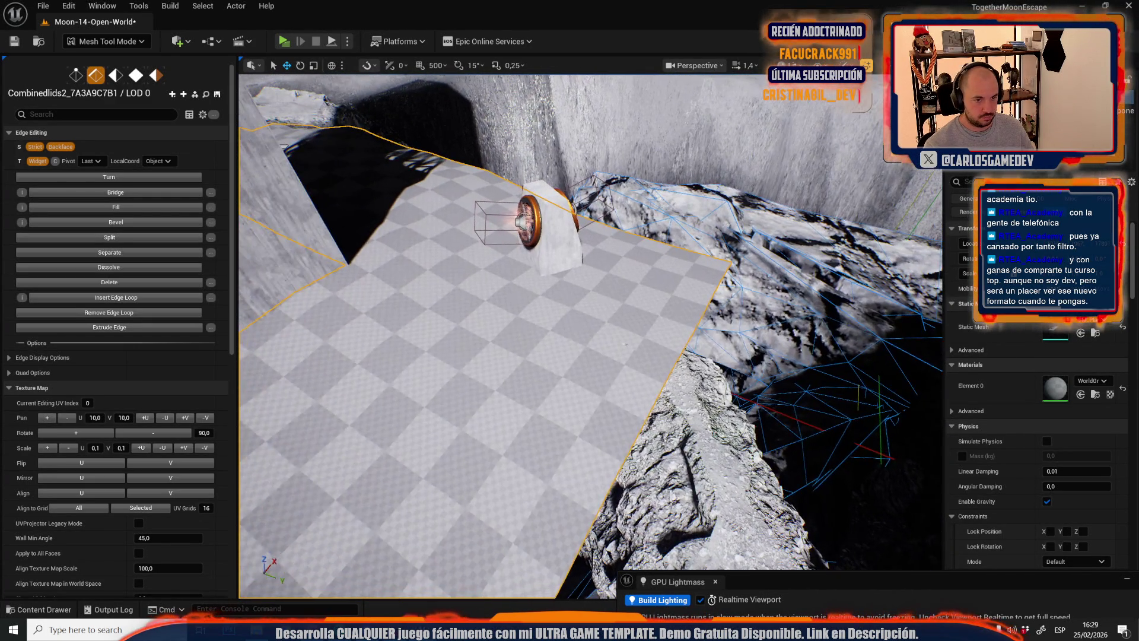
pyautogui.hotkey('ctrl', 'space')
# - Save Moon-14-Open-World and SM_Plane178 with Save Selected, then retarget editing to SM_Plane178
pyautogui.click(368, 327)
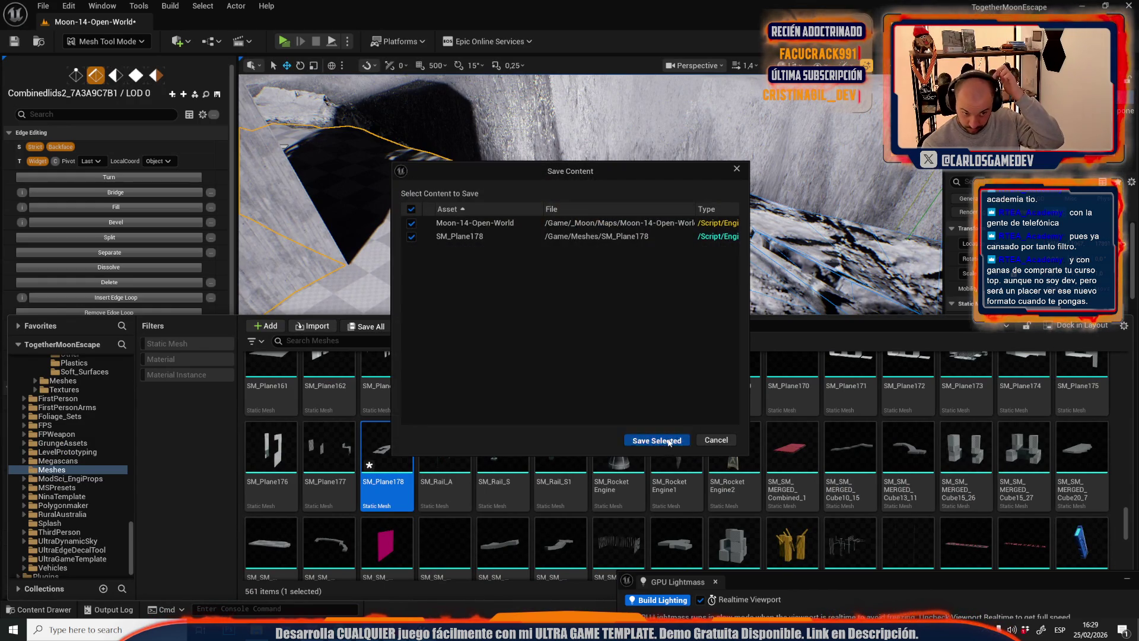
pyautogui.click(665, 439)
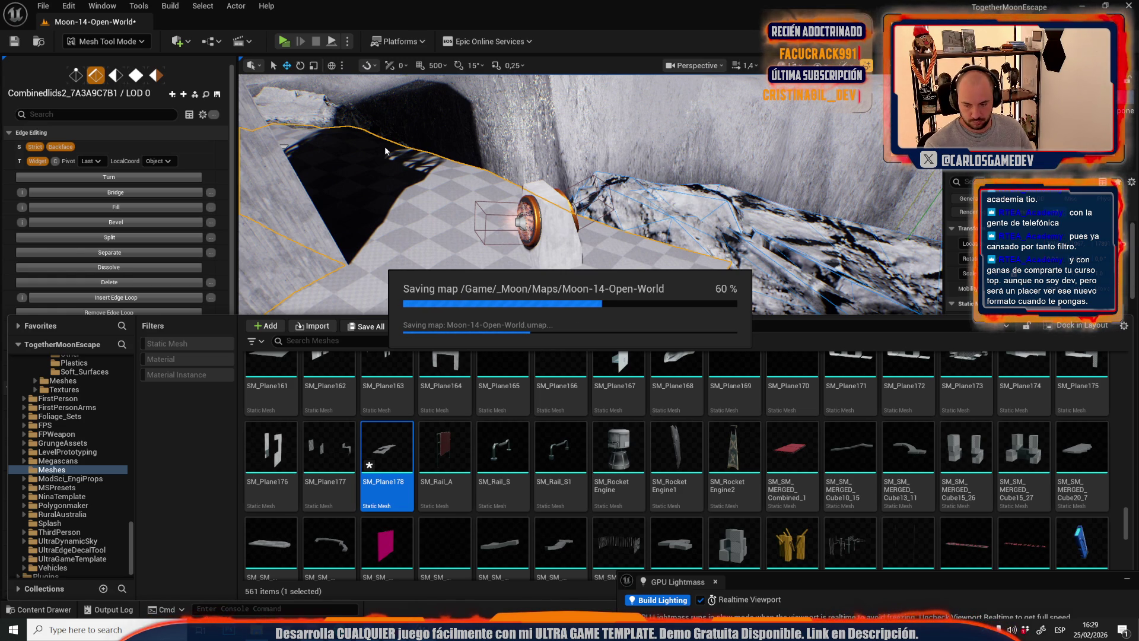
pyautogui.moveTo(385, 147); pyautogui.dragTo(403, 151)
pyautogui.click(547, 227)
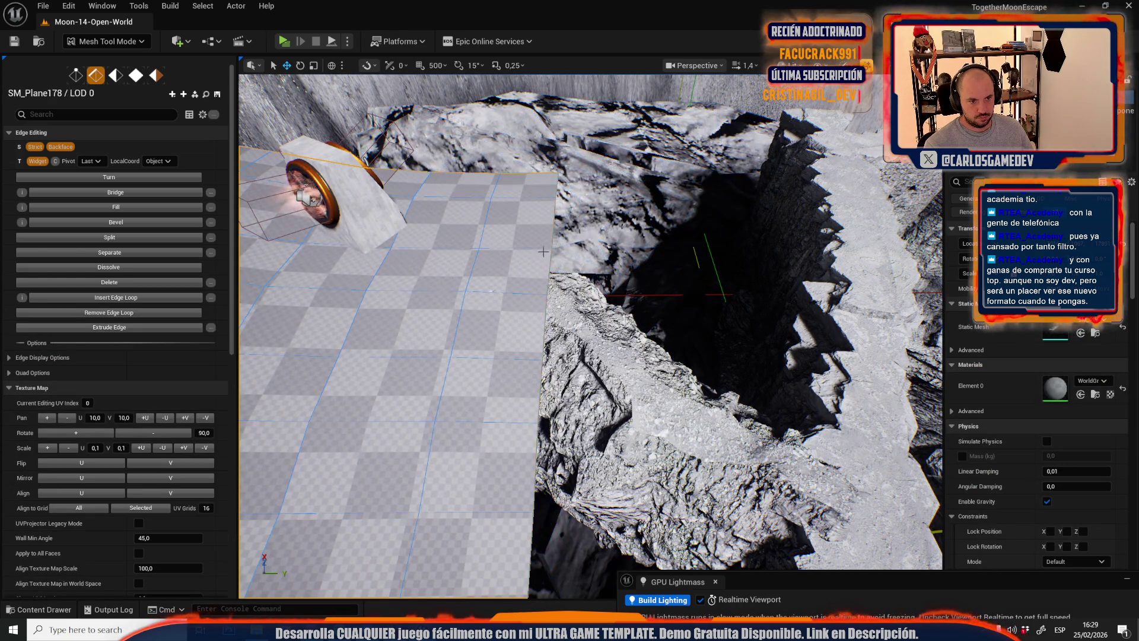
# - Select the plane's right edge and pull it up onto the rock rim, undoing one bad move
pyautogui.click(547, 227)
pyautogui.moveTo(547, 227); pyautogui.dragTo(571, 222)
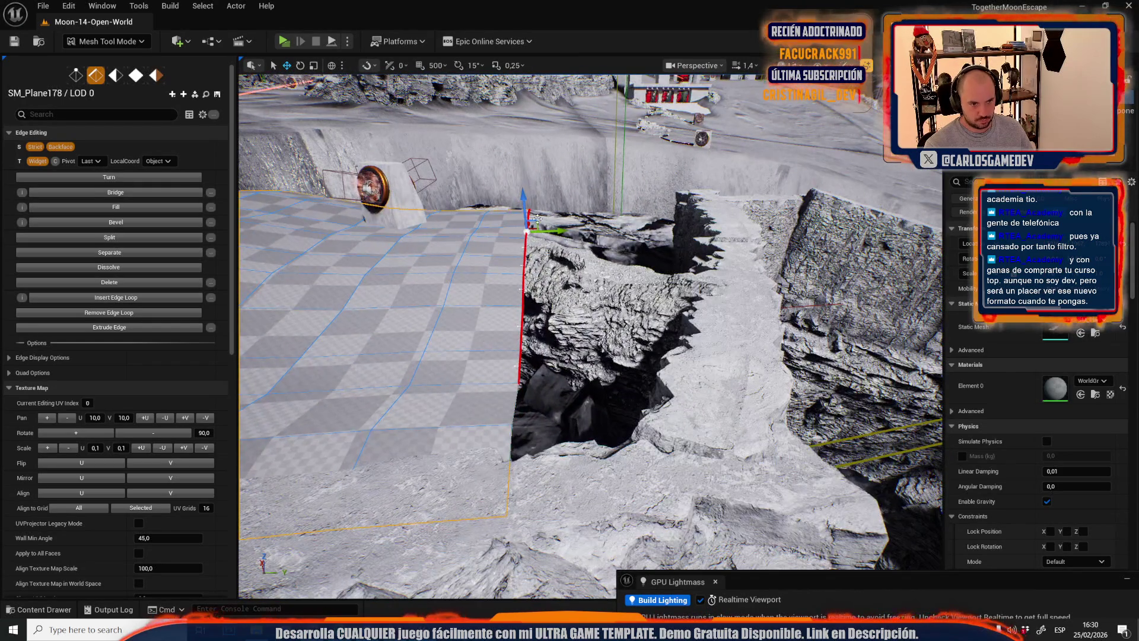
pyautogui.moveTo(539, 178); pyautogui.dragTo(557, 208)
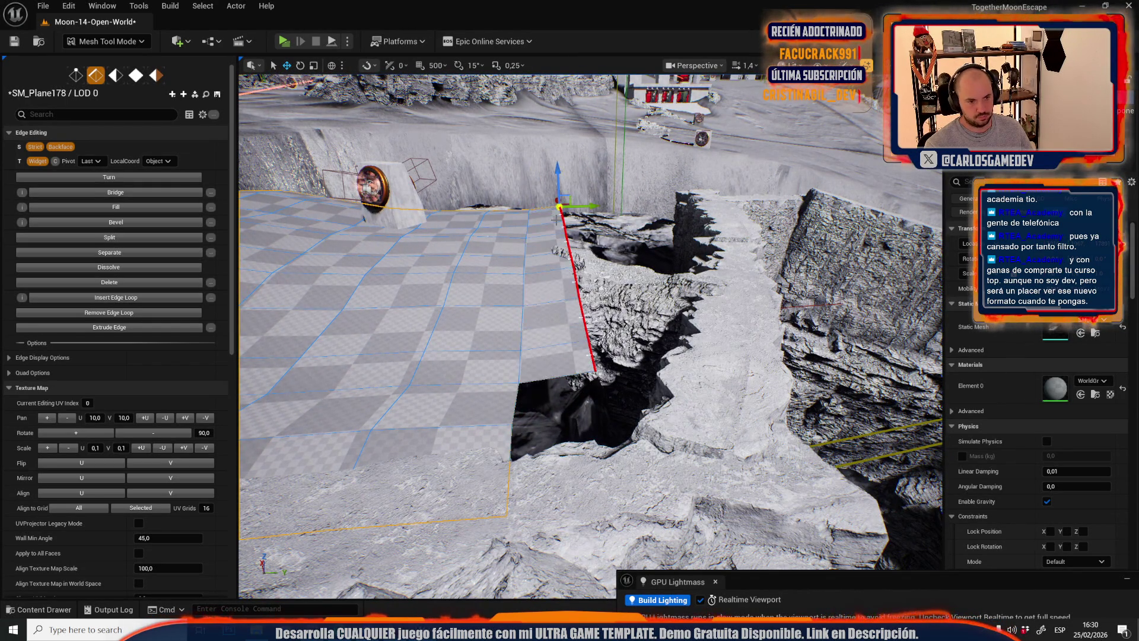
pyautogui.hotkey('ctrl', 'z')
pyautogui.hotkey('ctrl', 'z')
pyautogui.moveTo(519, 463)
pyautogui.mouseDown()
pyautogui.moveTo(539, 183)
pyautogui.moveTo(565, 191)
pyautogui.moveTo(554, 264)
pyautogui.mouseUp()
pyautogui.press('f')
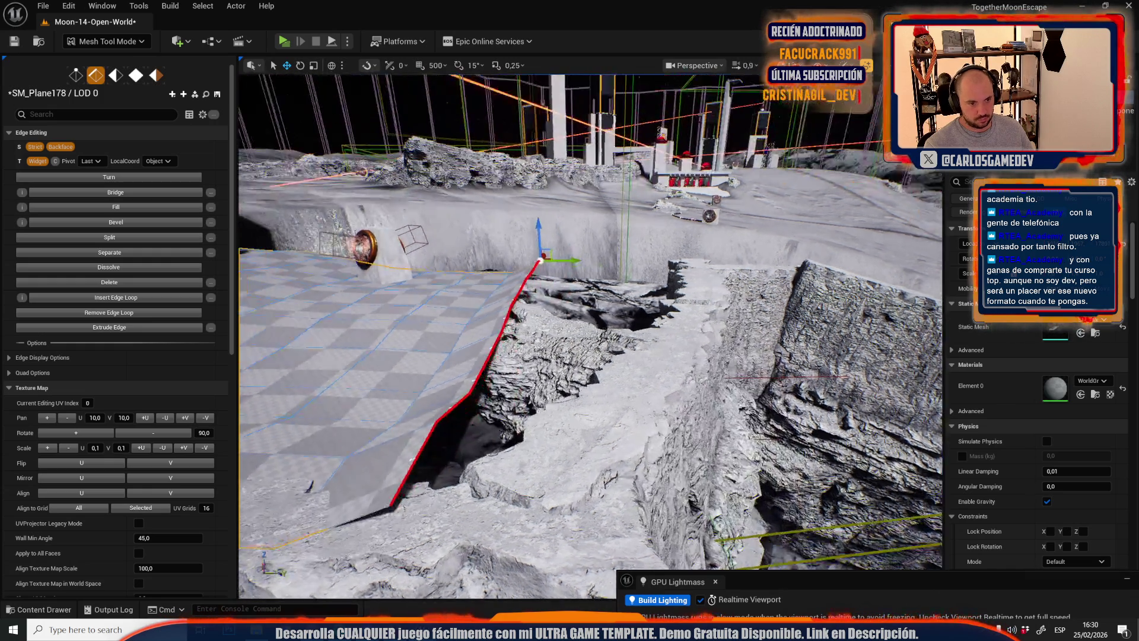
pyautogui.scroll(3, 532, 308)
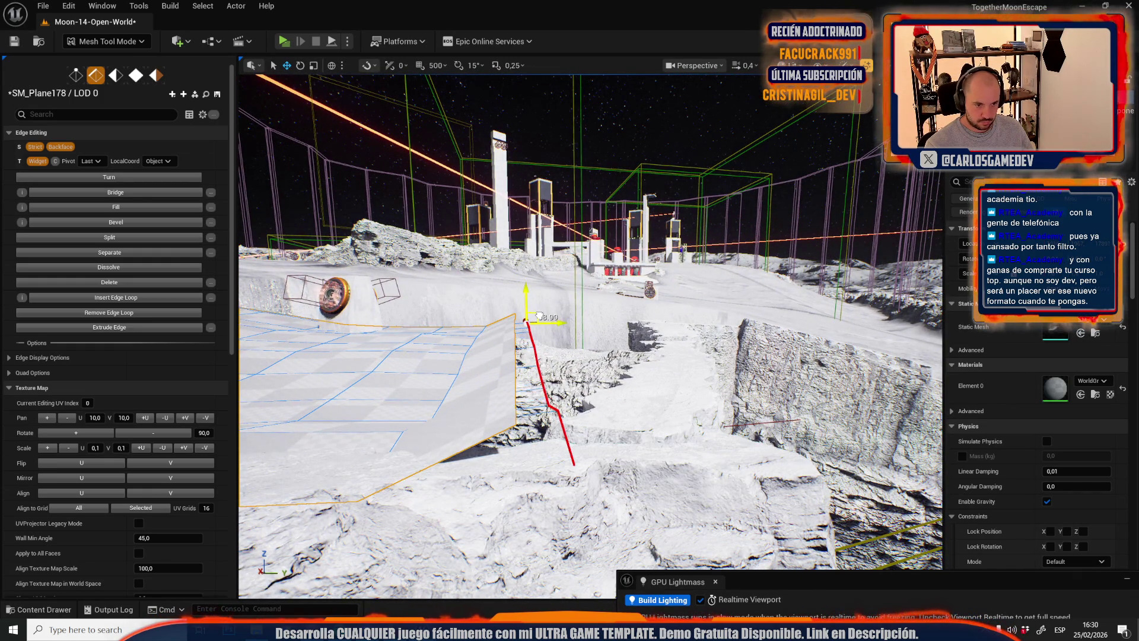
pyautogui.moveTo(538, 316); pyautogui.dragTo(569, 315)
# - Inspect the crater's cliff edge and nudge the framed plane edge along it
pyautogui.moveTo(634, 381); pyautogui.dragTo(634, 381)
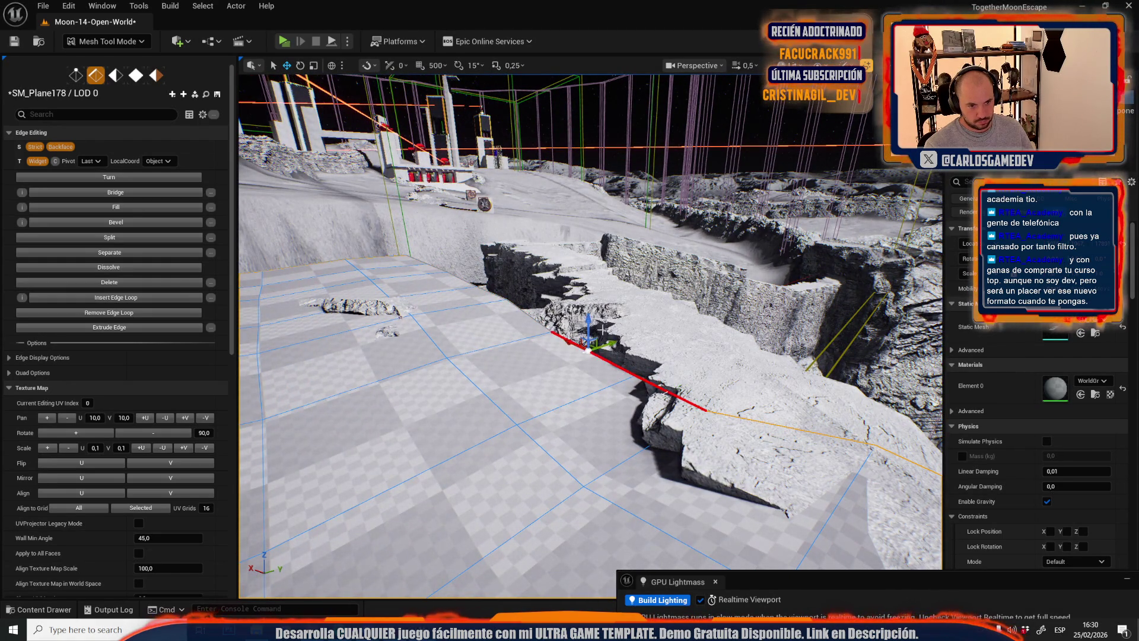
pyautogui.moveTo(592, 321)
pyautogui.mouseDown()
pyautogui.moveTo(614, 351)
pyautogui.moveTo(603, 284)
pyautogui.moveTo(656, 356)
pyautogui.mouseUp()
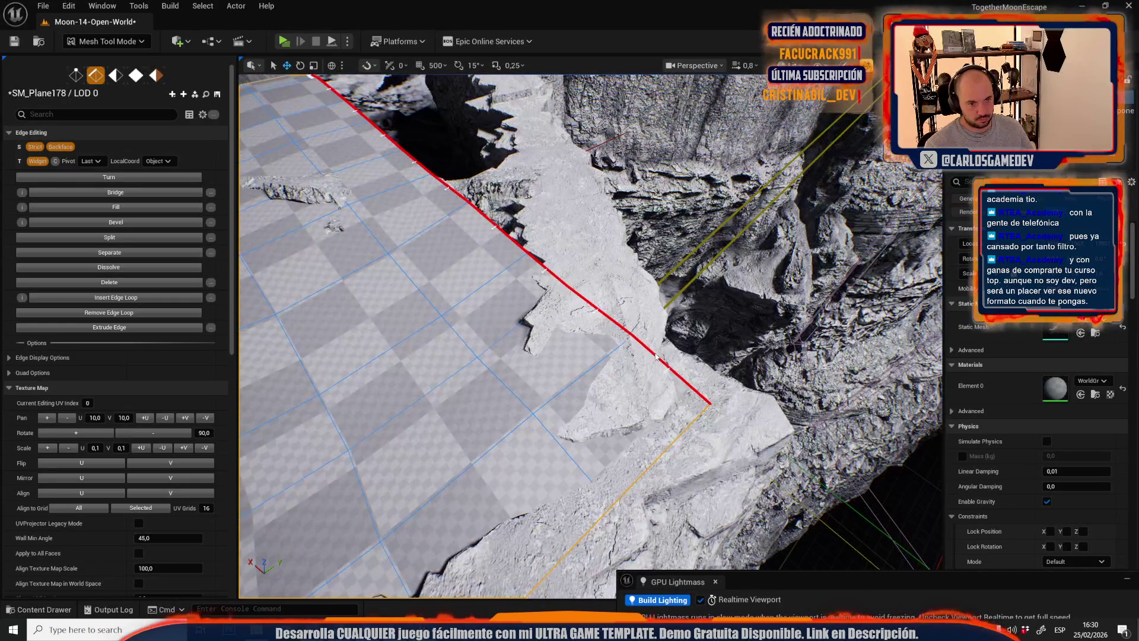
pyautogui.moveTo(607, 314)
pyautogui.mouseDown()
pyautogui.moveTo(519, 286)
pyautogui.moveTo(535, 282)
pyautogui.mouseUp()
pyautogui.moveTo(583, 395)
pyautogui.mouseDown()
pyautogui.moveTo(592, 373)
pyautogui.moveTo(515, 303)
pyautogui.moveTo(456, 342)
pyautogui.moveTo(383, 188)
pyautogui.moveTo(442, 179)
pyautogui.moveTo(451, 190)
pyautogui.mouseUp()
pyautogui.press('f')
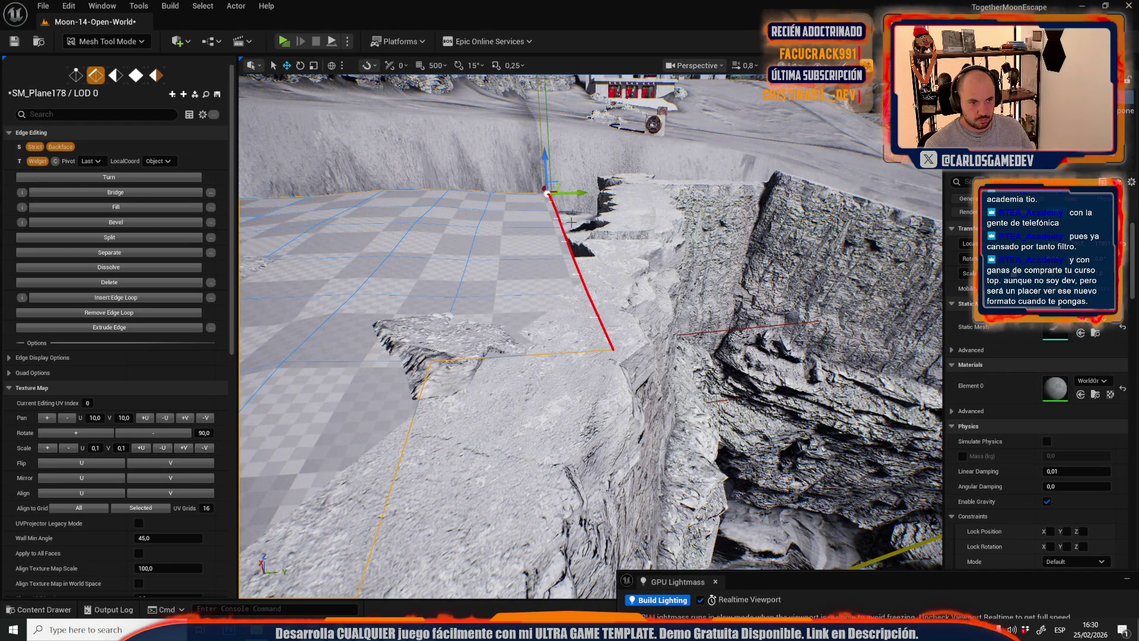
pyautogui.moveTo(552, 177); pyautogui.dragTo(534, 196)
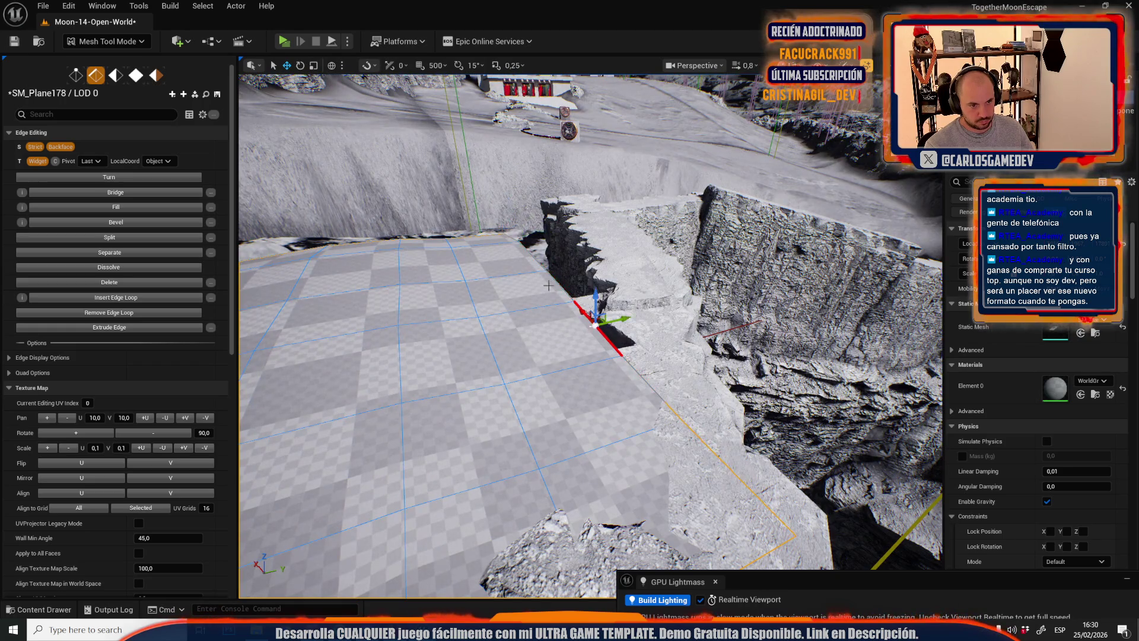